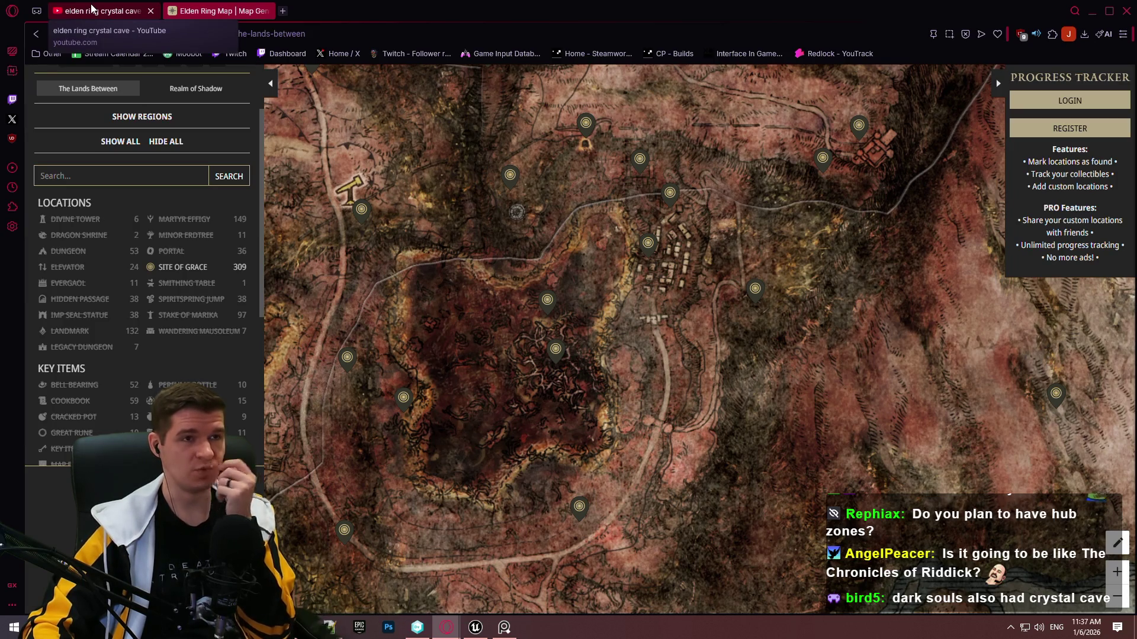
# Google 'elden ring mage gear' in a new tab and open TheGamer's Best Mage Armor Sets article.
pyautogui.click(287, 12)
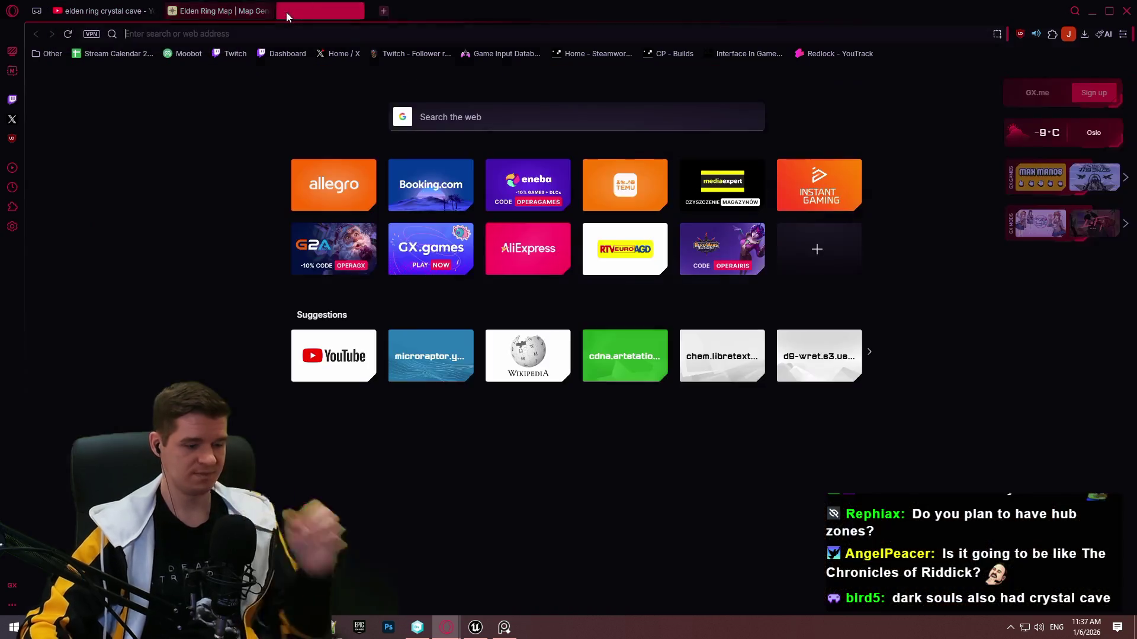
pyautogui.write('elden ring ')
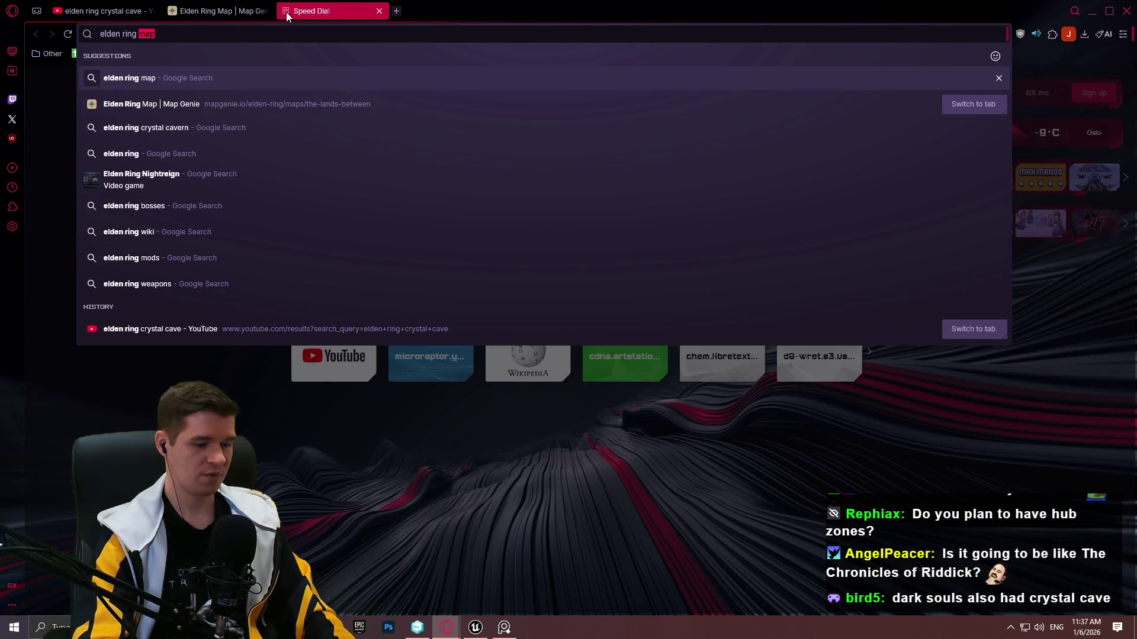
pyautogui.write('ma')
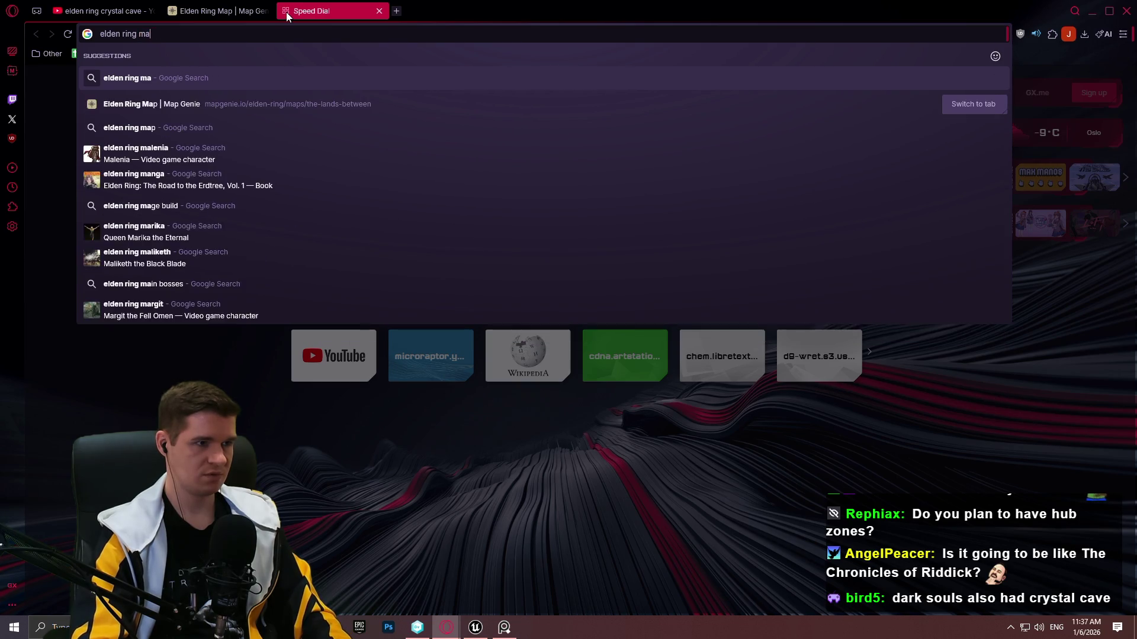
pyautogui.write('ge gear')
pyautogui.press('Return')
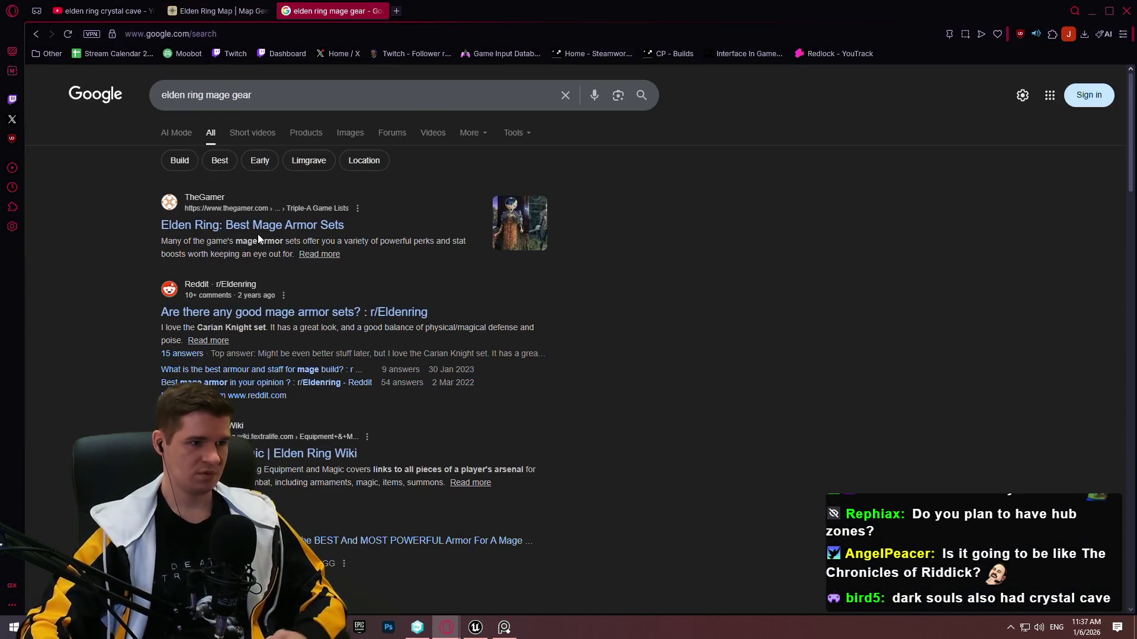
pyautogui.click(261, 229)
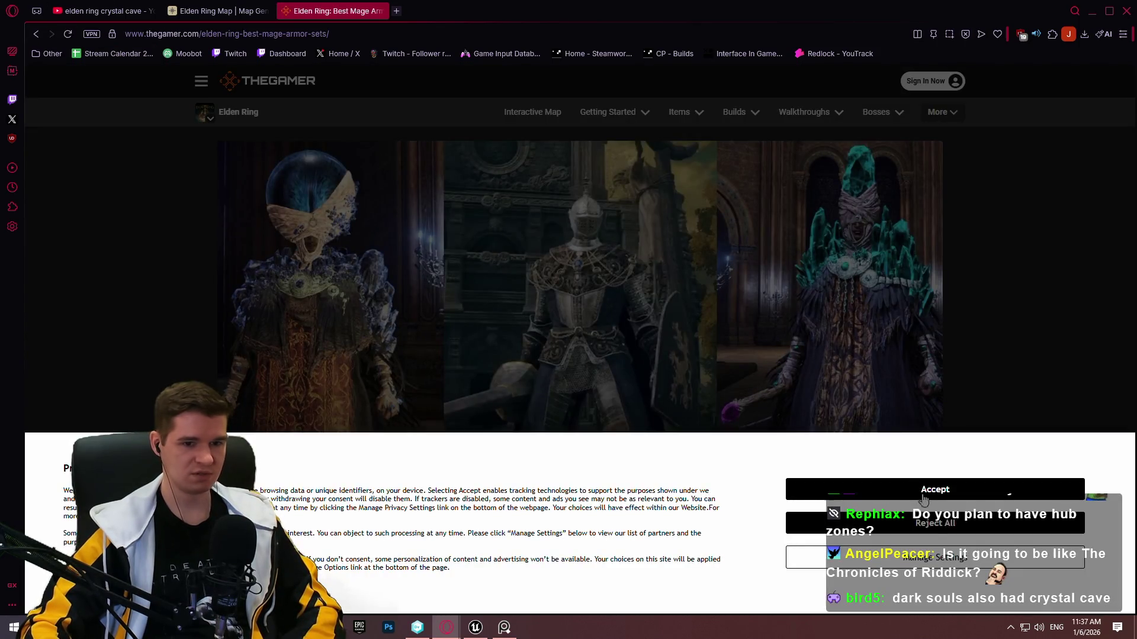
# Accept the cookie notice and read down TheGamer's mage armor article to the Lusat's Set entry.
pyautogui.click(924, 497)
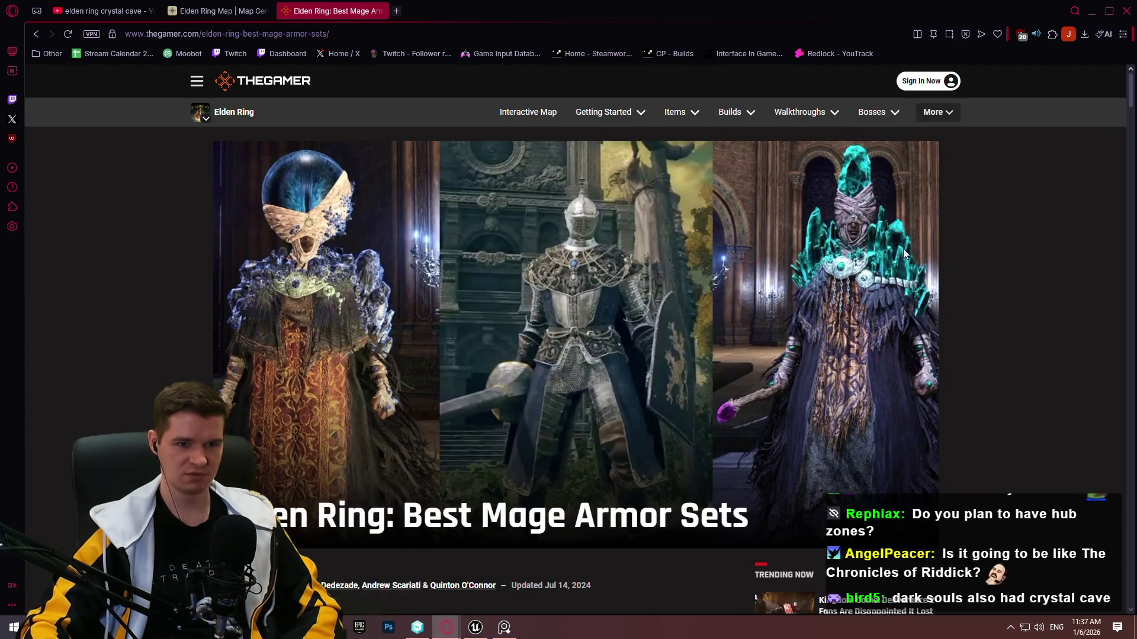
pyautogui.scroll(-15, 872, 304)
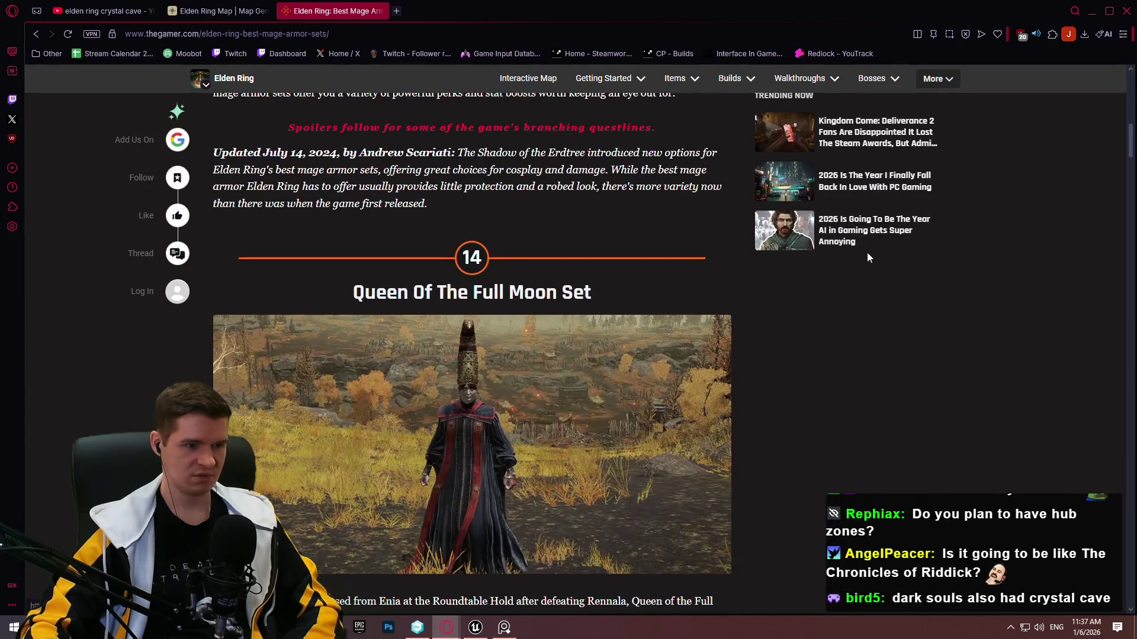
pyautogui.scroll(-14, 861, 264)
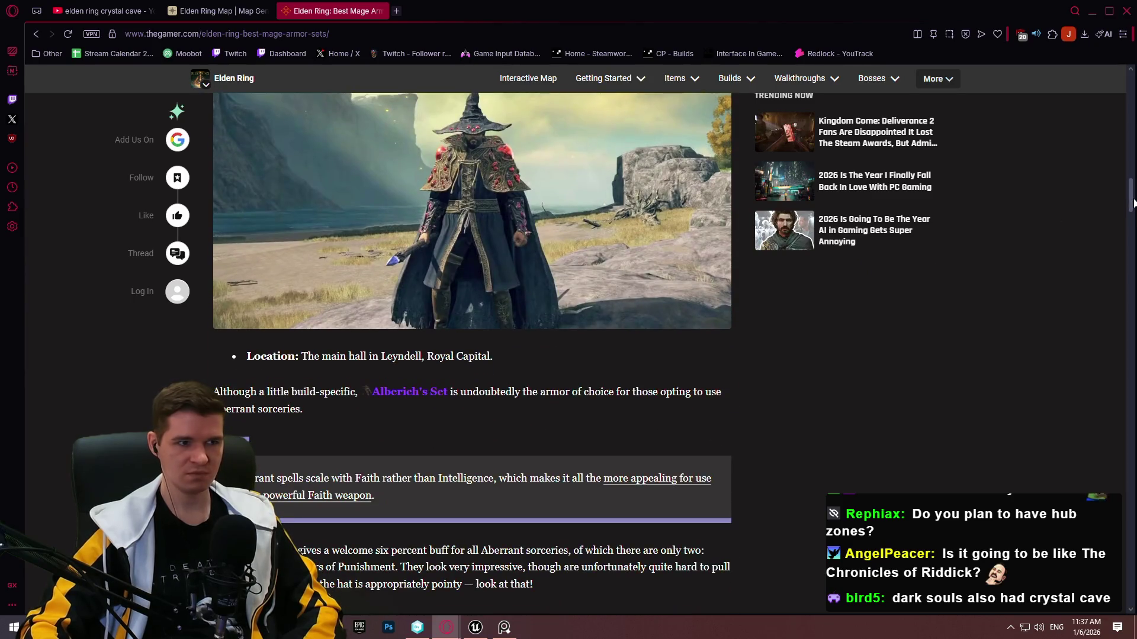
pyautogui.moveTo(1135, 225); pyautogui.dragTo(1128, 510)
pyautogui.moveTo(1119, 583); pyautogui.dragTo(1121, 634)
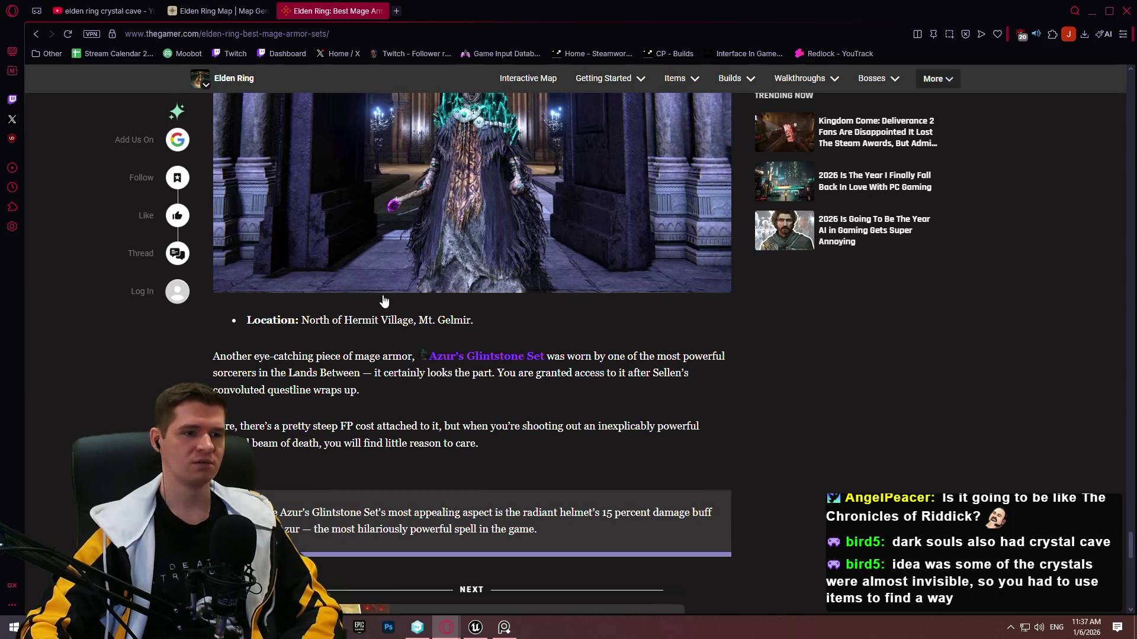
pyautogui.scroll(15, 452, 284)
pyautogui.scroll(-2, 536, 268)
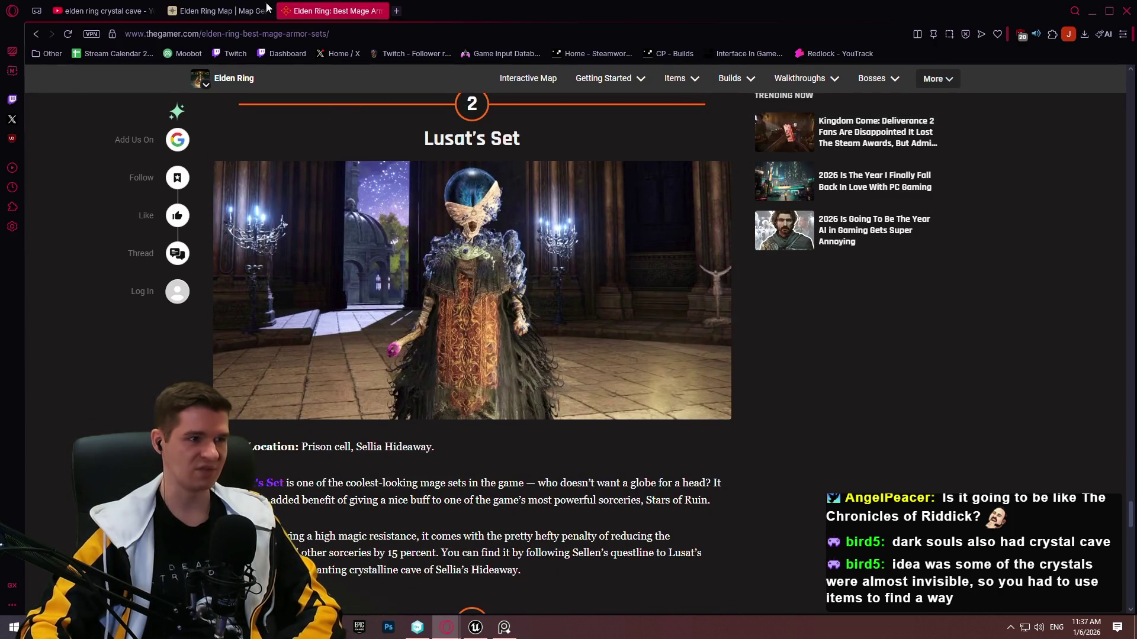
# Look up the Sellia Hideaway marker on the Elden Ring map, then return to YouTube.
pyautogui.click(213, 11)
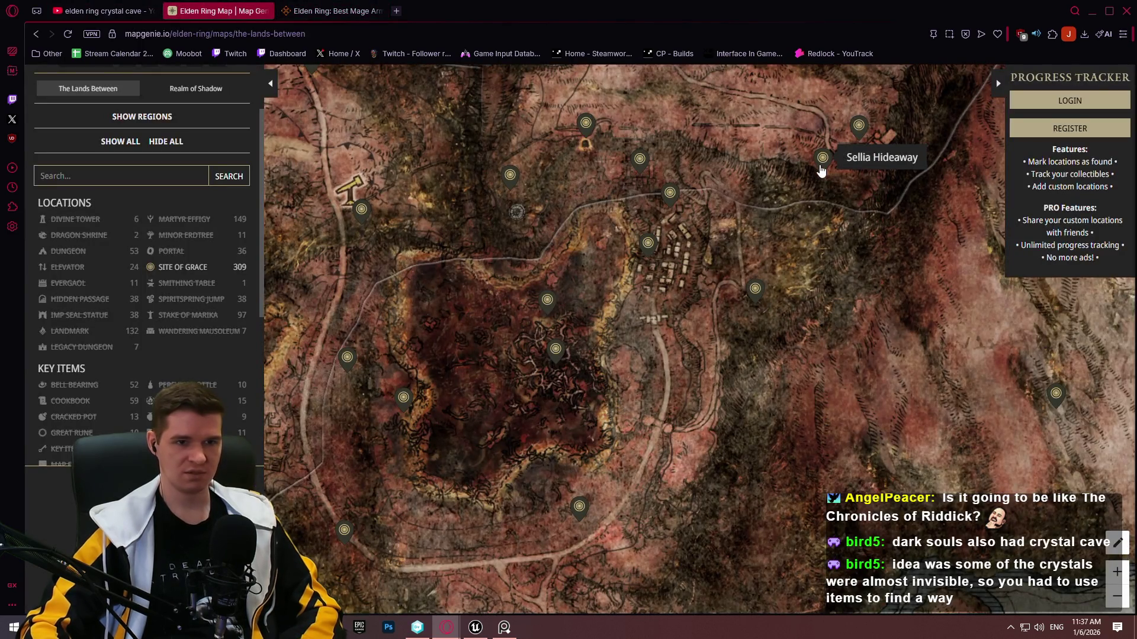
pyautogui.click(821, 171)
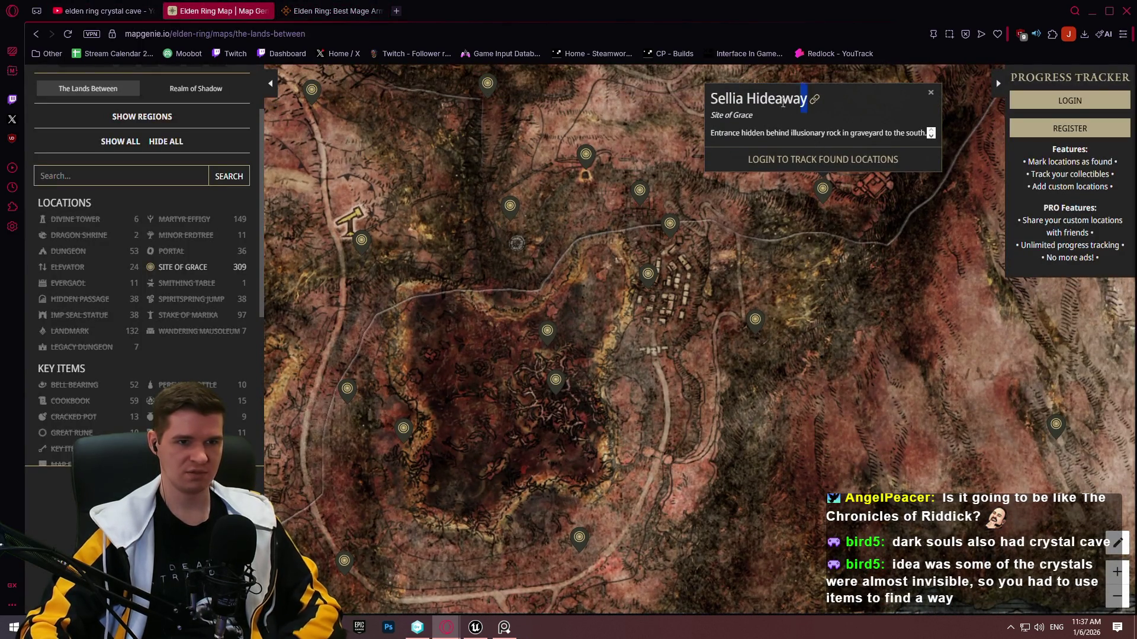
pyautogui.hotkey('ctrl', 'shift', 'Tab')
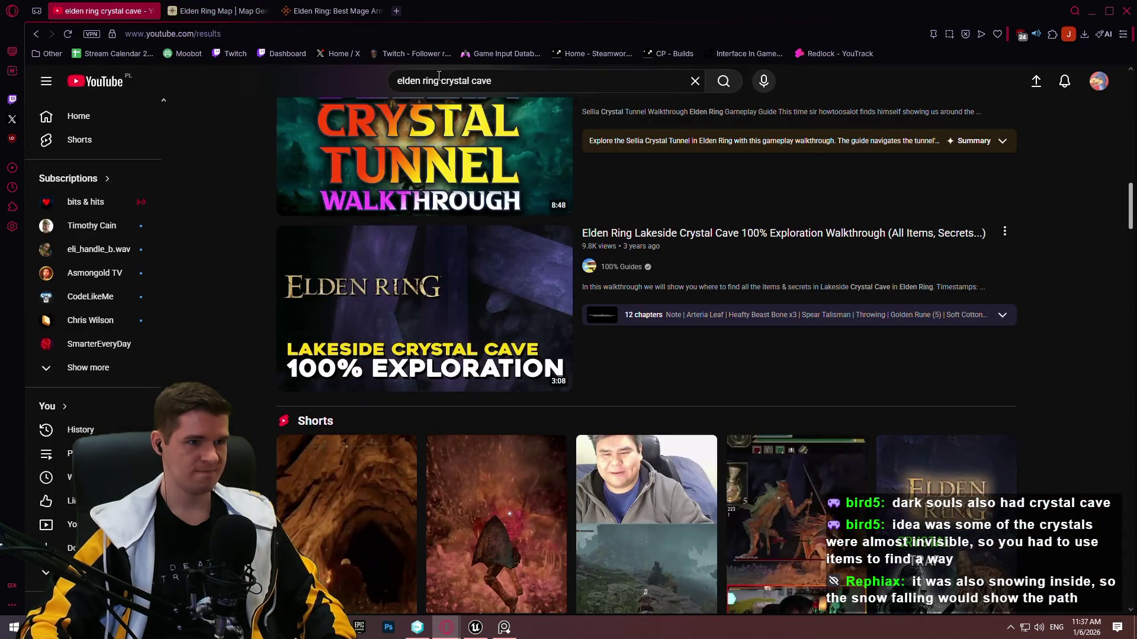
# Change the YouTube query to 'elden ring Sellia Hideaway' and open the first video.
pyautogui.moveTo(438, 81); pyautogui.dragTo(492, 80)
pyautogui.write('Sellia Hideaway')
pyautogui.press('Return')
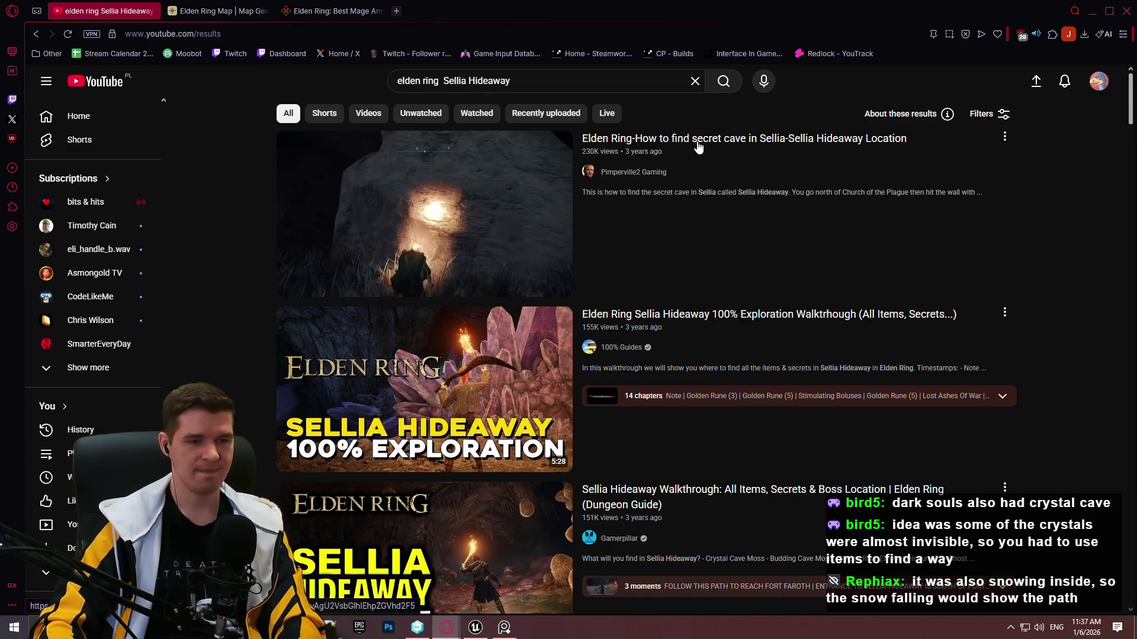
pyautogui.scroll(-3, 704, 154)
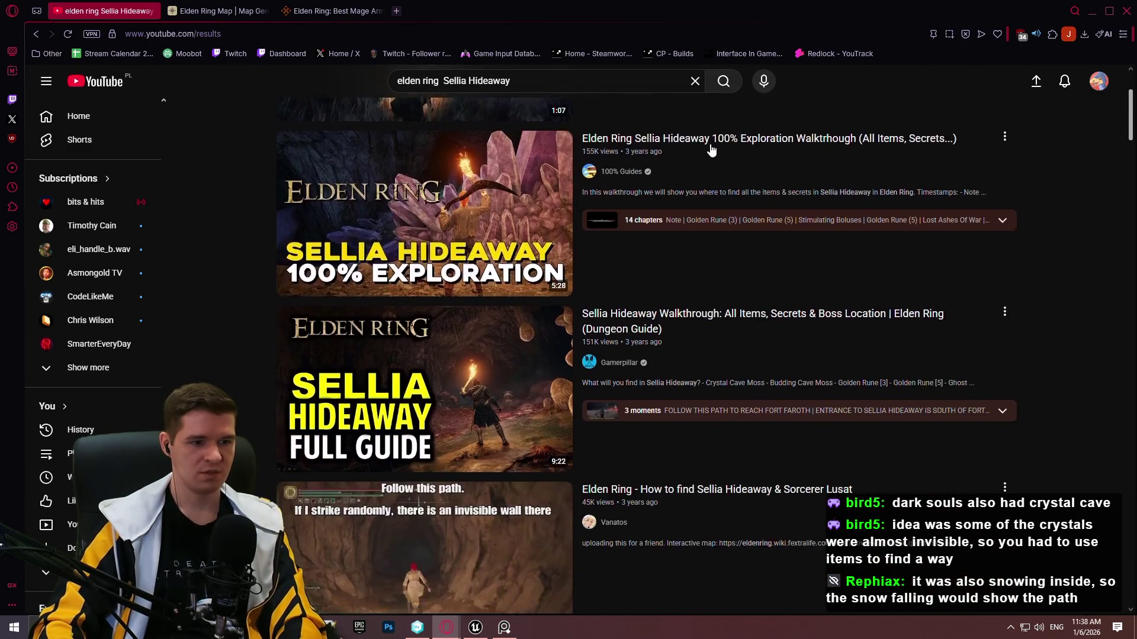
pyautogui.scroll(1, 720, 139)
pyautogui.scroll(1, 719, 135)
pyautogui.click(707, 146)
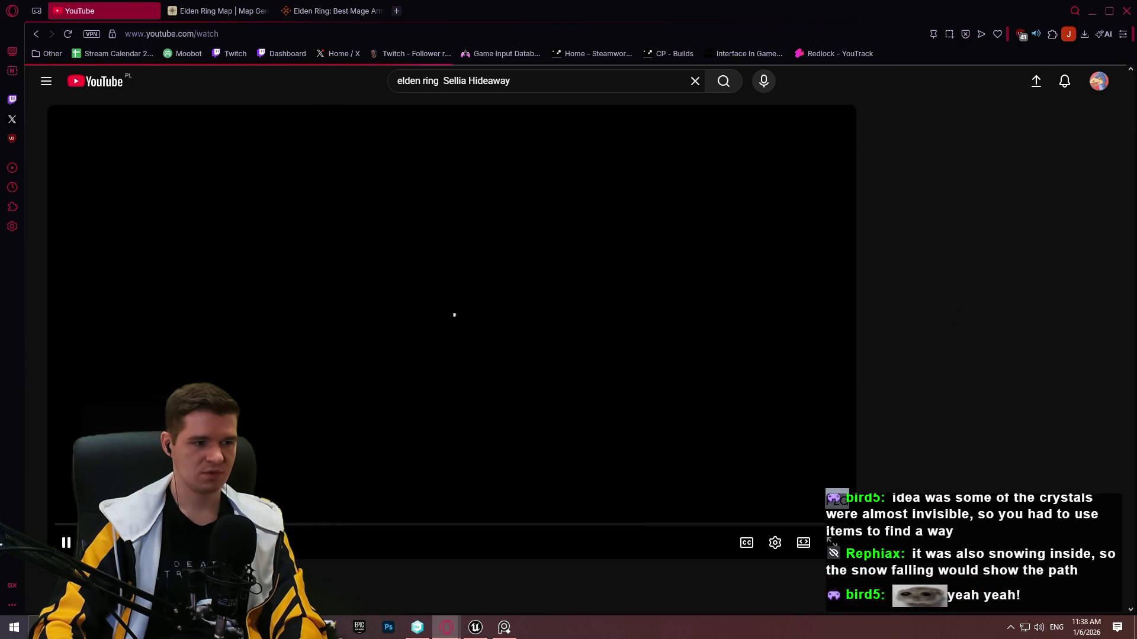
# Open the Sellia Hideaway 100% Exploration walkthrough instead and skip past its intro note.
pyautogui.click(36, 34)
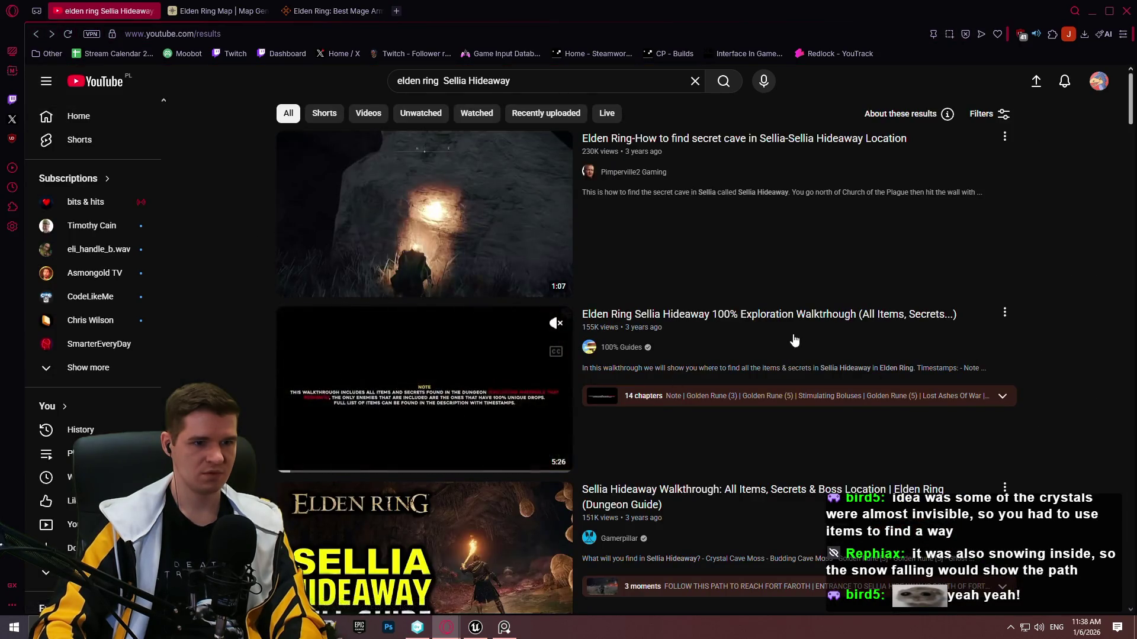
pyautogui.click(763, 324)
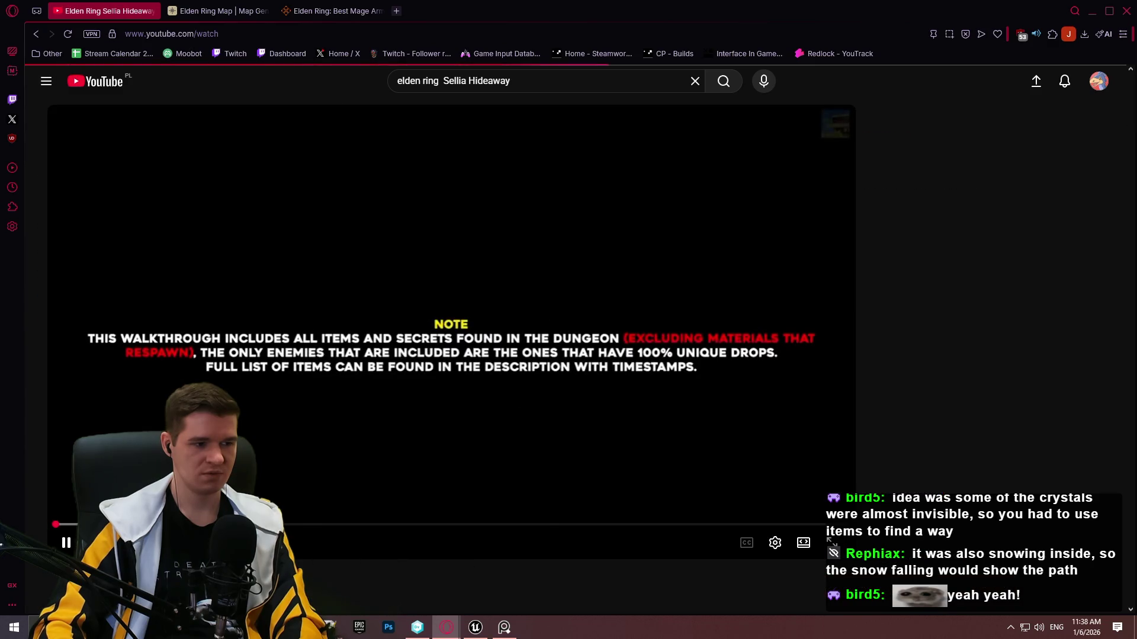
pyautogui.click(214, 523)
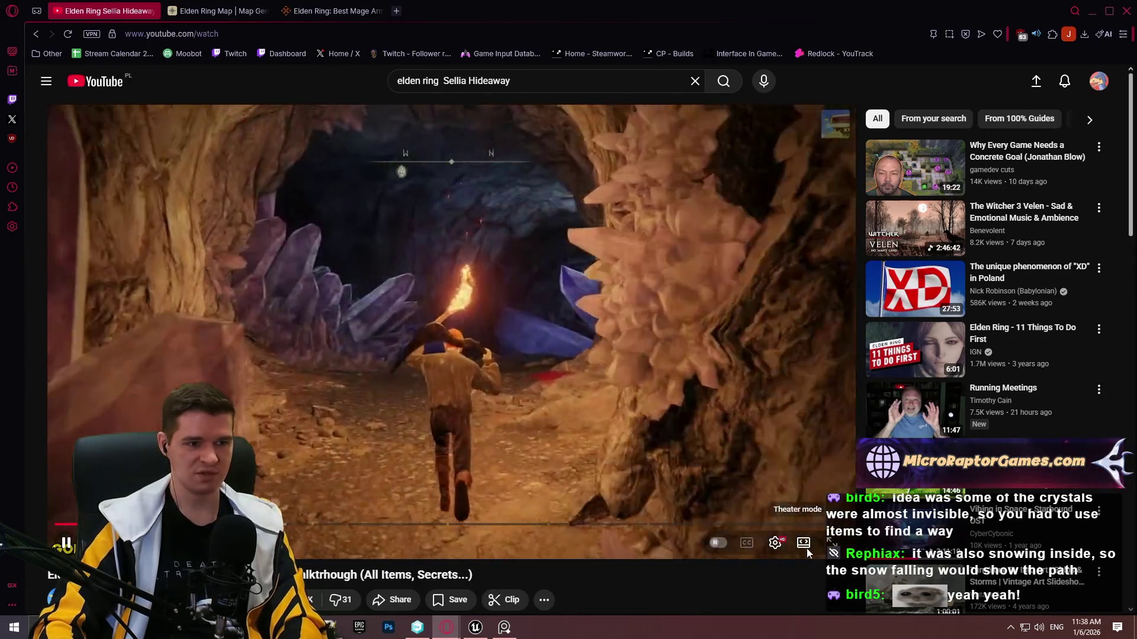
# Switch the player to theater mode and scrub ahead to the Stimulating Boluses chapter.
pyautogui.click(805, 548)
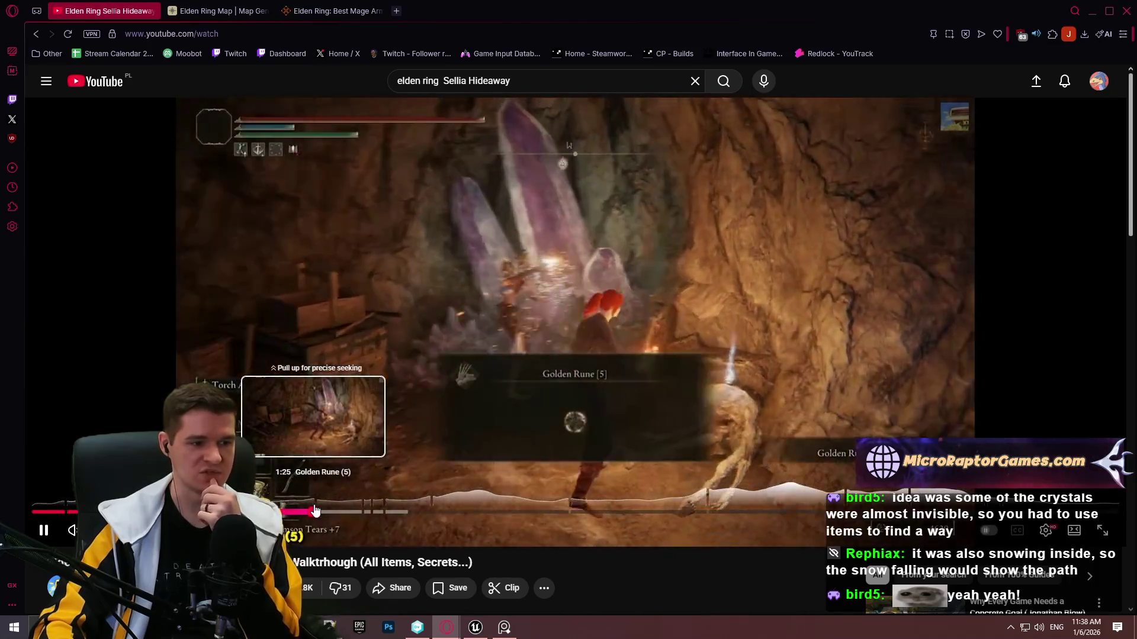
pyautogui.click(323, 513)
pyautogui.moveTo(325, 515); pyautogui.dragTo(343, 514)
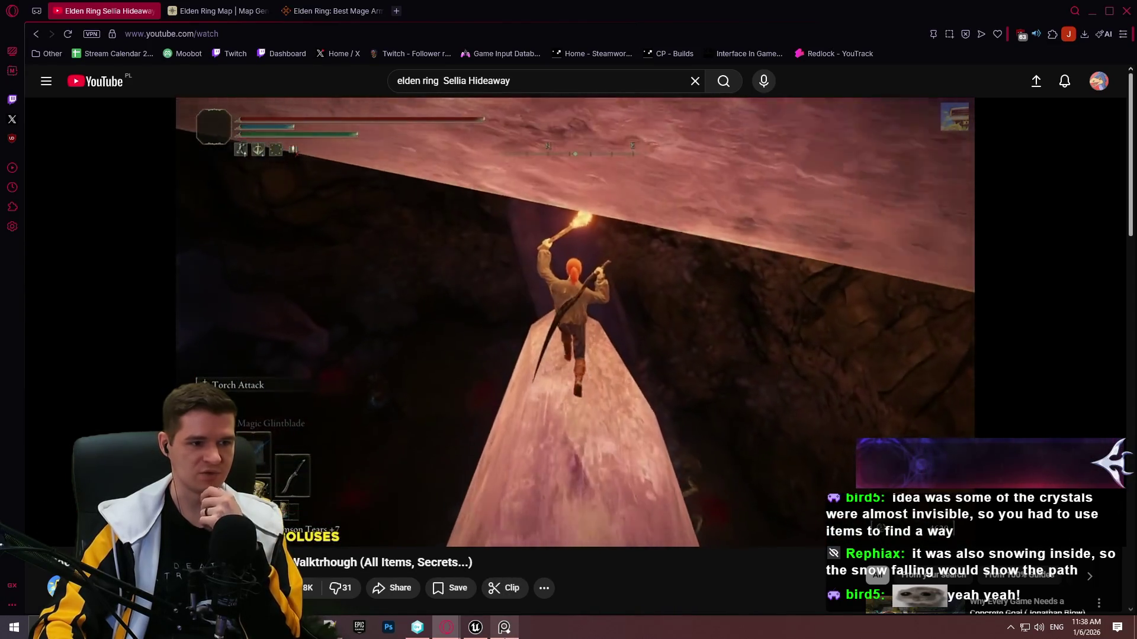
pyautogui.moveTo(505, 631)
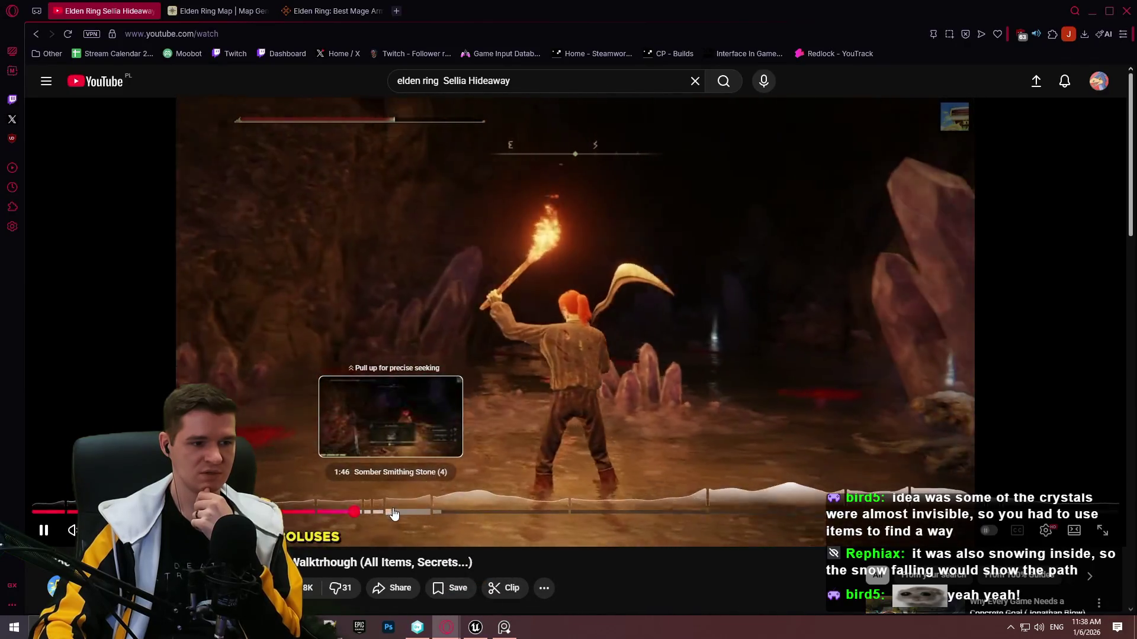
# Seek past the Somber Smithing Stone (4) chapter toward the crystal area around 3:50.
pyautogui.click(408, 513)
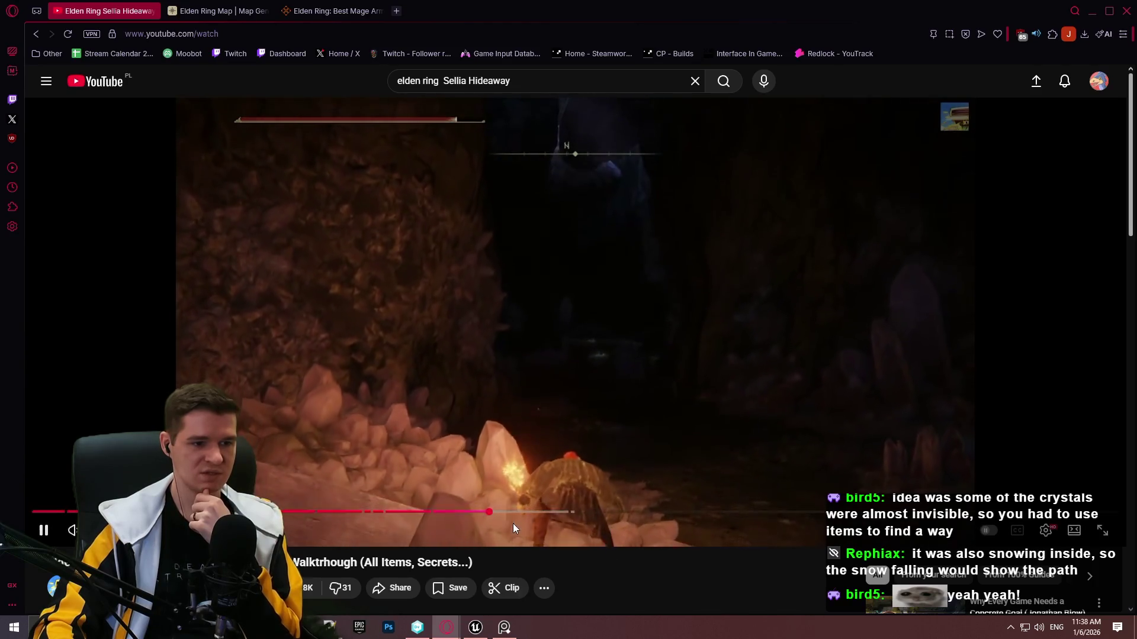
pyautogui.moveTo(512, 512); pyautogui.dragTo(616, 514)
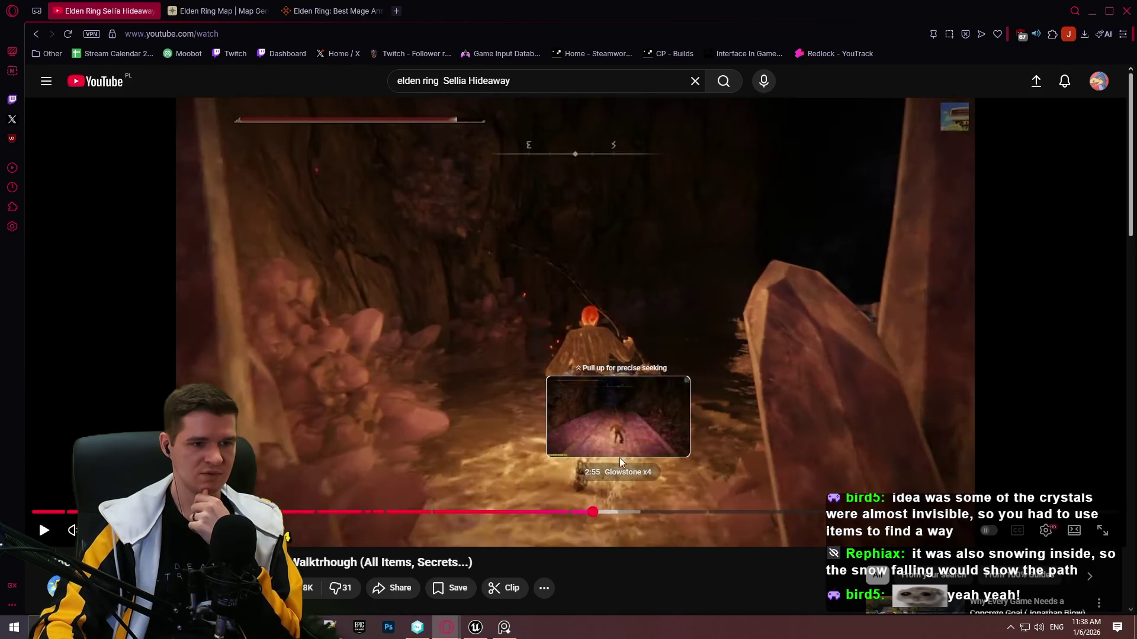
pyautogui.moveTo(619, 461); pyautogui.dragTo(646, 464)
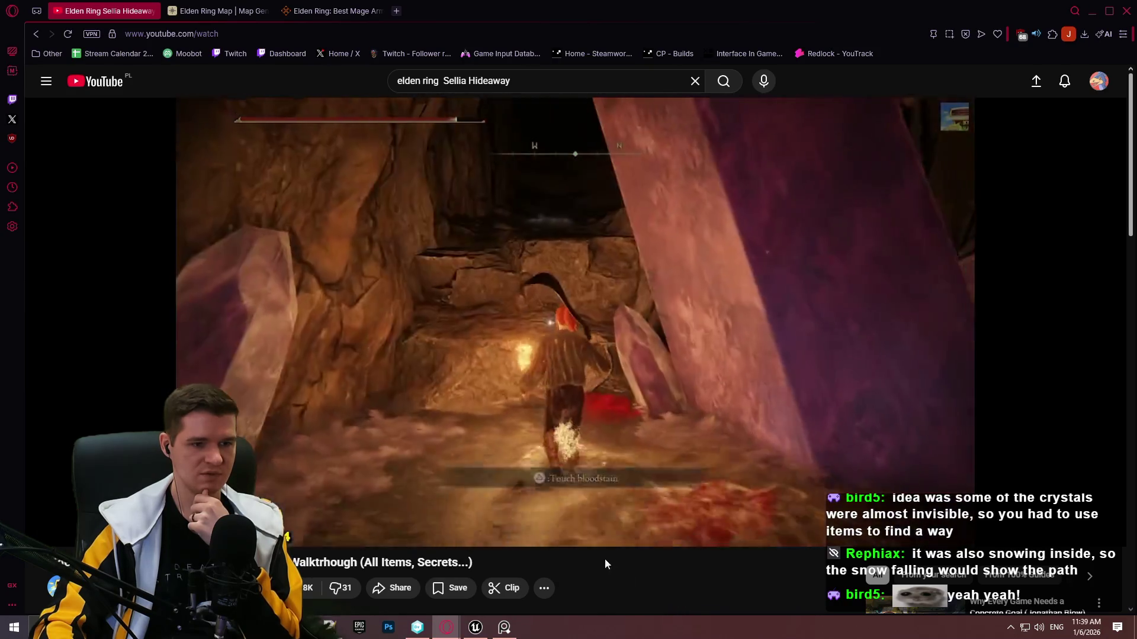
pyautogui.moveTo(642, 513); pyautogui.dragTo(680, 513)
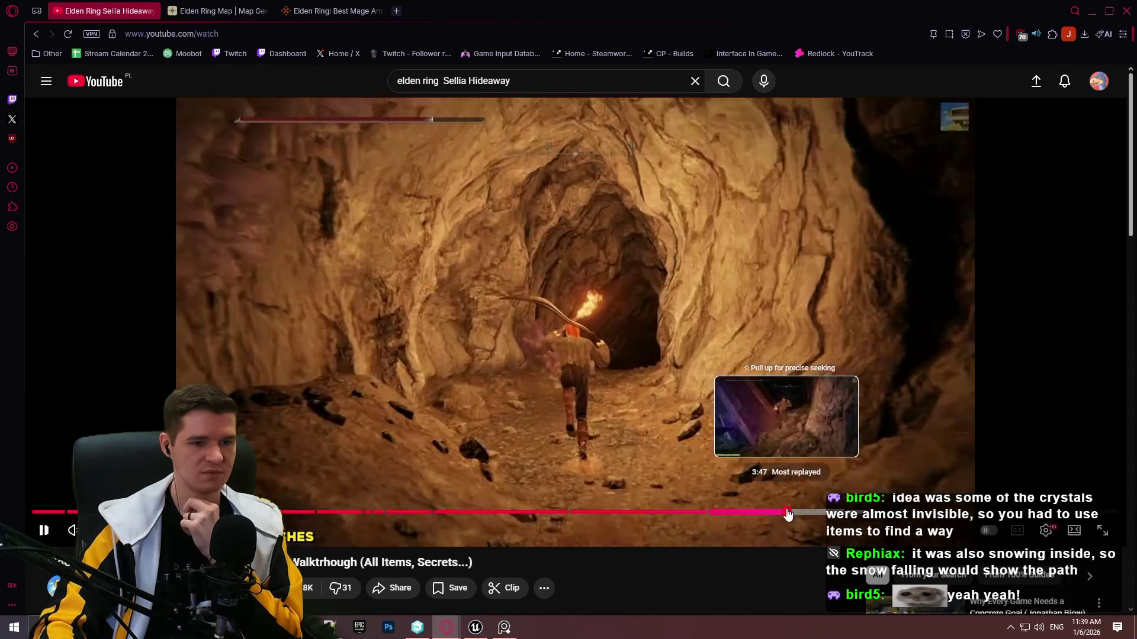
pyautogui.click(788, 513)
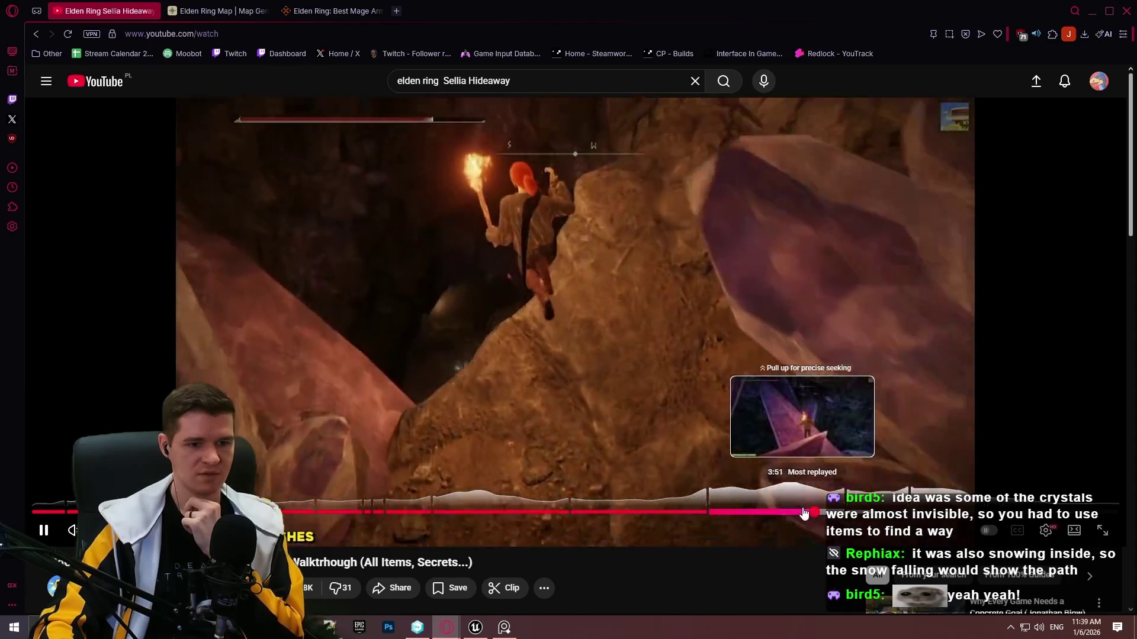
# Pause near 3:48 and step frame by frame through the crystal-bridge climb.
pyautogui.click(804, 512)
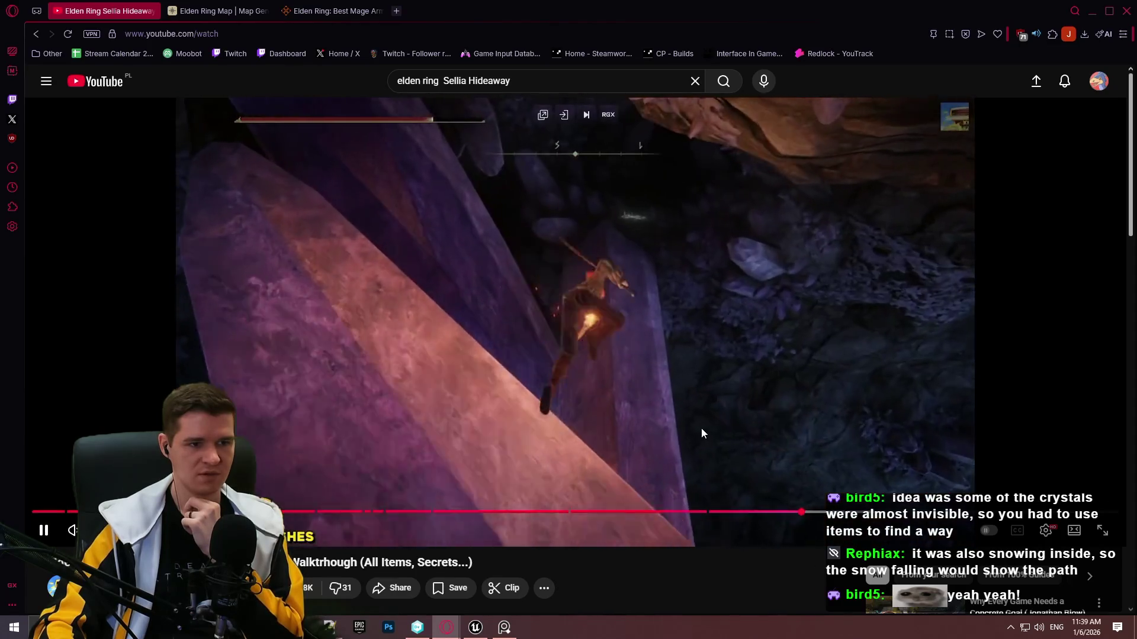
pyautogui.click(765, 501)
pyautogui.click(792, 513)
pyautogui.click(680, 452)
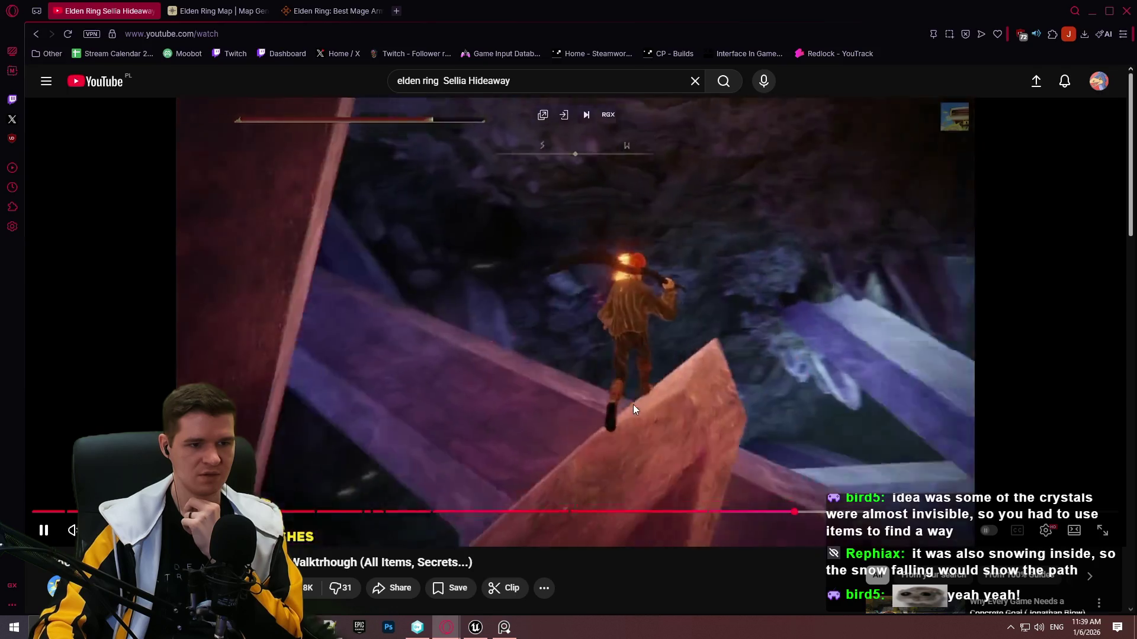
pyautogui.click(677, 413)
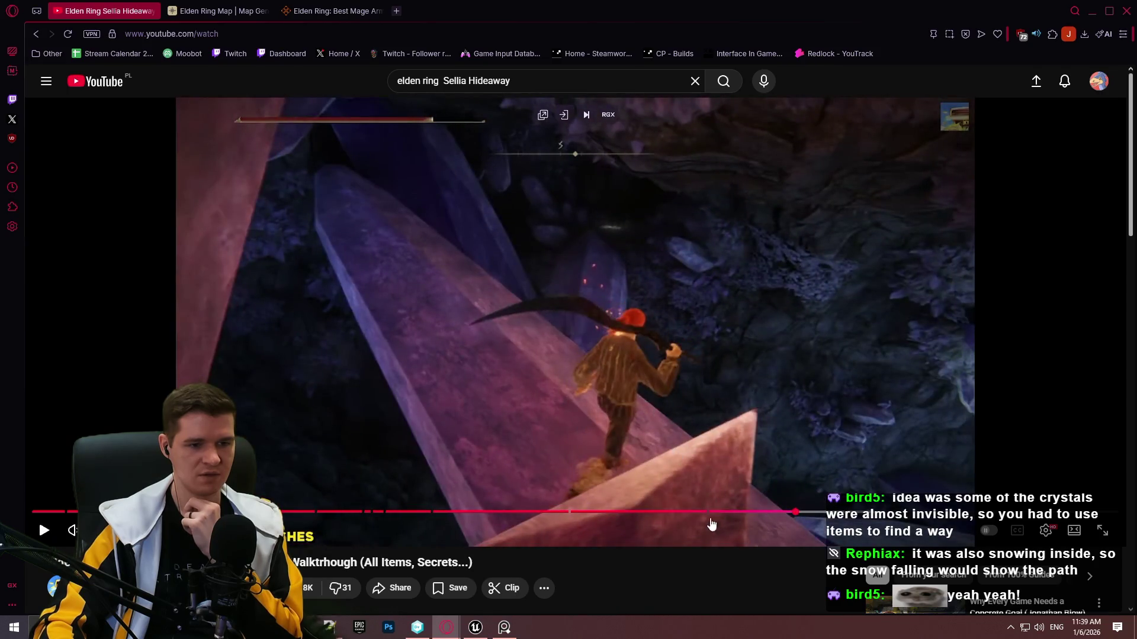
pyautogui.press('.')
pyautogui.press('.')
pyautogui.press('.')
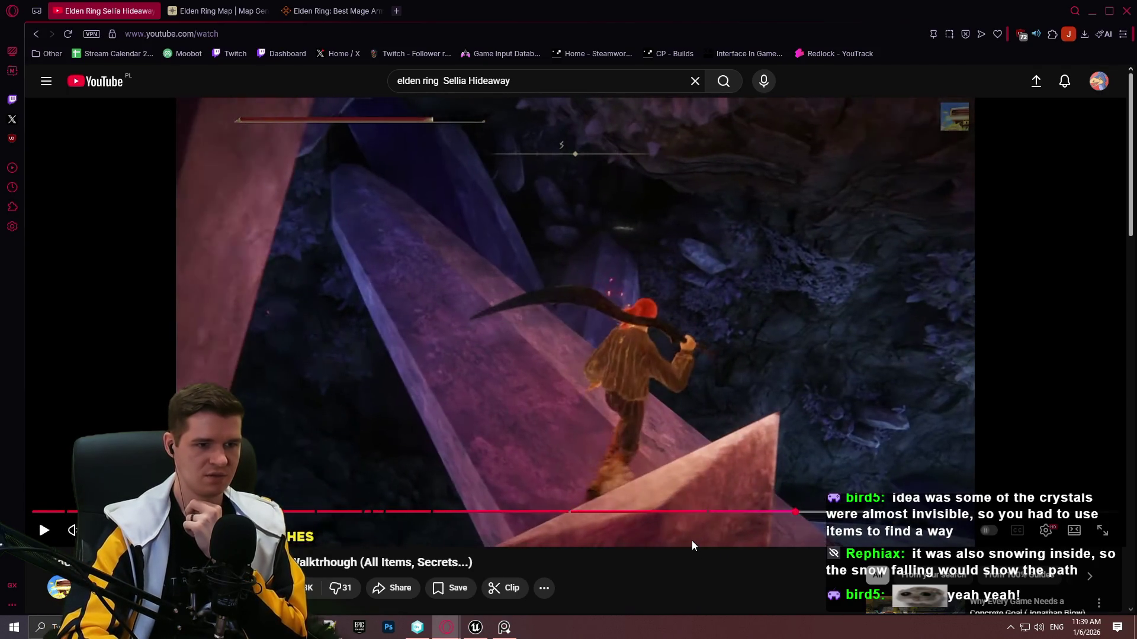
pyautogui.press('.')
pyautogui.press('.')
pyautogui.press('.')
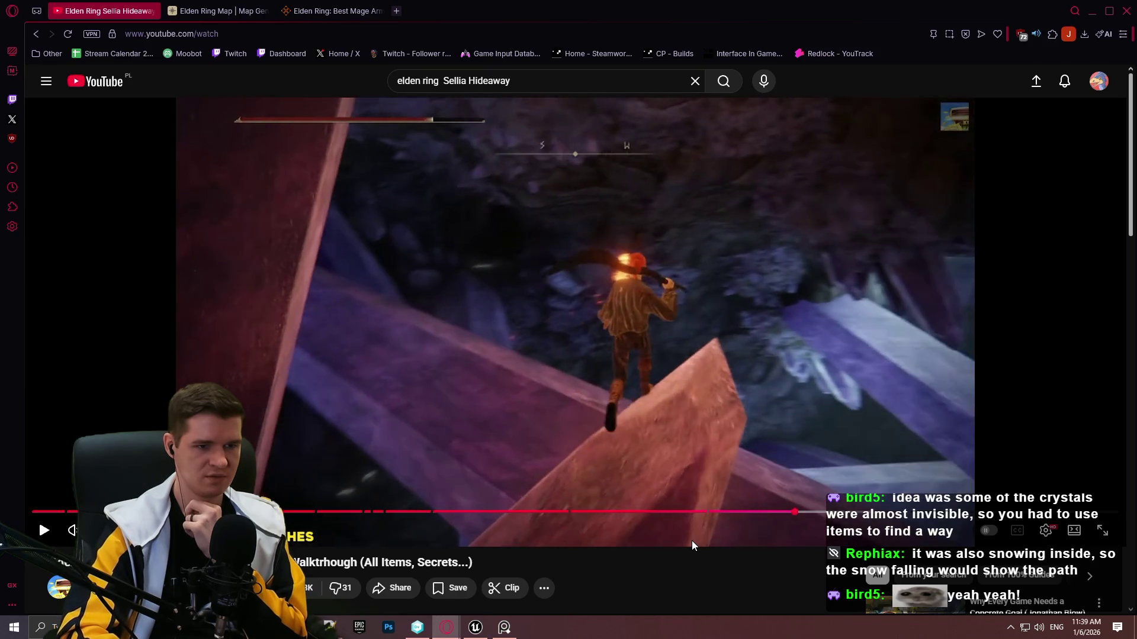
pyautogui.press('.')
pyautogui.press('.')
pyautogui.press('.')
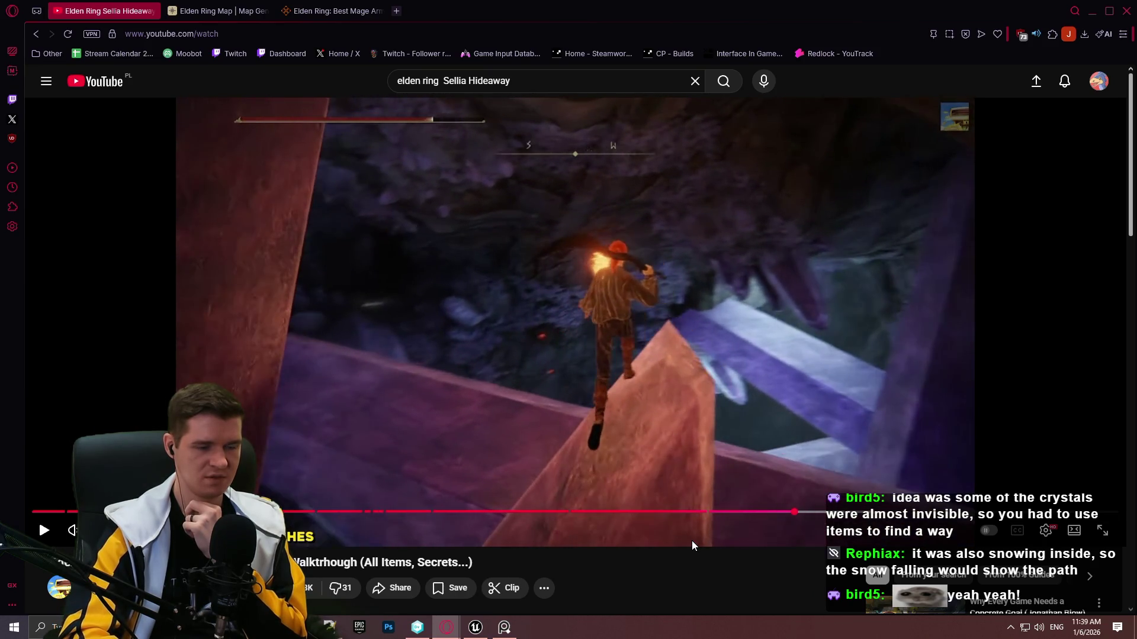
pyautogui.press('.')
pyautogui.press('.')
pyautogui.press('.')
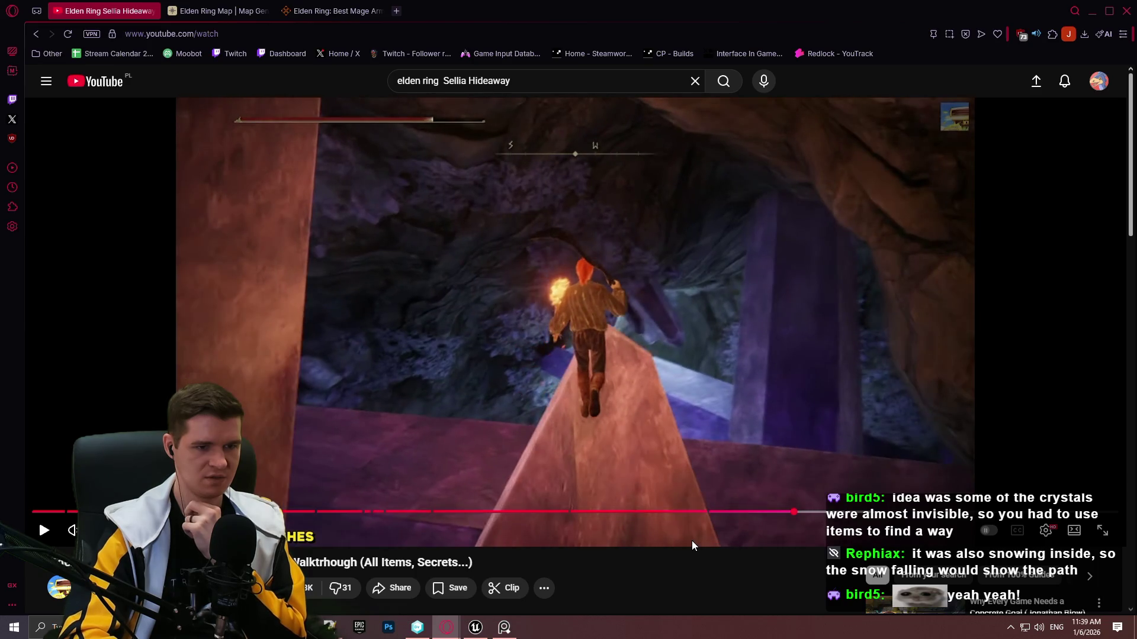
pyautogui.press('.')
pyautogui.press('.')
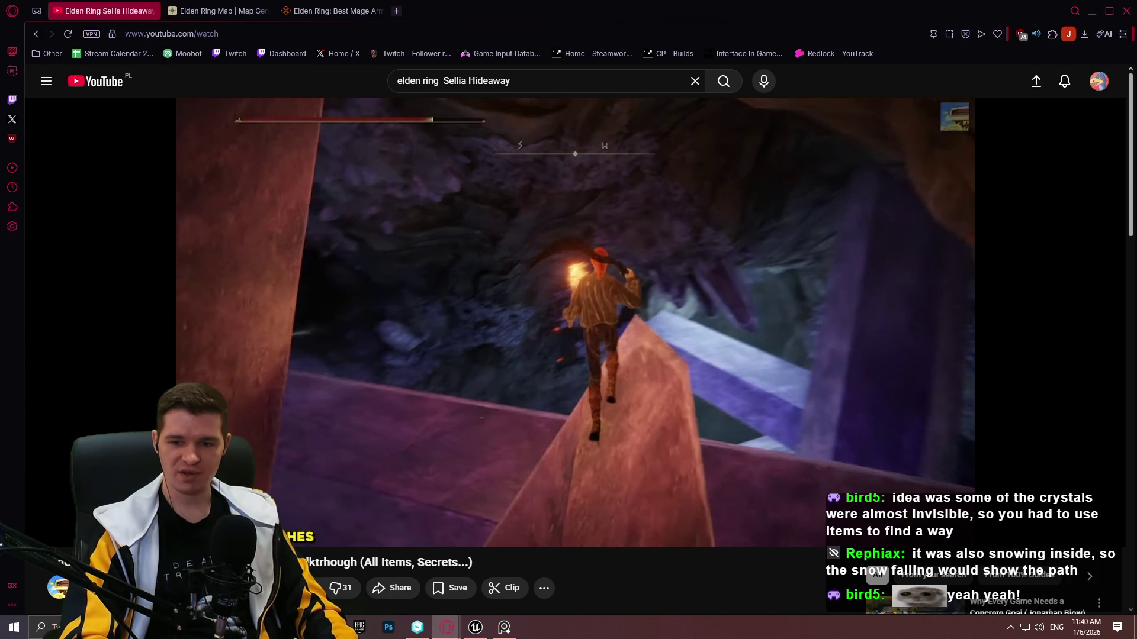
# Resume and jump to the 4:30 Crystal Spear chapter, letting it play through the chest loot.
pyautogui.click(692, 542)
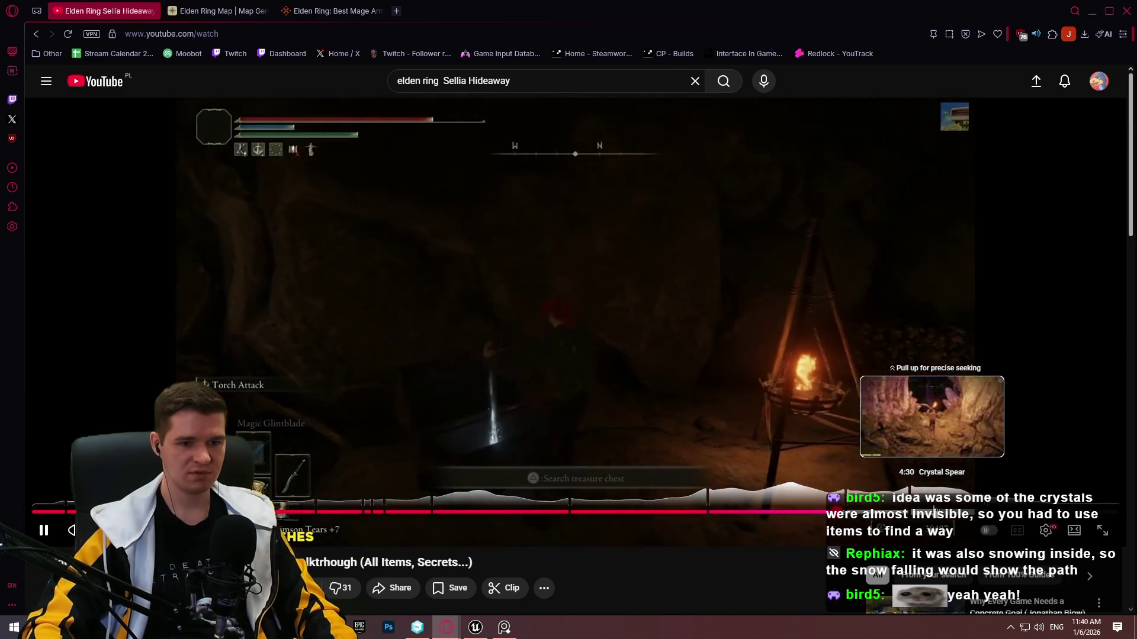
pyautogui.click(932, 510)
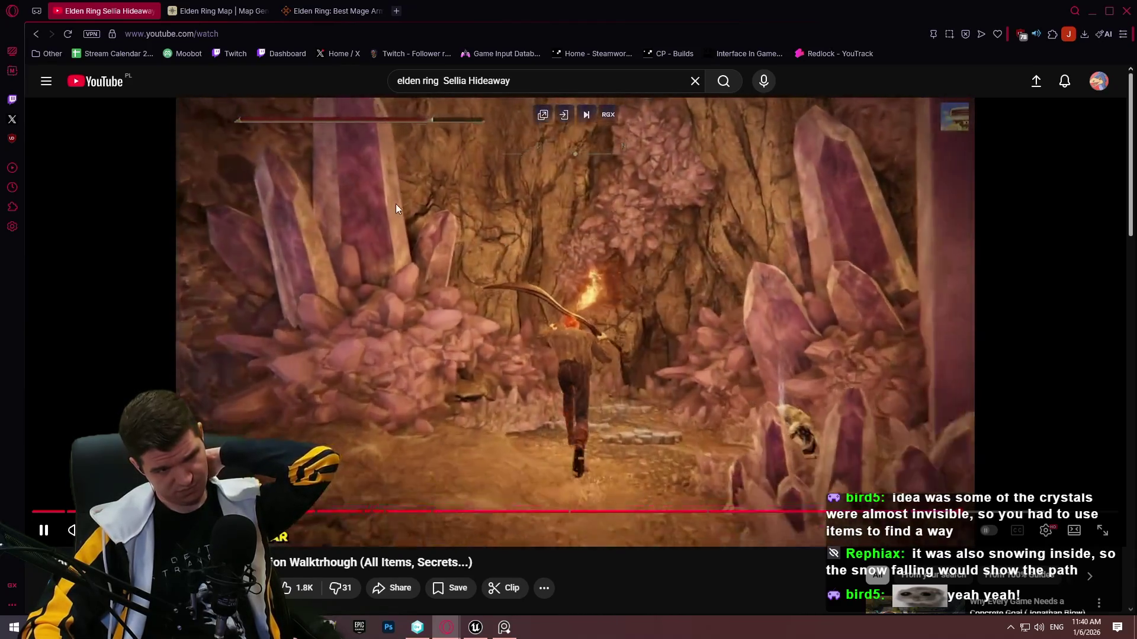
pyautogui.click(936, 438)
pyautogui.click(783, 397)
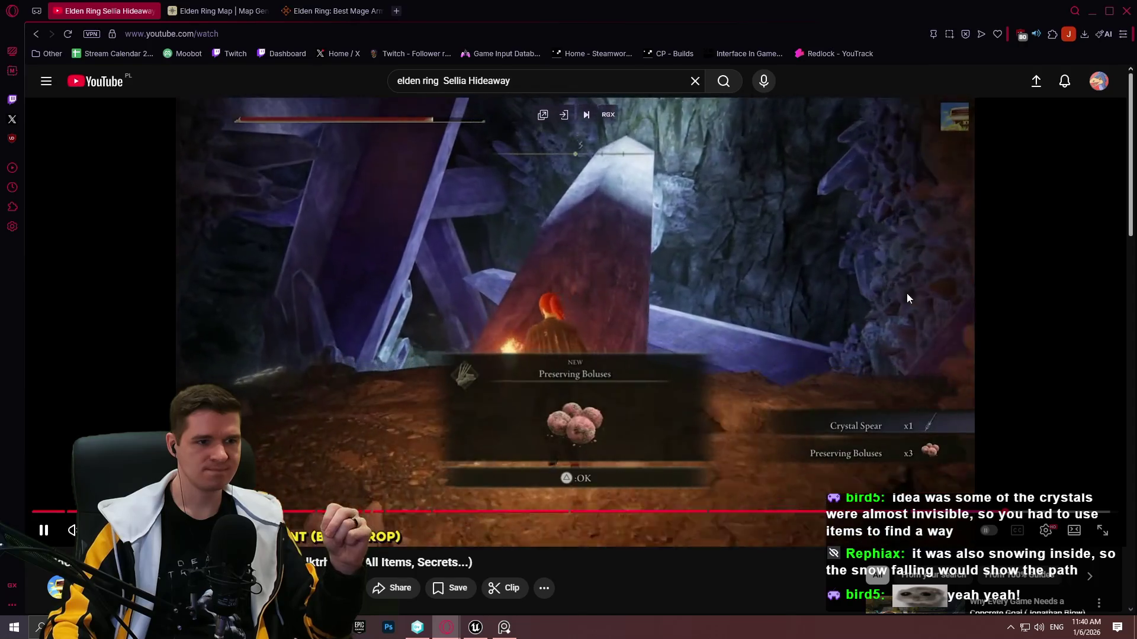
pyautogui.click(830, 282)
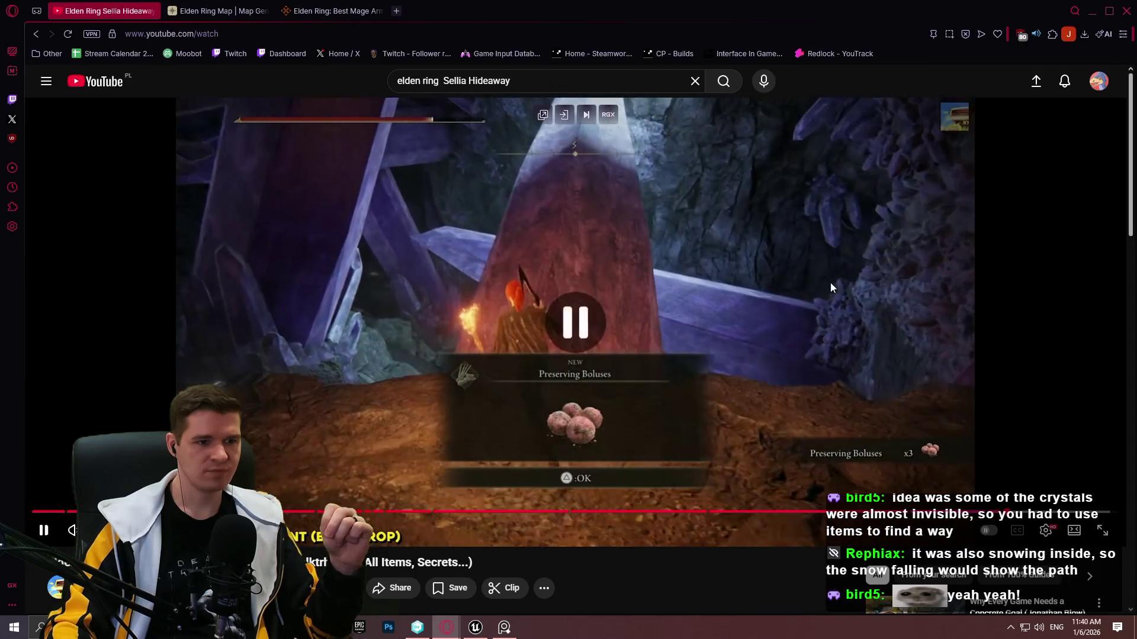
# Pause the walkthrough on the run up the pink crystal slab and switch to the PureRef board.
pyautogui.click(751, 261)
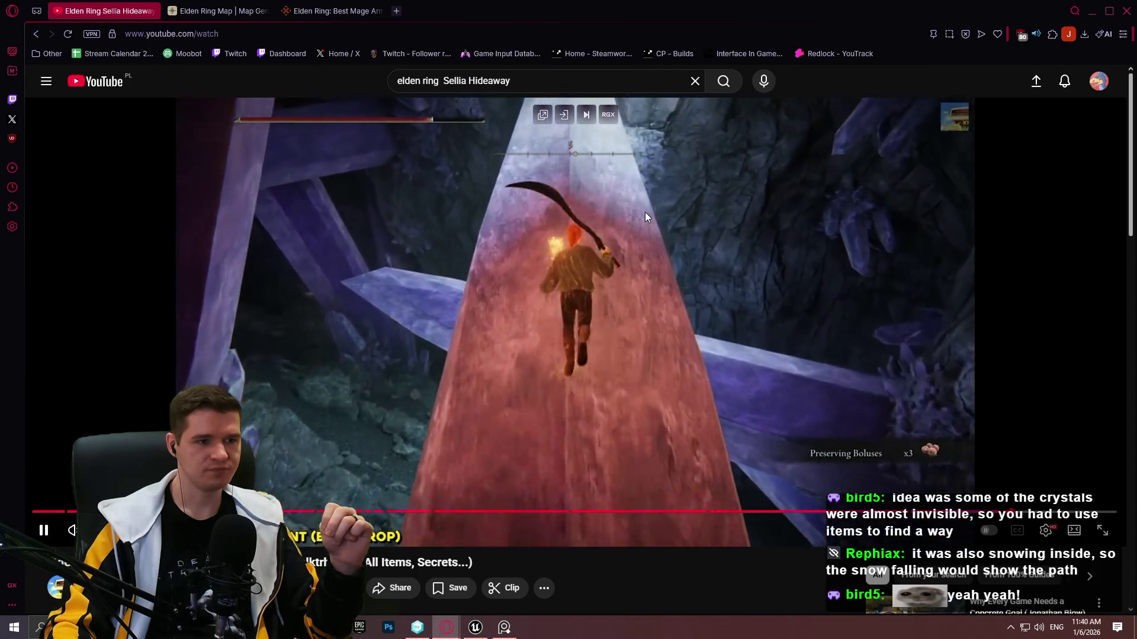
pyautogui.click(675, 209)
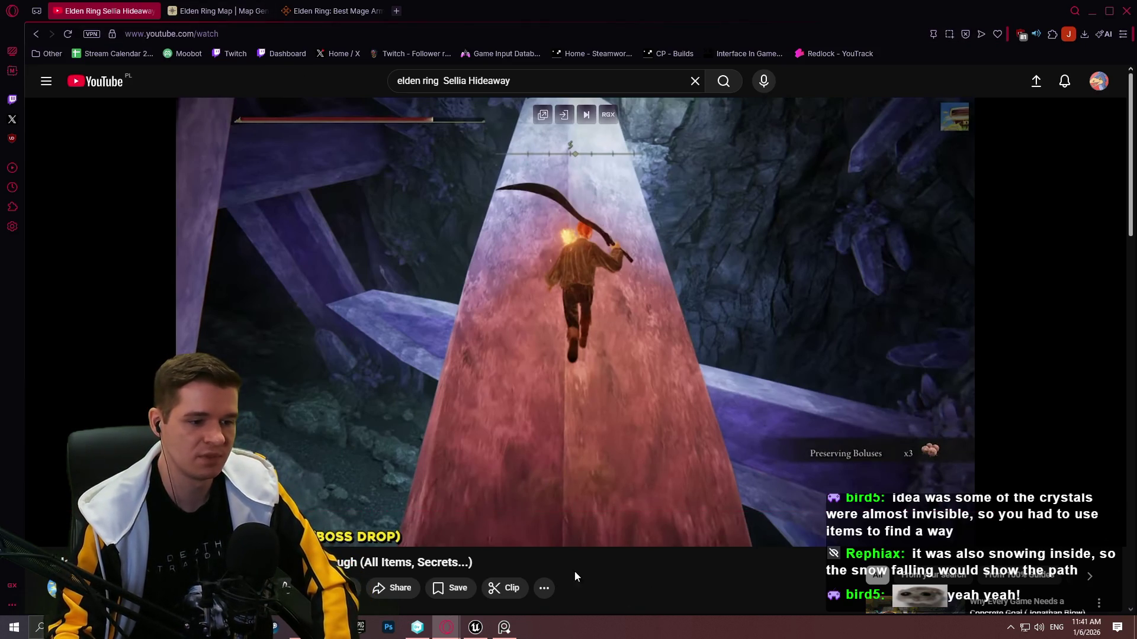
pyautogui.moveTo(512, 629)
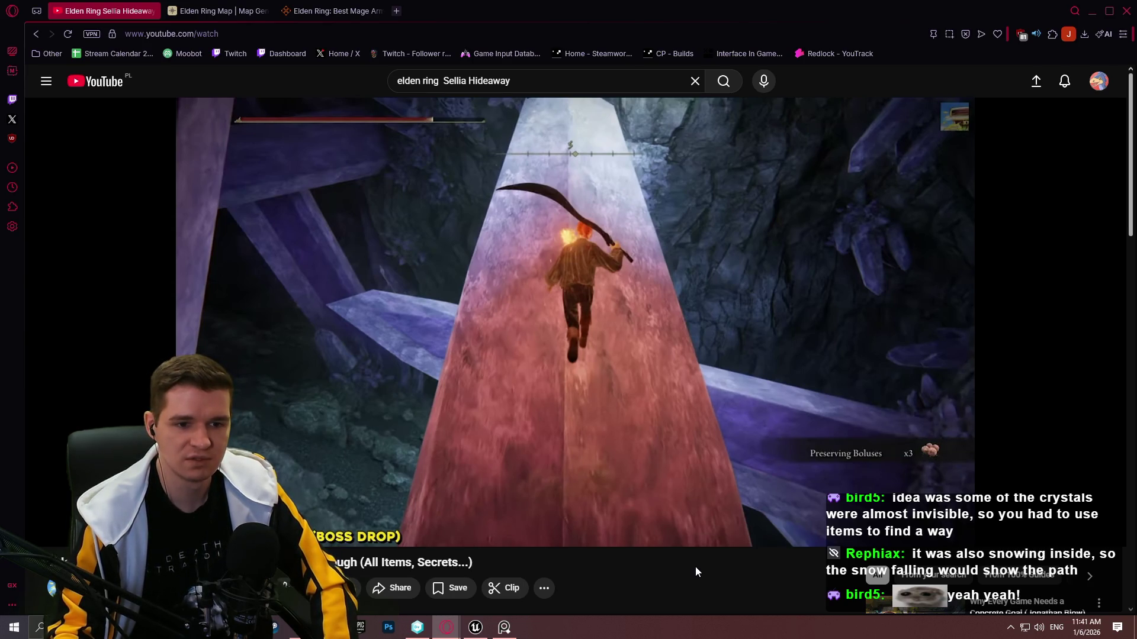
pyautogui.click(504, 627)
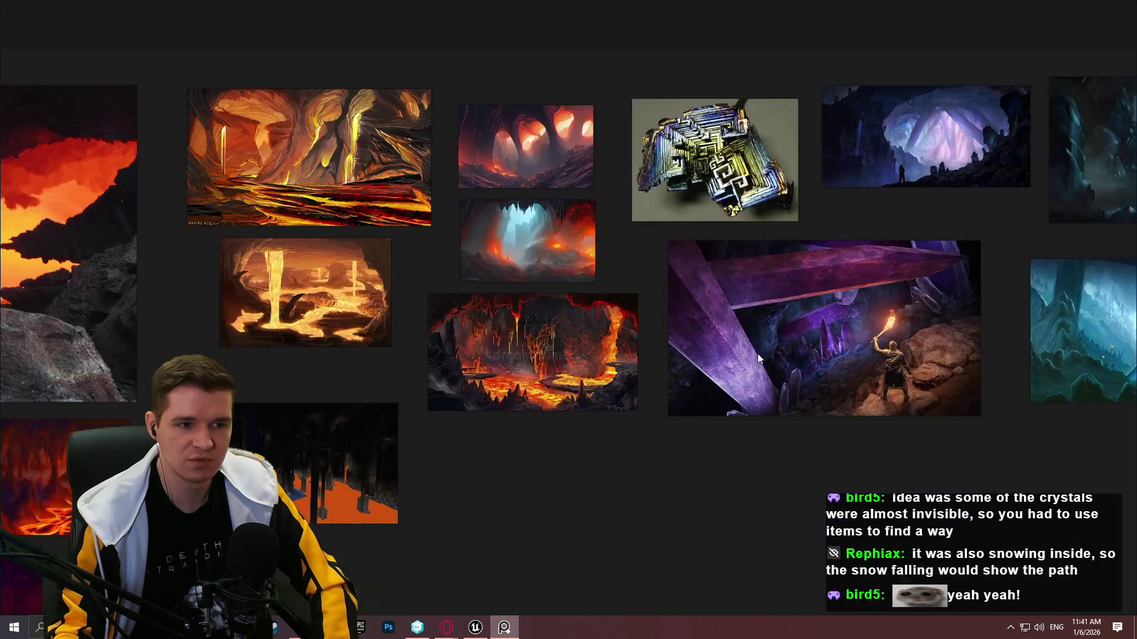
# Pan and zoom across the board to inspect the lava lake and orange pillar-cave references.
pyautogui.scroll(5, 617, 449)
pyautogui.scroll(3, 649, 266)
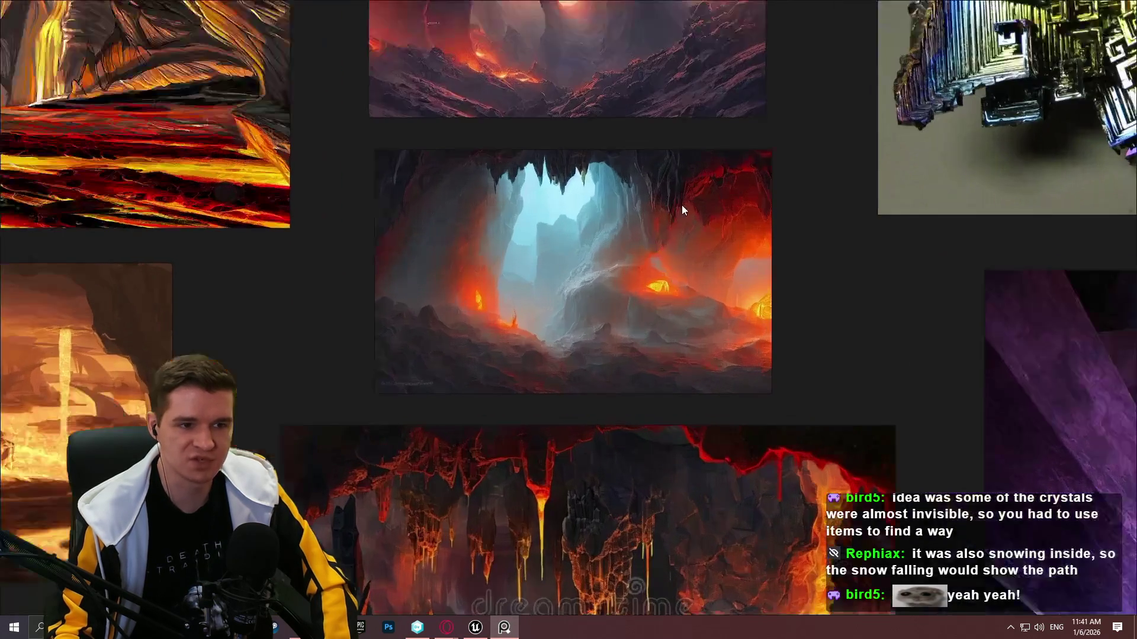
pyautogui.moveTo(818, 365); pyautogui.dragTo(886, 116)
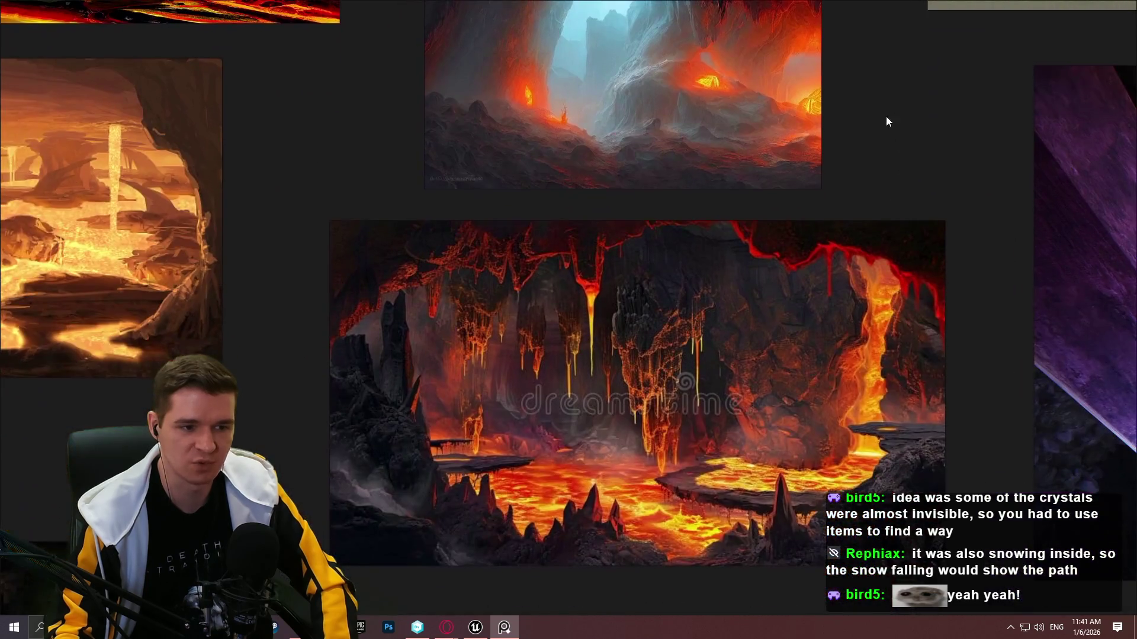
pyautogui.scroll(-2, 760, 314)
pyautogui.moveTo(714, 263)
pyautogui.mouseDown()
pyautogui.moveTo(825, 307)
pyautogui.moveTo(841, 217)
pyautogui.mouseUp()
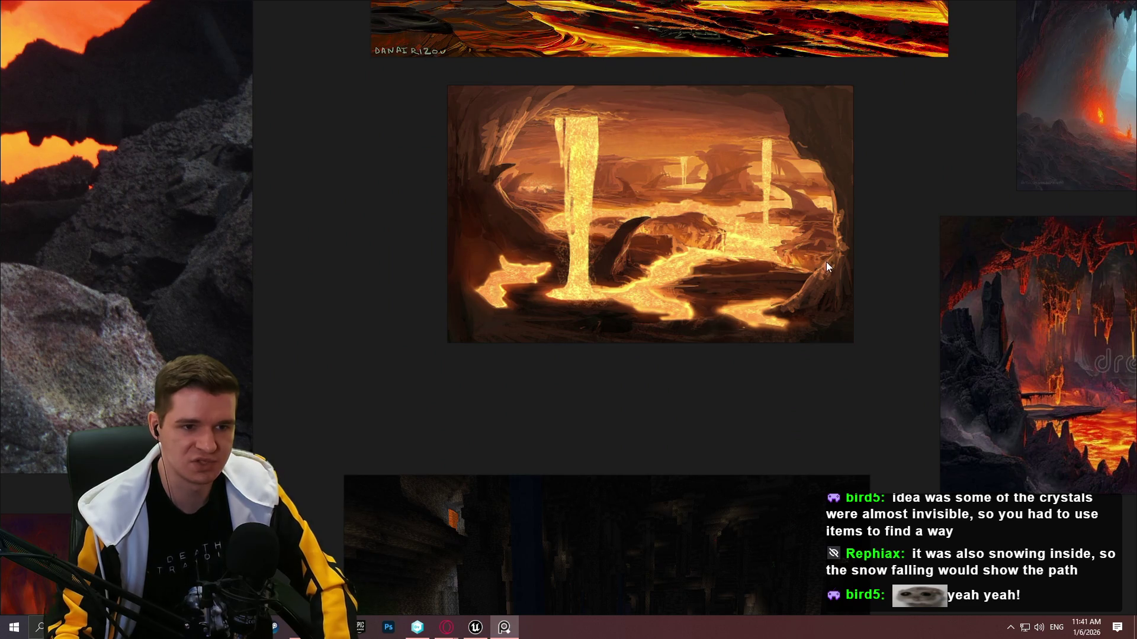
pyautogui.scroll(-2, 770, 363)
pyautogui.scroll(-3, 885, 413)
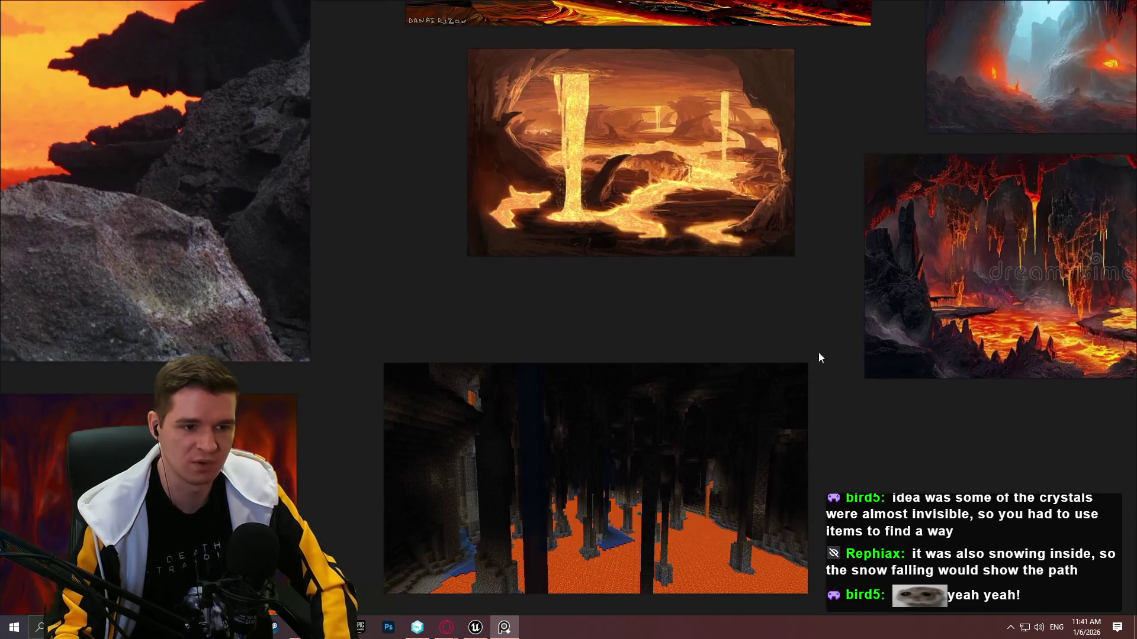
pyautogui.hscroll(-5, 718, 437)
pyautogui.scroll(5, 719, 437)
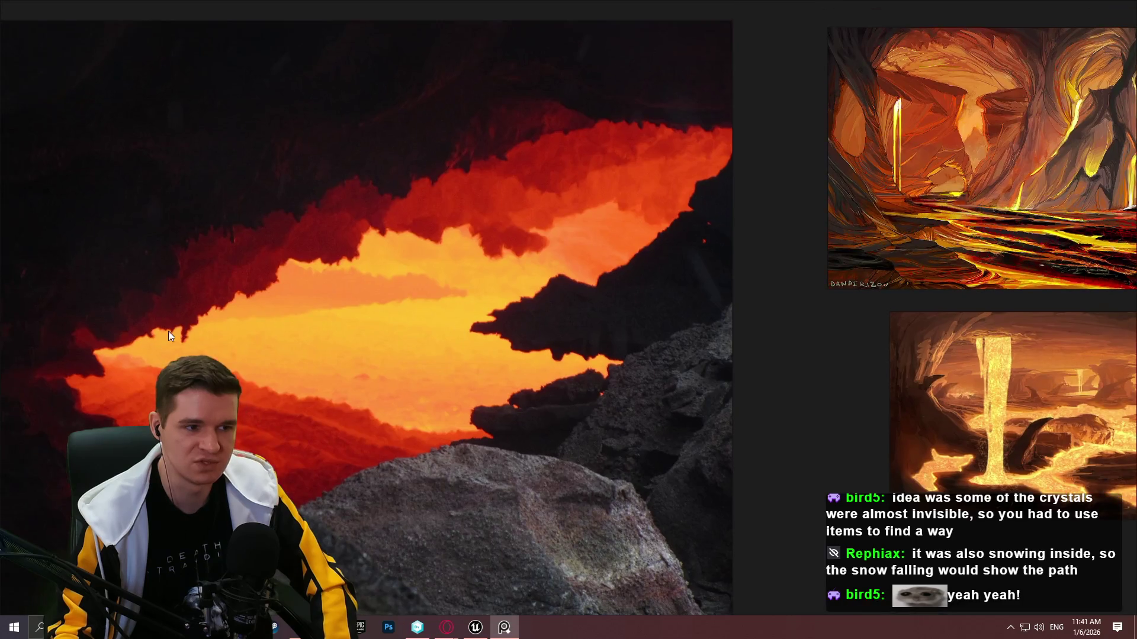
pyautogui.moveTo(791, 201); pyautogui.dragTo(513, 304)
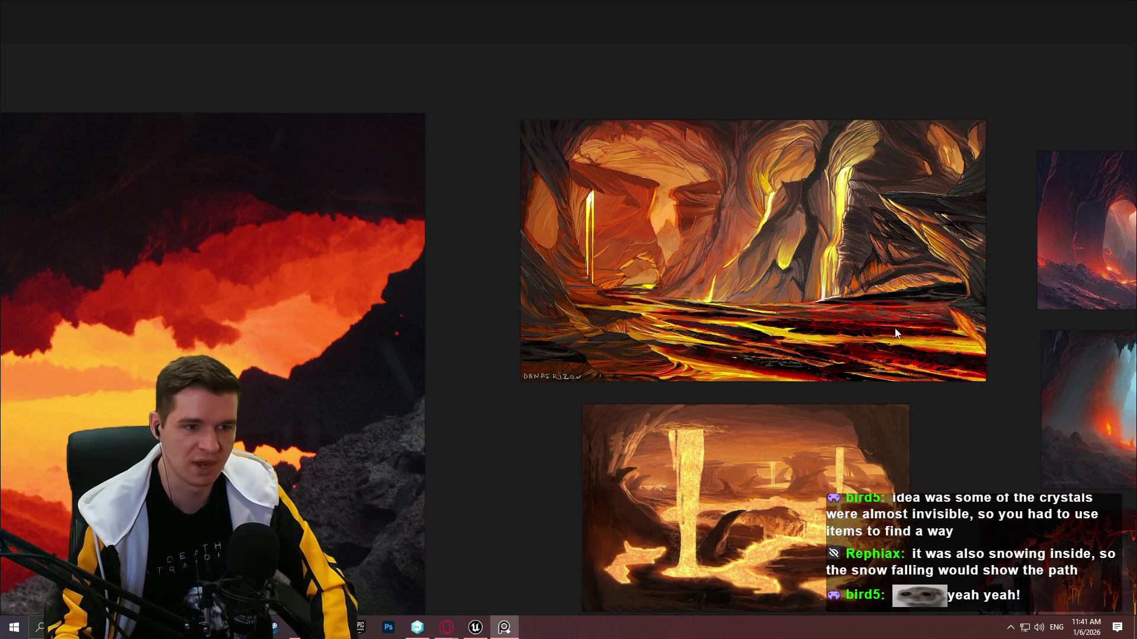
pyautogui.scroll(-2, 843, 300)
pyautogui.hscroll(4, 709, 375)
pyautogui.scroll(-3, 695, 432)
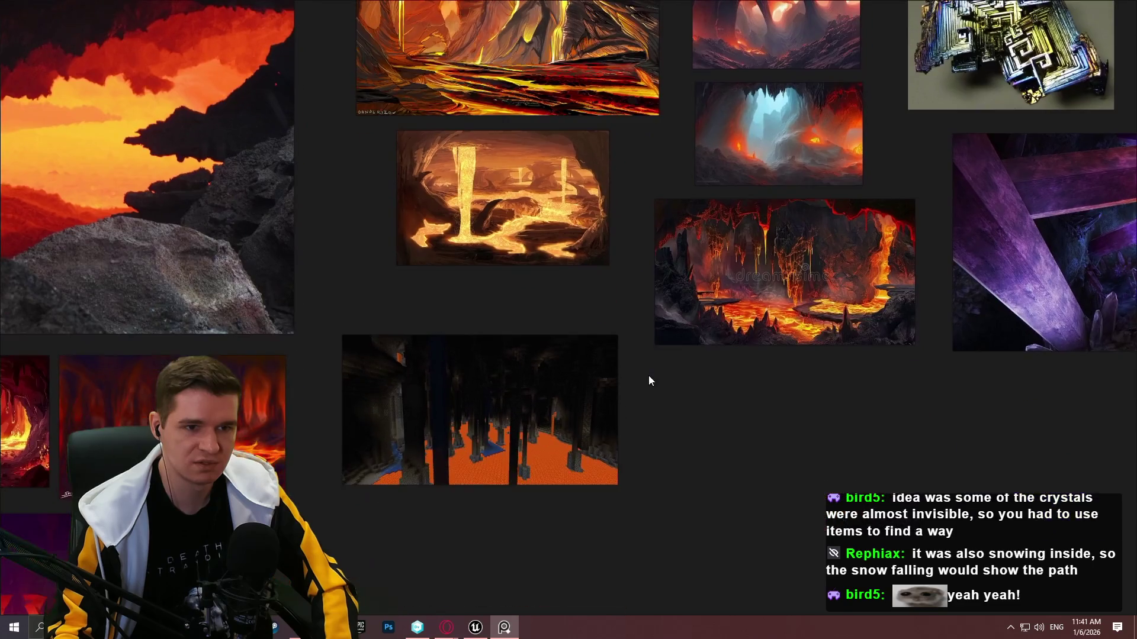
pyautogui.moveTo(649, 375)
pyautogui.mouseDown()
pyautogui.moveTo(568, 440)
pyautogui.moveTo(1091, 342)
pyautogui.moveTo(1100, 230)
pyautogui.moveTo(744, 446)
pyautogui.moveTo(542, 389)
pyautogui.moveTo(688, 320)
pyautogui.moveTo(563, 368)
pyautogui.moveTo(766, 363)
pyautogui.moveTo(752, 386)
pyautogui.mouseUp()
pyautogui.scroll(-2, 697, 330)
pyautogui.moveTo(698, 290)
pyautogui.mouseDown()
pyautogui.moveTo(409, 417)
pyautogui.moveTo(553, 304)
pyautogui.mouseUp()
# Toggle the board window's maximized state and bring up the context menu on empty space.
pyautogui.hotkey('ctrl', 'f')
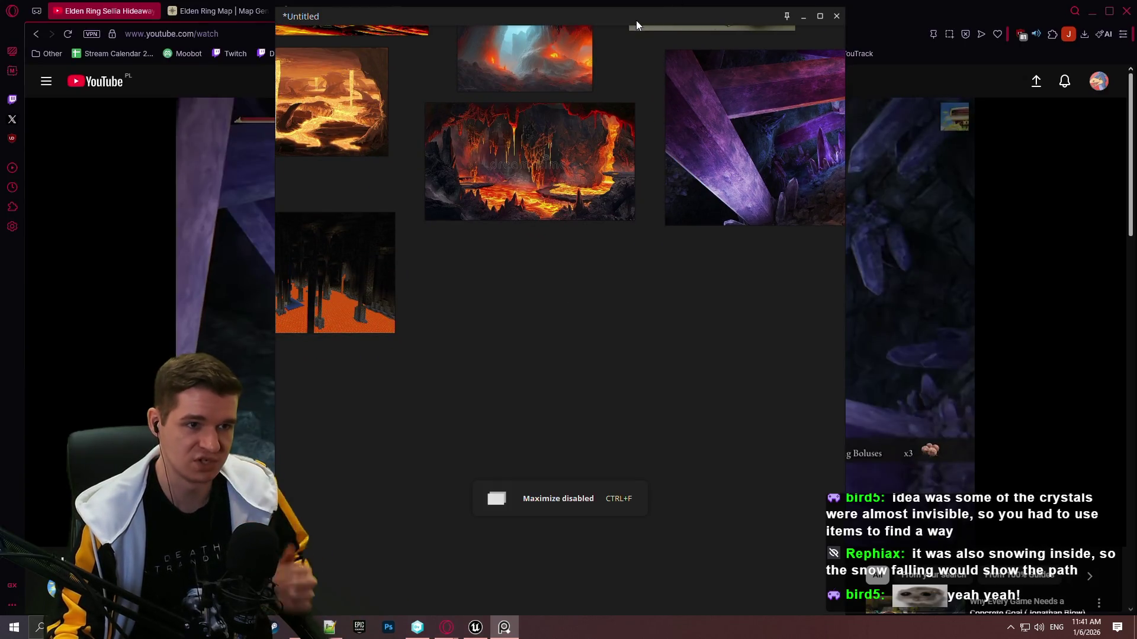
pyautogui.hotkey('ctrl', 'f')
pyautogui.scroll(3, 568, 254)
pyautogui.rightClick(529, 257)
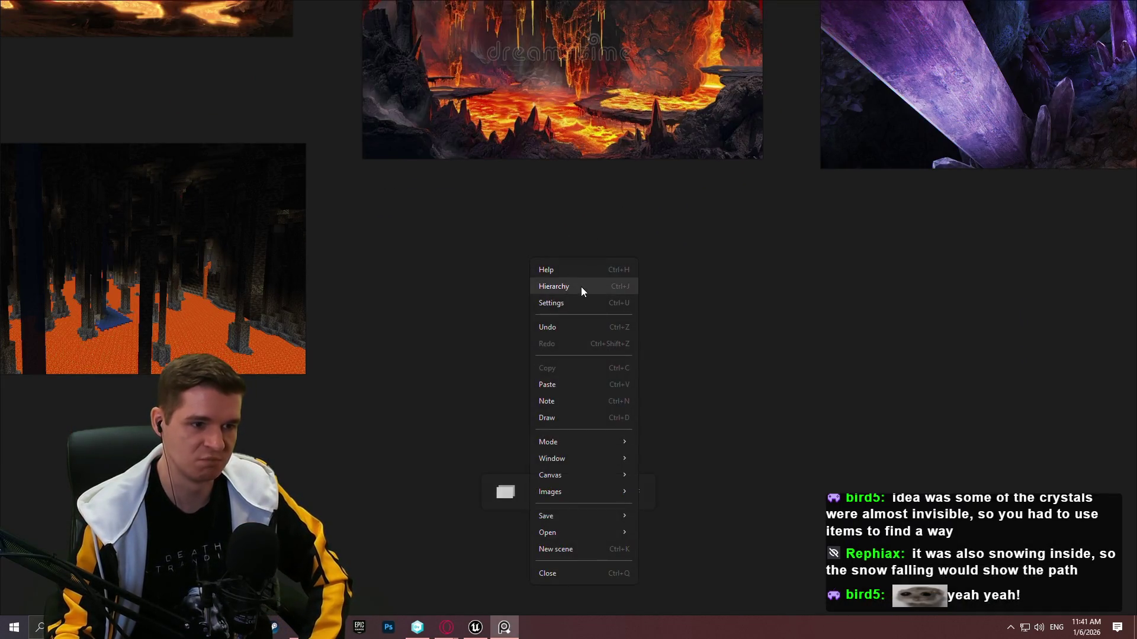
# Add a text note headed 'Vibes/Atmosphere' with a first bullet 'Natural'.
pyautogui.click(576, 401)
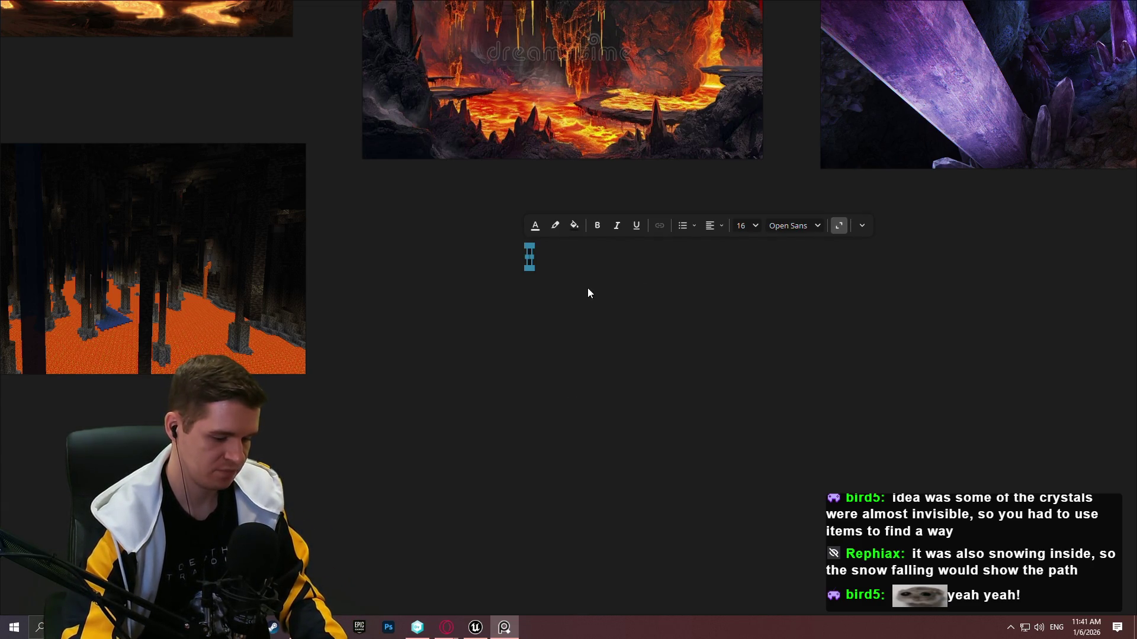
pyautogui.write('Vi')
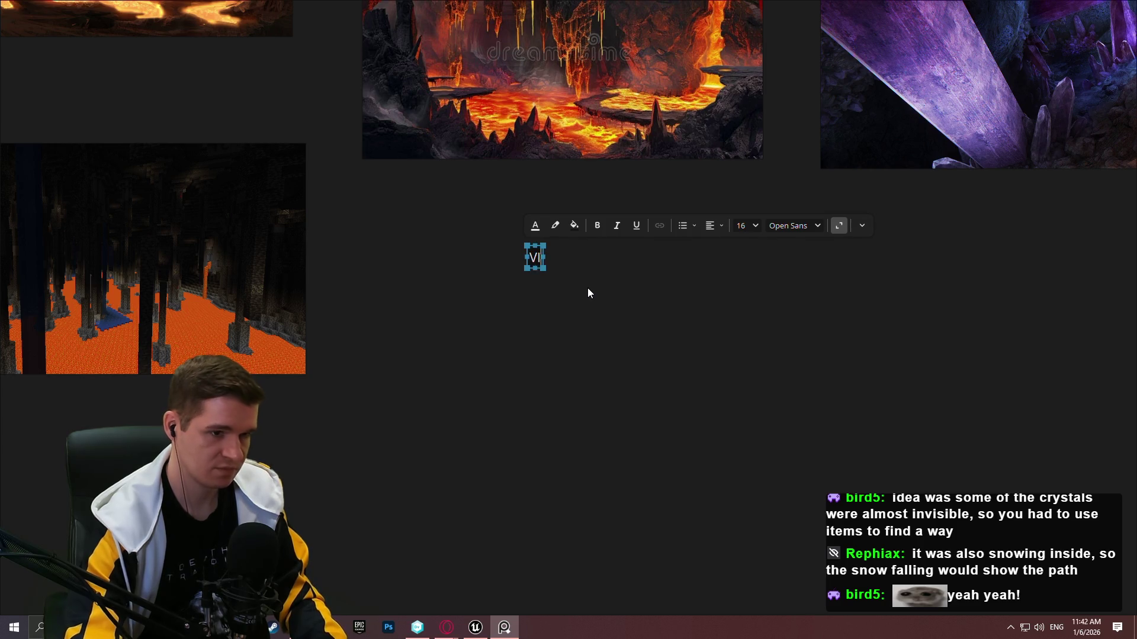
pyautogui.press('BackSpace')
pyautogui.write('ib')
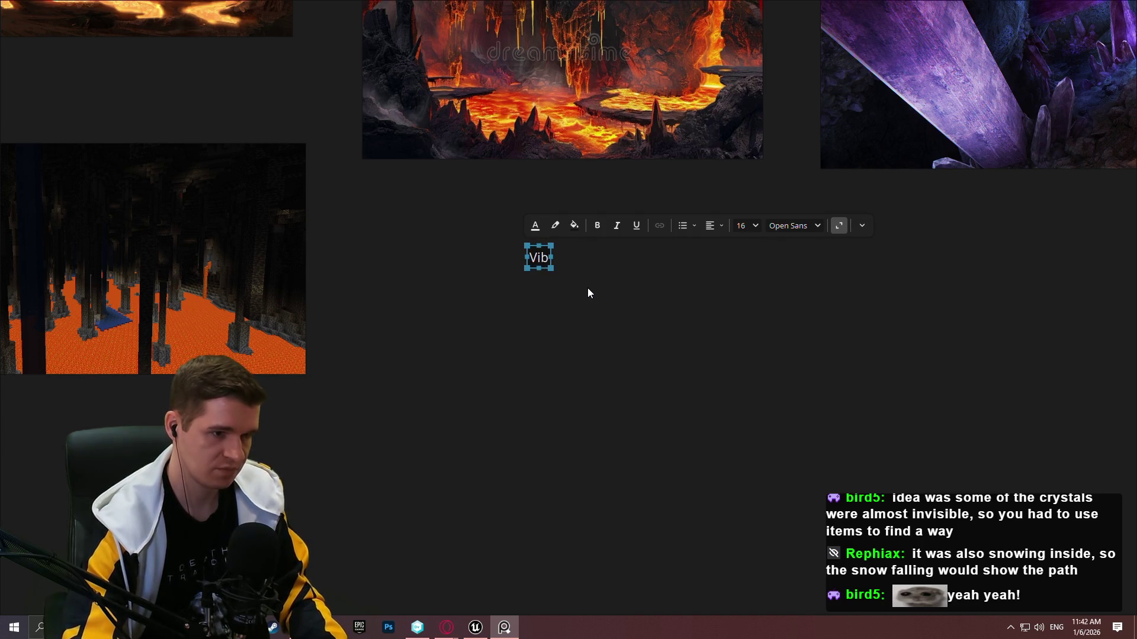
pyautogui.write('es/Atmosphere')
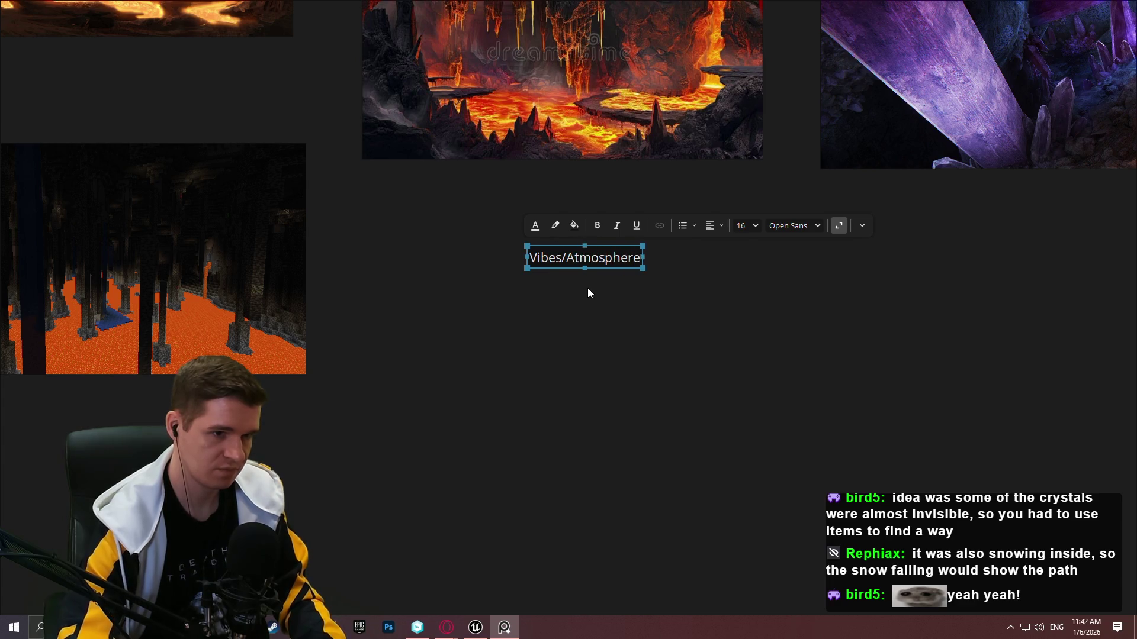
pyautogui.press('Return')
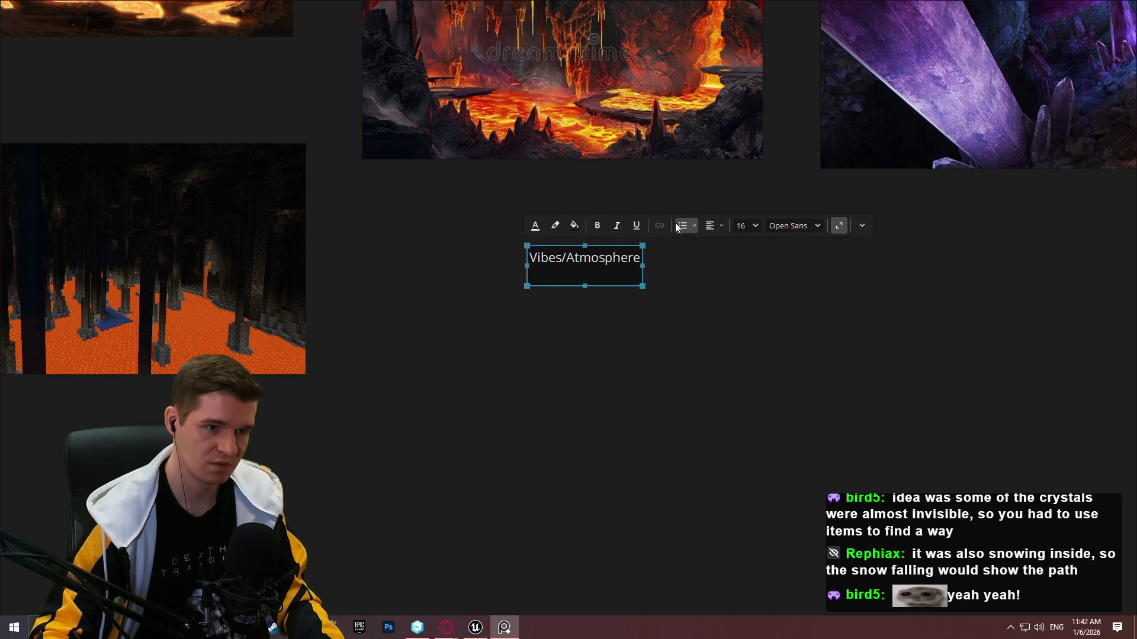
pyautogui.click(677, 227)
pyautogui.write('Natur')
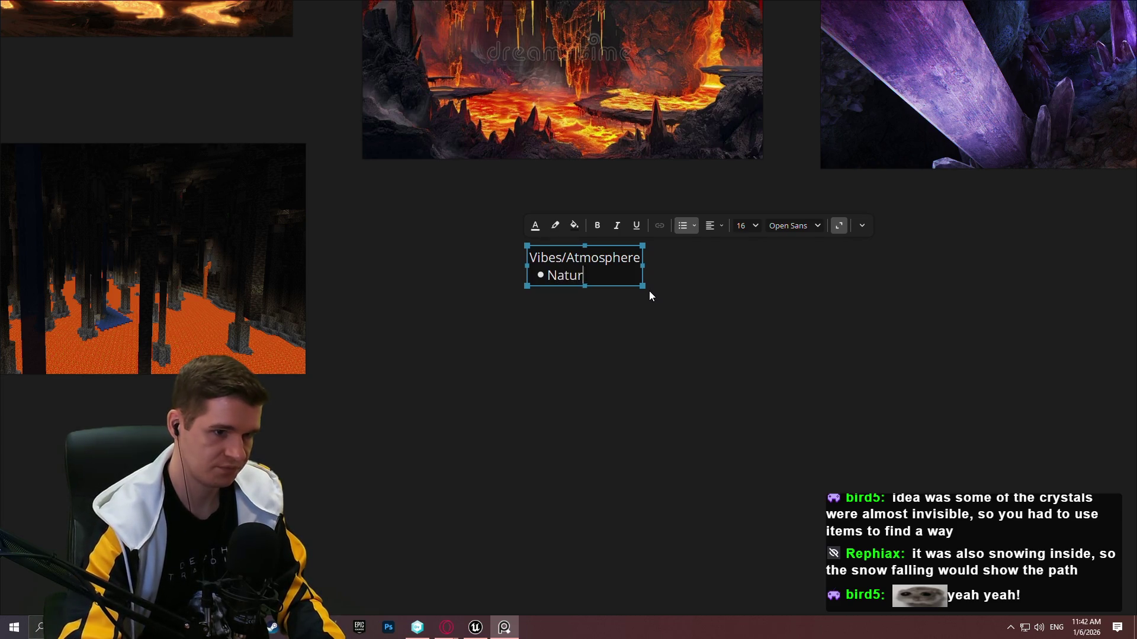
pyautogui.write('al')
pyautogui.press('Return')
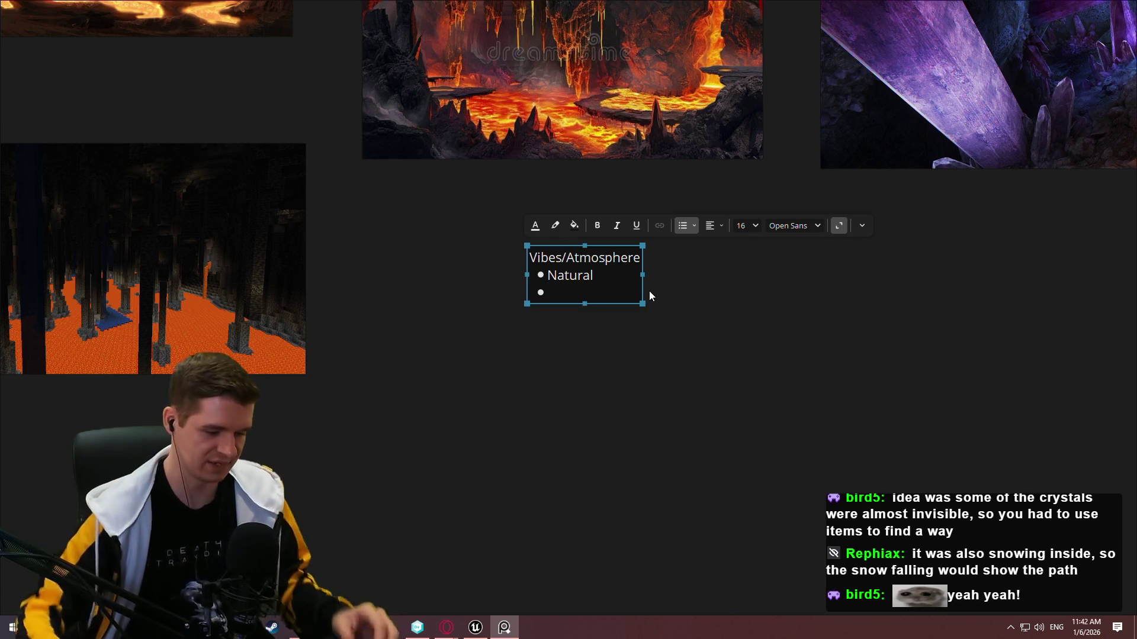
# Add bullets for volcanic activity, 'lava-lit', and supersized metal crystals crystallizing like bismuth.
pyautogui.write('Alive ')
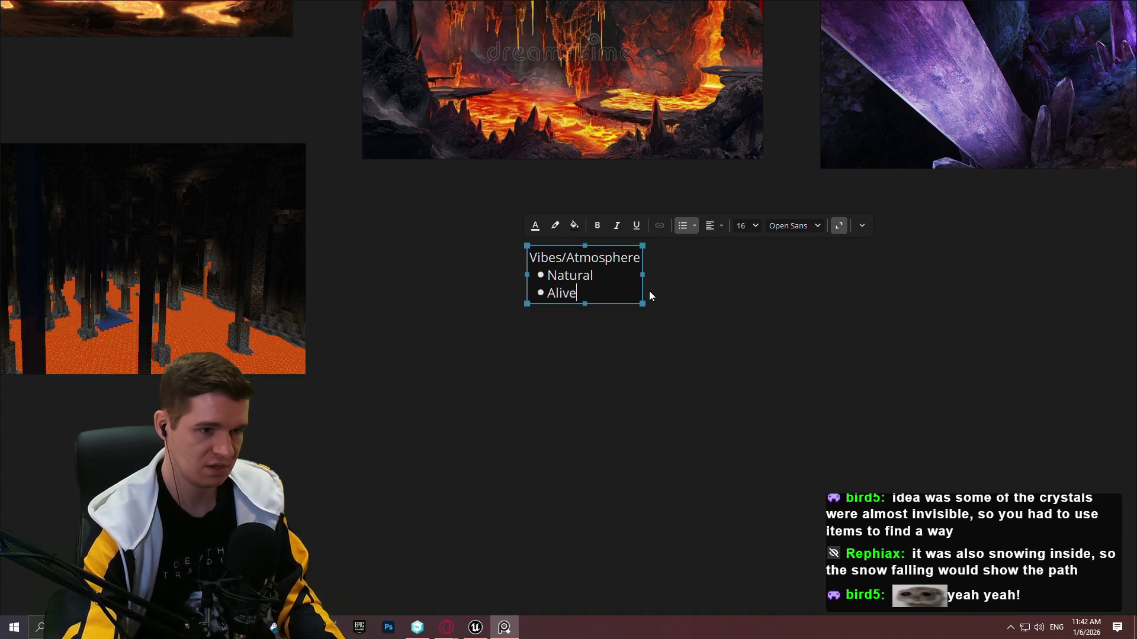
pyautogui.write('wiht')
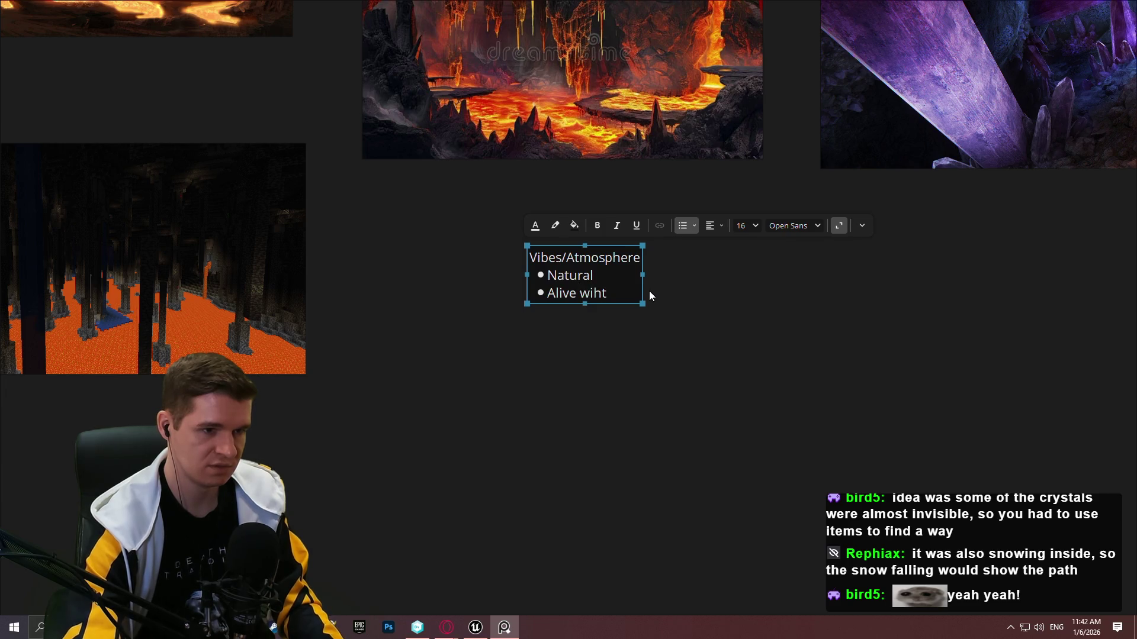
pyautogui.press('BackSpace')
pyautogui.press('BackSpace')
pyautogui.write('th lots of volcan')
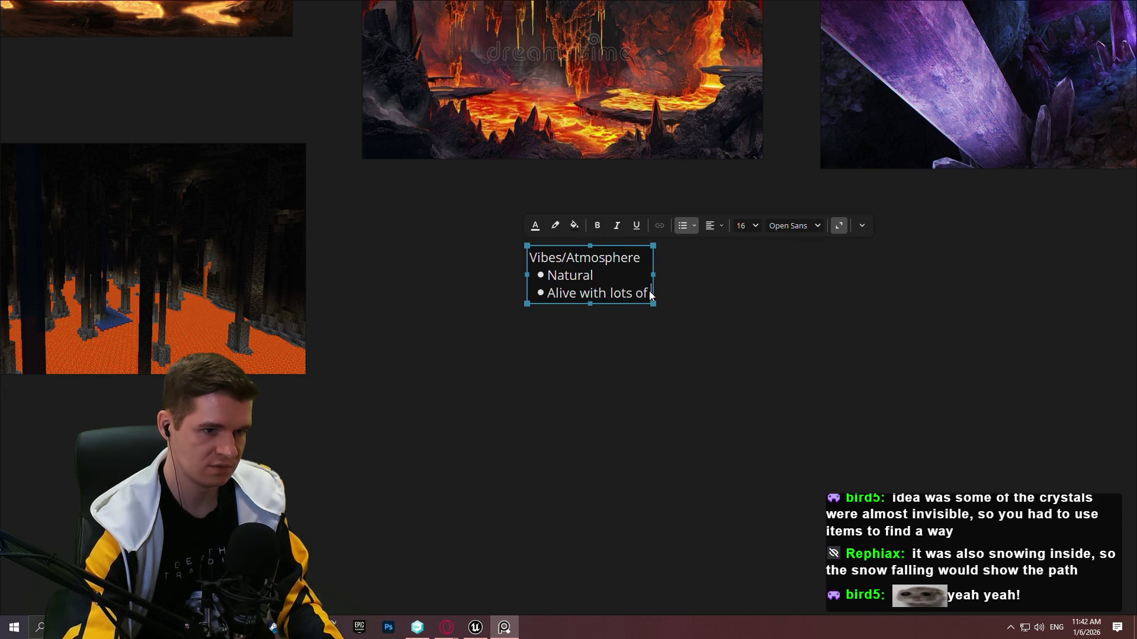
pyautogui.write('ic activity')
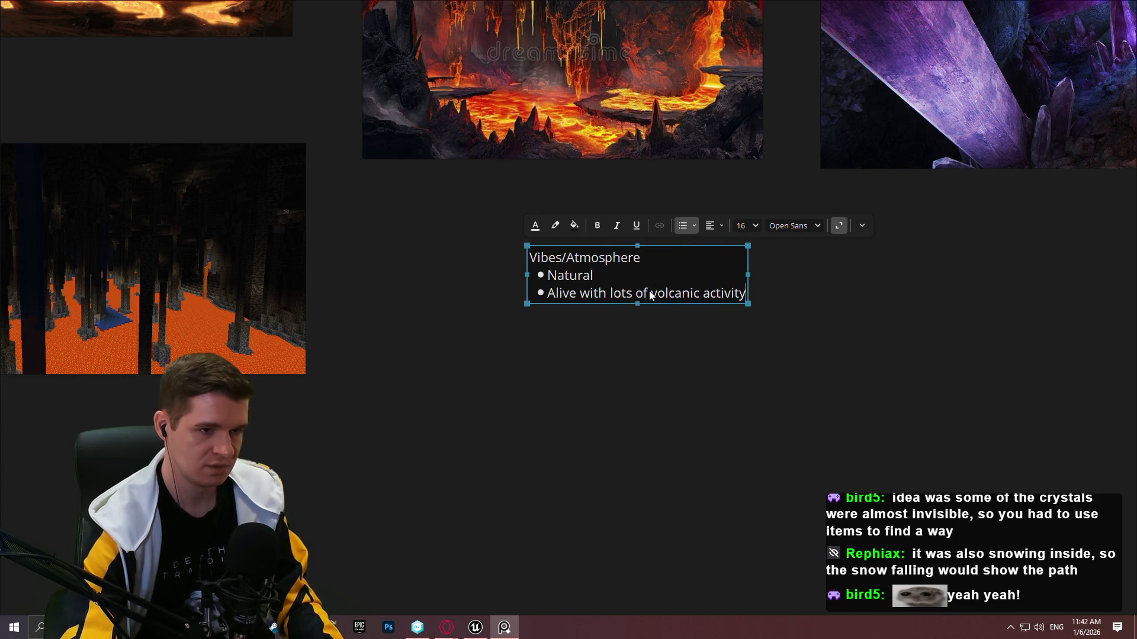
pyautogui.press('Return')
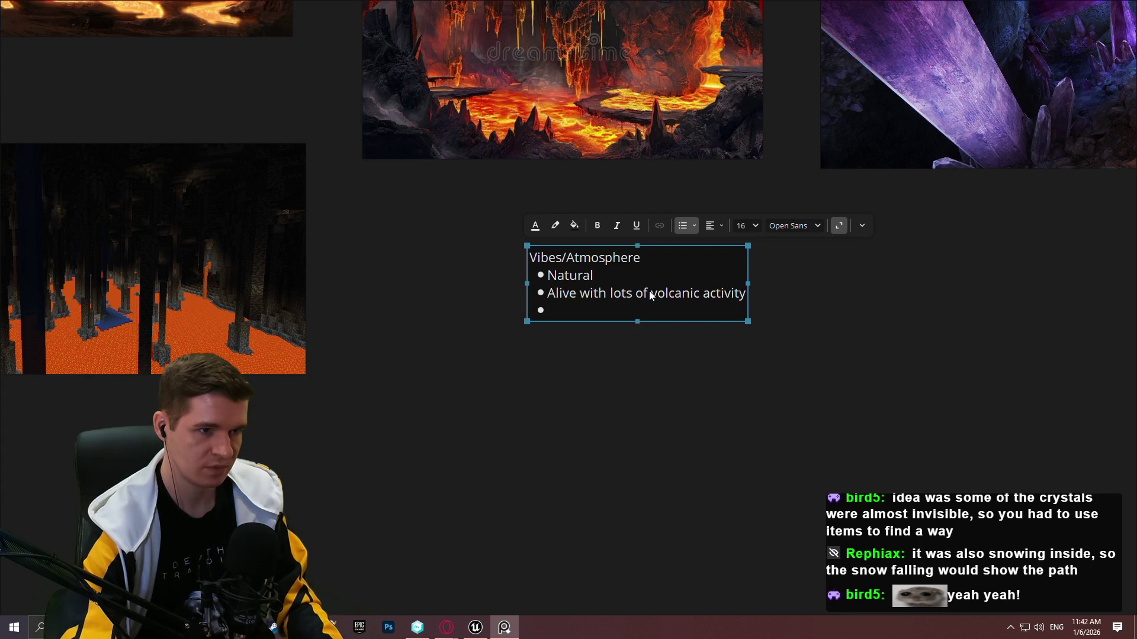
pyautogui.write('lava-lit')
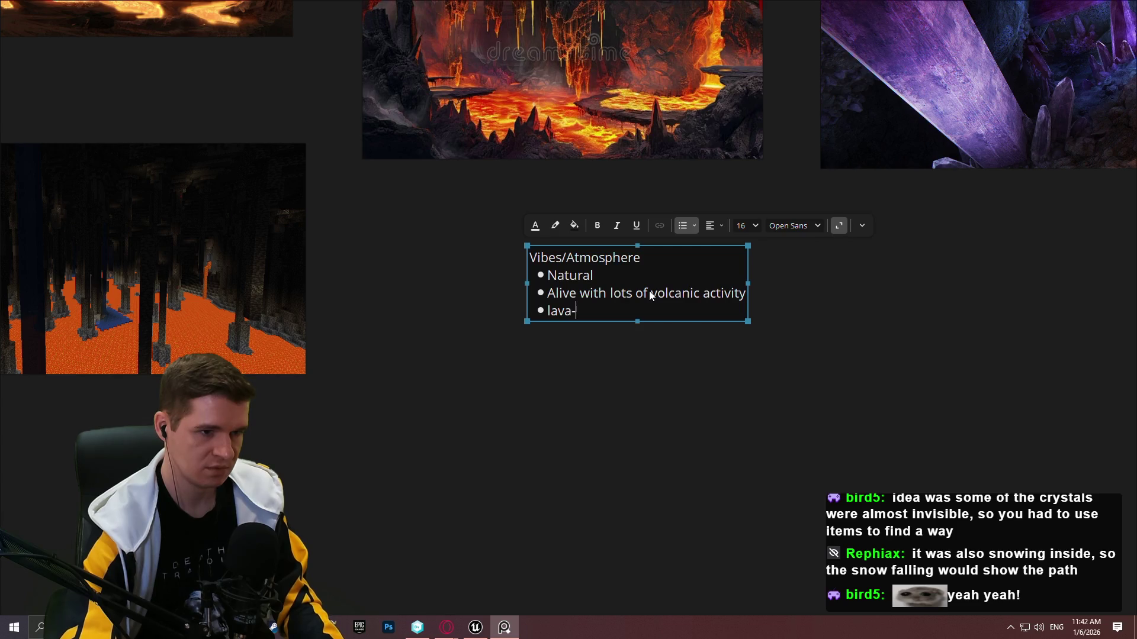
pyautogui.press('Return')
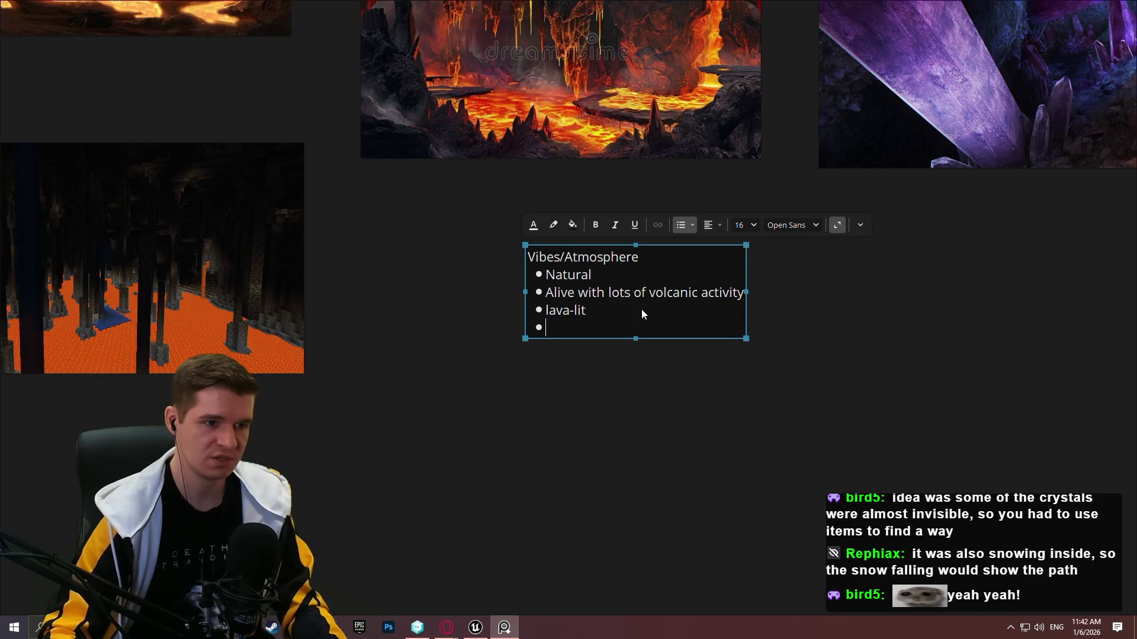
pyautogui.write('meta')
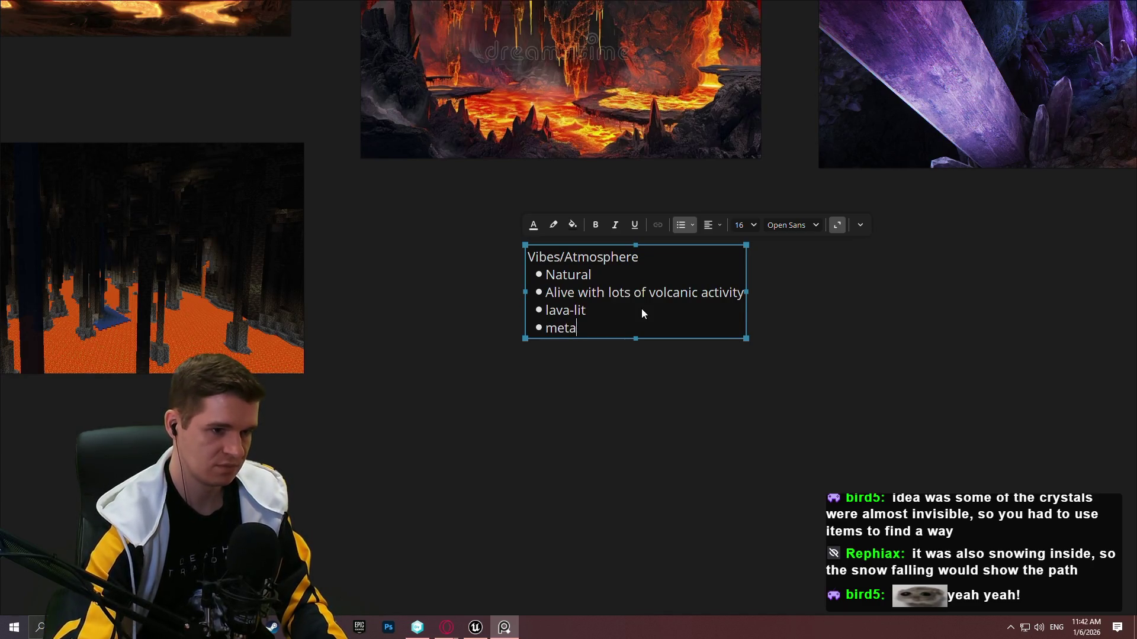
pyautogui.press('BackSpace')
pyautogui.press('BackSpace')
pyautogui.press('BackSpace')
pyautogui.write('supersized metal c')
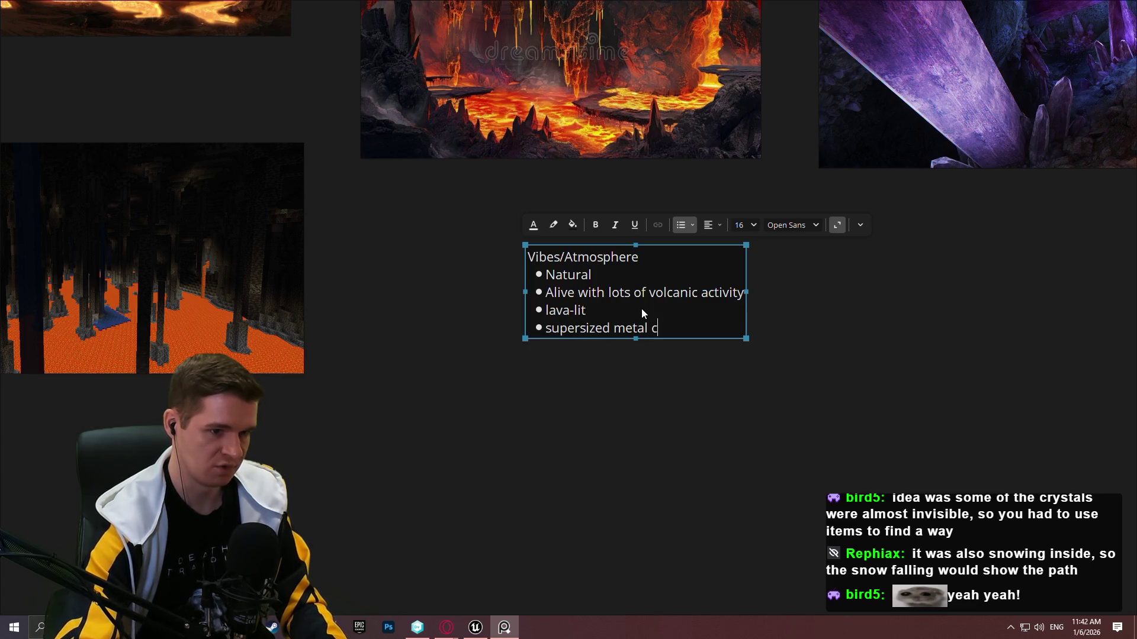
pyautogui.write('rystals (Heyl')
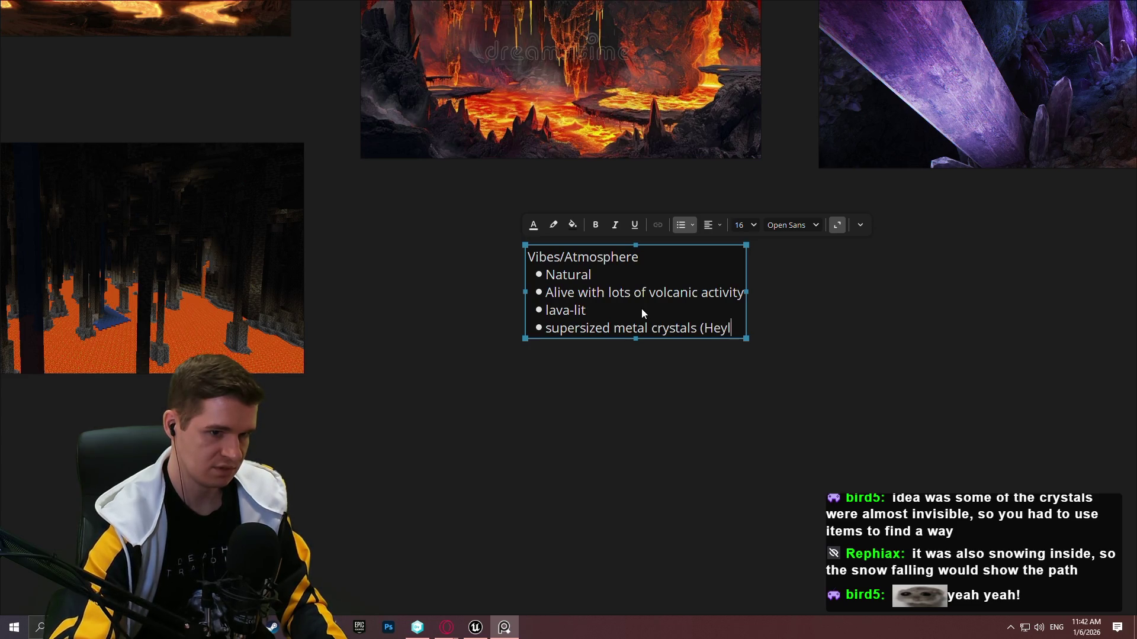
pyautogui.write('inium')
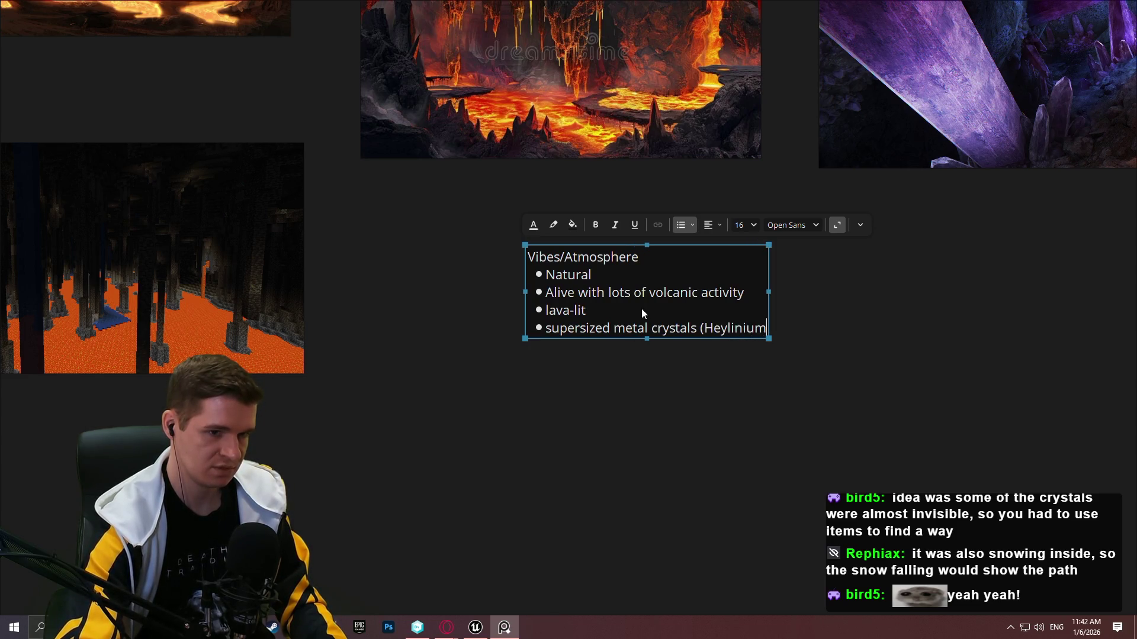
pyautogui.write(', crystall')
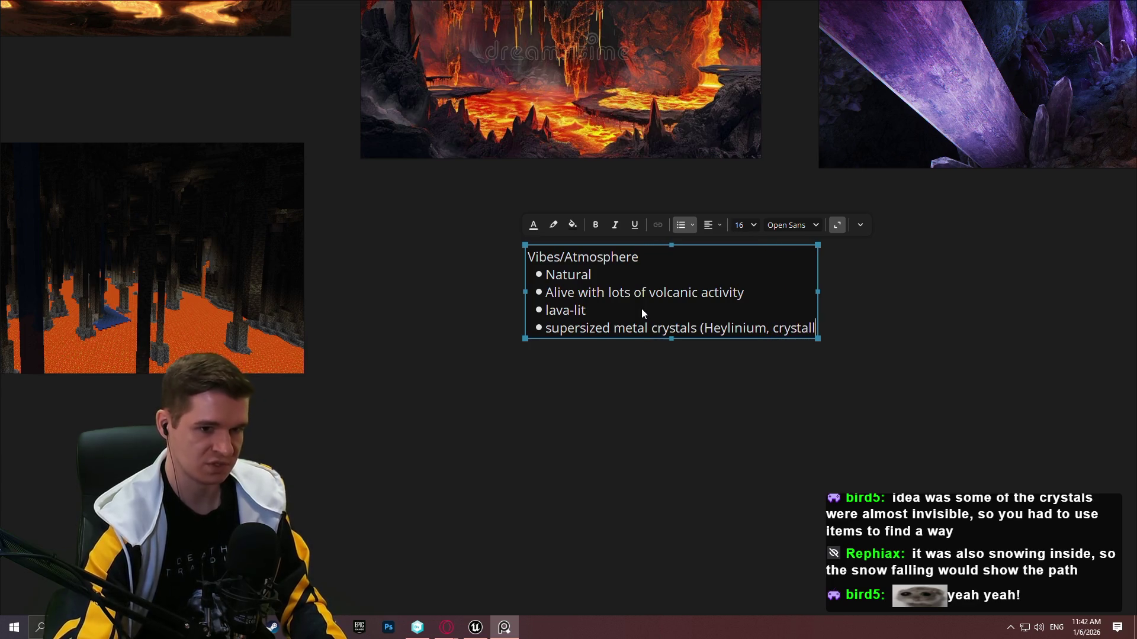
pyautogui.write('izes like Bio')
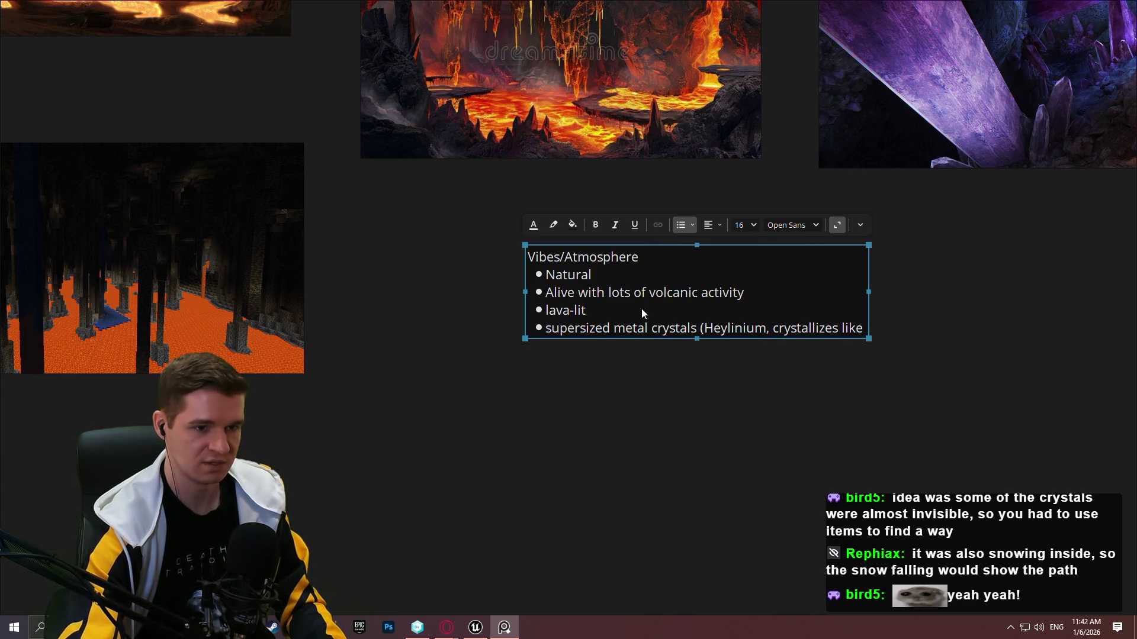
pyautogui.press('BackSpace')
pyautogui.press('BackSpace')
pyautogui.press('BackSpace')
pyautogui.write('bismu')
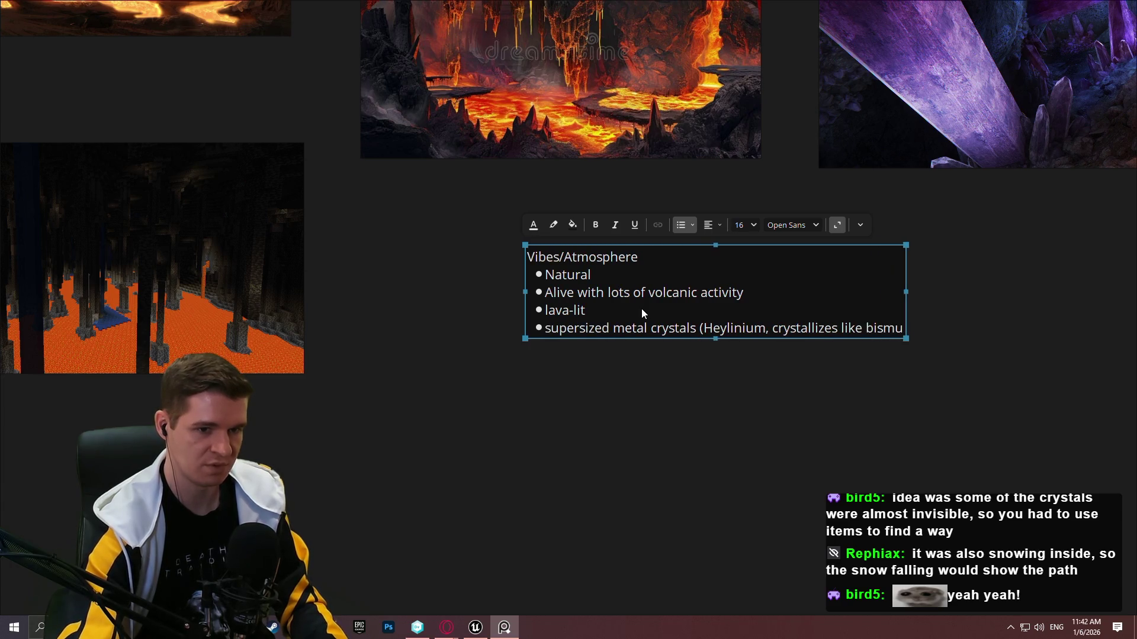
pyautogui.write('th)')
# Check the crystal's spelling against the Redlock - Companies & People lore file.
pyautogui.click(684, 357)
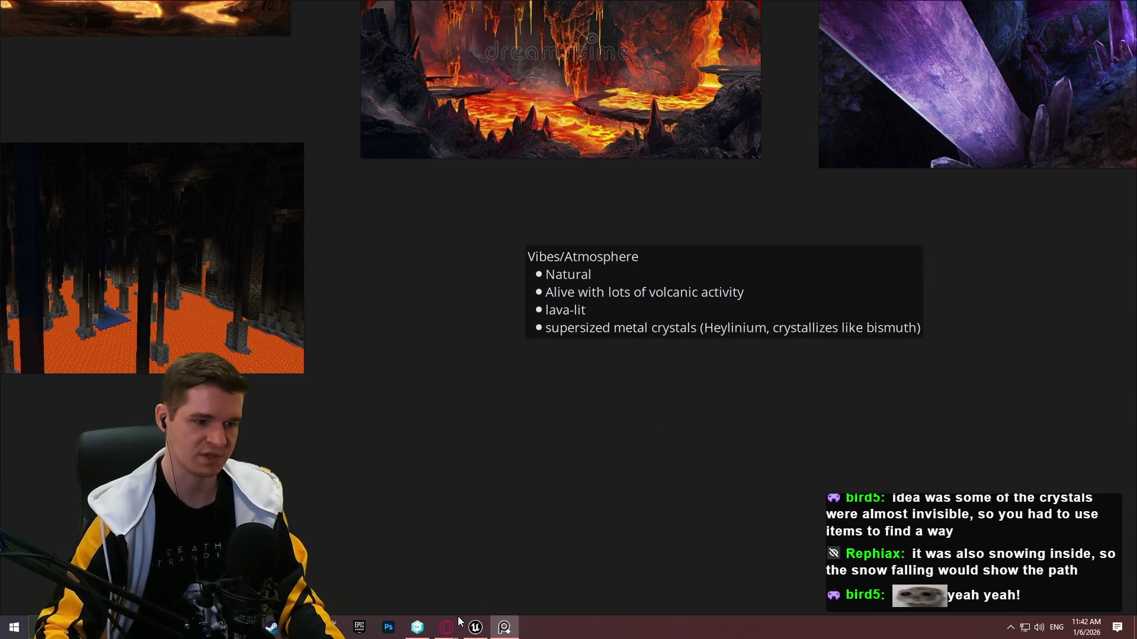
pyautogui.hotkey('alt', 'Tab')
pyautogui.click(411, 72)
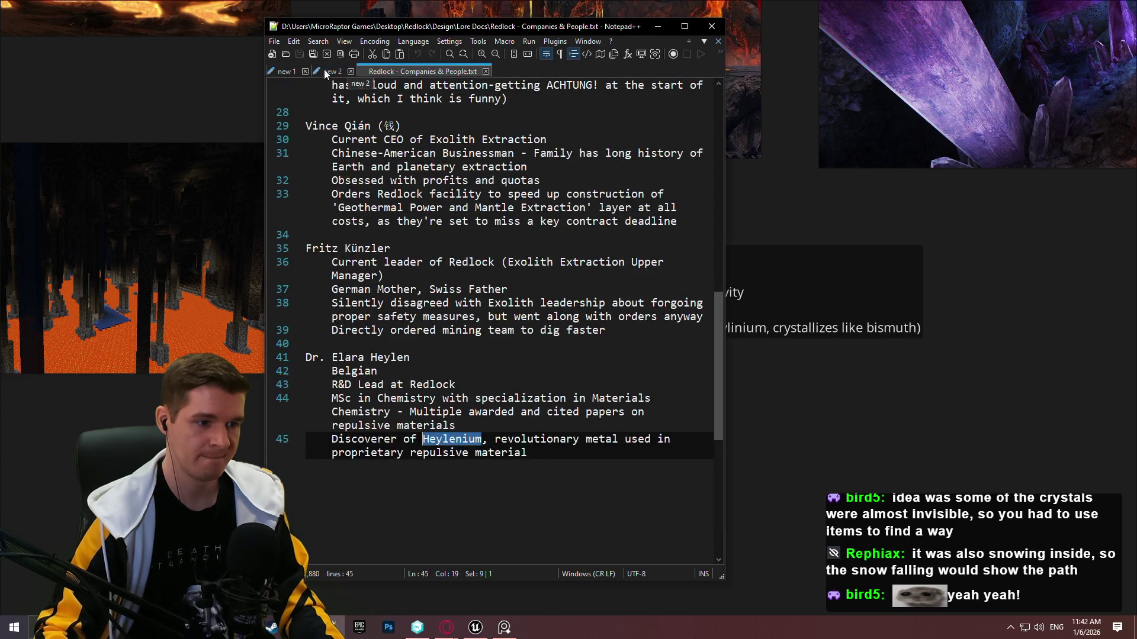
pyautogui.click(332, 71)
# Correct 'Heylinium' to 'Heylenium' in the note.
pyautogui.click(748, 330)
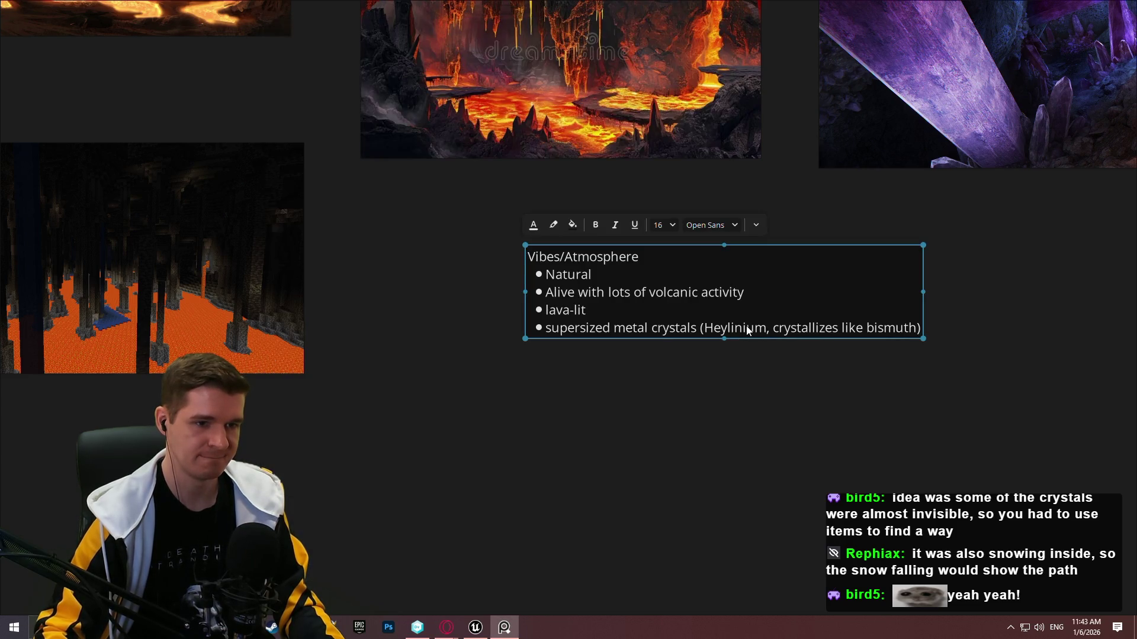
pyautogui.click(737, 332)
pyautogui.click(740, 334)
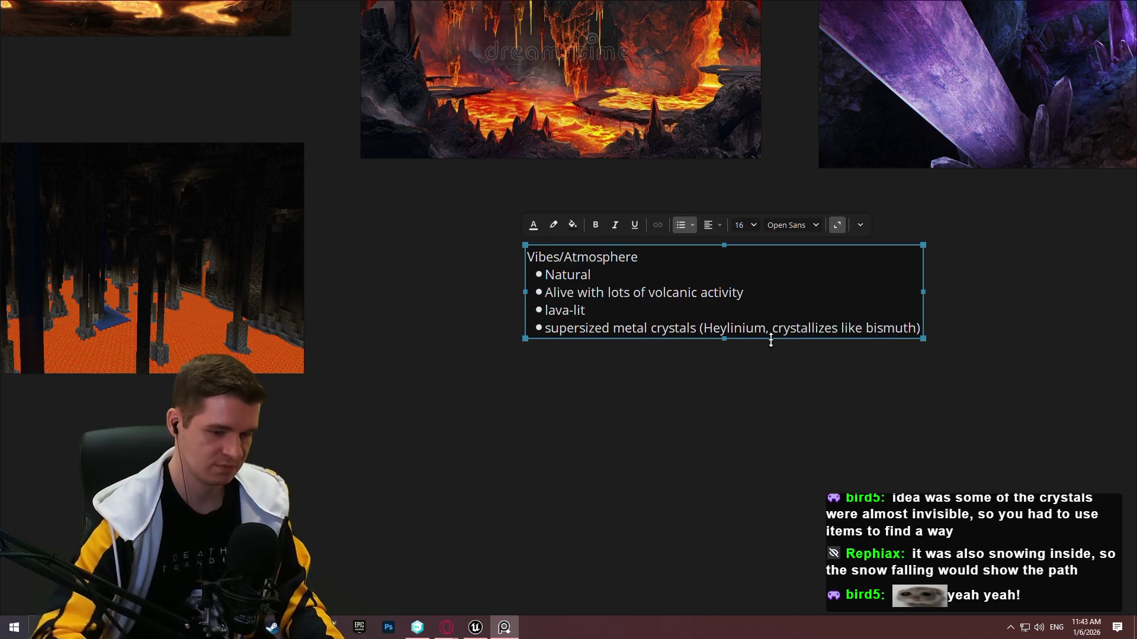
pyautogui.press('BackSpace')
pyautogui.write('e')
pyautogui.click(740, 364)
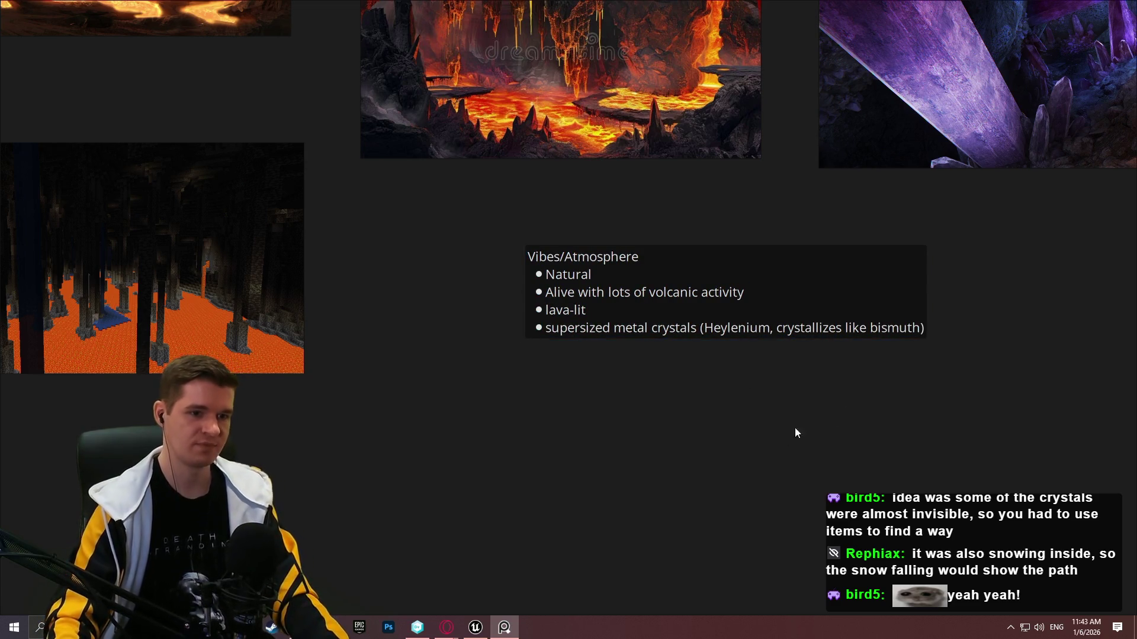
pyautogui.scroll(-2, 535, 302)
pyautogui.scroll(-3, 535, 302)
pyautogui.moveTo(535, 302)
pyautogui.mouseDown()
pyautogui.moveTo(719, 439)
pyautogui.moveTo(667, 385)
pyautogui.moveTo(428, 374)
pyautogui.moveTo(360, 440)
pyautogui.moveTo(474, 423)
pyautogui.moveTo(929, 403)
pyautogui.moveTo(280, 350)
pyautogui.mouseUp()
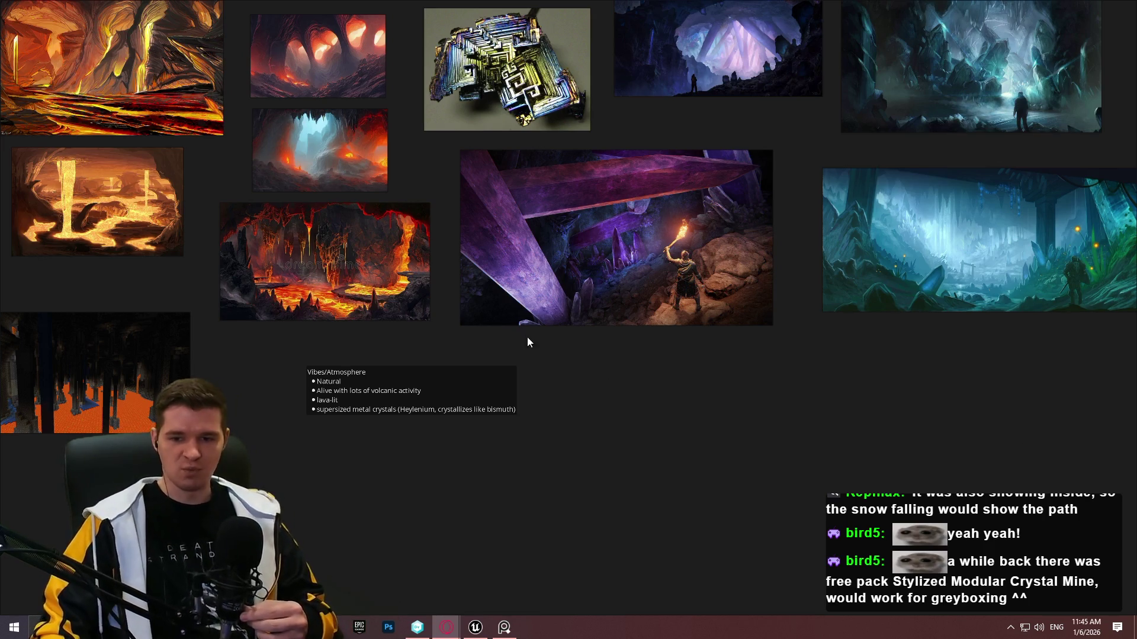
# Return to the PureRef board now holding the bismuth, purple crystal and blue cave references.
pyautogui.click(610, 505)
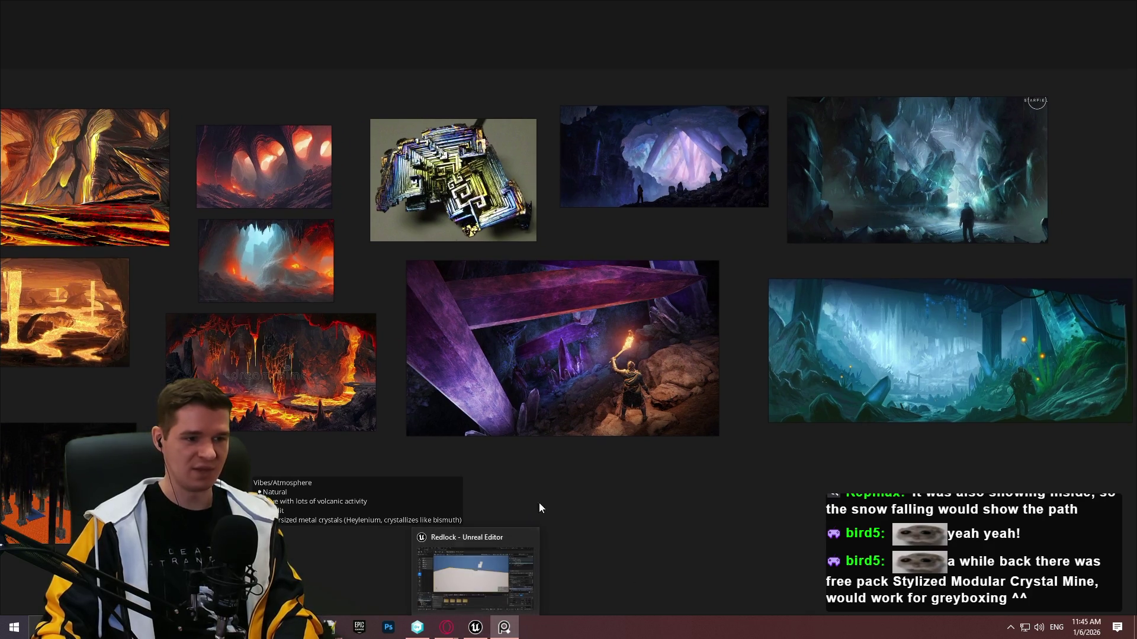
# Pan across the PureRef reference board, then bring the Unreal Editor Redlock level back up.
pyautogui.moveTo(638, 475)
pyautogui.mouseDown()
pyautogui.moveTo(794, 424)
pyautogui.moveTo(821, 426)
pyautogui.mouseUp()
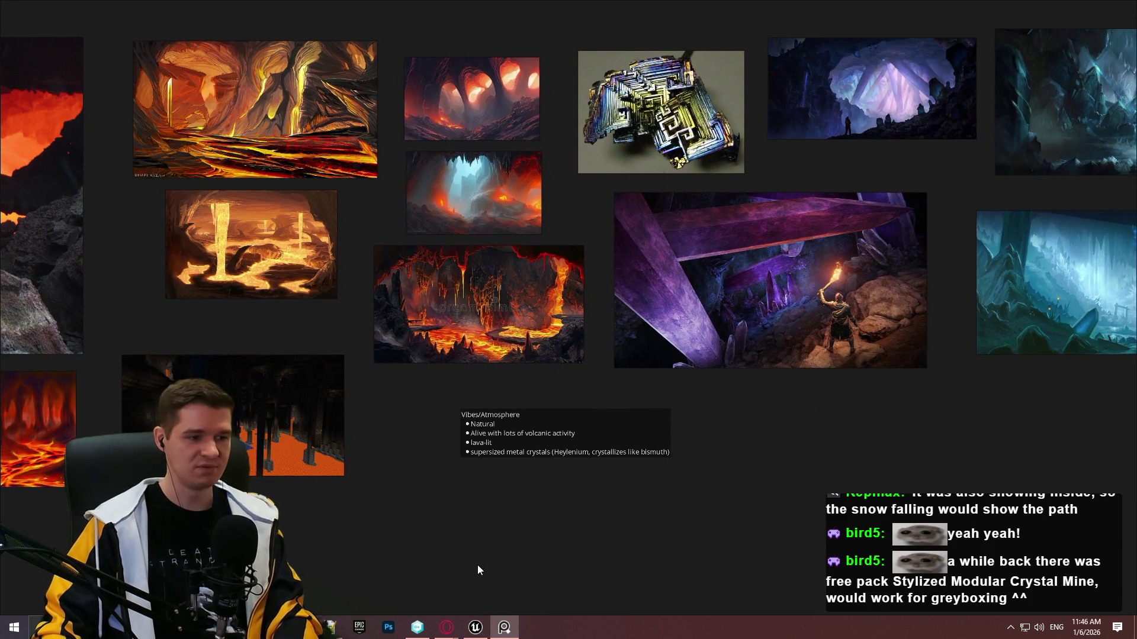
pyautogui.click(475, 626)
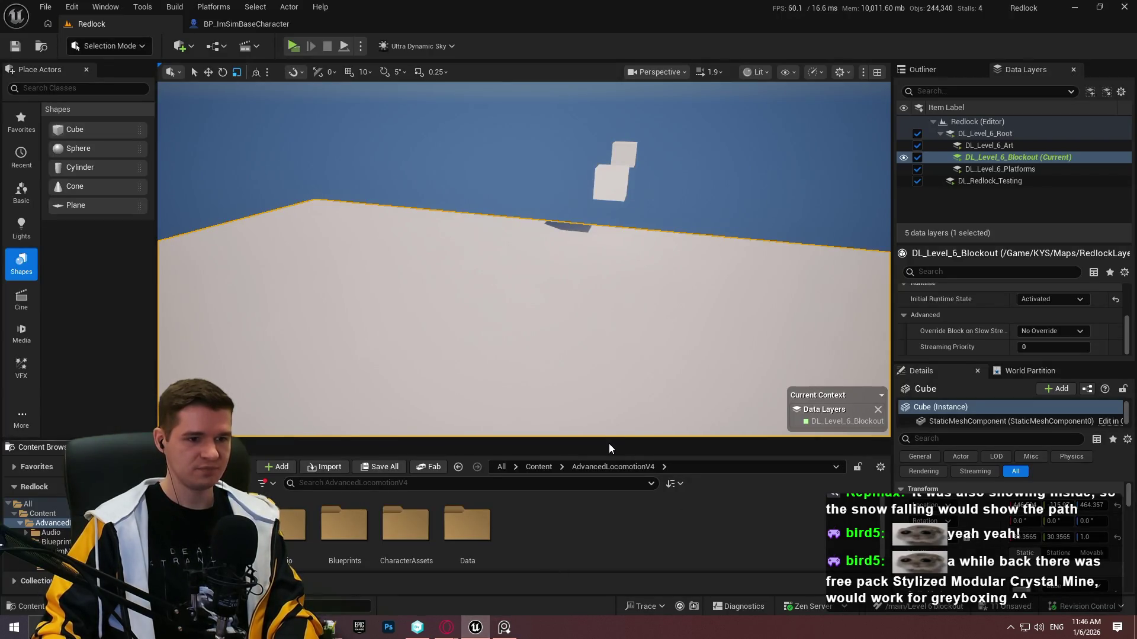
# Enlarge the Content Browser and browse to Content > KYS > Materials > Prototyping.
pyautogui.moveTo(606, 444)
pyautogui.mouseDown()
pyautogui.moveTo(606, 249)
pyautogui.moveTo(606, 388)
pyautogui.moveTo(607, 333)
pyautogui.mouseUp()
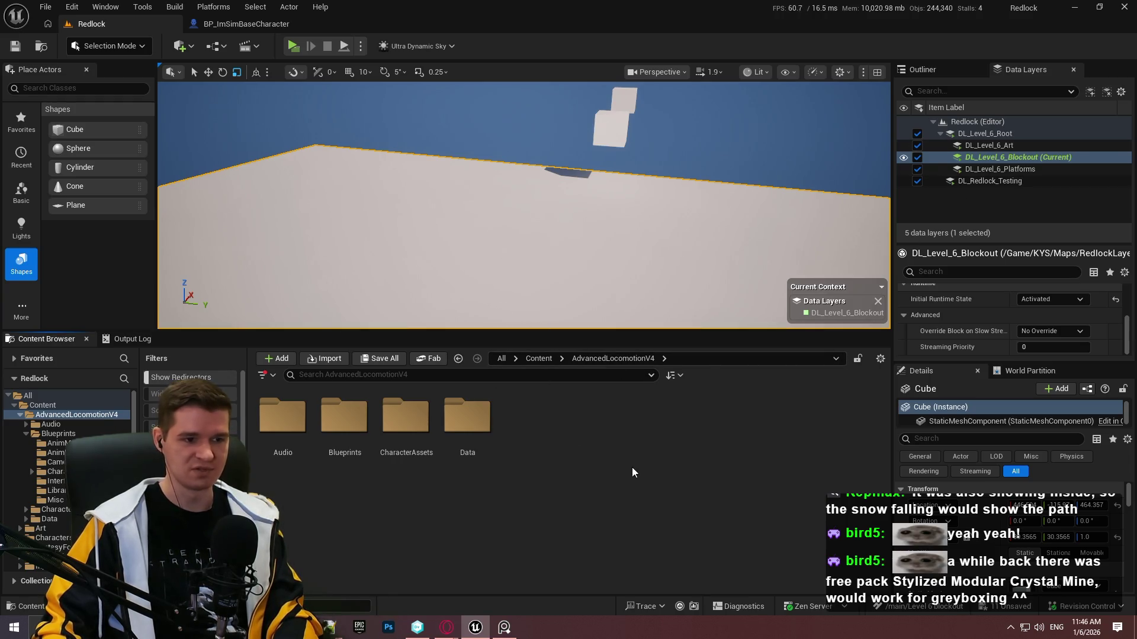
pyautogui.click(468, 409)
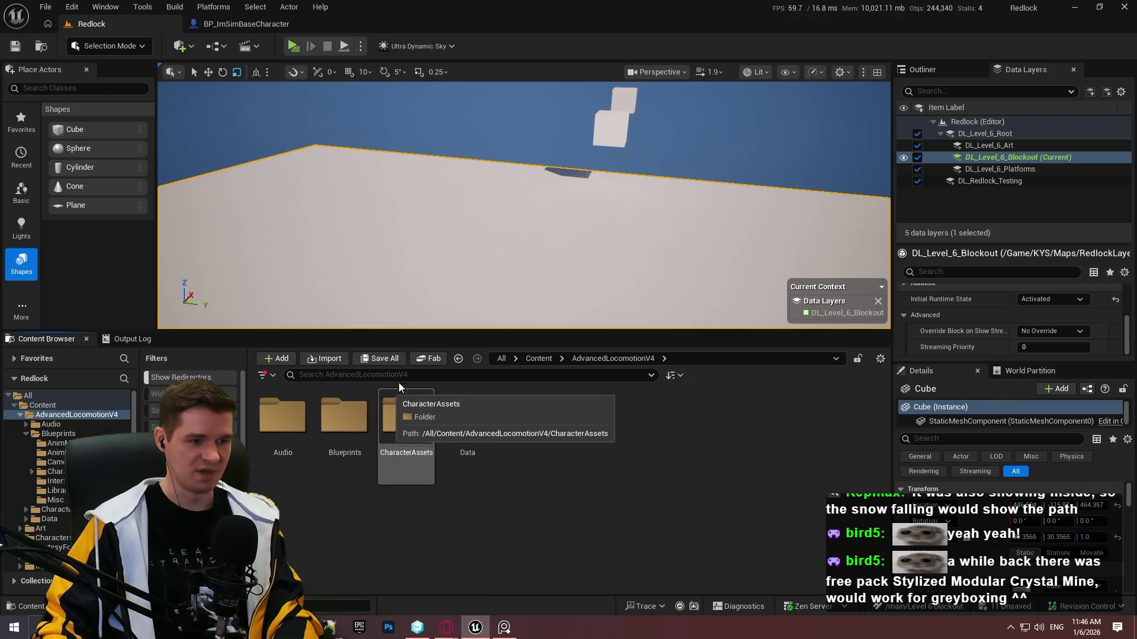
pyautogui.click(540, 359)
pyautogui.doubleClick(651, 418)
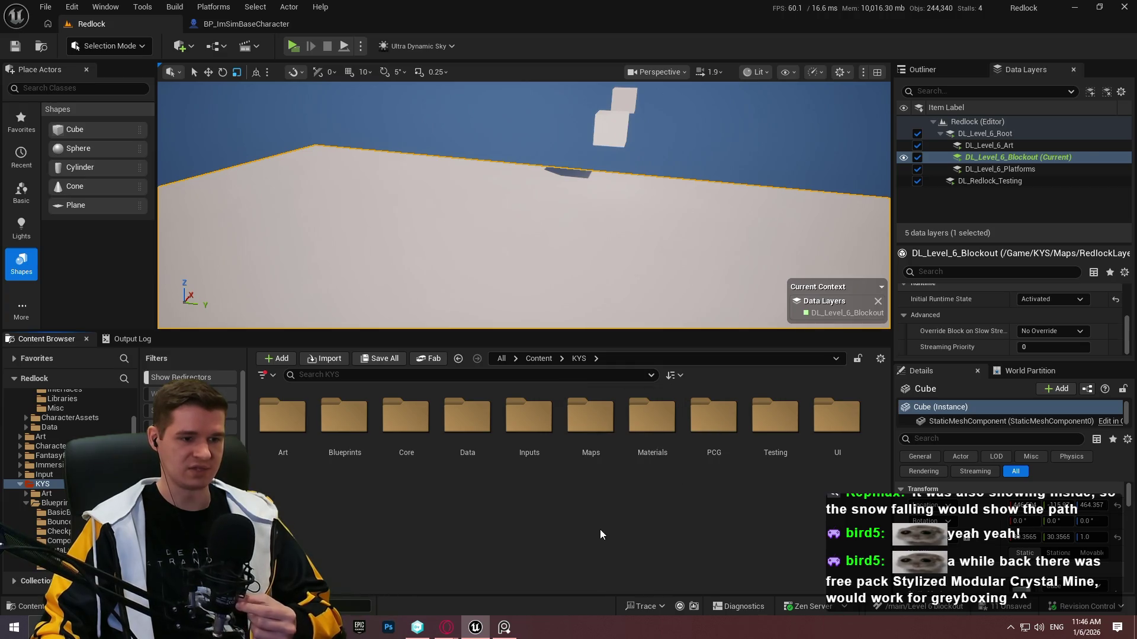
pyautogui.click(594, 474)
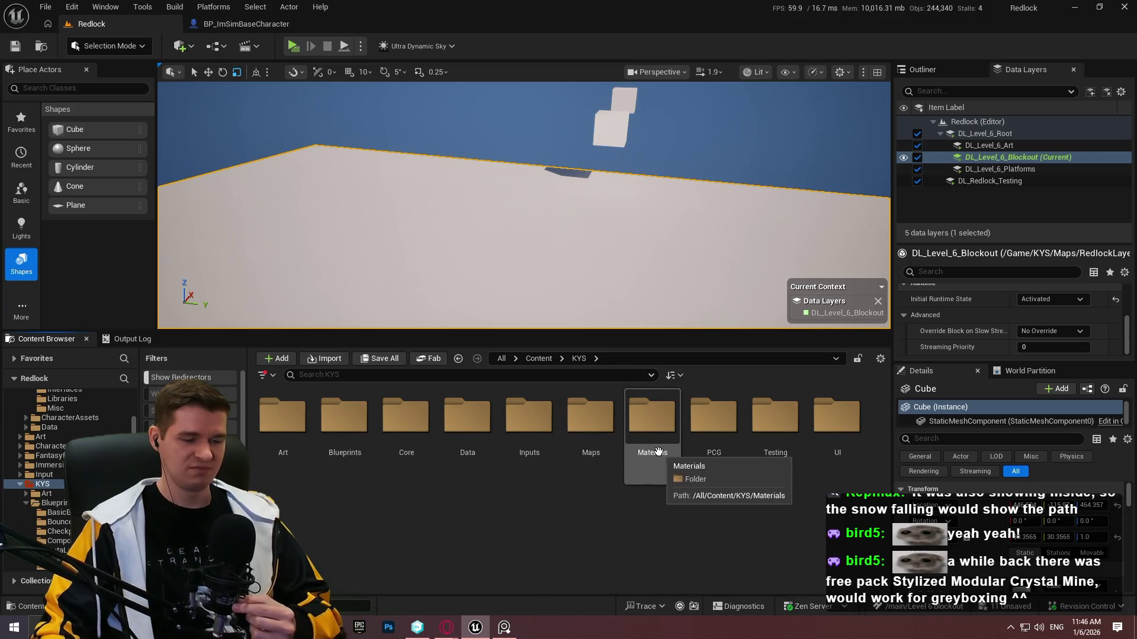
pyautogui.doubleClick(654, 450)
pyautogui.doubleClick(405, 418)
pyautogui.scroll(-1, 525, 486)
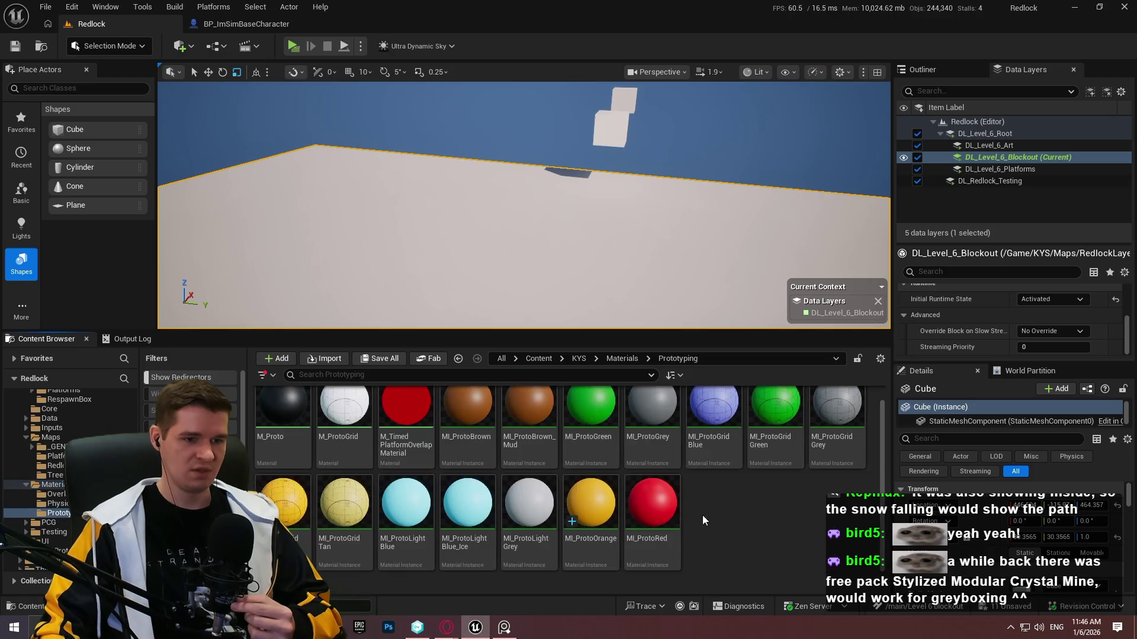
# Duplicate MI_ProtoRed and rename the copy MI_ProtoPurple.
pyautogui.click(653, 549)
pyautogui.hotkey('ctrl', 'd')
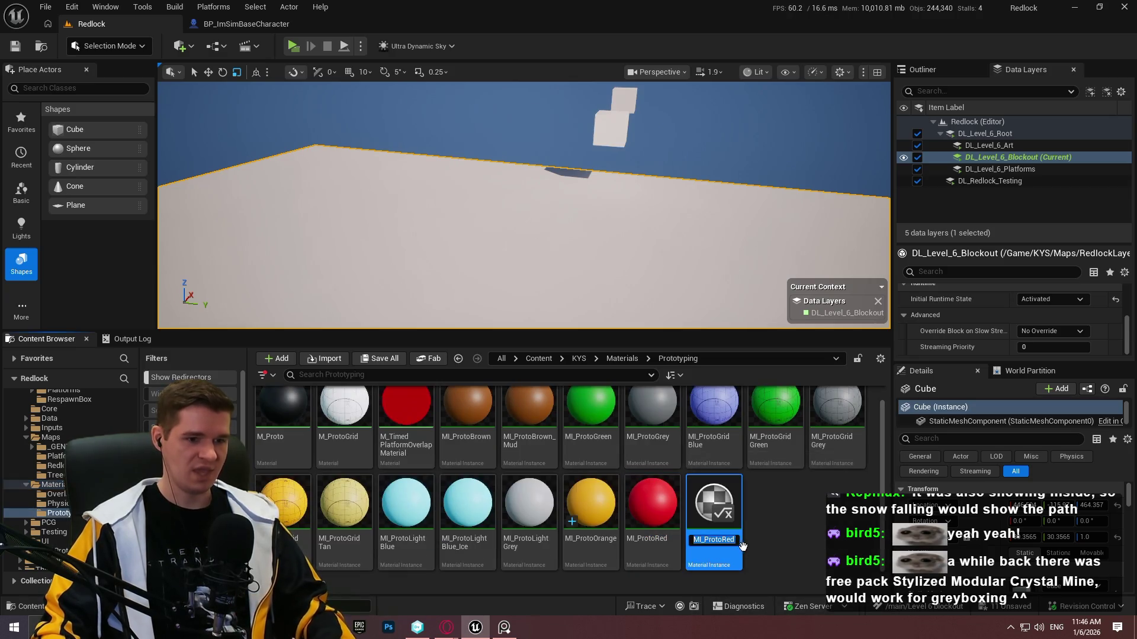
pyautogui.press('End')
pyautogui.press('BackSpace')
pyautogui.press('BackSpace')
pyautogui.press('BackSpace')
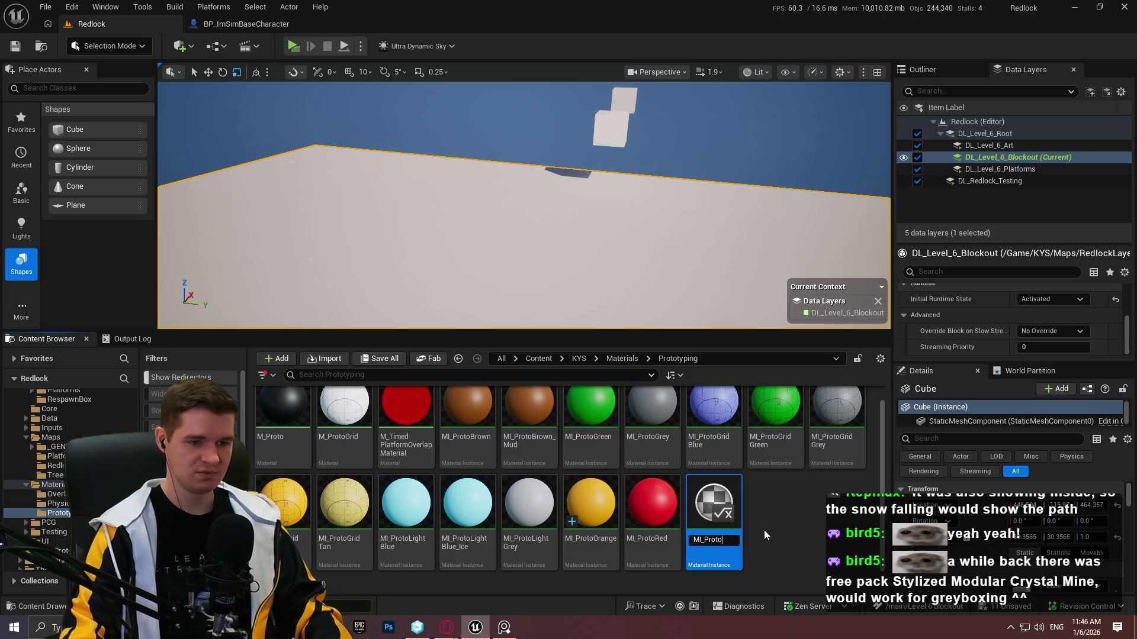
pyautogui.write('Purple')
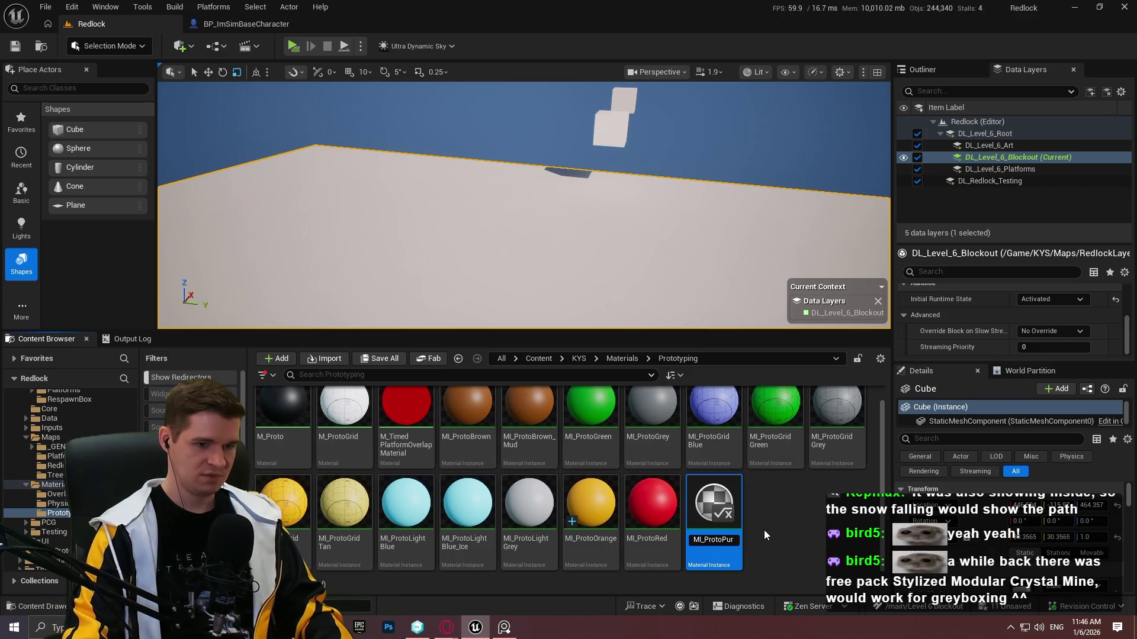
pyautogui.press('Return')
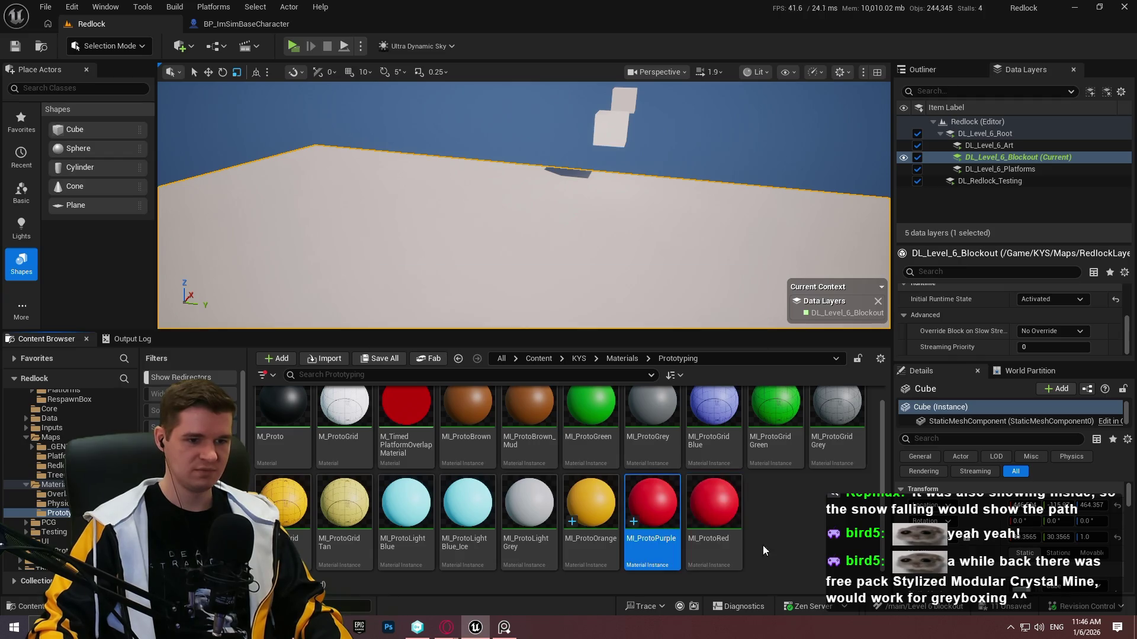
# Set MI_ProtoPurple's BaseColour to a soft purple (A876C7FF), save it, and close its editor.
pyautogui.doubleClick(666, 563)
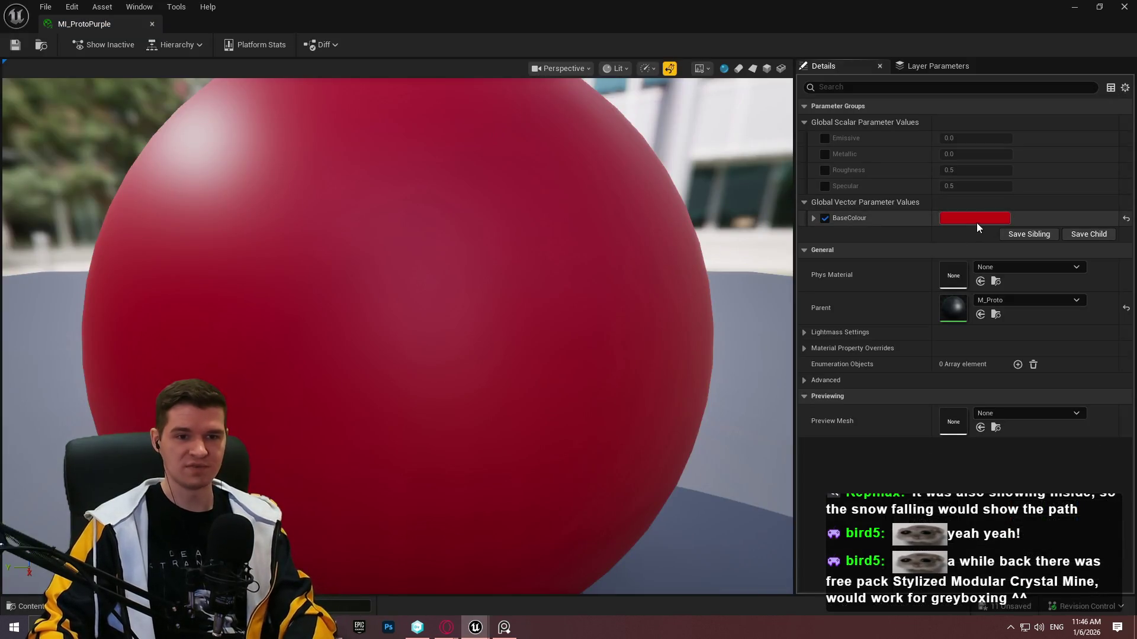
pyautogui.click(976, 221)
pyautogui.moveTo(833, 312)
pyautogui.mouseDown()
pyautogui.moveTo(800, 261)
pyautogui.moveTo(775, 254)
pyautogui.moveTo(772, 270)
pyautogui.mouseUp()
pyautogui.click(39, 45)
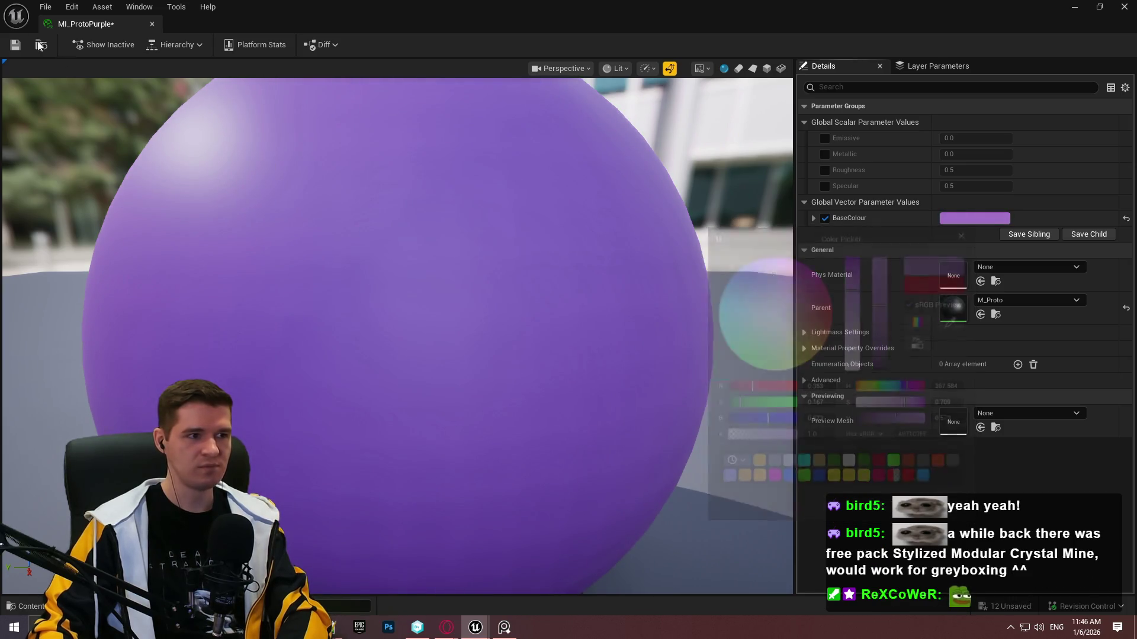
pyautogui.hotkey('ctrl', 's')
pyautogui.click(153, 25)
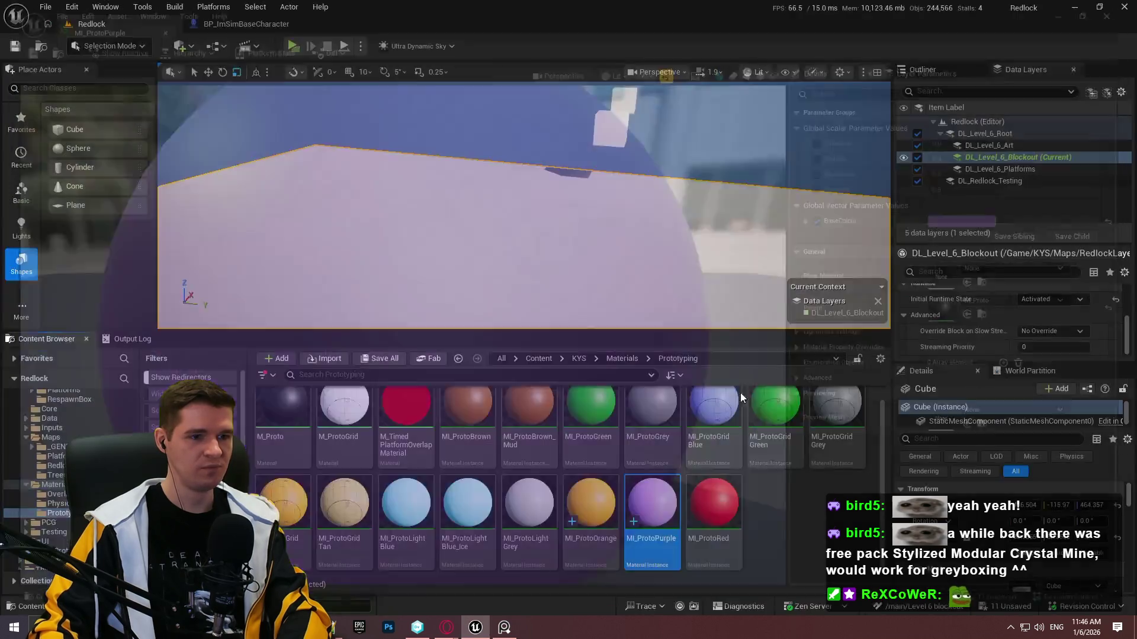
pyautogui.click(751, 540)
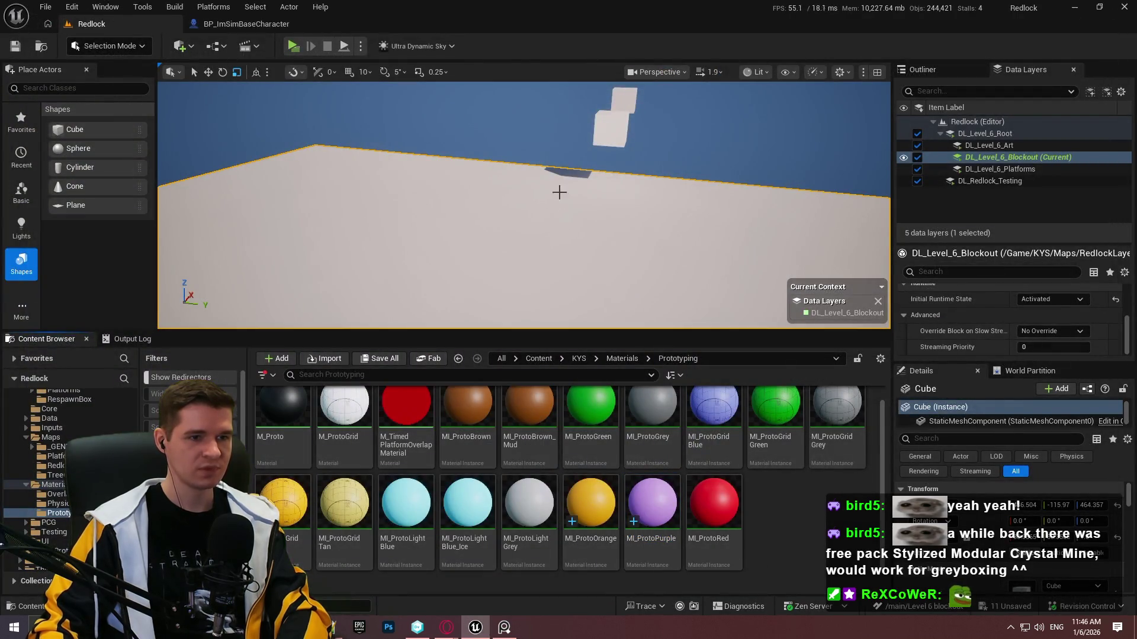
# Apply MI_ProtoBrown to one cube, MI_ProtoOrange to the moved cube, and MI_ProtoPurple to an Alt-dragged copy.
pyautogui.moveTo(698, 334)
pyautogui.mouseDown()
pyautogui.moveTo(697, 400)
pyautogui.moveTo(698, 343)
pyautogui.mouseUp()
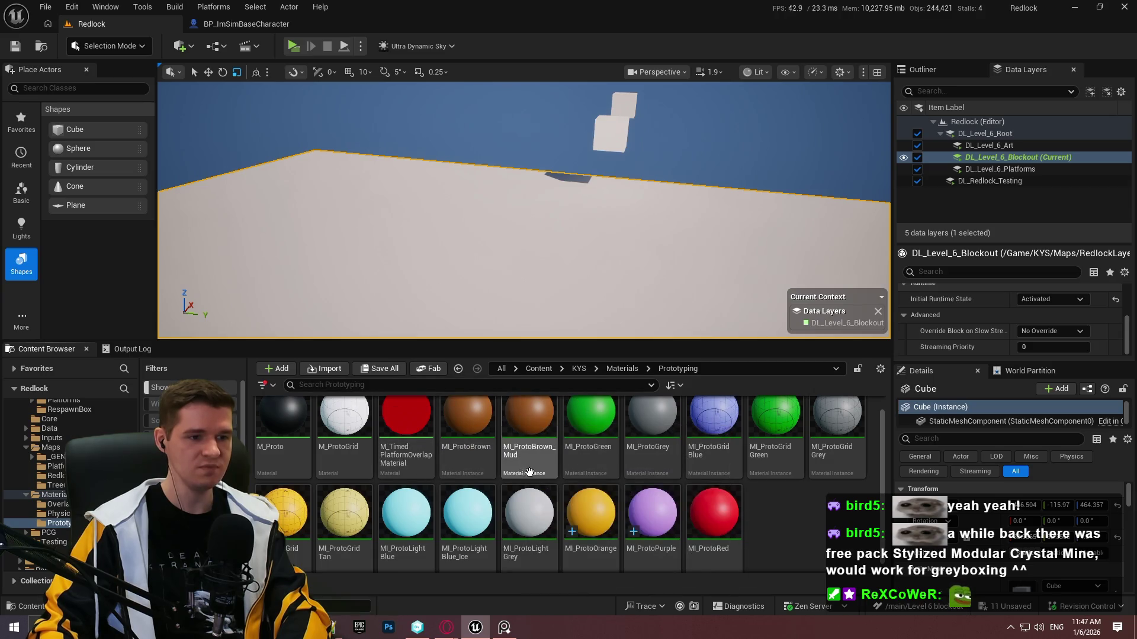
pyautogui.moveTo(468, 420)
pyautogui.mouseDown()
pyautogui.moveTo(594, 190)
pyautogui.moveTo(609, 129)
pyautogui.mouseUp()
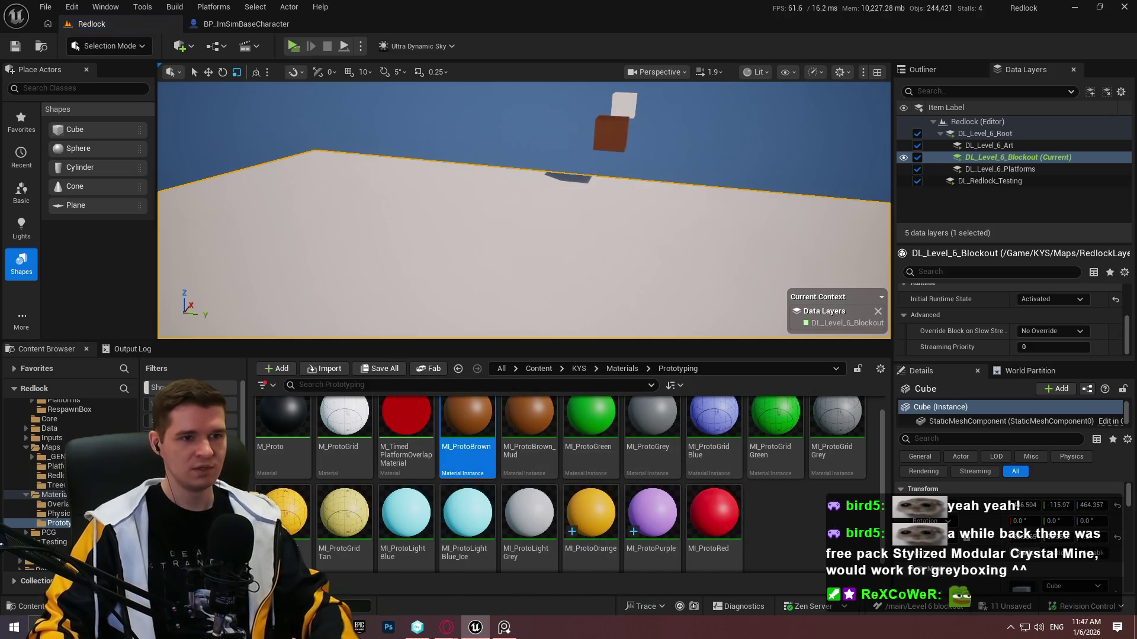
pyautogui.click(632, 136)
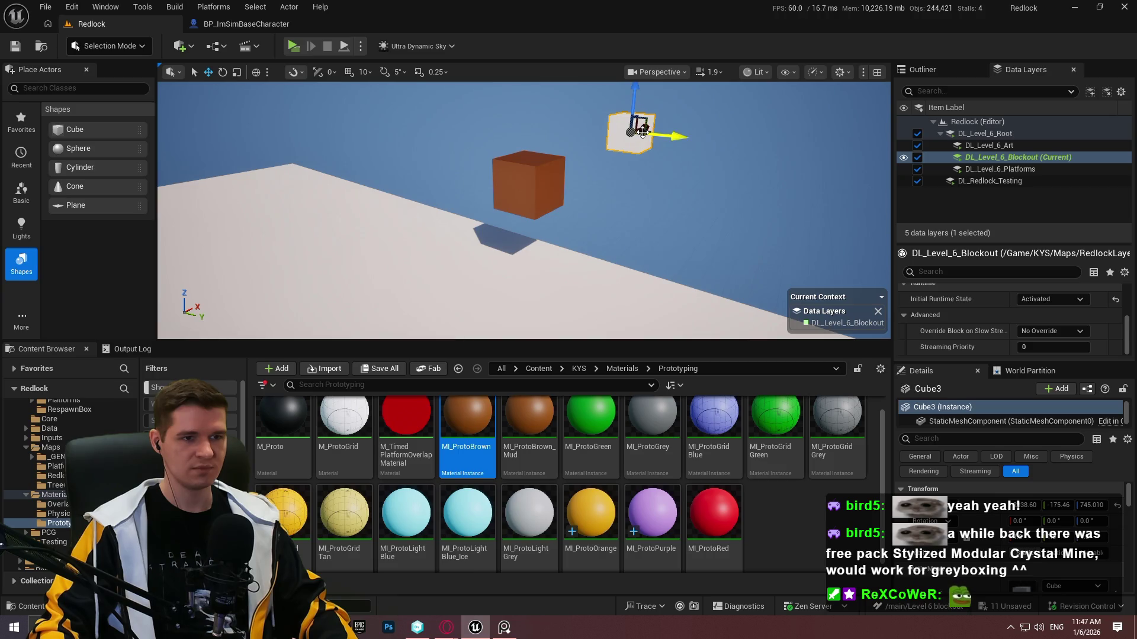
pyautogui.moveTo(631, 130)
pyautogui.mouseDown()
pyautogui.moveTo(542, 312)
pyautogui.moveTo(638, 237)
pyautogui.mouseUp()
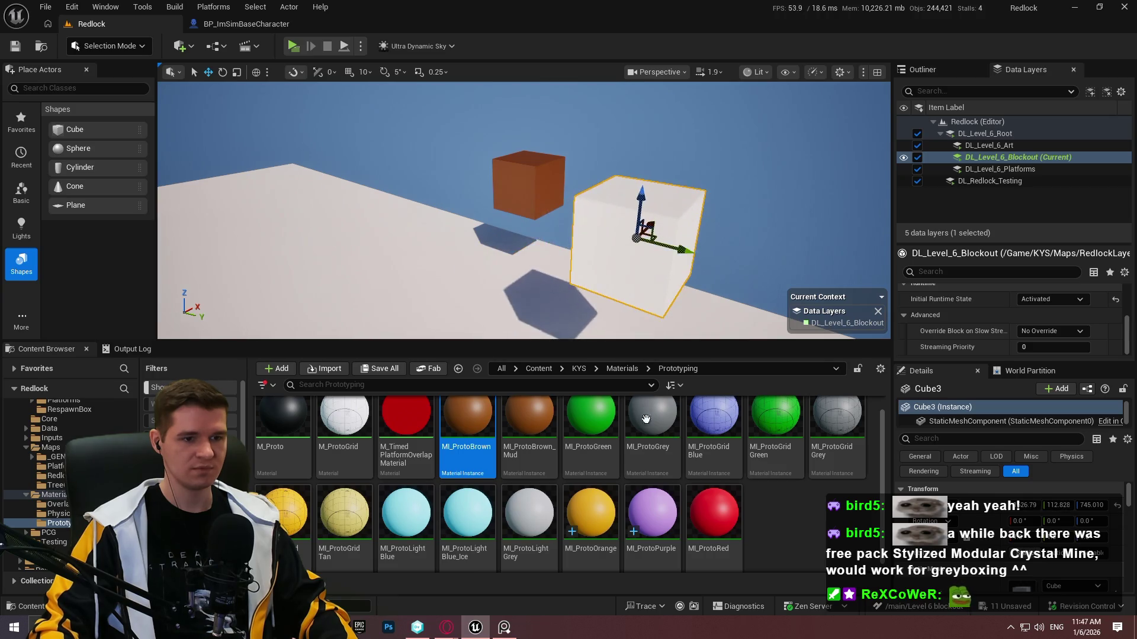
pyautogui.moveTo(591, 513)
pyautogui.mouseDown()
pyautogui.moveTo(645, 238)
pyautogui.moveTo(670, 287)
pyautogui.moveTo(461, 192)
pyautogui.mouseUp()
pyautogui.moveTo(652, 512); pyautogui.dragTo(441, 190)
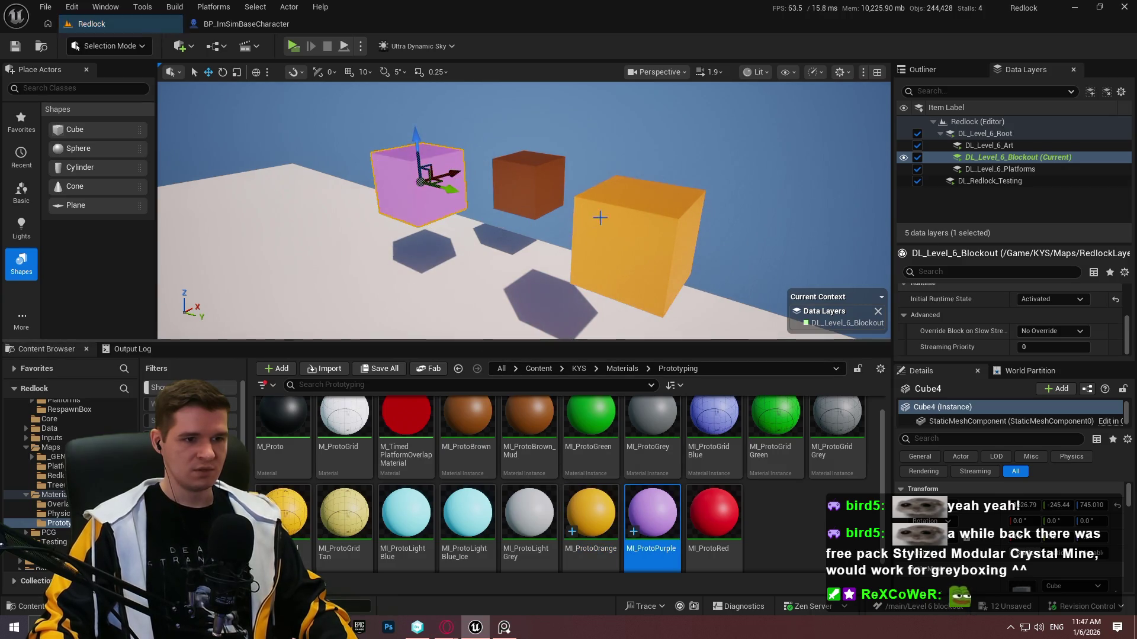
# Duplicate the MI_ProtoBrown material instance.
pyautogui.click(527, 184)
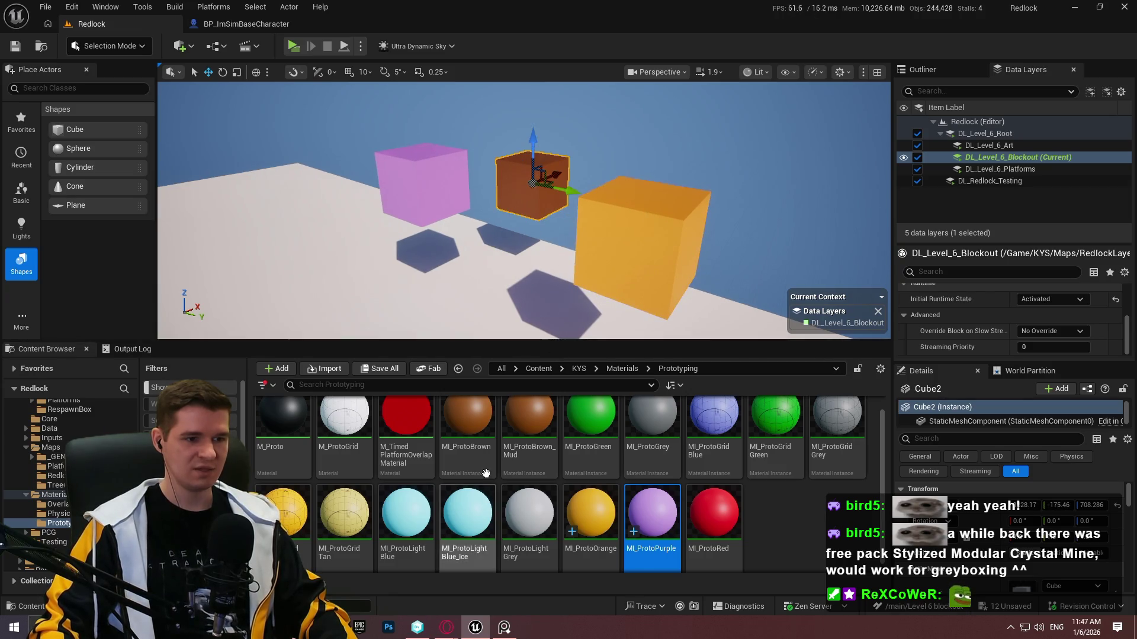
pyautogui.rightClick(443, 434)
pyautogui.click(505, 325)
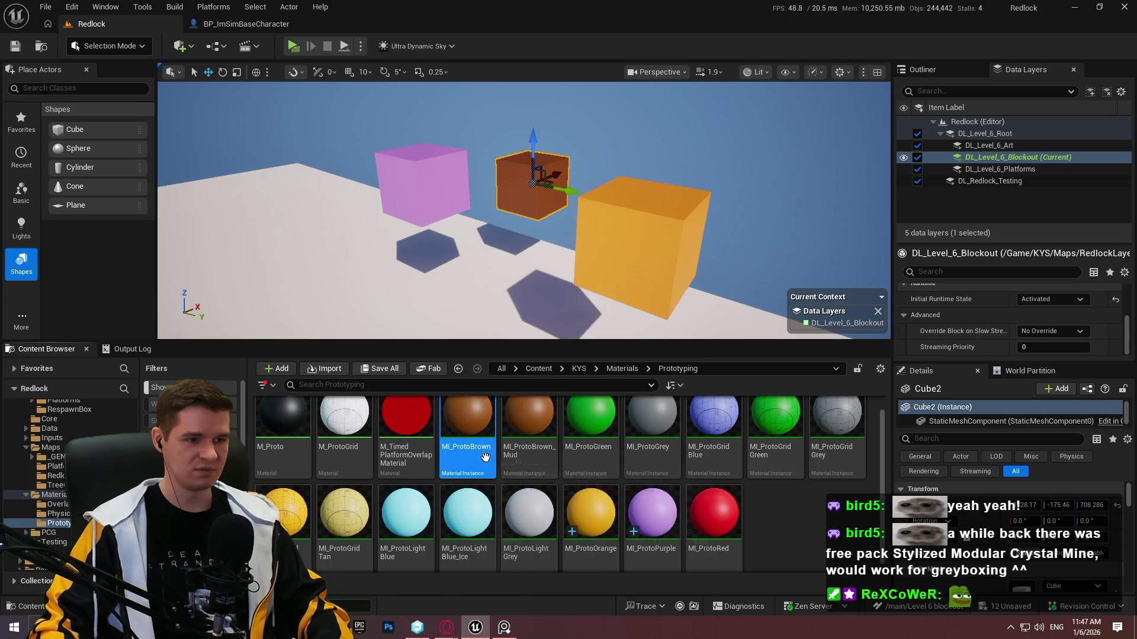
# Name the copy MI_ProtoLightBrown and lighten its BaseColour to 9E653EFF.
pyautogui.write('MI_ProtoLightBr')
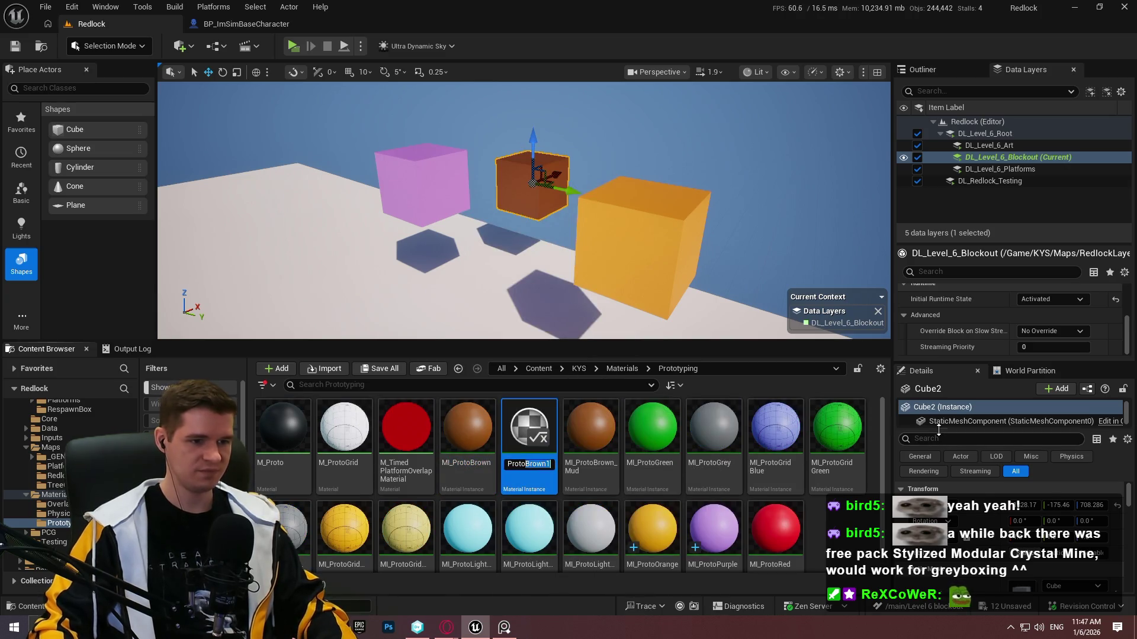
pyautogui.write('own')
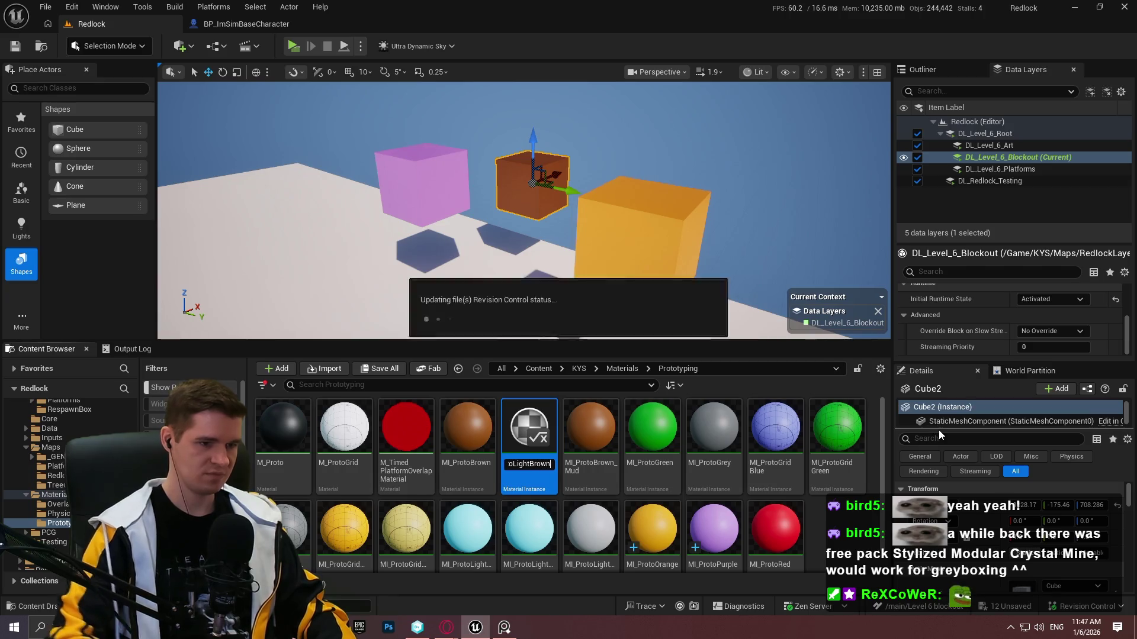
pyautogui.press('Return')
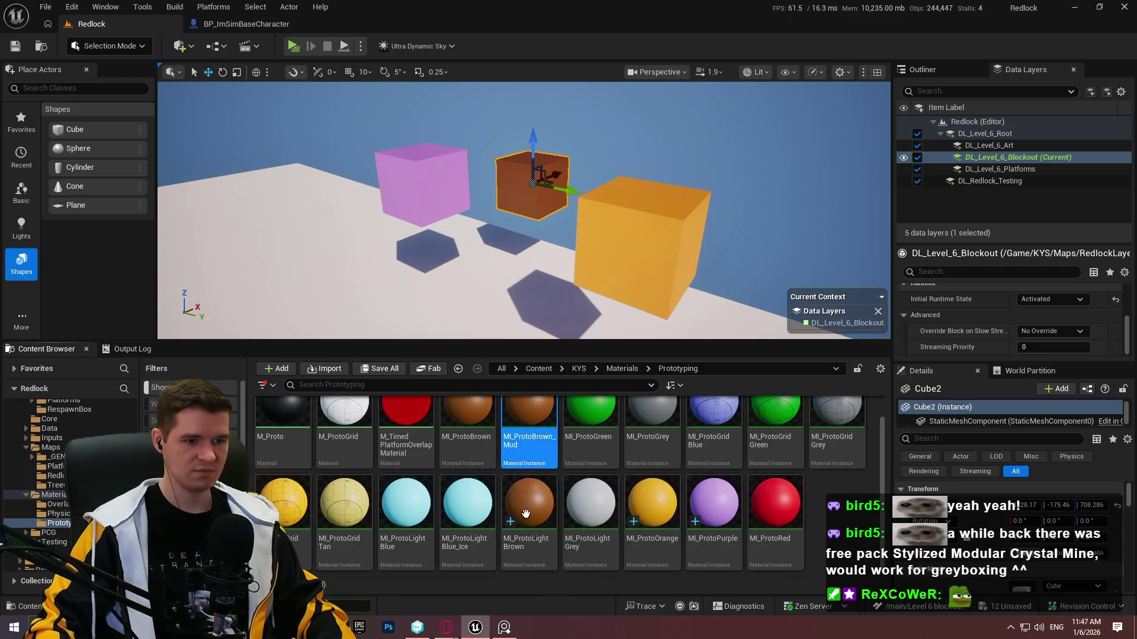
pyautogui.doubleClick(525, 520)
pyautogui.click(968, 220)
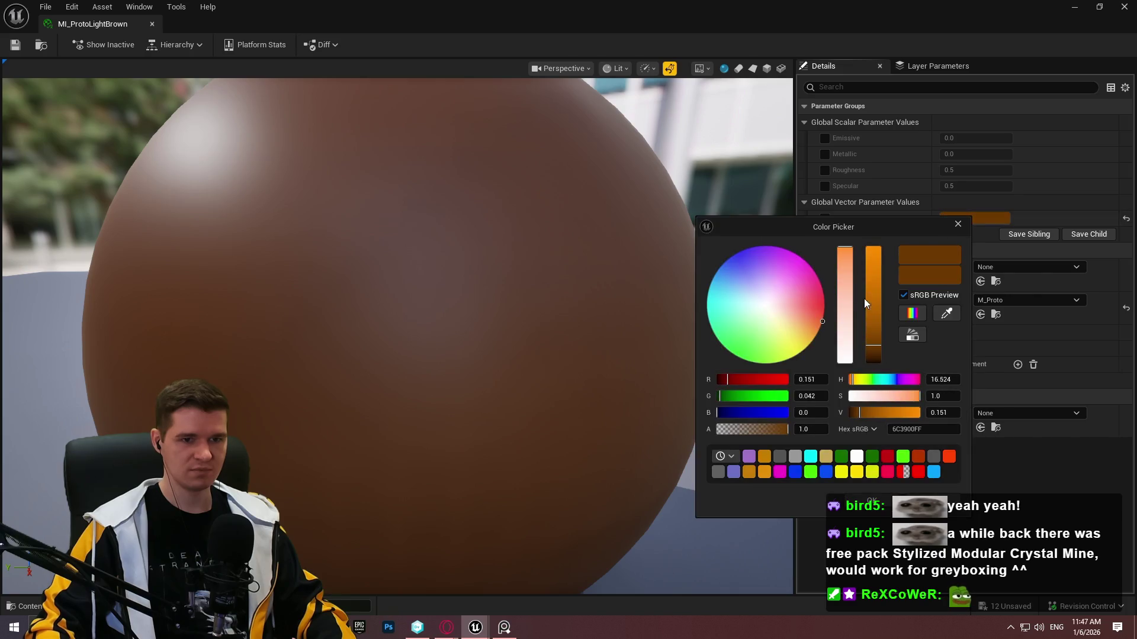
pyautogui.moveTo(847, 290)
pyautogui.mouseDown()
pyautogui.moveTo(841, 270)
pyautogui.moveTo(873, 296)
pyautogui.moveTo(875, 320)
pyautogui.mouseUp()
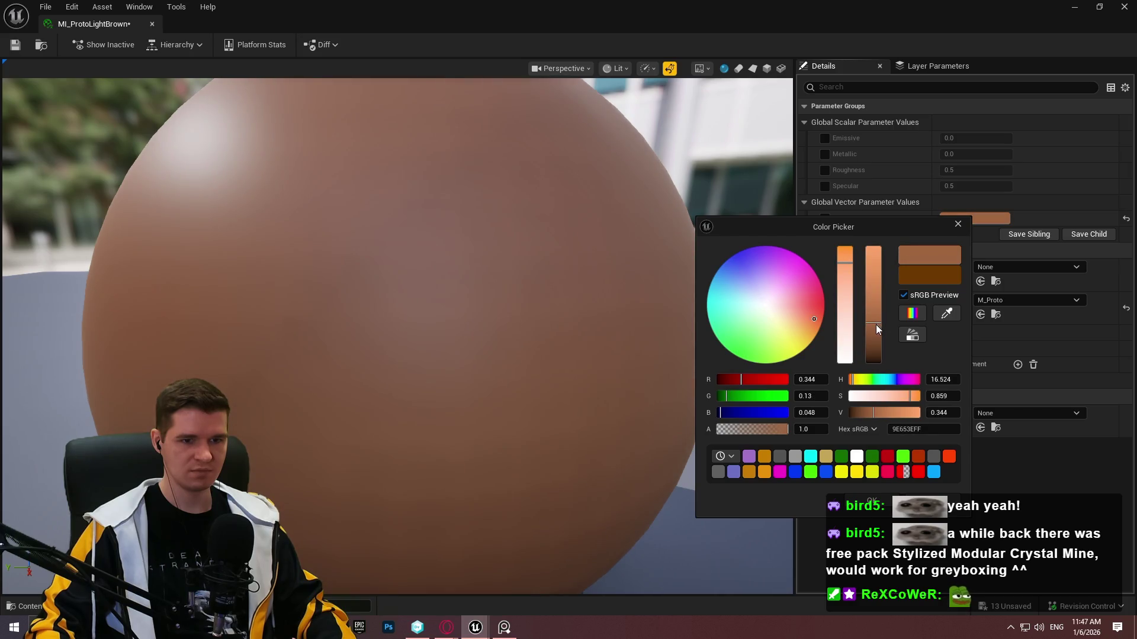
pyautogui.click(870, 501)
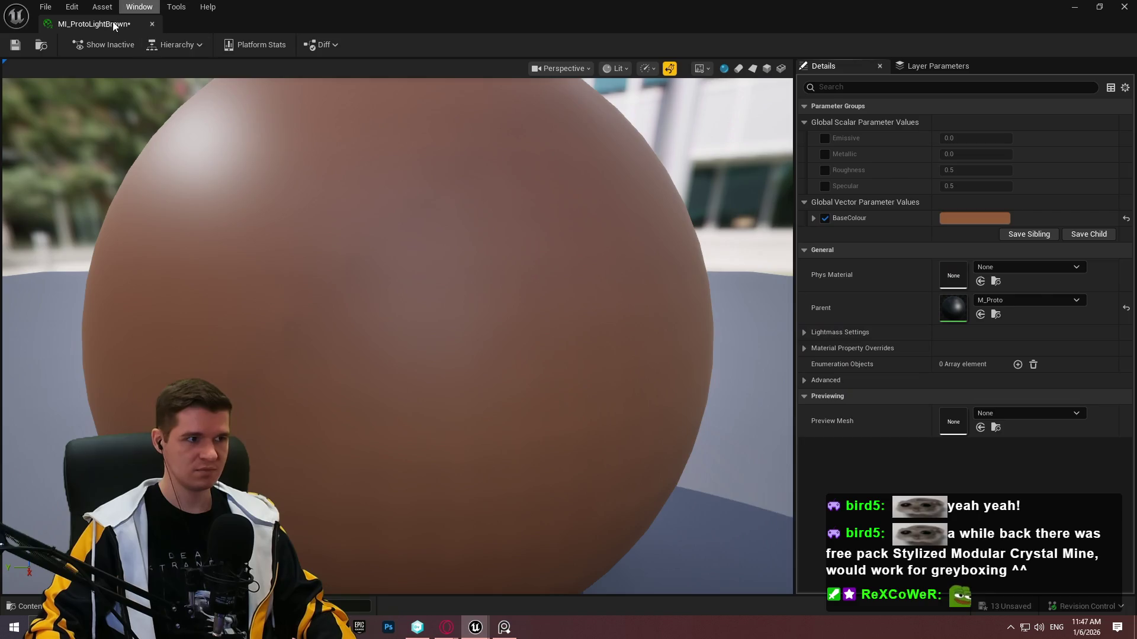
pyautogui.click(152, 25)
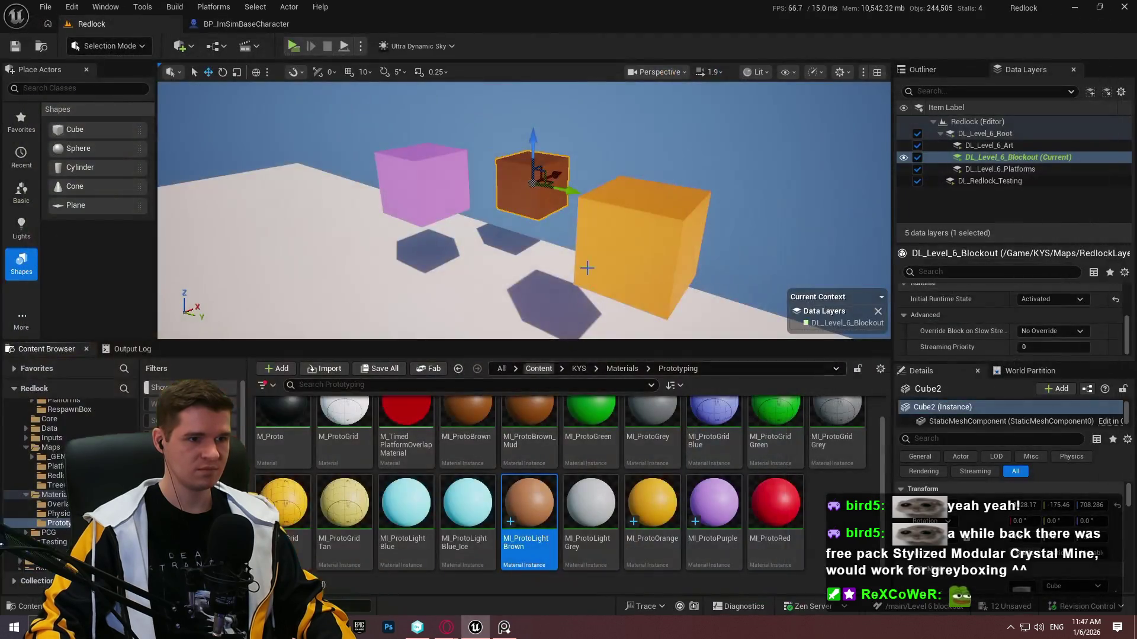
# Apply MI_ProtoLightBrown to the middle cube and give the level viewport more room.
pyautogui.moveTo(530, 509); pyautogui.dragTo(529, 201)
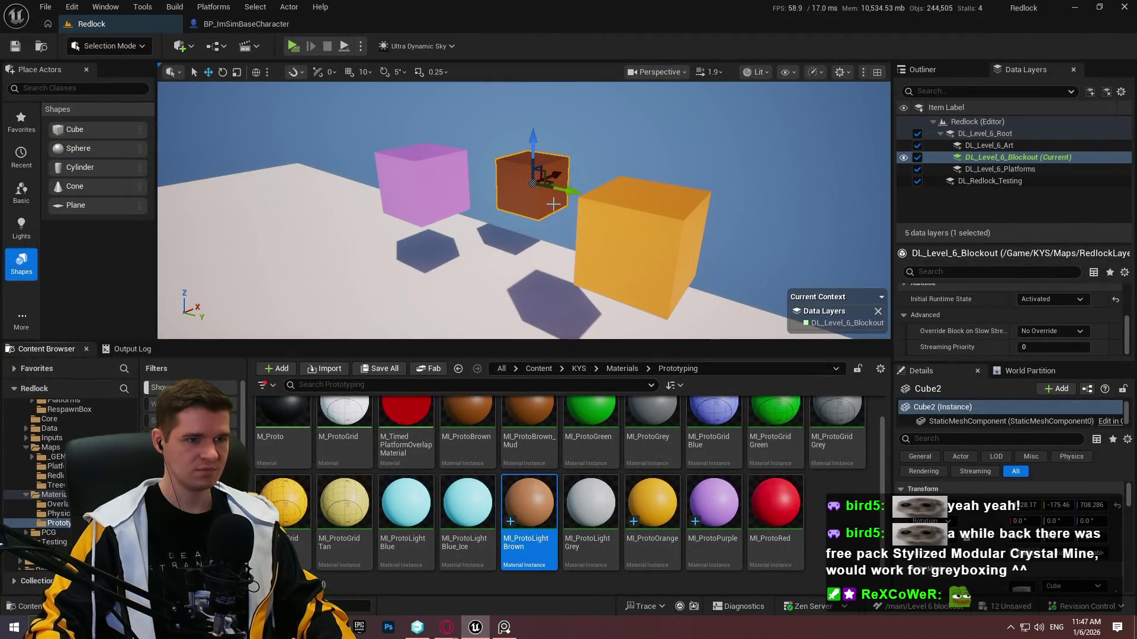
pyautogui.moveTo(551, 503); pyautogui.dragTo(529, 196)
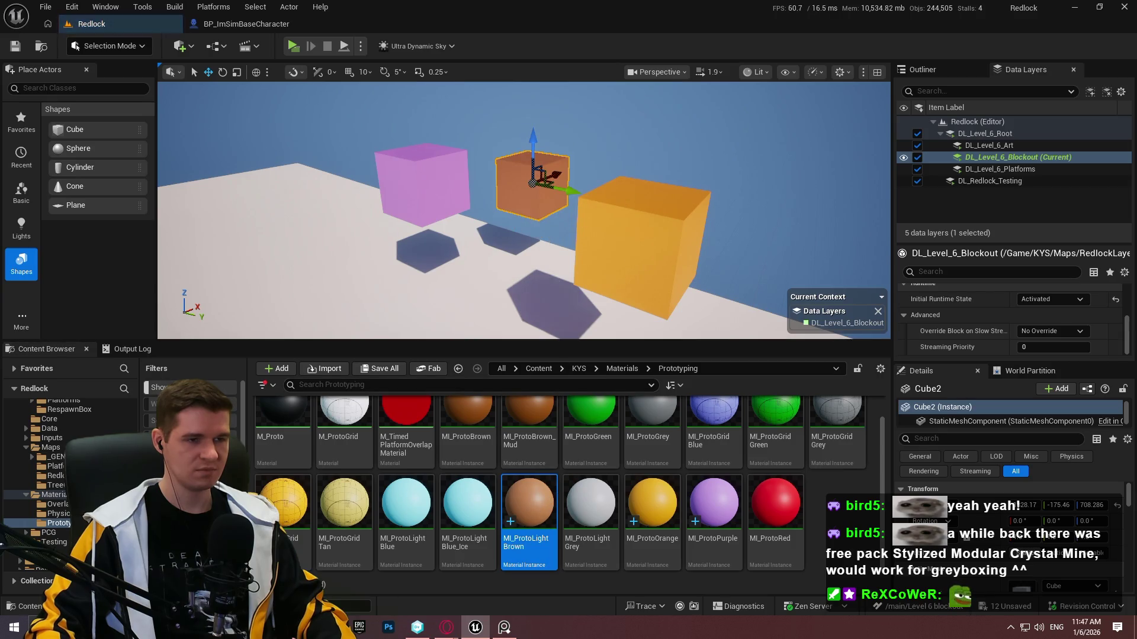
pyautogui.scroll(-5, 685, 318)
pyautogui.moveTo(680, 342)
pyautogui.mouseDown()
pyautogui.moveTo(677, 516)
pyautogui.moveTo(675, 463)
pyautogui.mouseUp()
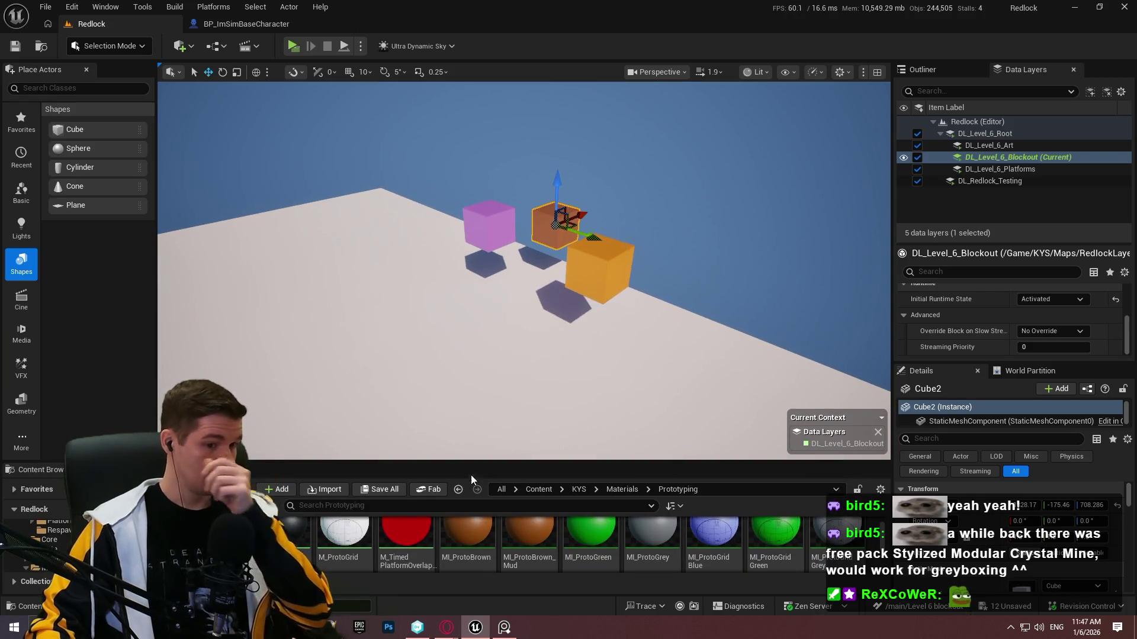
# Browse to Content > ThirdPerson > Blueprints, test-place the character in the level, then undo it.
pyautogui.click(584, 489)
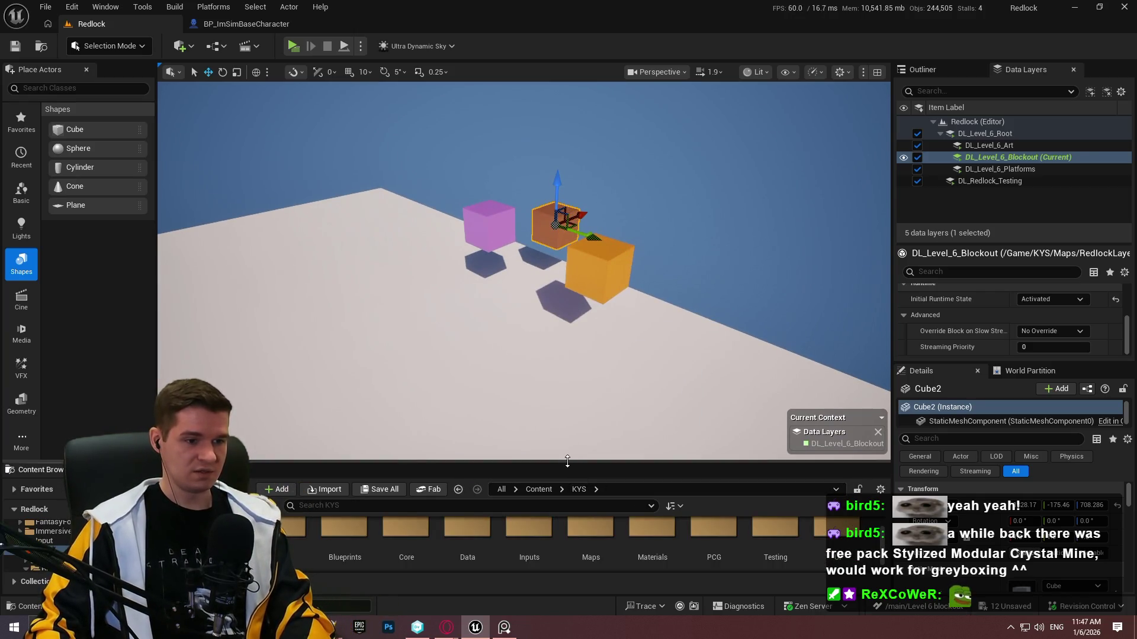
pyautogui.moveTo(567, 461); pyautogui.dragTo(554, 319)
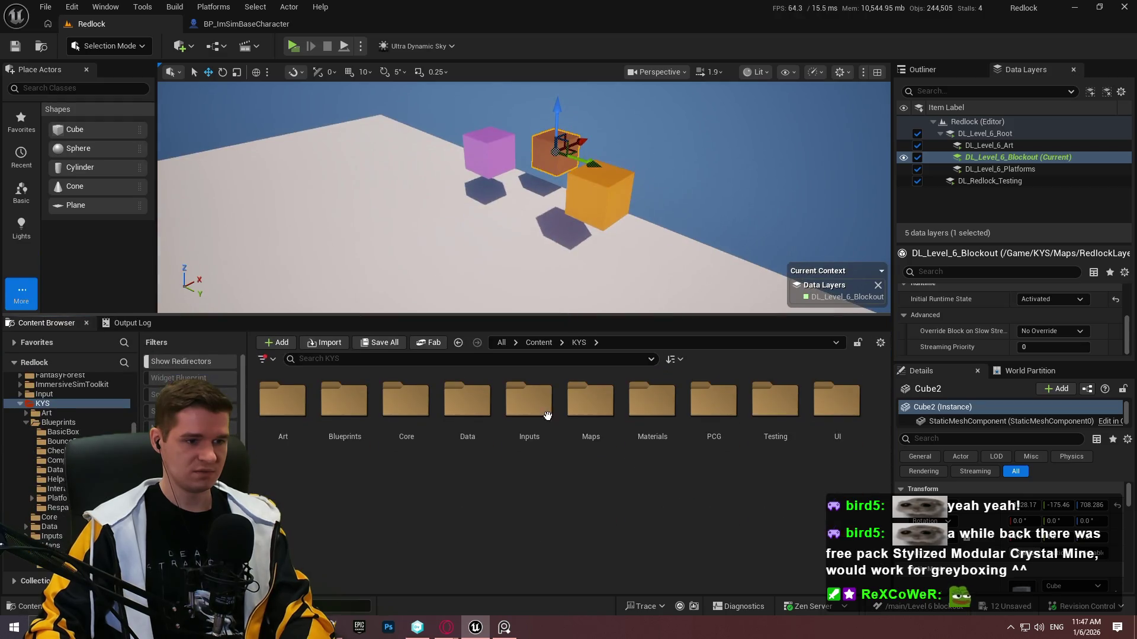
pyautogui.click(539, 345)
pyautogui.doubleClick(836, 406)
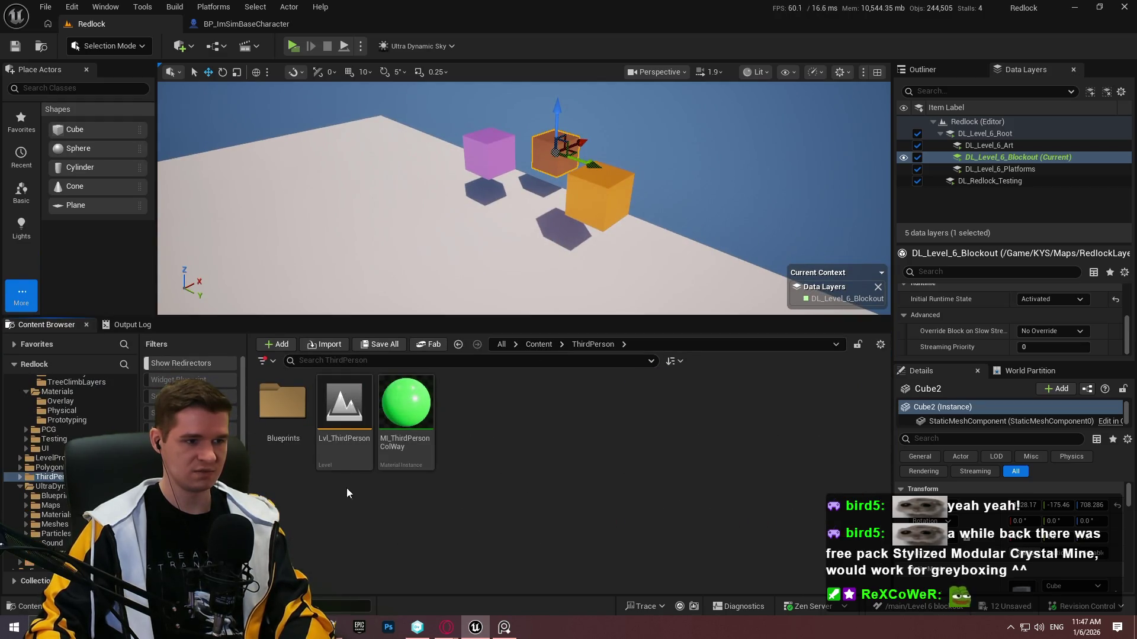
pyautogui.doubleClick(282, 403)
pyautogui.moveTo(304, 467); pyautogui.dragTo(506, 296)
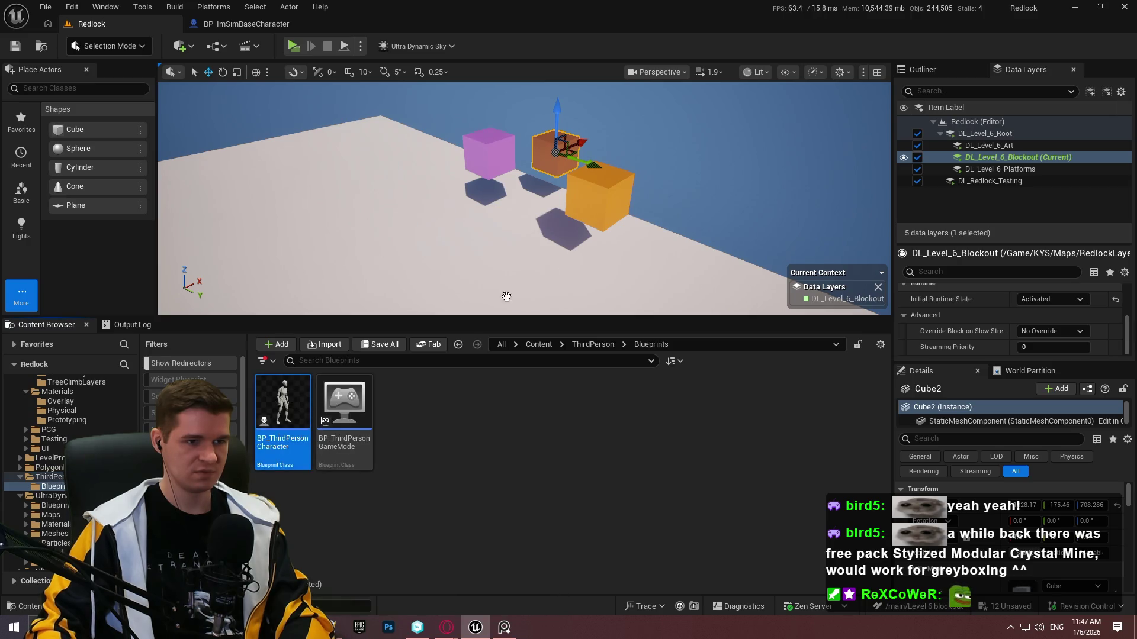
pyautogui.moveTo(578, 250); pyautogui.dragTo(562, 240)
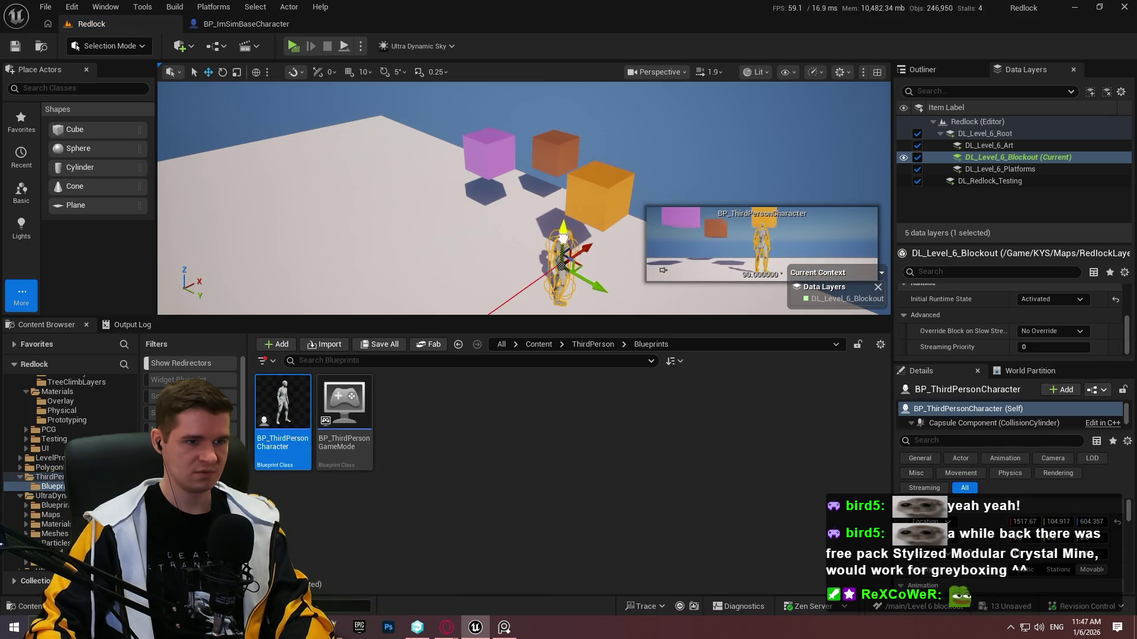
pyautogui.hotkey('ctrl', 'z')
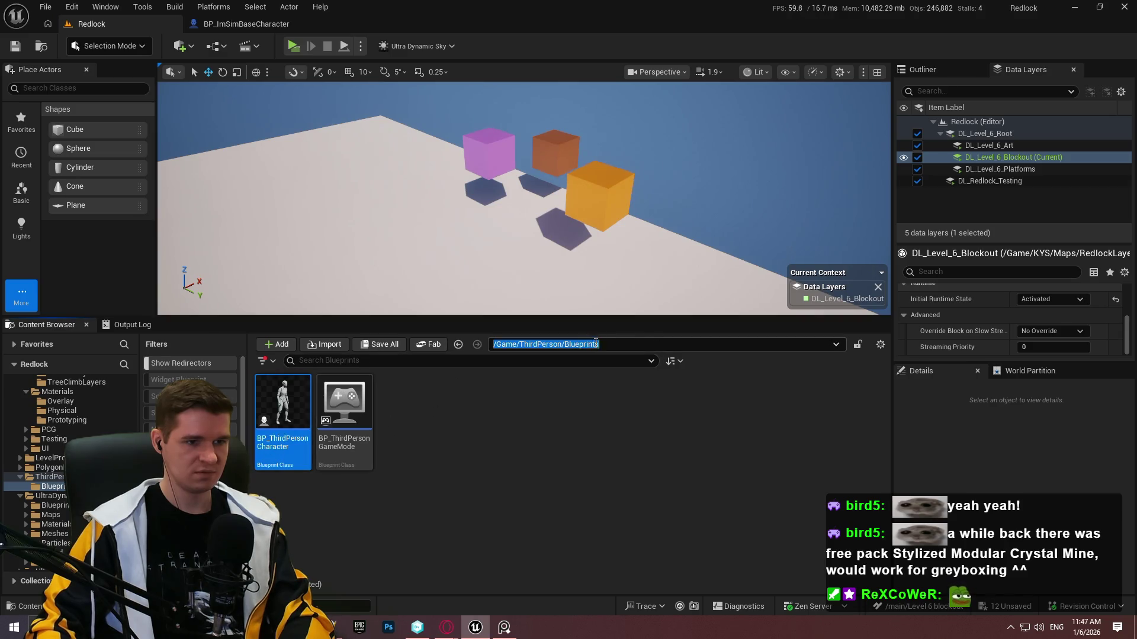
# Browse the Content folders, checking Art before returning to ThirdPerson.
pyautogui.click(577, 400)
pyautogui.click(584, 347)
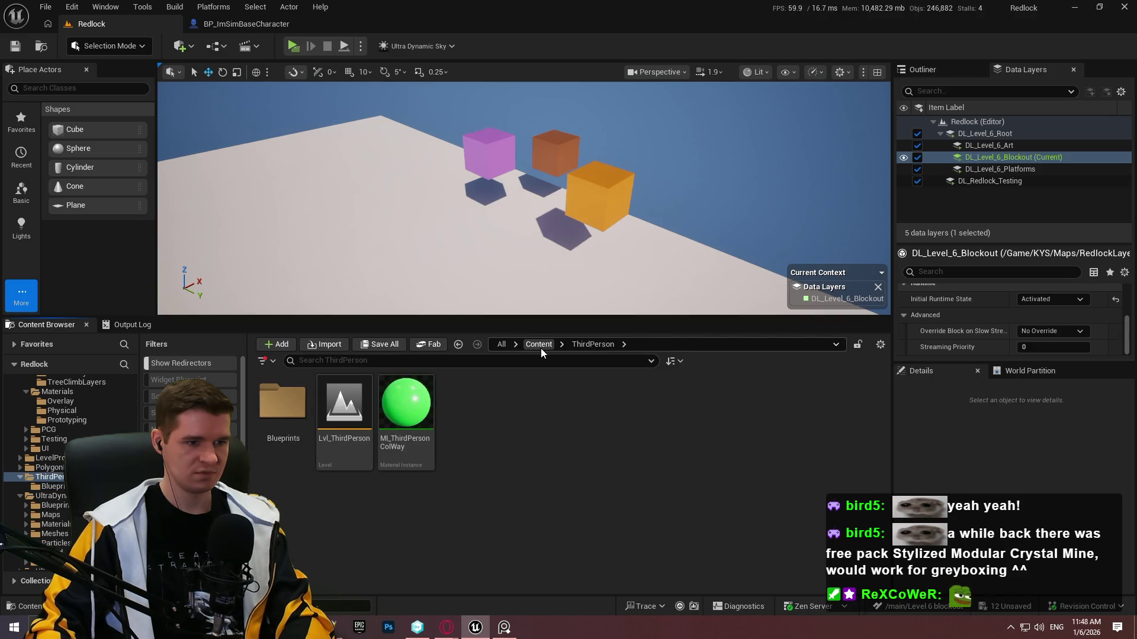
pyautogui.click(538, 346)
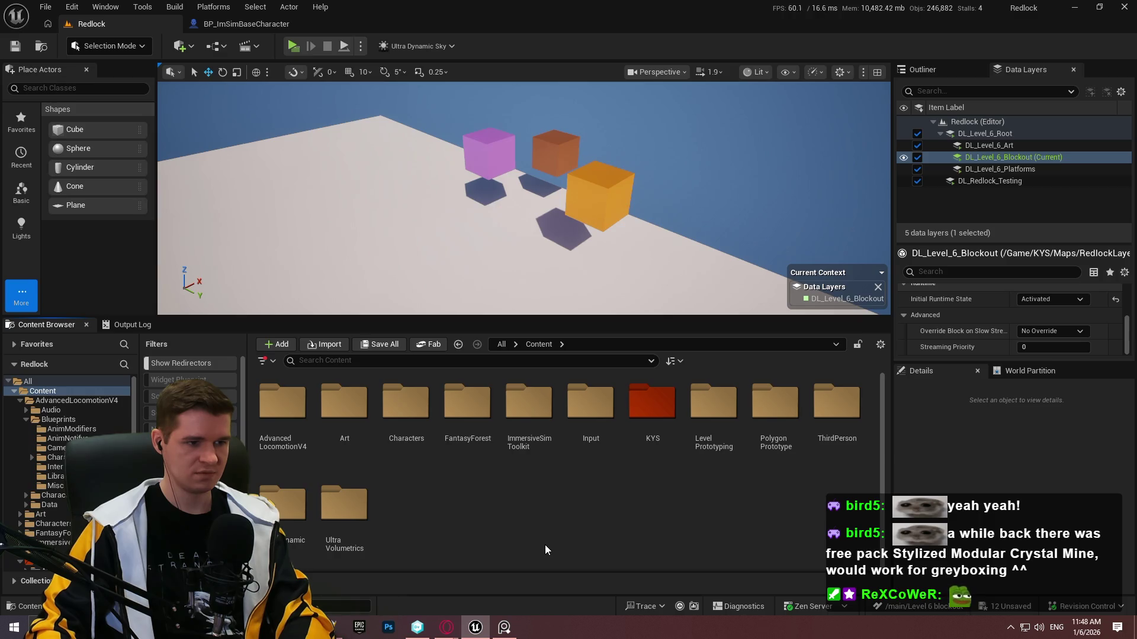
pyautogui.doubleClick(341, 409)
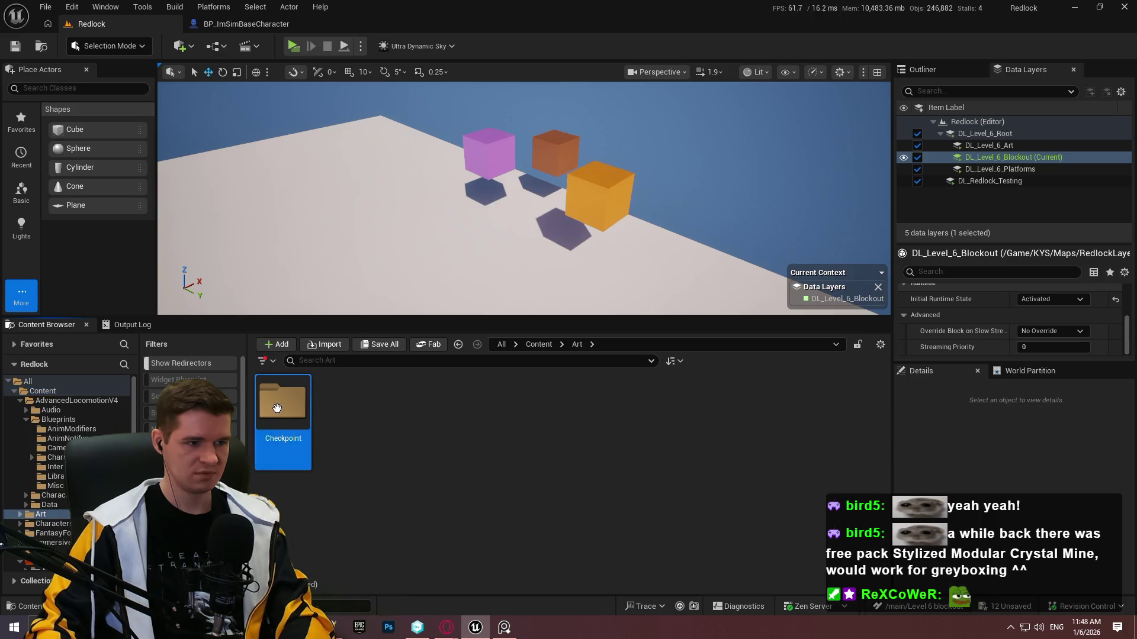
pyautogui.click(539, 345)
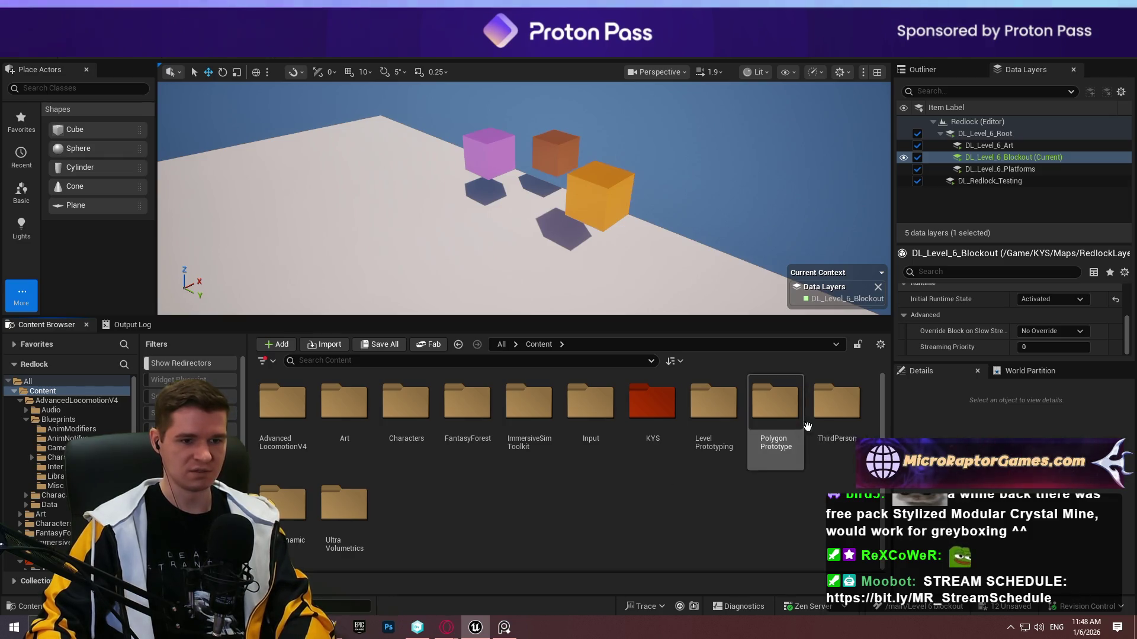
pyautogui.doubleClick(836, 409)
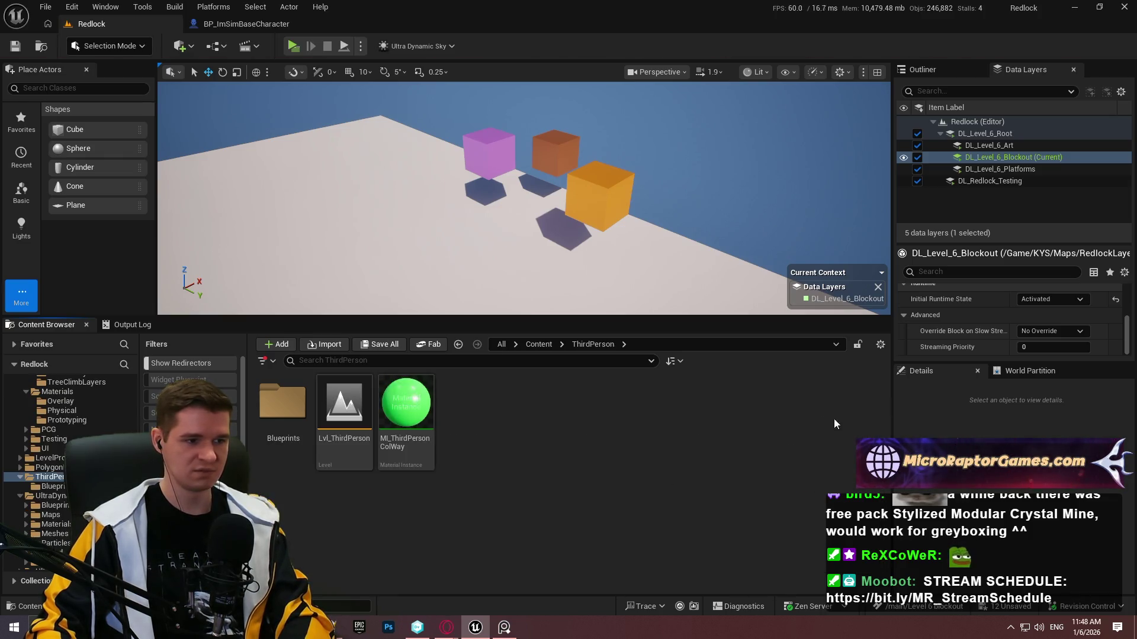
pyautogui.click(545, 349)
pyautogui.click(477, 344)
# Cancel the Lvl_ThirdPerson save prompt and open BP_ThirdPersonCharacter from Blueprints.
pyautogui.click(358, 451)
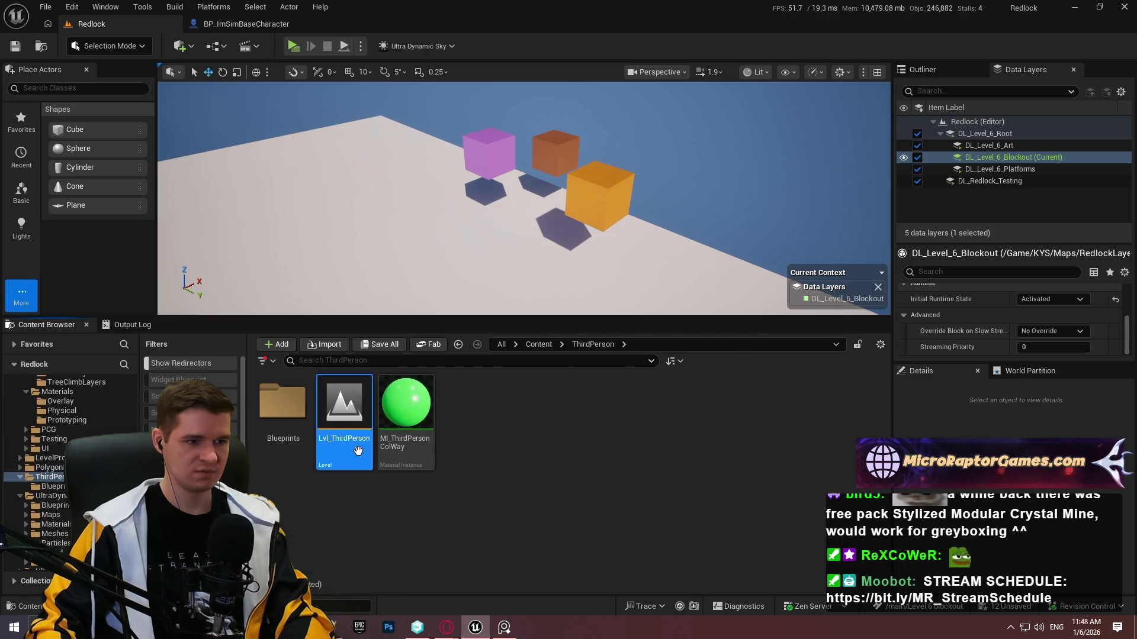
pyautogui.doubleClick(359, 451)
pyautogui.click(716, 453)
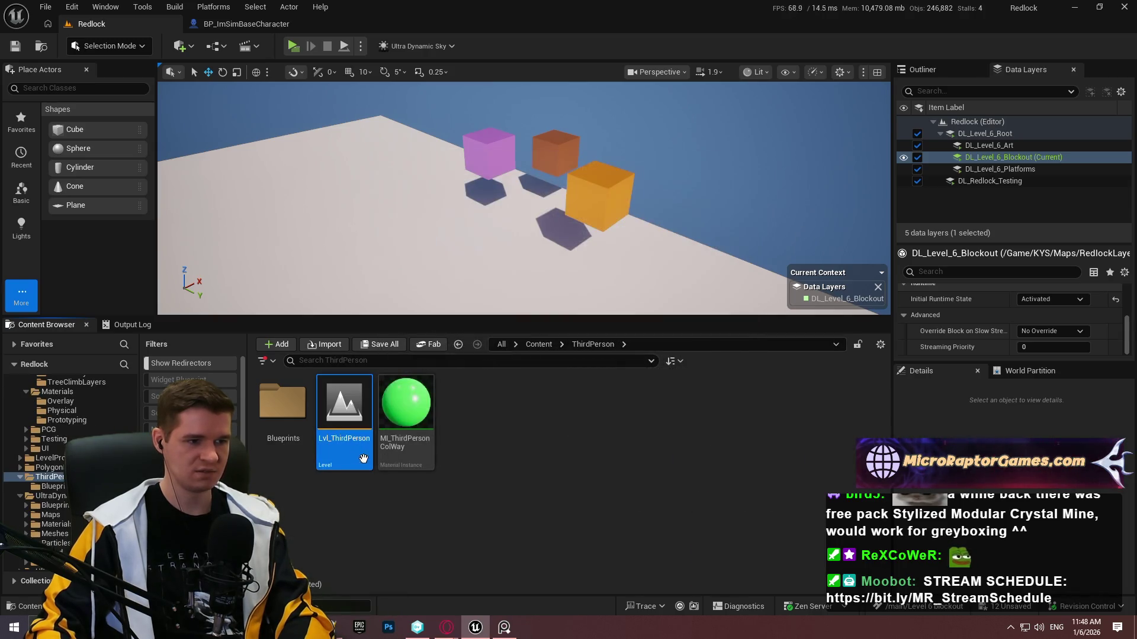
pyautogui.doubleClick(295, 434)
pyautogui.doubleClick(290, 434)
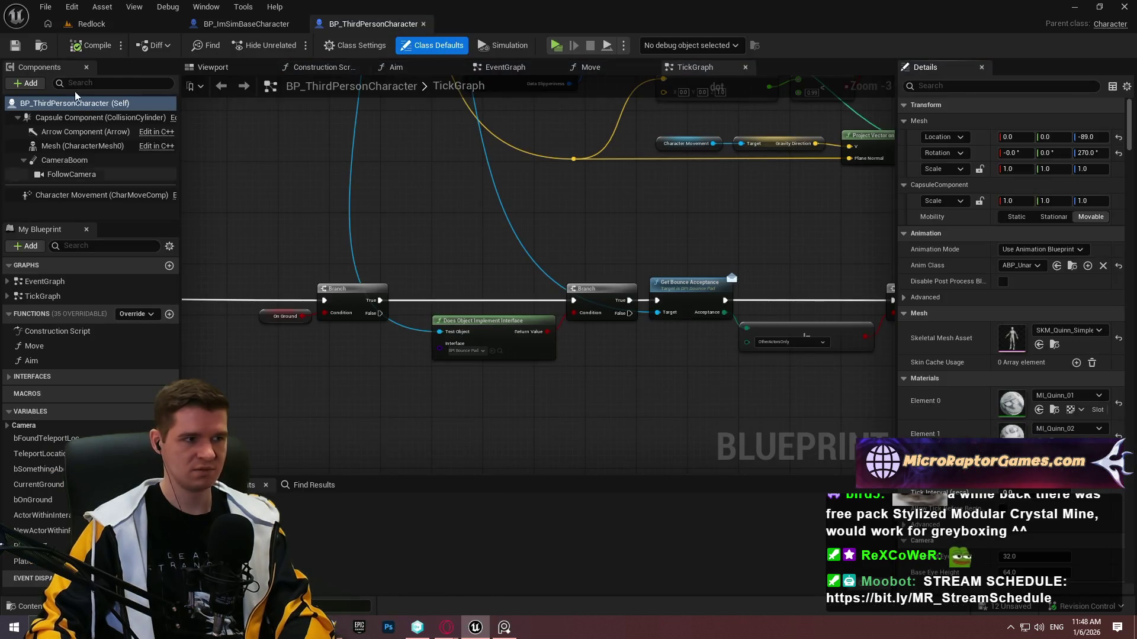
# Open SKM_Quinn_Simple from the character's mesh and place it on the orange cube.
pyautogui.click(73, 143)
pyautogui.doubleClick(1011, 402)
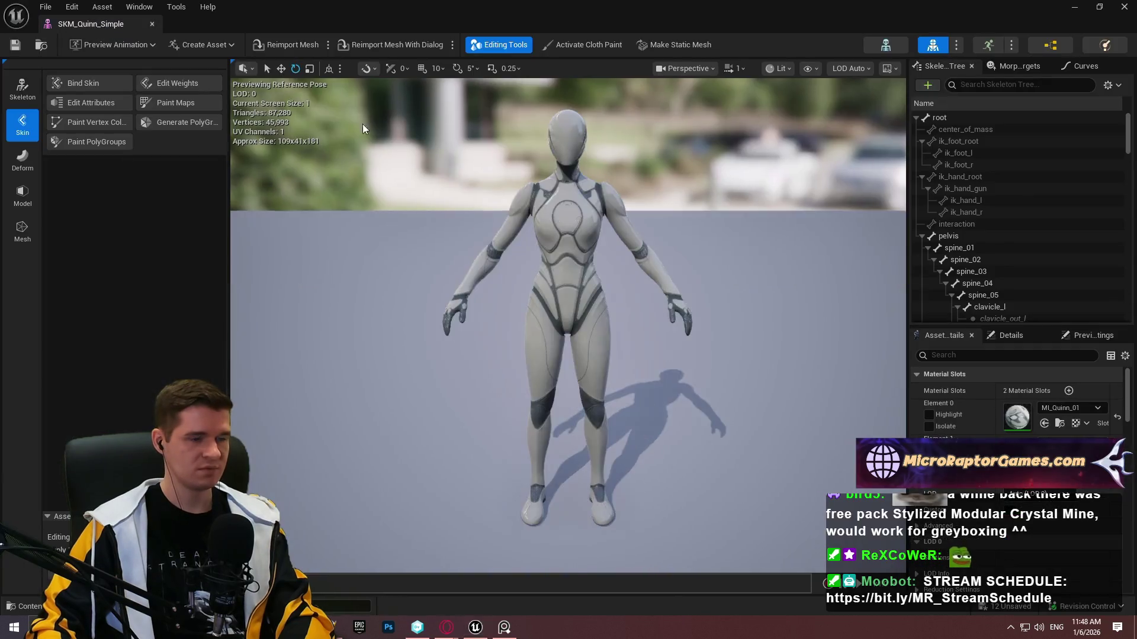
pyautogui.moveTo(91, 24); pyautogui.dragTo(380, 20)
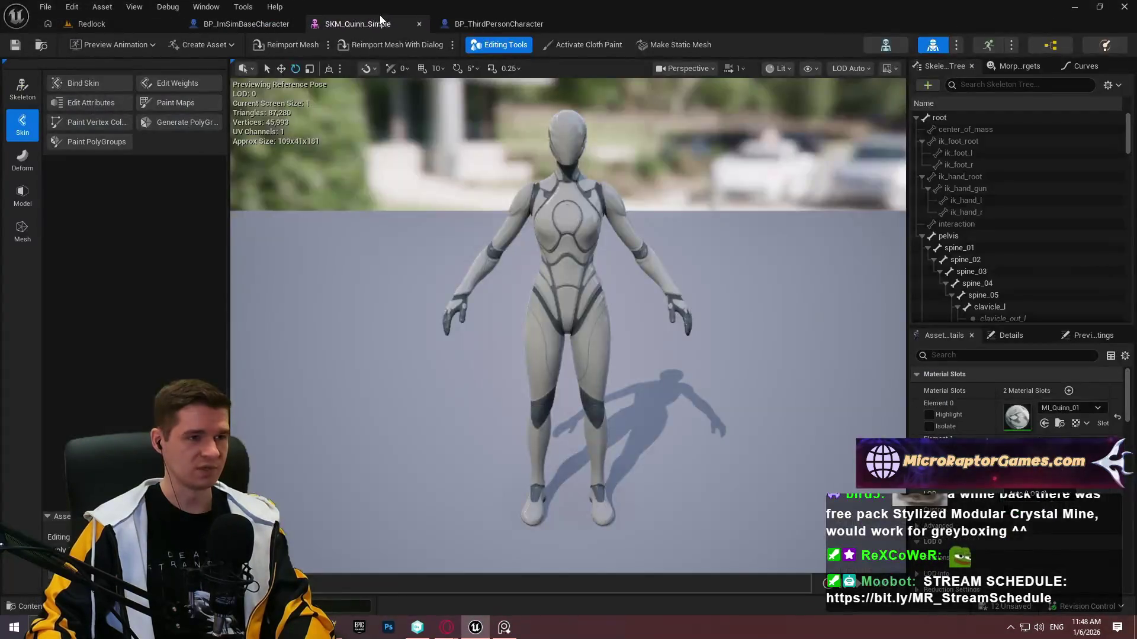
pyautogui.click(91, 24)
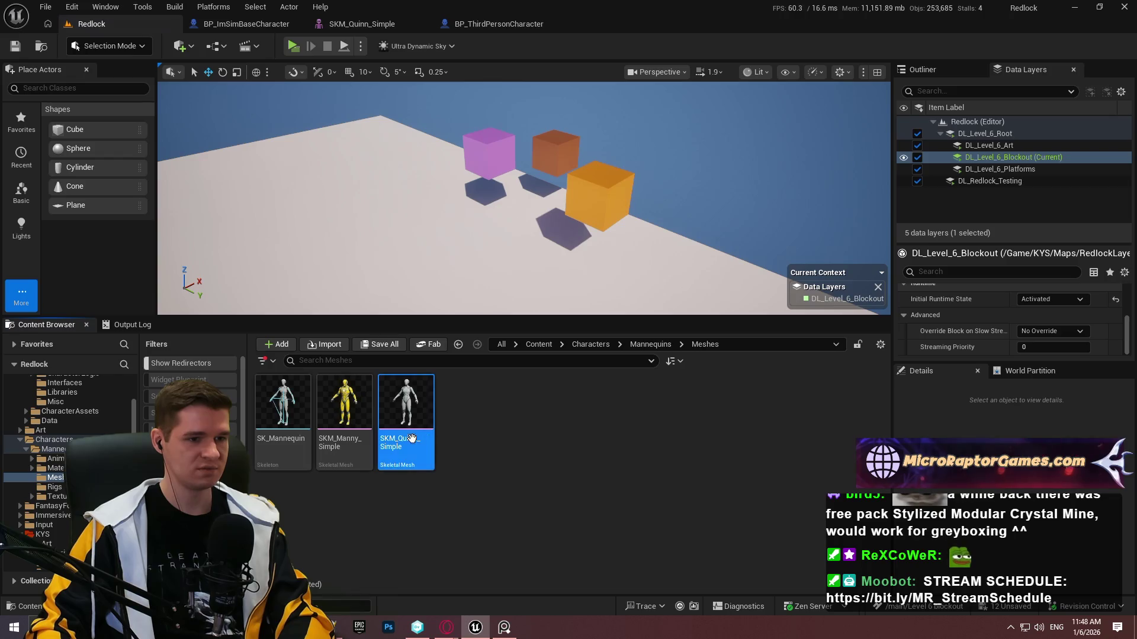
pyautogui.moveTo(406, 409)
pyautogui.mouseDown()
pyautogui.moveTo(607, 164)
pyautogui.moveTo(602, 177)
pyautogui.mouseUp()
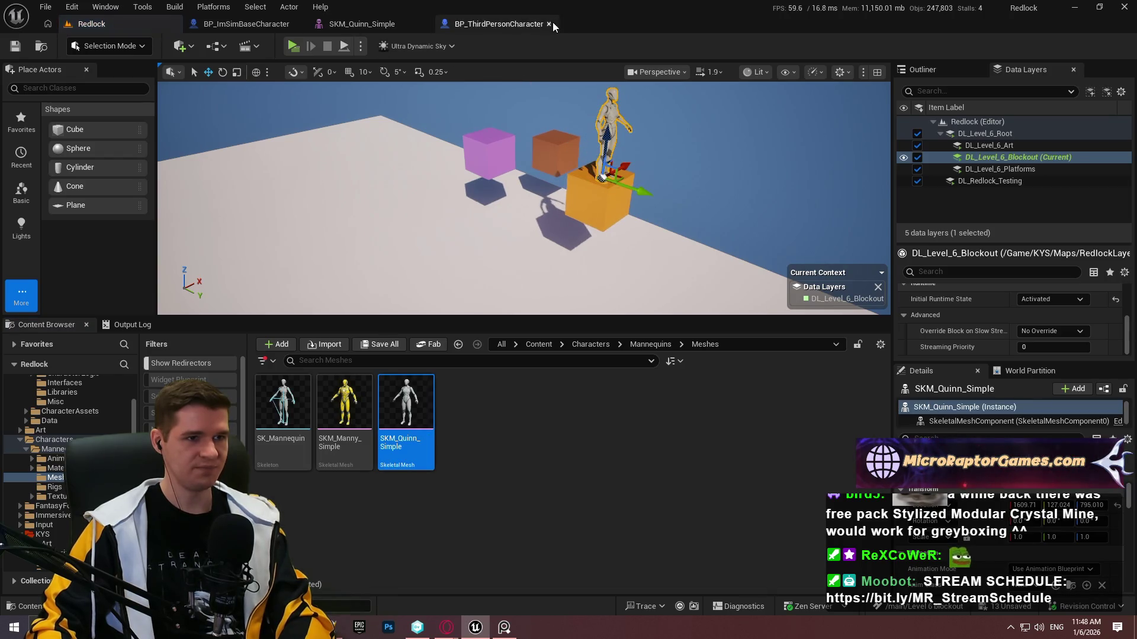
pyautogui.click(405, 24)
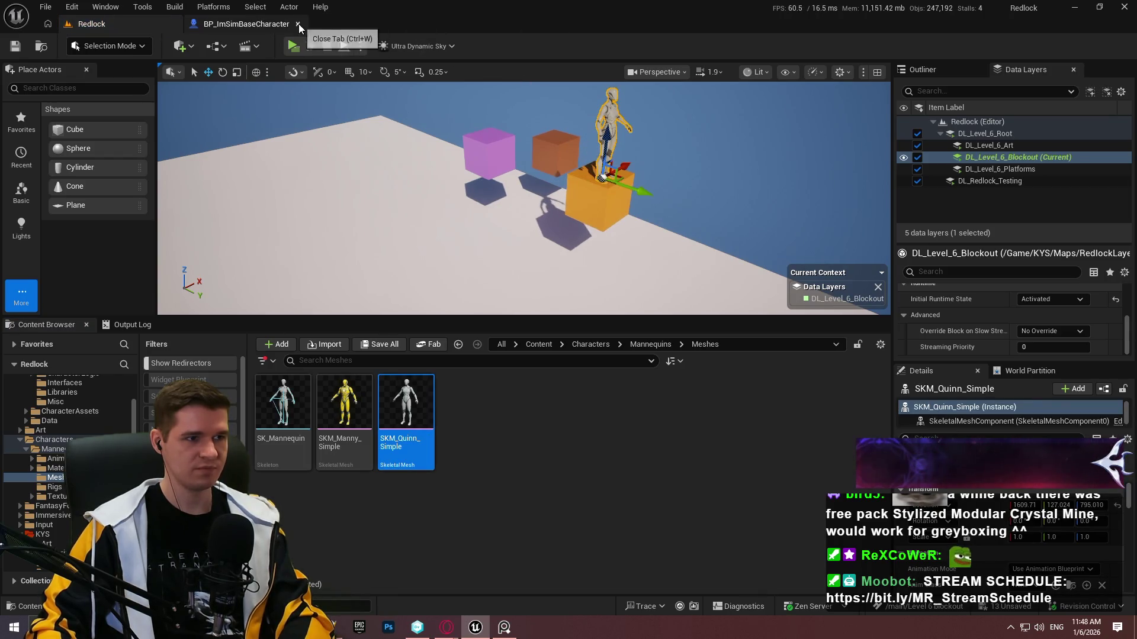
# Maximize the viewport and rotate the mannequin -90° on Z.
pyautogui.moveTo(707, 317)
pyautogui.mouseDown()
pyautogui.moveTo(713, 458)
pyautogui.moveTo(695, 453)
pyautogui.mouseUp()
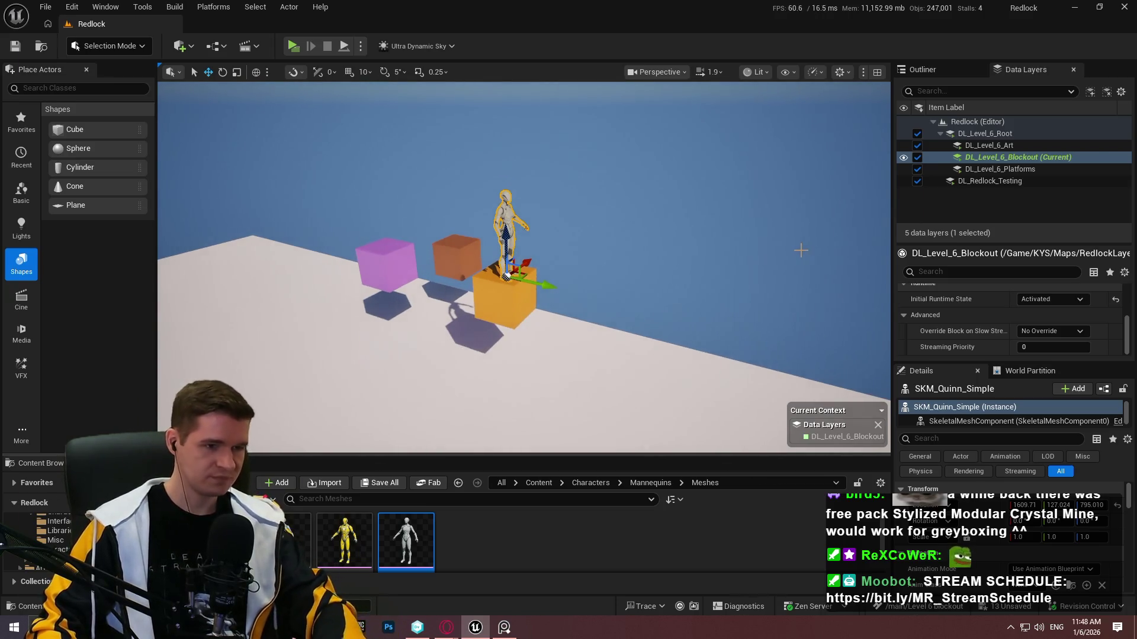
pyautogui.press('F11')
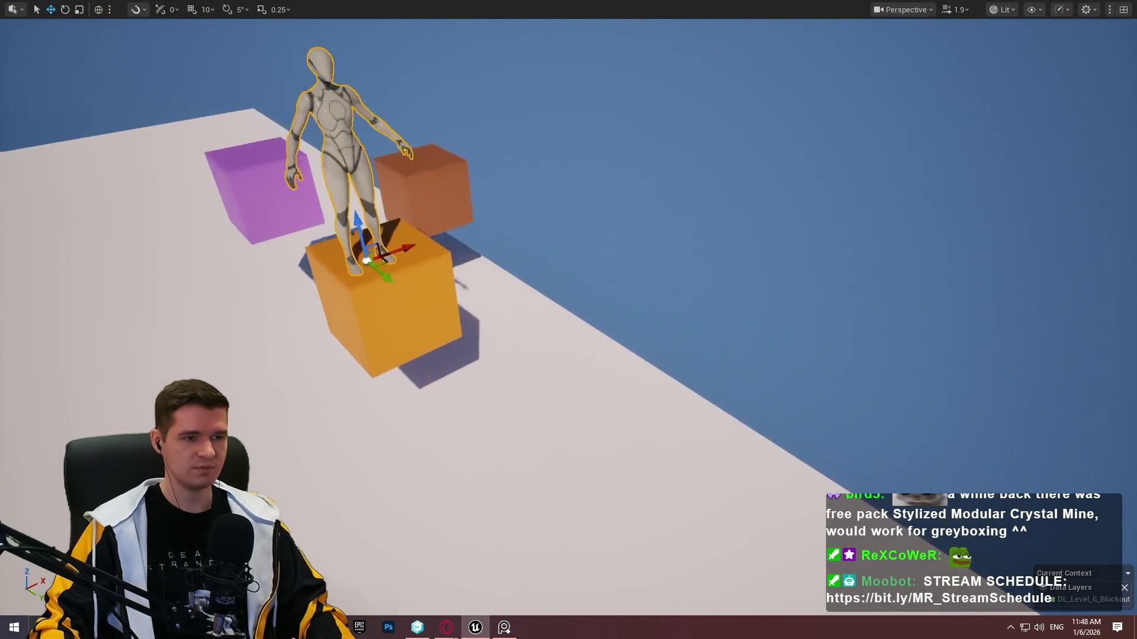
pyautogui.press('e')
pyautogui.moveTo(476, 320)
pyautogui.mouseDown()
pyautogui.moveTo(450, 322)
pyautogui.moveTo(599, 312)
pyautogui.mouseUp()
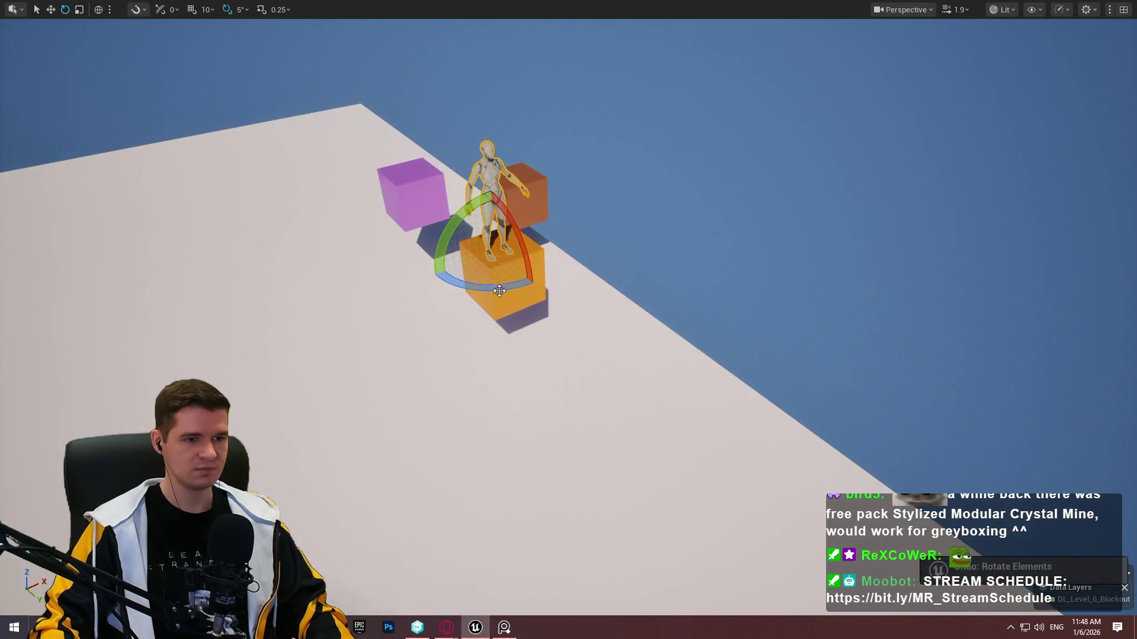
pyautogui.moveTo(499, 291)
pyautogui.mouseDown()
pyautogui.moveTo(473, 292)
pyautogui.moveTo(536, 274)
pyautogui.mouseUp()
pyautogui.press('w')
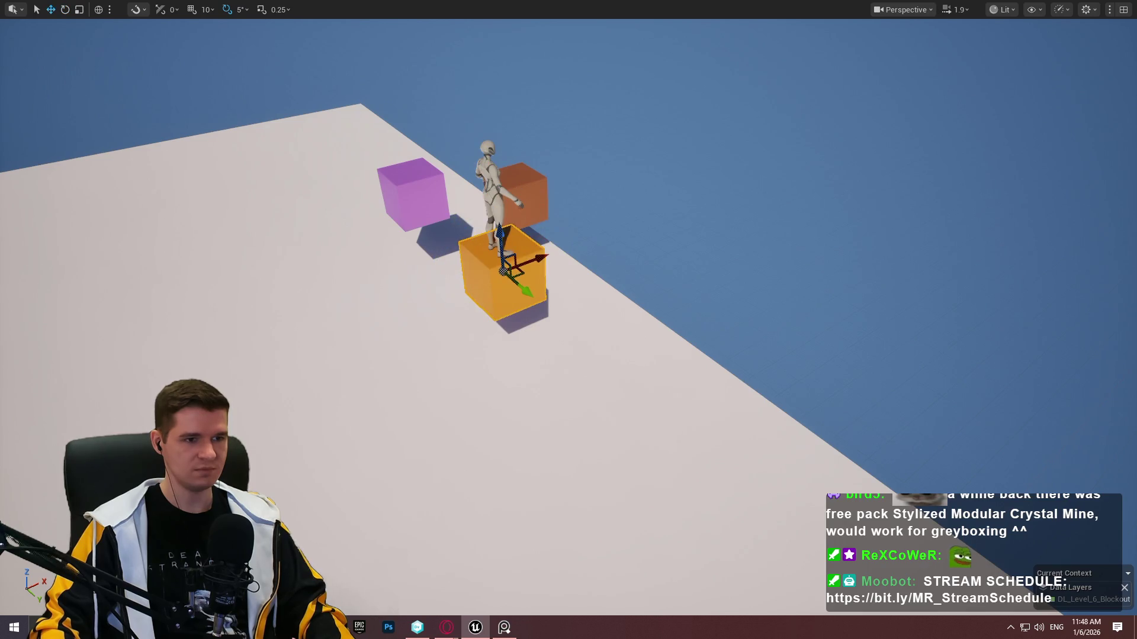
pyautogui.click(524, 195)
# Scale the brown cube into a huge slab, Alt-drag a copy, and stretch it into a tall block.
pyautogui.press('r')
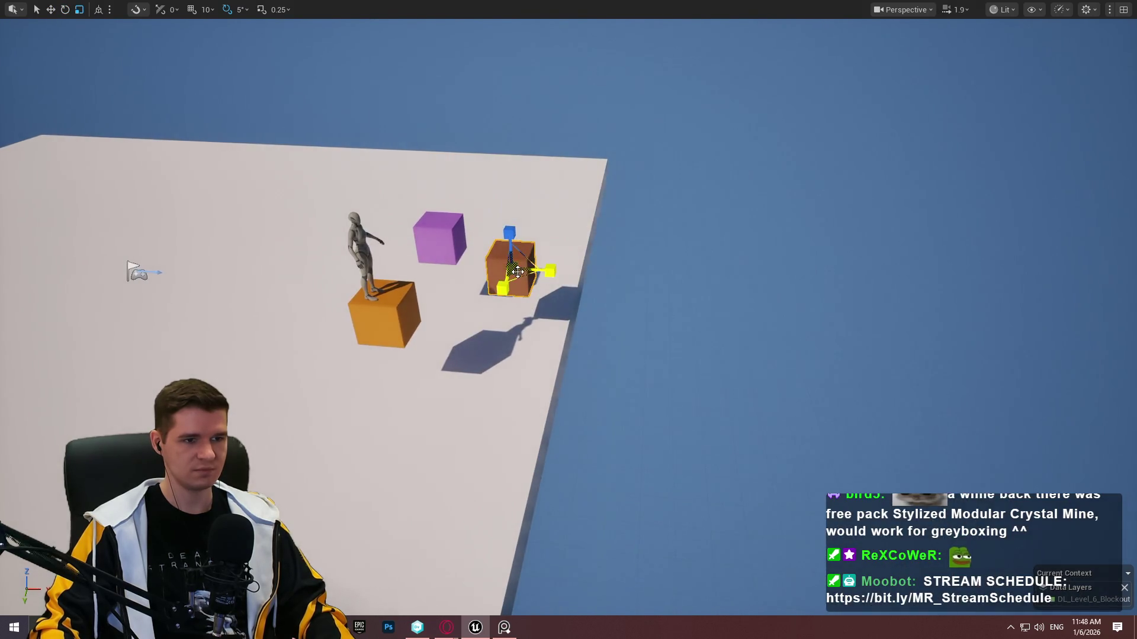
pyautogui.moveTo(520, 277)
pyautogui.mouseDown()
pyautogui.moveTo(621, 240)
pyautogui.moveTo(522, 235)
pyautogui.moveTo(527, 271)
pyautogui.moveTo(944, 316)
pyautogui.moveTo(882, 265)
pyautogui.moveTo(873, 414)
pyautogui.moveTo(841, 356)
pyautogui.moveTo(853, 379)
pyautogui.moveTo(615, 136)
pyautogui.moveTo(592, 195)
pyautogui.moveTo(545, 255)
pyautogui.moveTo(592, 51)
pyautogui.moveTo(588, 76)
pyautogui.moveTo(595, 68)
pyautogui.mouseUp()
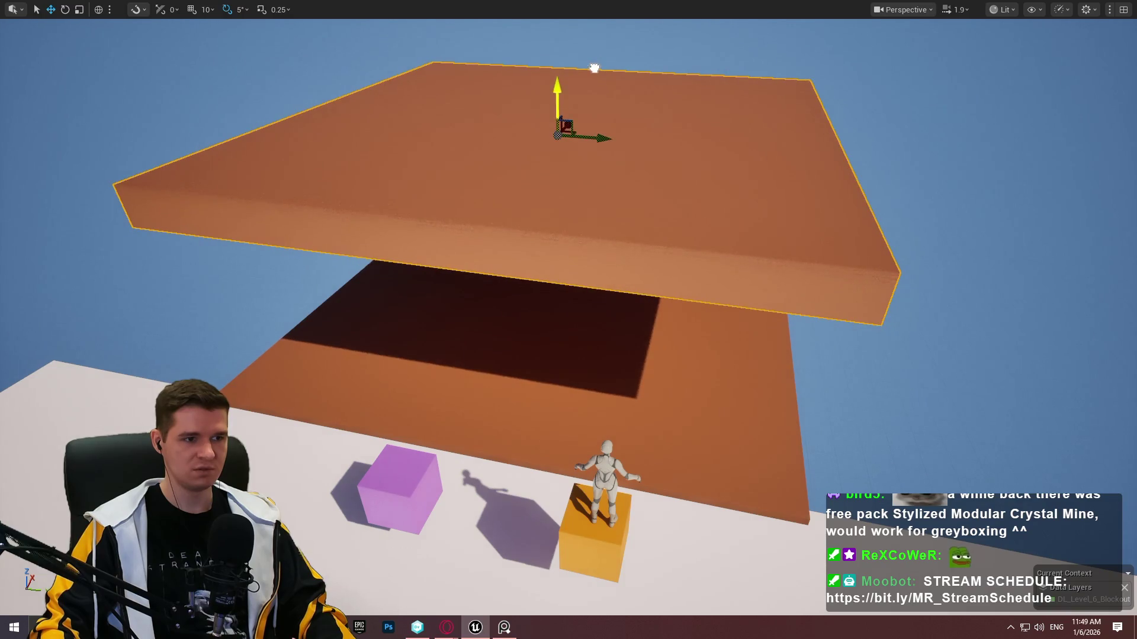
pyautogui.moveTo(603, 139); pyautogui.dragTo(504, 134)
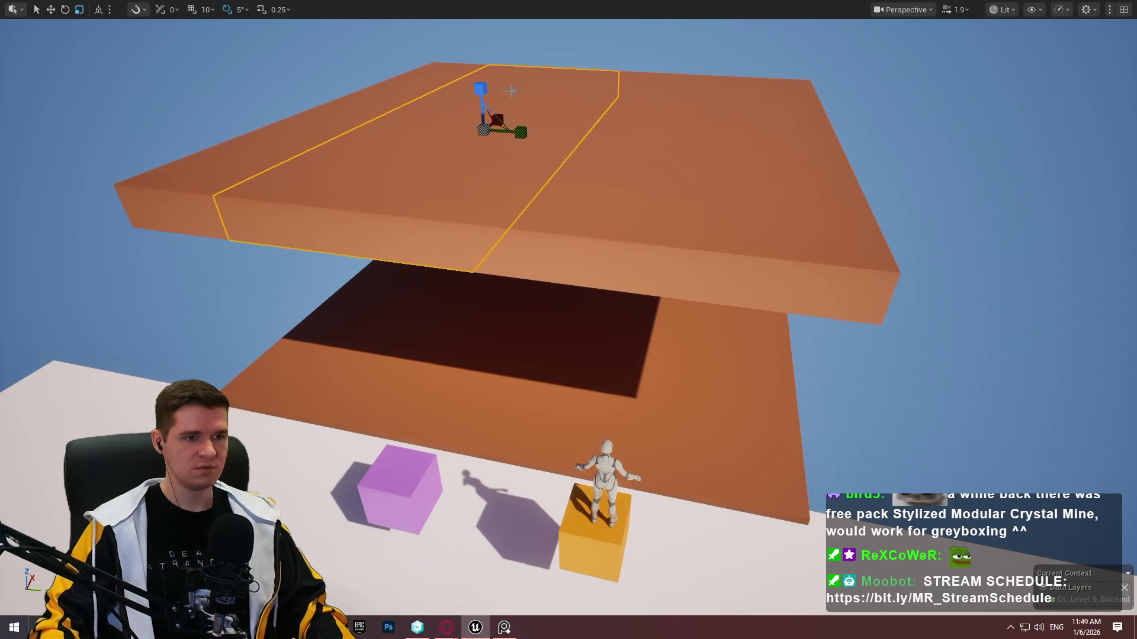
pyautogui.moveTo(483, 90); pyautogui.dragTo(494, 129)
pyautogui.press('w')
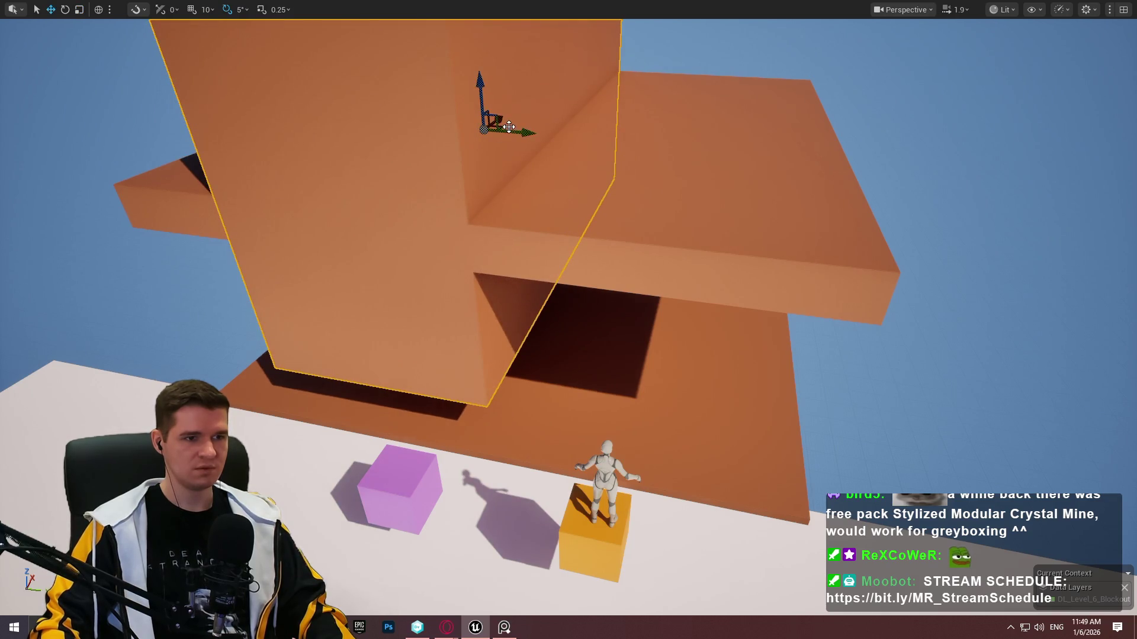
pyautogui.moveTo(487, 88)
pyautogui.mouseDown()
pyautogui.moveTo(477, 166)
pyautogui.moveTo(524, 228)
pyautogui.moveTo(375, 208)
pyautogui.moveTo(783, 280)
pyautogui.mouseUp()
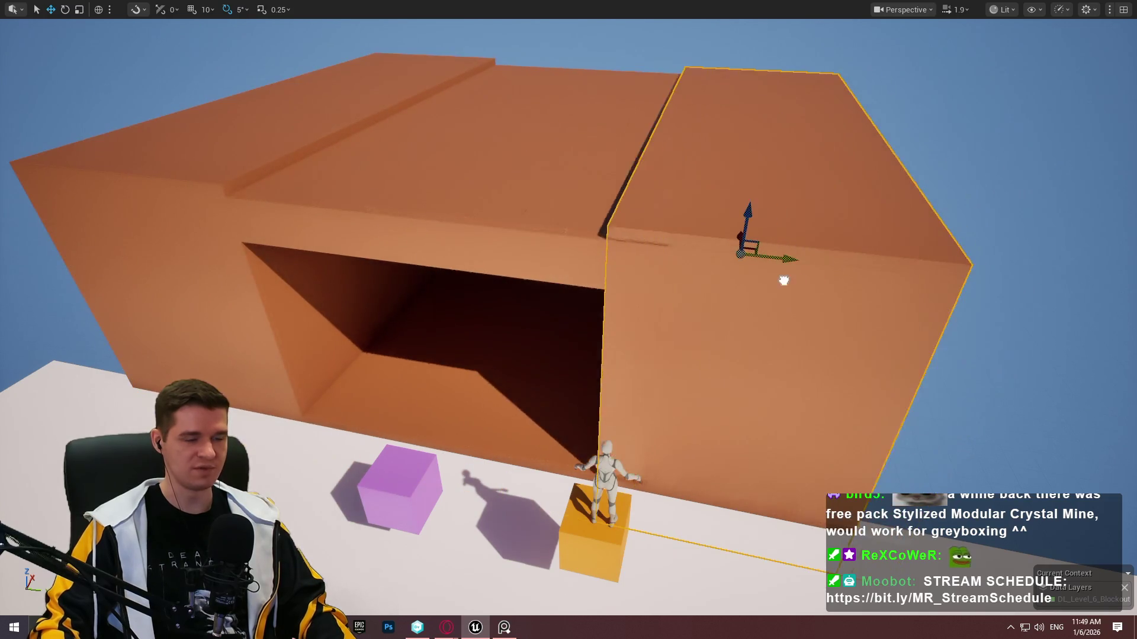
# Tilt the left slab -25° and angle the right-hand block and another slab.
pyautogui.click(370, 252)
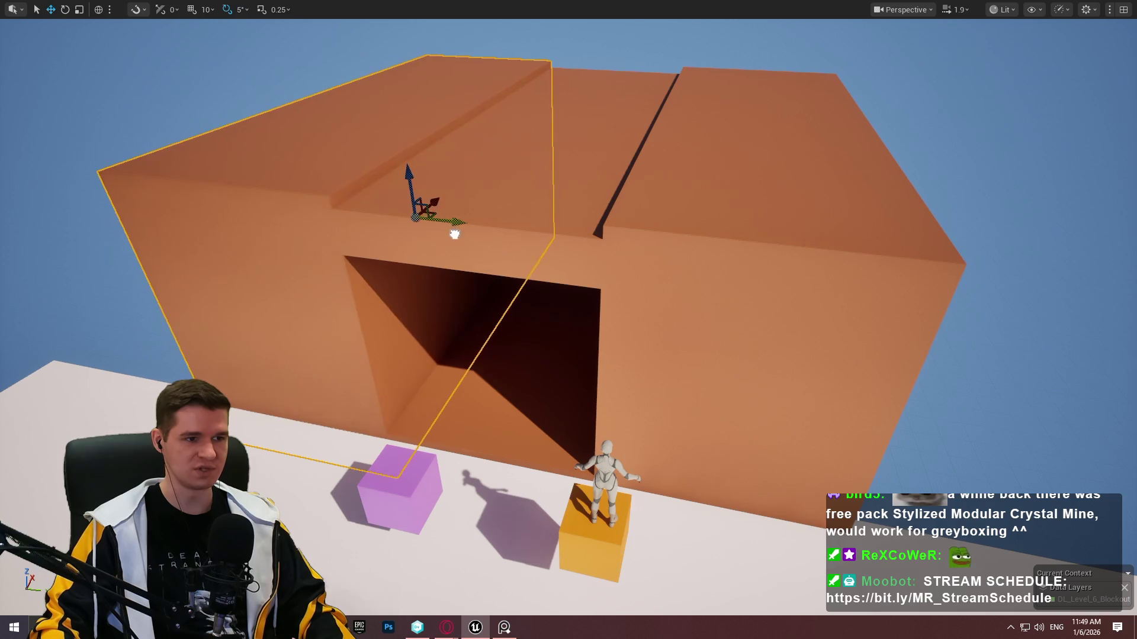
pyautogui.press('e')
pyautogui.moveTo(379, 153); pyautogui.dragTo(356, 149)
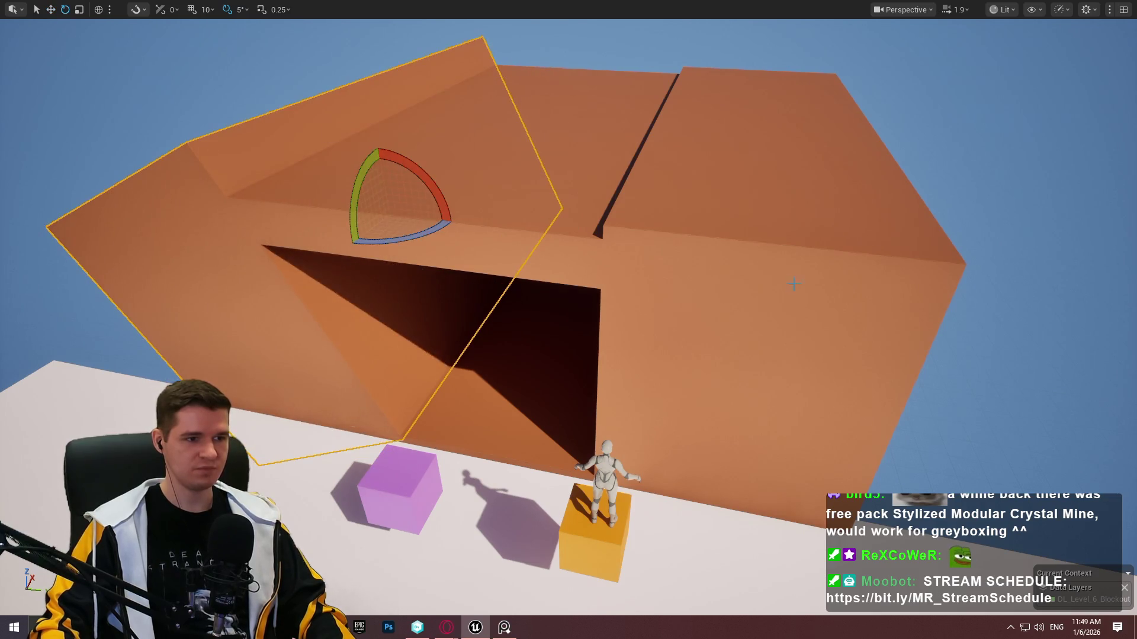
pyautogui.click(722, 217)
pyautogui.click(929, 306)
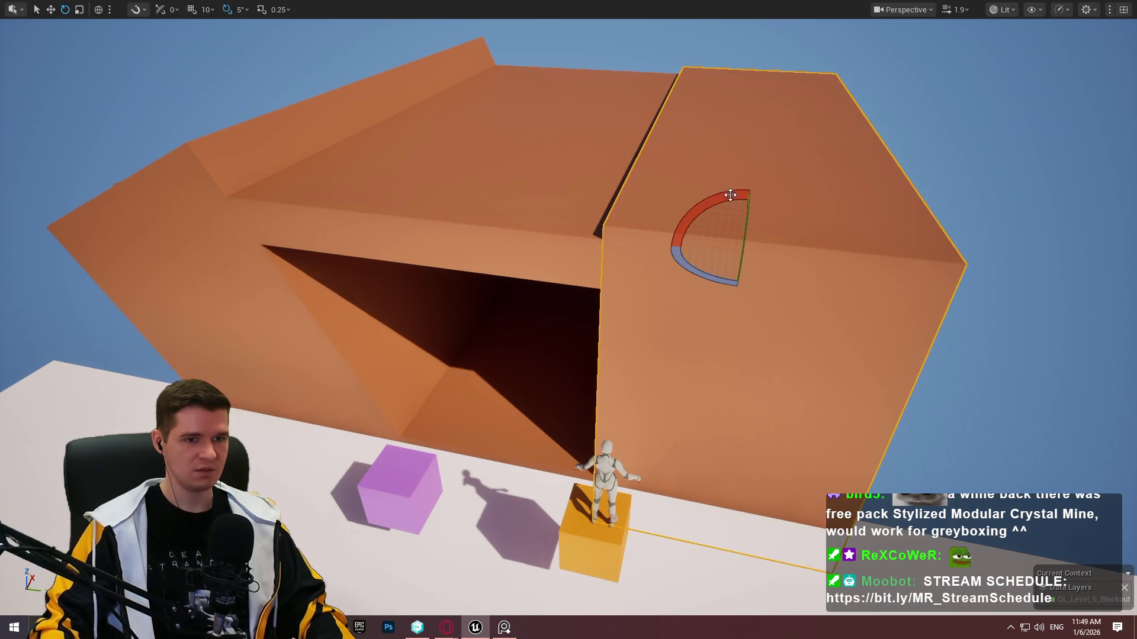
pyautogui.moveTo(730, 195); pyautogui.dragTo(710, 181)
pyautogui.click(540, 302)
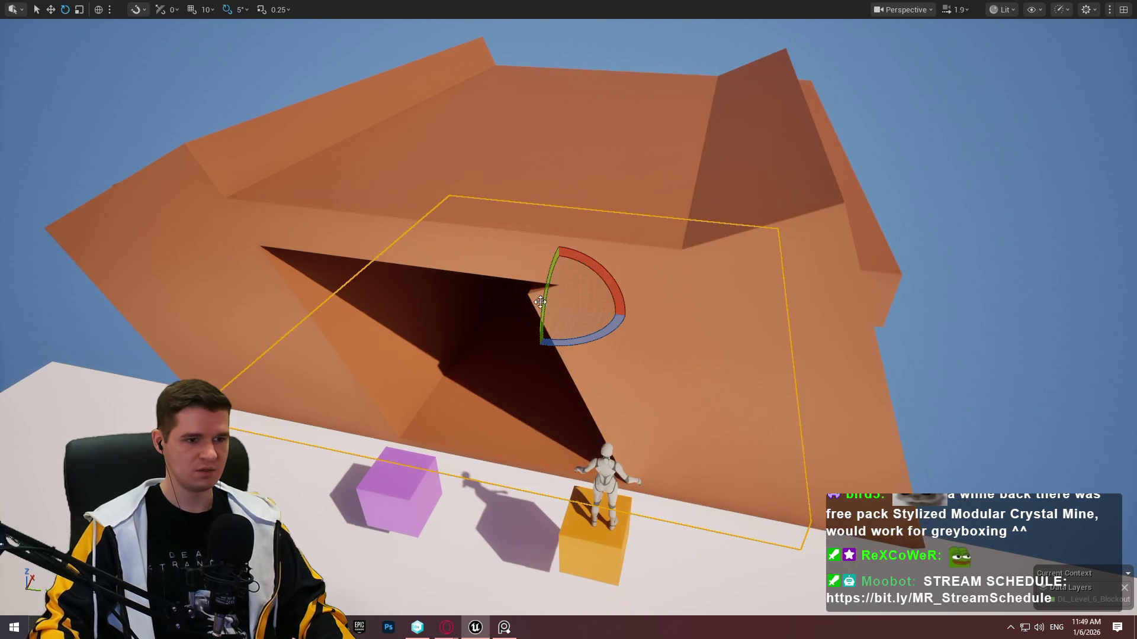
pyautogui.moveTo(540, 302)
pyautogui.mouseDown()
pyautogui.moveTo(579, 233)
pyautogui.moveTo(562, 255)
pyautogui.mouseUp()
pyautogui.press('w')
pyautogui.scroll(5, 562, 254)
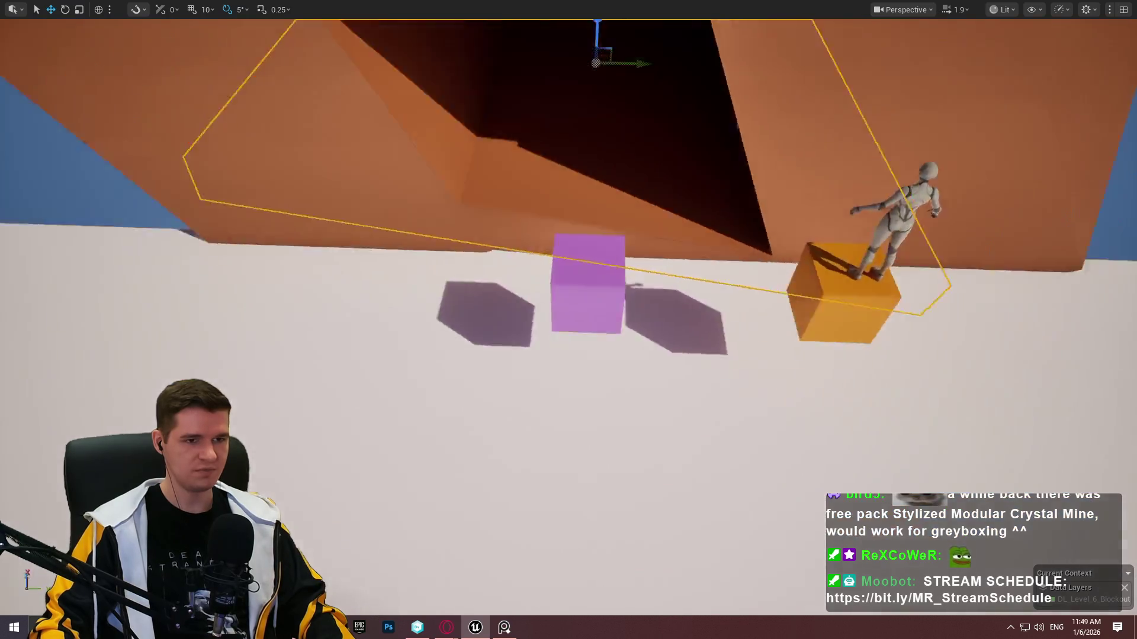
# Raise the tilted right slab, then resize and lower the bottom slab.
pyautogui.scroll(-10, 562, 255)
pyautogui.click(716, 246)
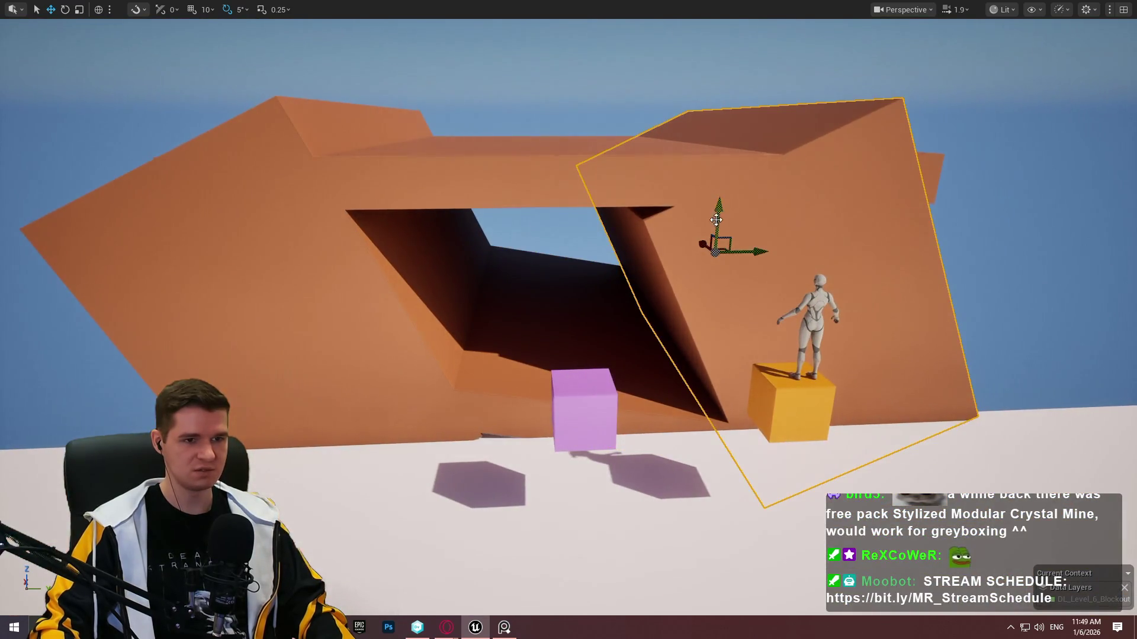
pyautogui.moveTo(716, 220)
pyautogui.mouseDown()
pyautogui.moveTo(708, 173)
pyautogui.moveTo(703, 186)
pyautogui.mouseUp()
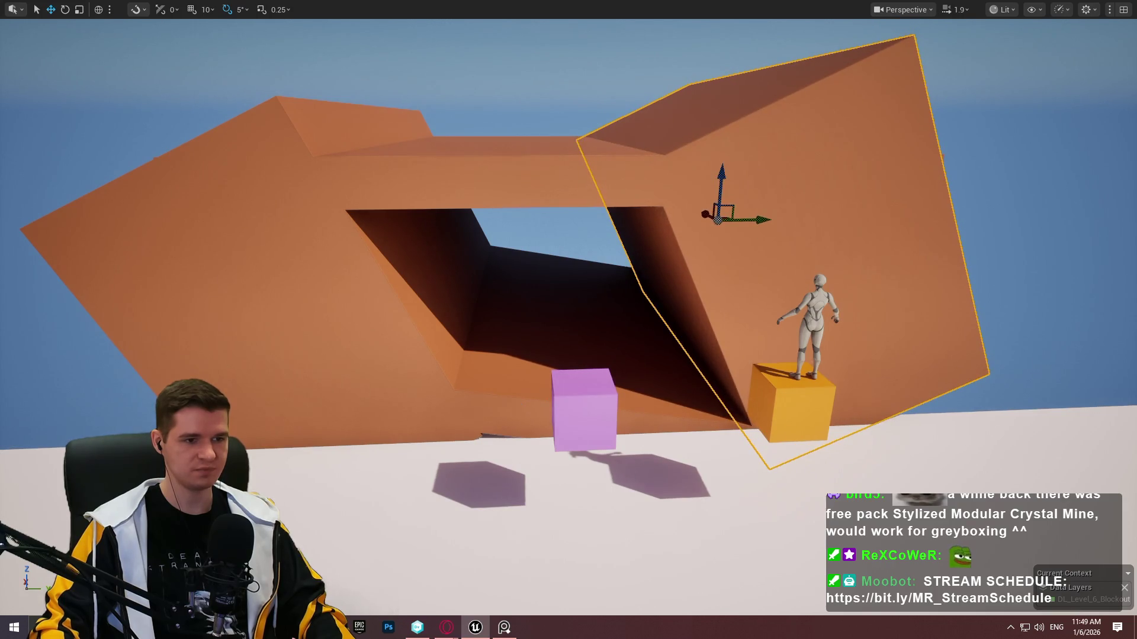
pyautogui.click(563, 330)
pyautogui.moveTo(557, 277); pyautogui.dragTo(560, 303)
pyautogui.press('w')
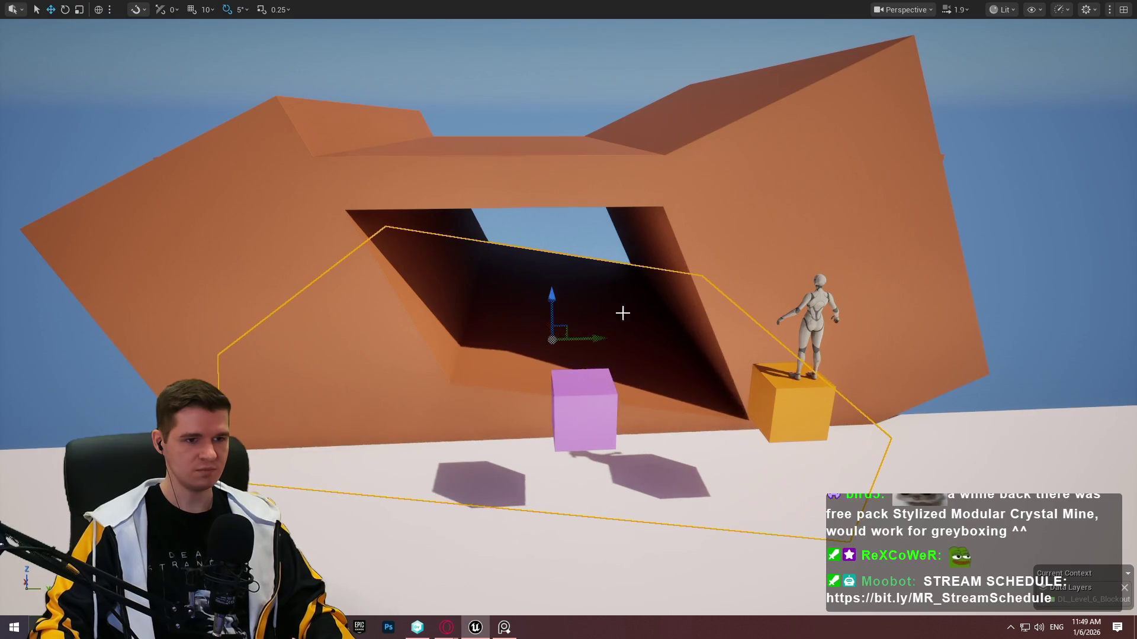
pyautogui.scroll(6, 621, 312)
pyautogui.scroll(-6, 568, 320)
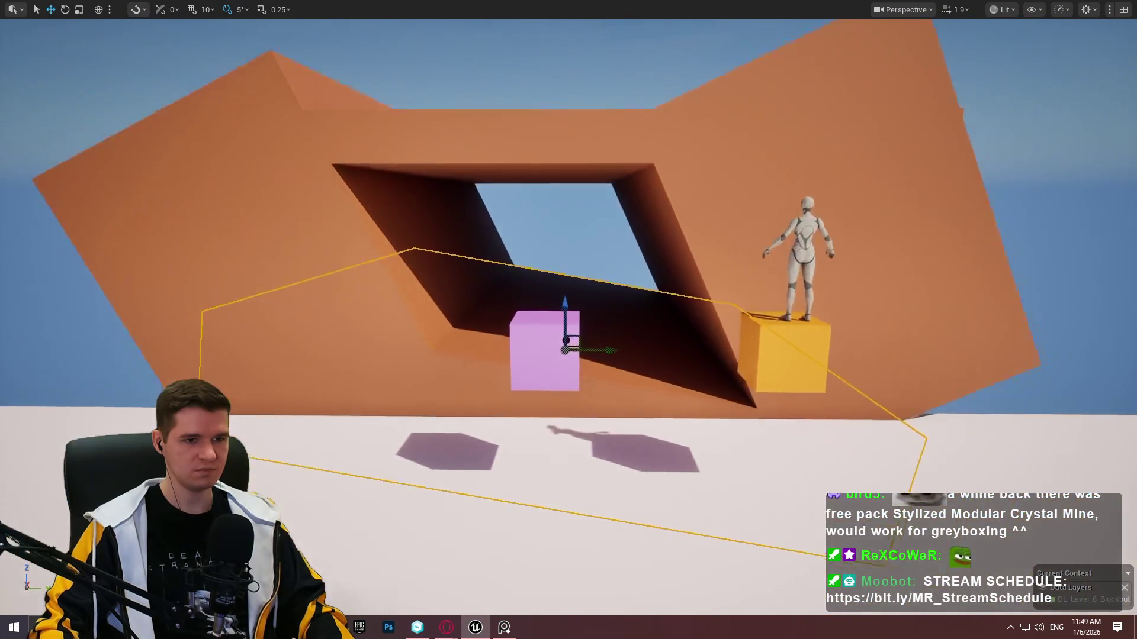
pyautogui.scroll(6, 569, 320)
pyautogui.scroll(-6, 569, 320)
pyautogui.scroll(-6, 553, 470)
pyautogui.scroll(5, 435, 267)
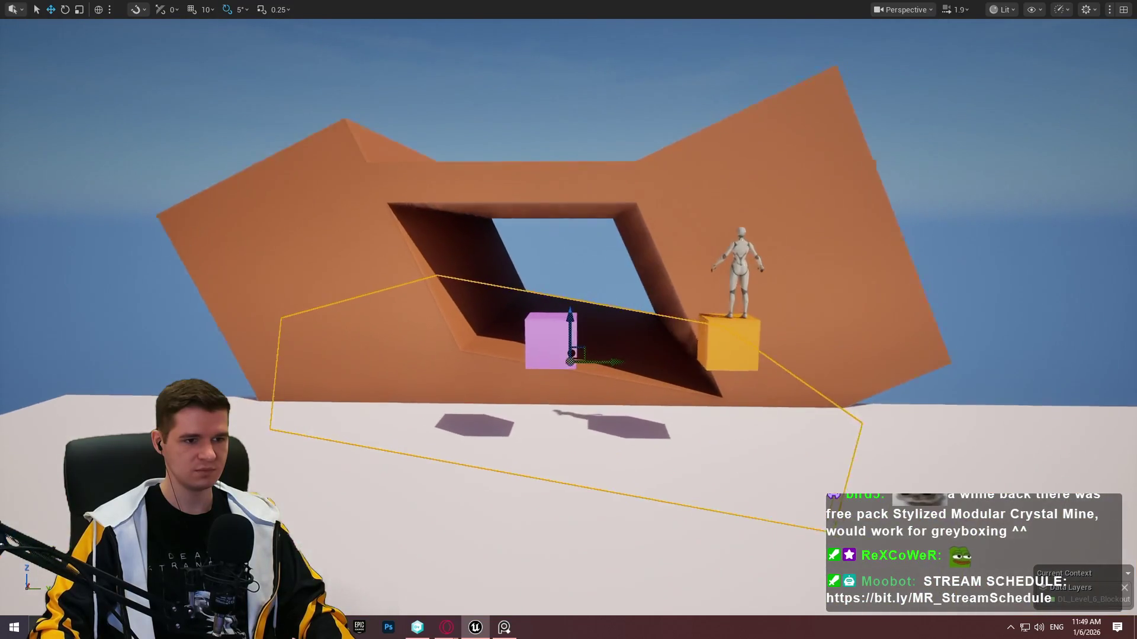
# Select the top beam, both tilted slabs and the lower slab together and raise them.
pyautogui.keyDown('ctrl'); pyautogui.click(434, 267); pyautogui.keyUp('ctrl')
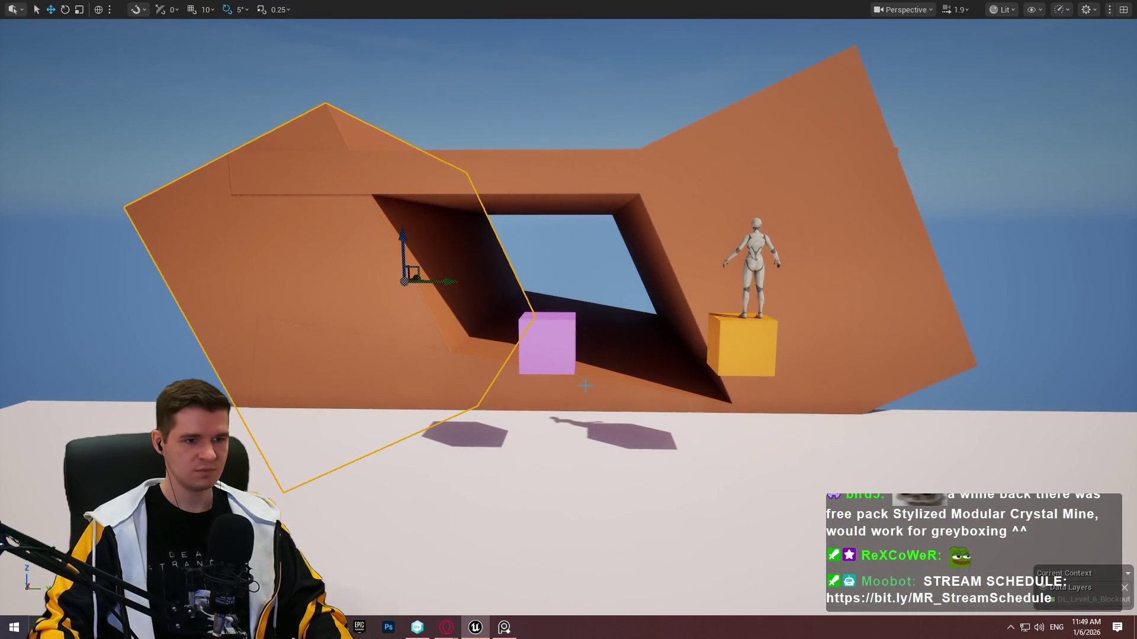
pyautogui.keyDown('ctrl'); pyautogui.click(751, 189); pyautogui.keyUp('ctrl')
pyautogui.keyDown('ctrl'); pyautogui.click(399, 178); pyautogui.keyUp('ctrl')
pyautogui.keyDown('ctrl'); pyautogui.click(337, 228); pyautogui.keyUp('ctrl')
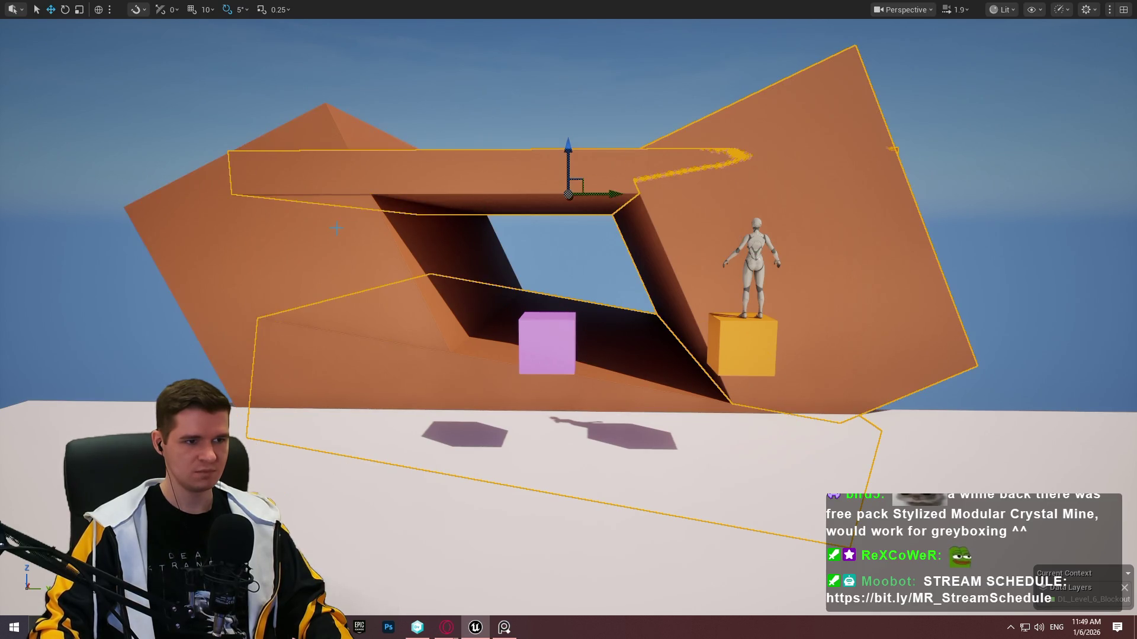
pyautogui.keyDown('ctrl'); pyautogui.click(337, 228); pyautogui.keyUp('ctrl')
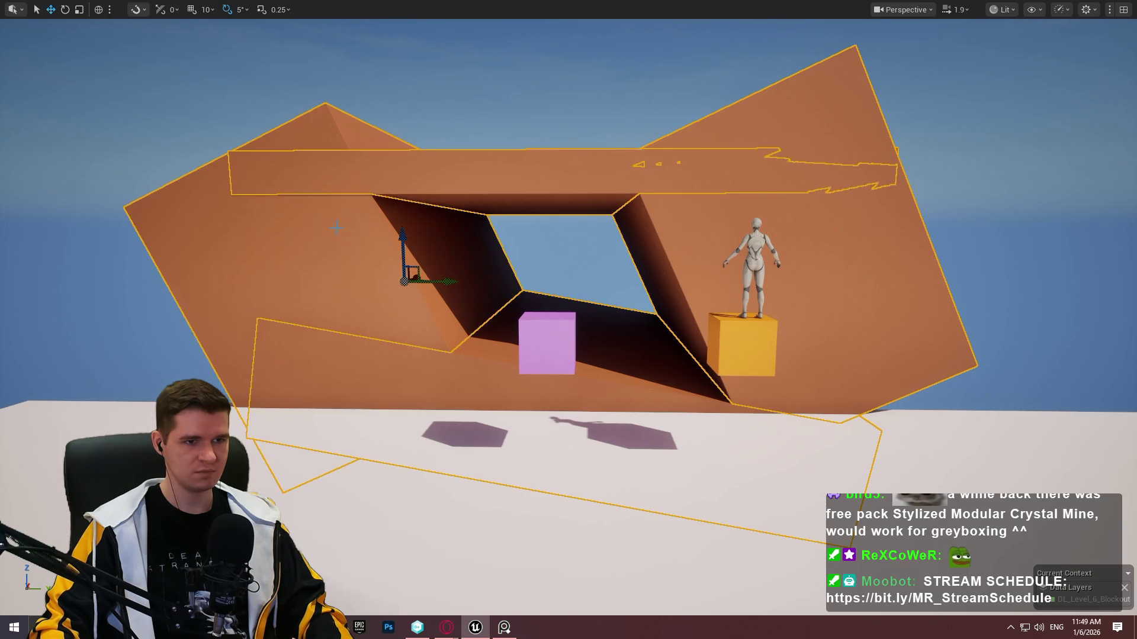
pyautogui.click(676, 231)
pyautogui.keyDown('ctrl'); pyautogui.click(494, 183); pyautogui.keyUp('ctrl')
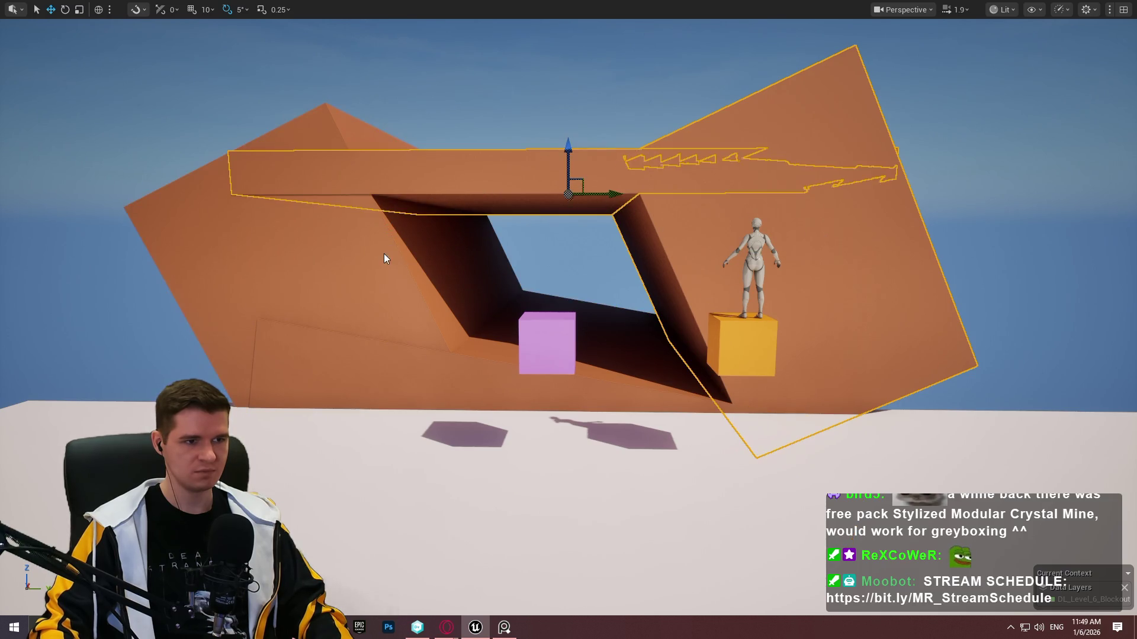
pyautogui.keyDown('ctrl'); pyautogui.click(384, 253); pyautogui.keyUp('ctrl')
pyautogui.keyDown('ctrl'); pyautogui.click(394, 363); pyautogui.keyUp('ctrl')
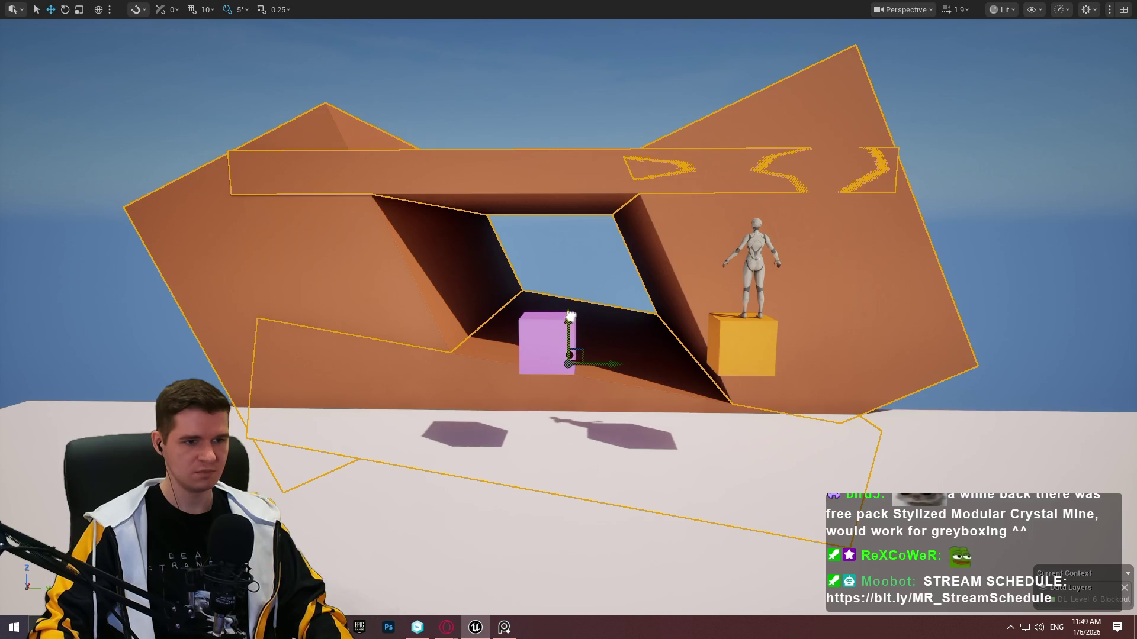
pyautogui.moveTo(570, 317); pyautogui.dragTo(576, 279)
# Stretch the right tilted slab taller beside the yellow cube.
pyautogui.click(838, 290)
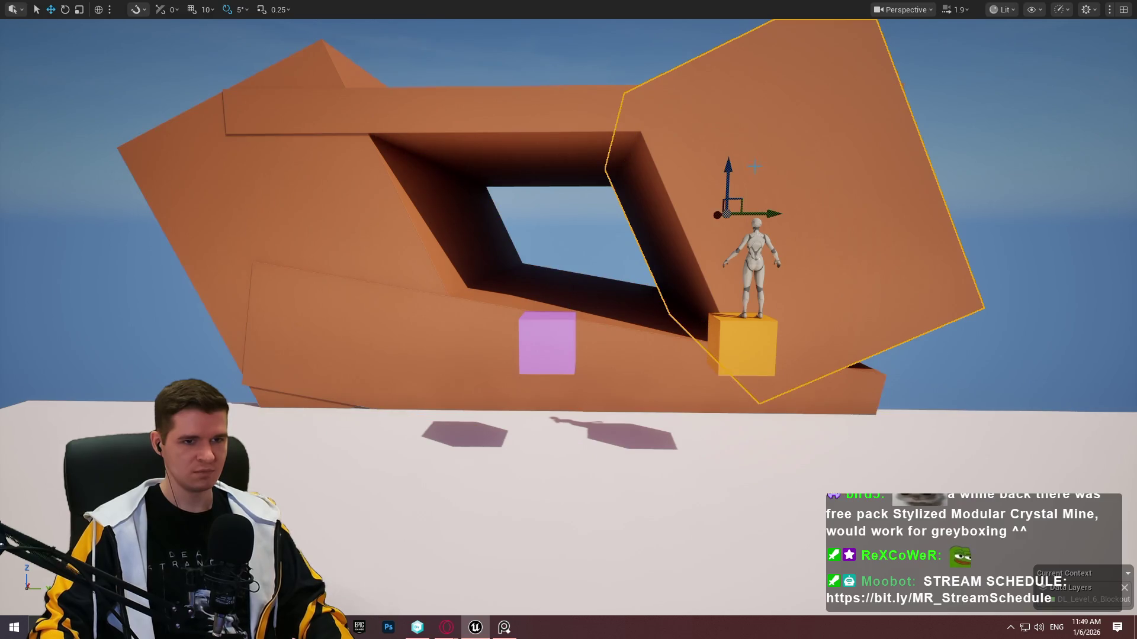
pyautogui.moveTo(714, 177); pyautogui.dragTo(711, 169)
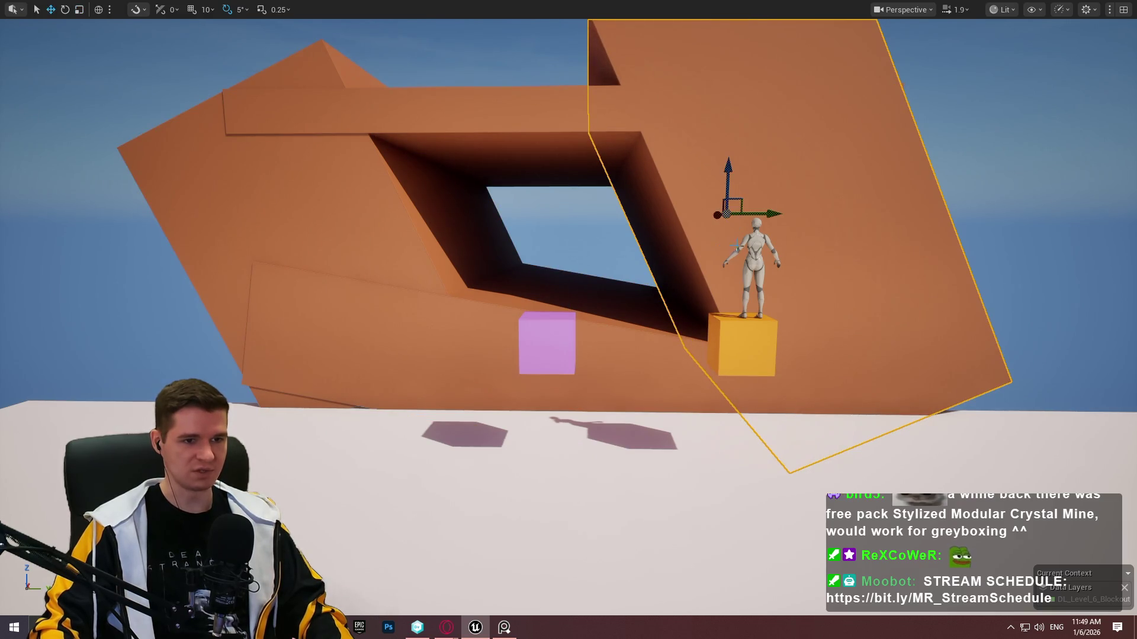
pyautogui.moveTo(458, 395); pyautogui.dragTo(613, 196)
pyautogui.click(646, 178)
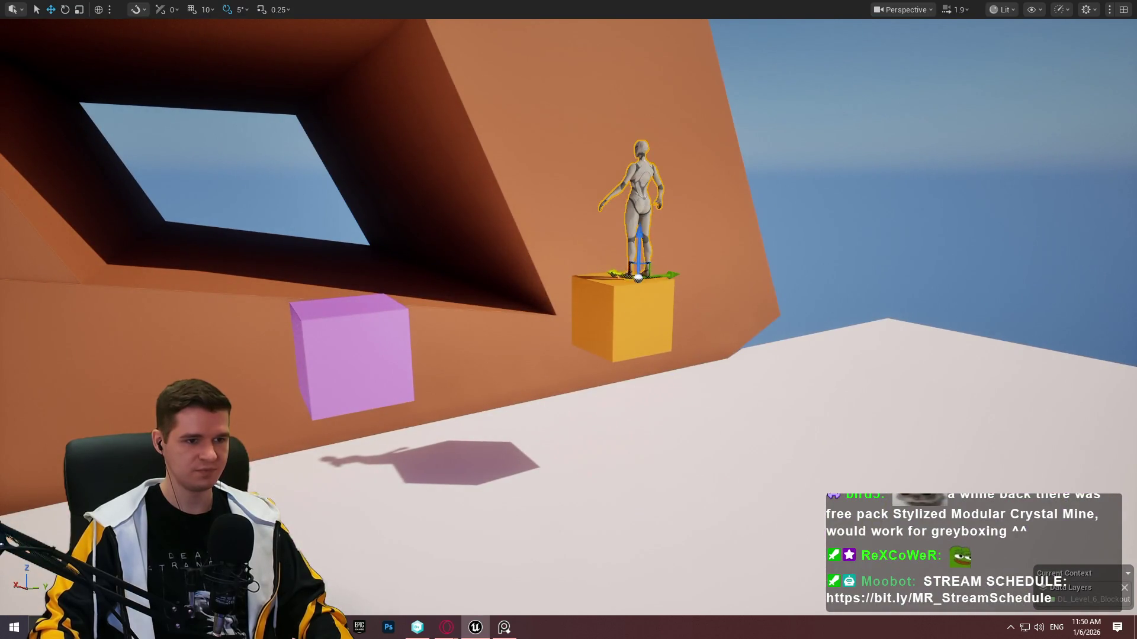
# Drop the mannequin onto the floor beside the pink cube.
pyautogui.moveTo(638, 277)
pyautogui.mouseDown()
pyautogui.moveTo(411, 300)
pyautogui.moveTo(546, 303)
pyautogui.mouseUp()
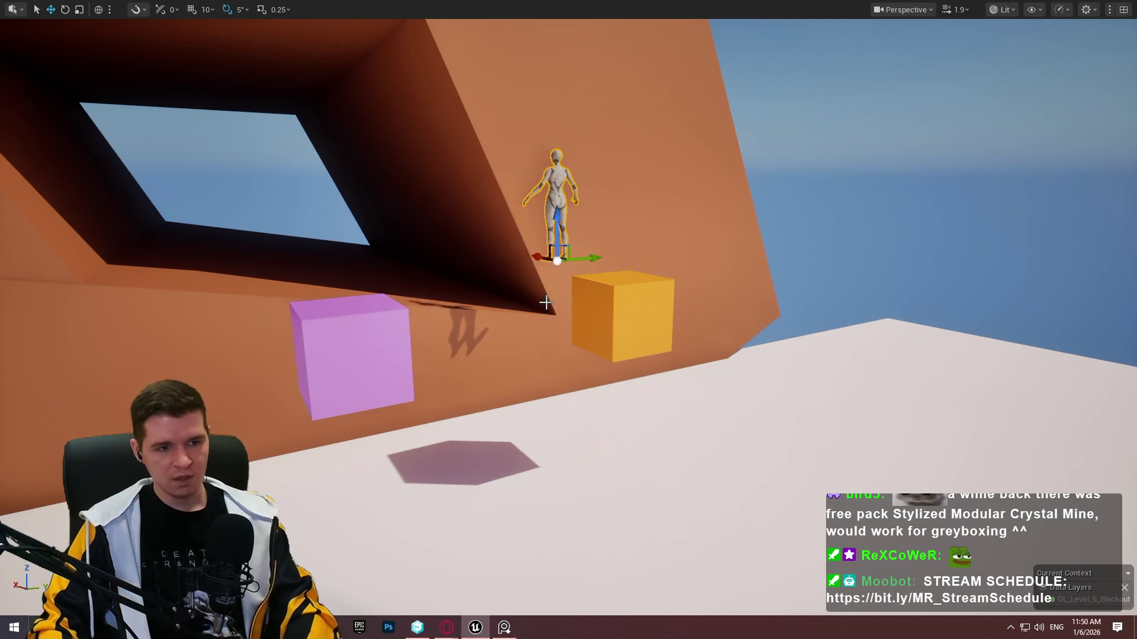
pyautogui.press('End')
pyautogui.moveTo(561, 410); pyautogui.dragTo(446, 435)
# Stretch the pink cube into a long block, tilt it into a ramp, and exit full-screen.
pyautogui.click(447, 436)
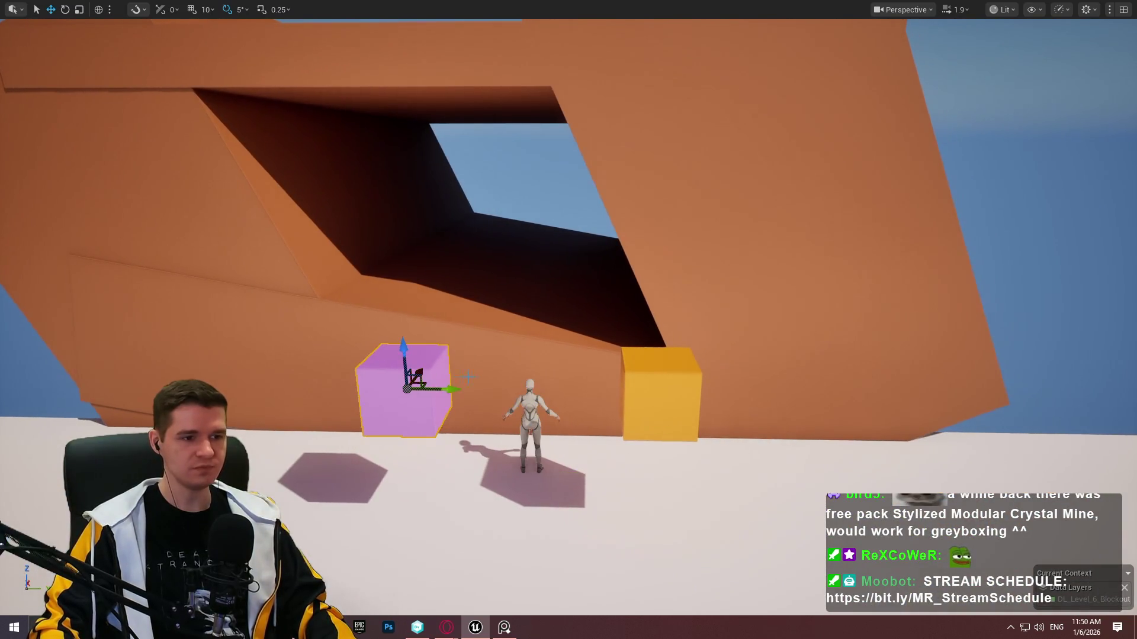
pyautogui.moveTo(445, 389); pyautogui.dragTo(509, 390)
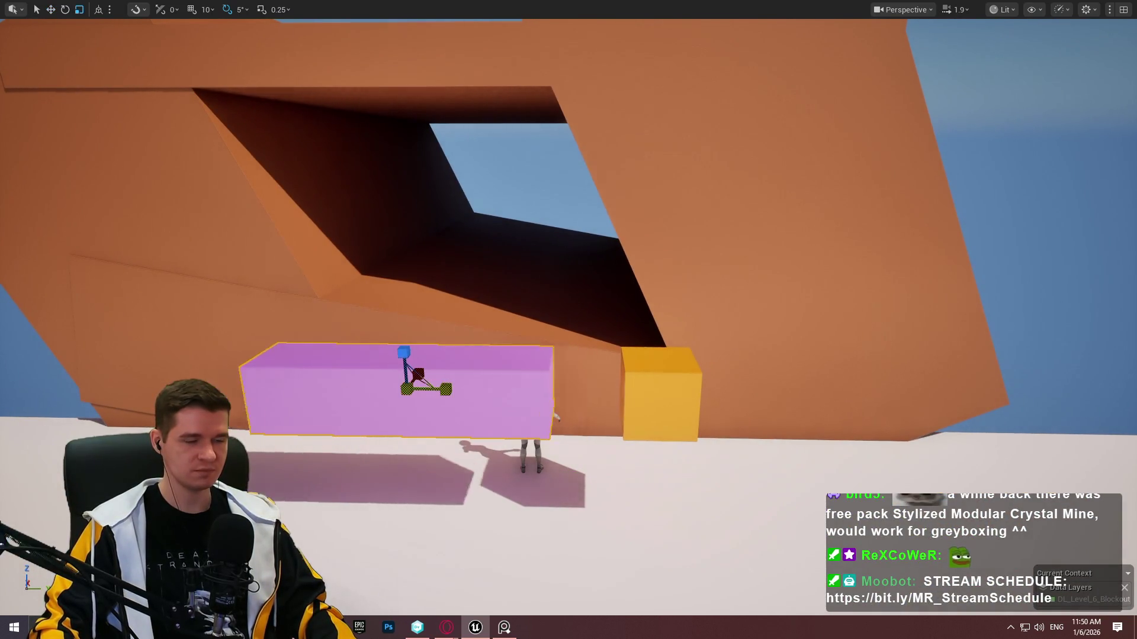
pyautogui.press('e')
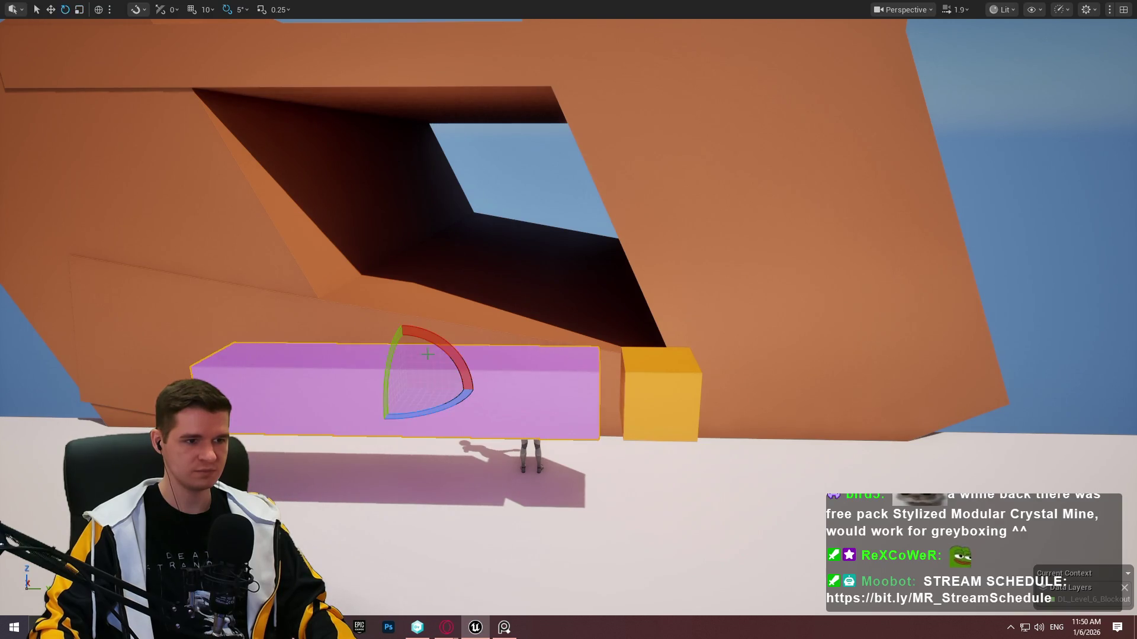
pyautogui.moveTo(414, 354)
pyautogui.mouseDown()
pyautogui.moveTo(403, 350)
pyautogui.moveTo(417, 372)
pyautogui.moveTo(397, 248)
pyautogui.mouseUp()
pyautogui.press('w')
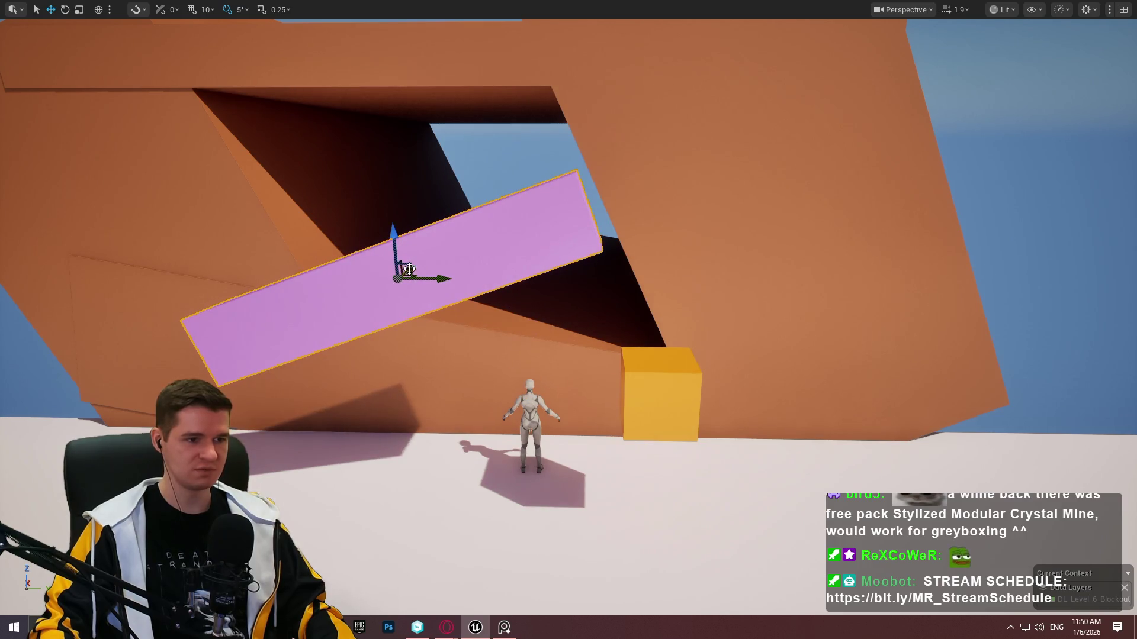
pyautogui.press('q')
pyautogui.press('a')
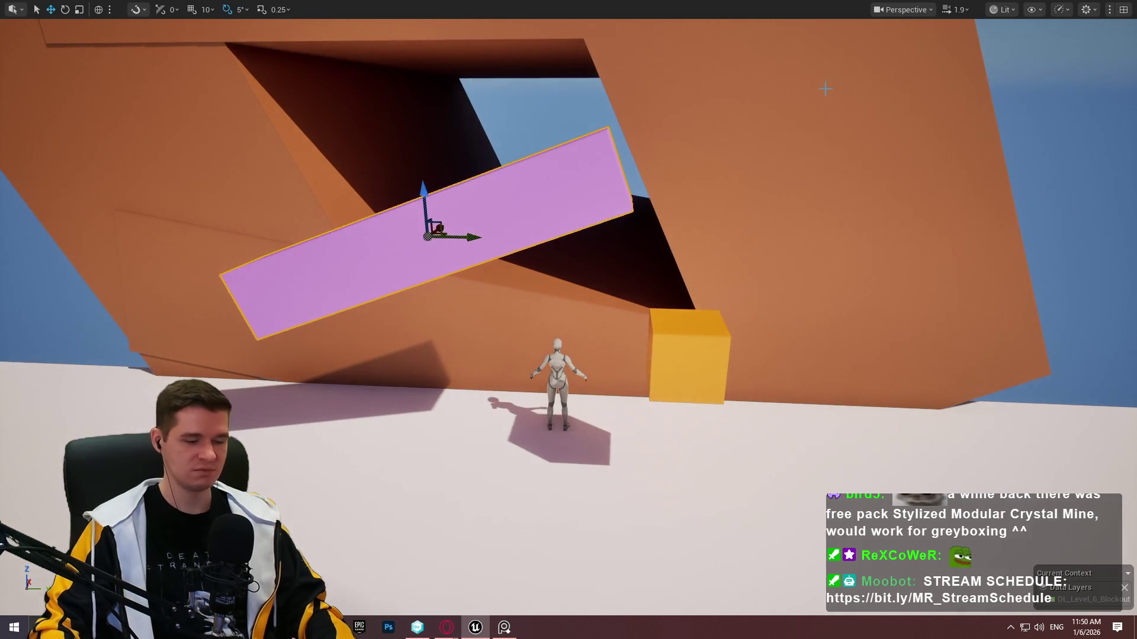
pyautogui.press('F11')
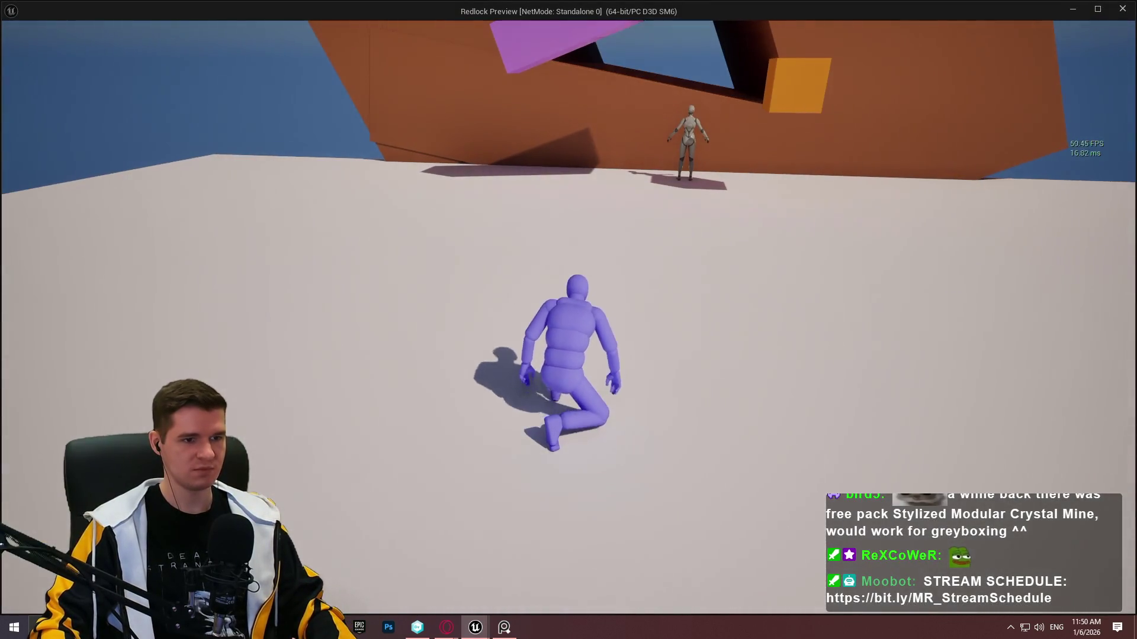
pyautogui.press('w')
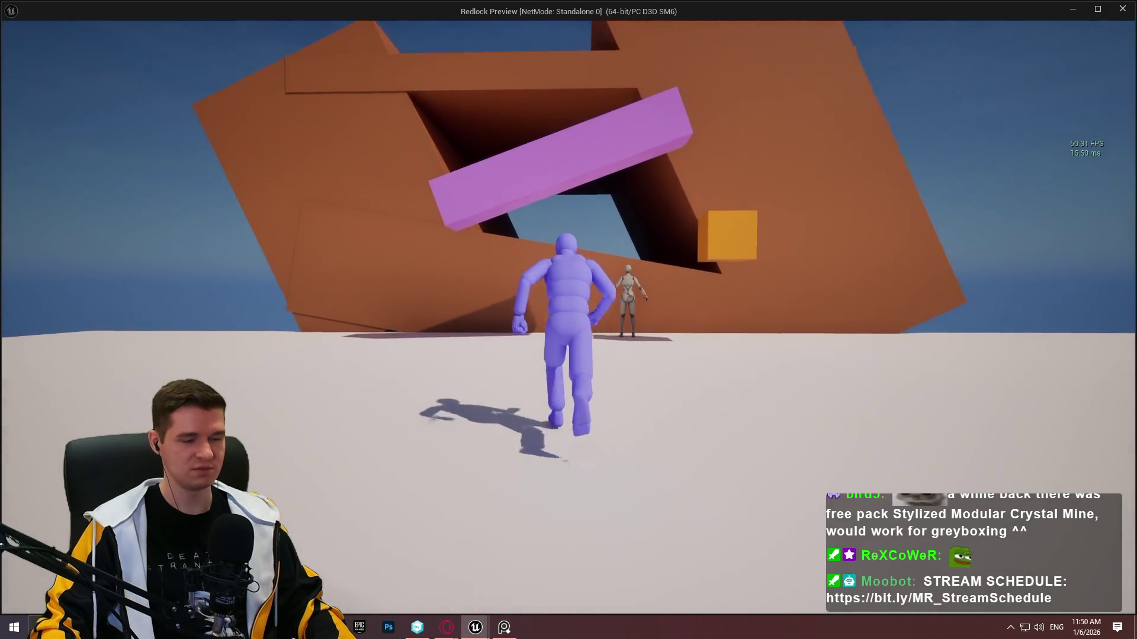
pyautogui.press('space')
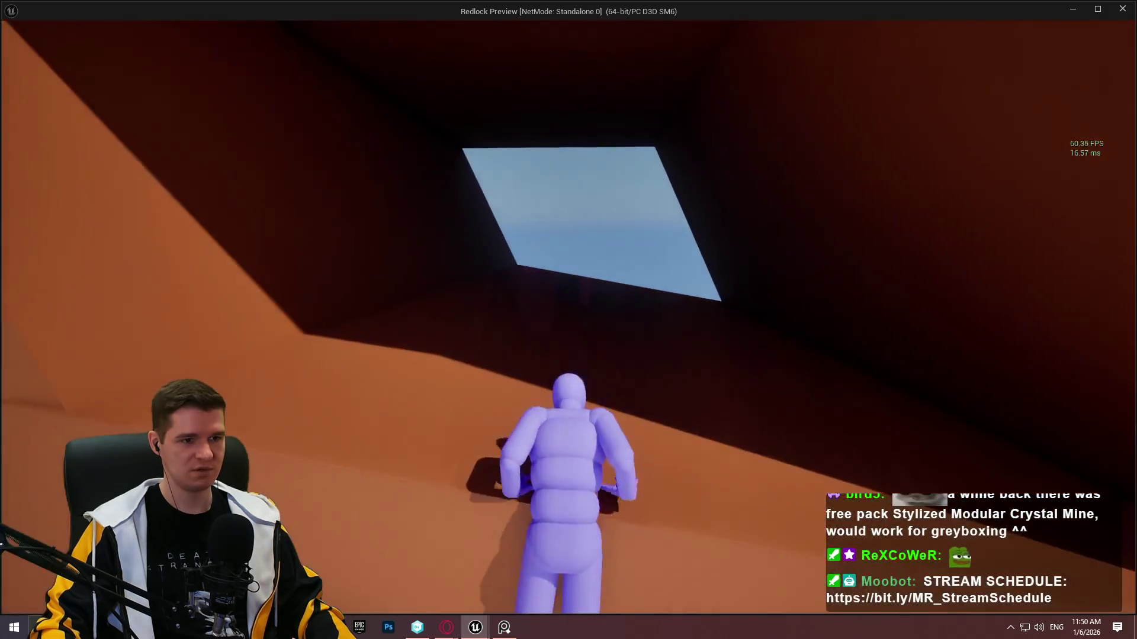
pyautogui.press('c')
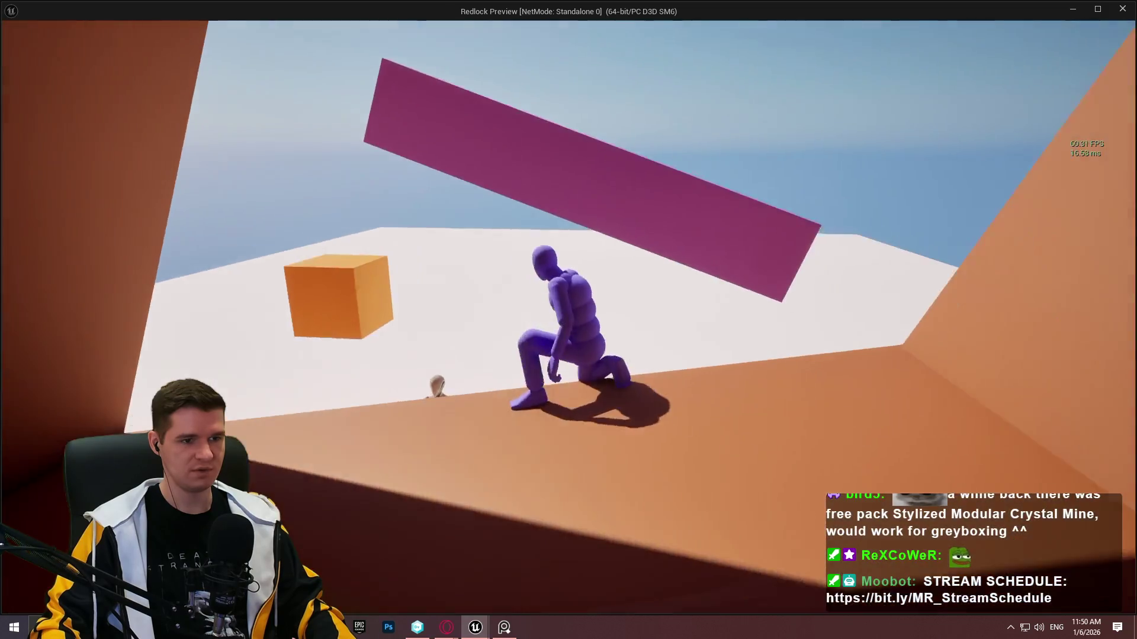
pyautogui.press('space')
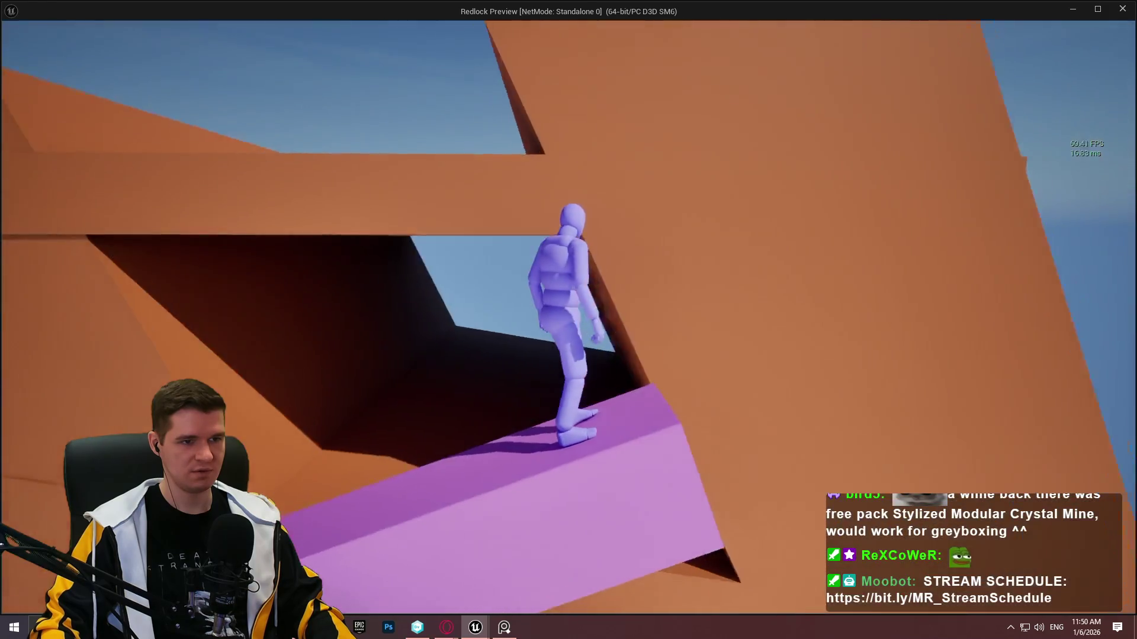
pyautogui.press('space')
pyautogui.press('w')
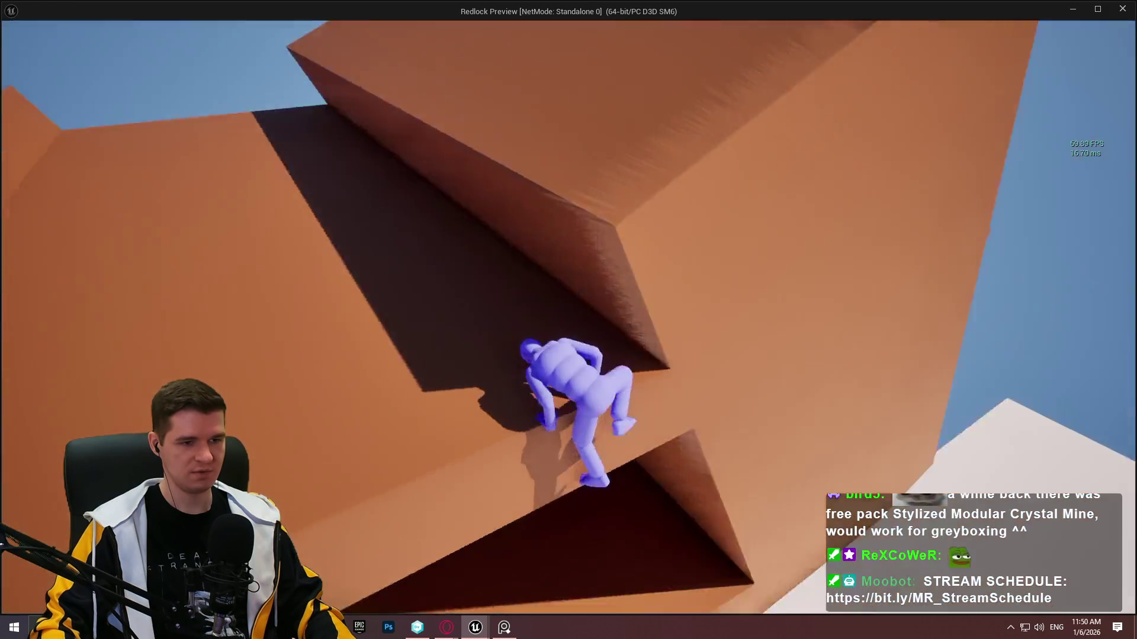
pyautogui.press('w')
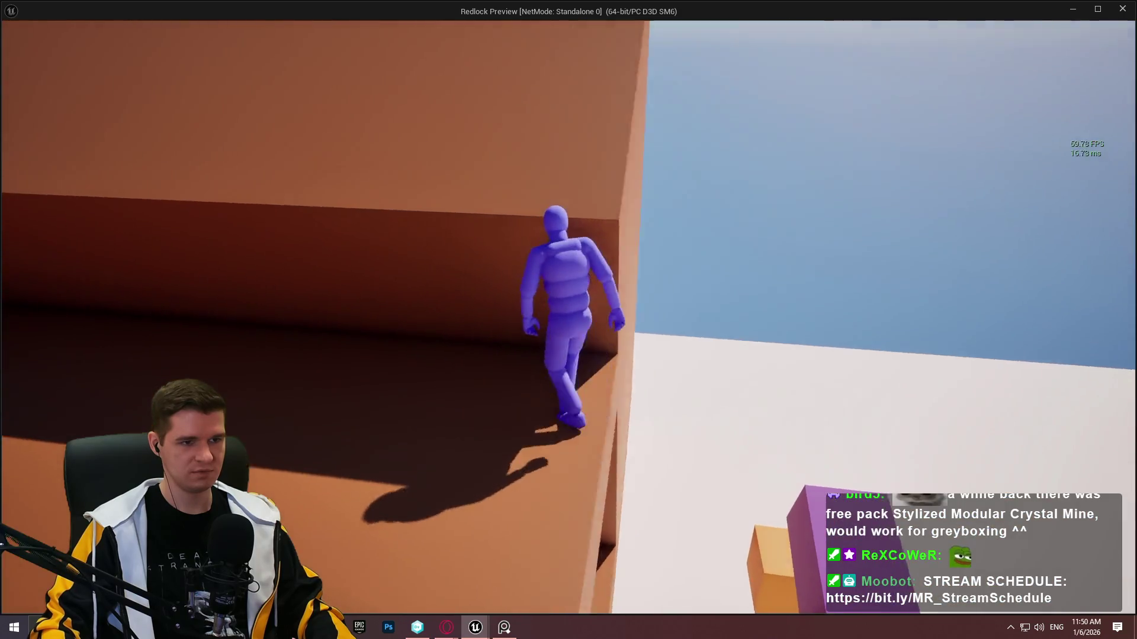
pyautogui.press('w')
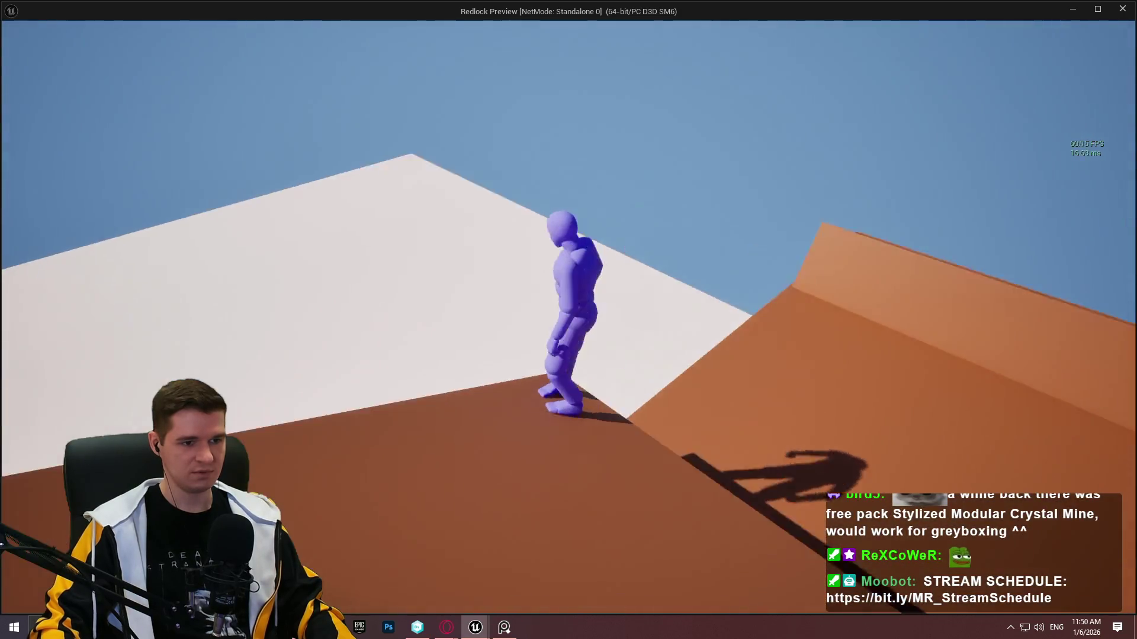
pyautogui.press('space')
pyautogui.press('w')
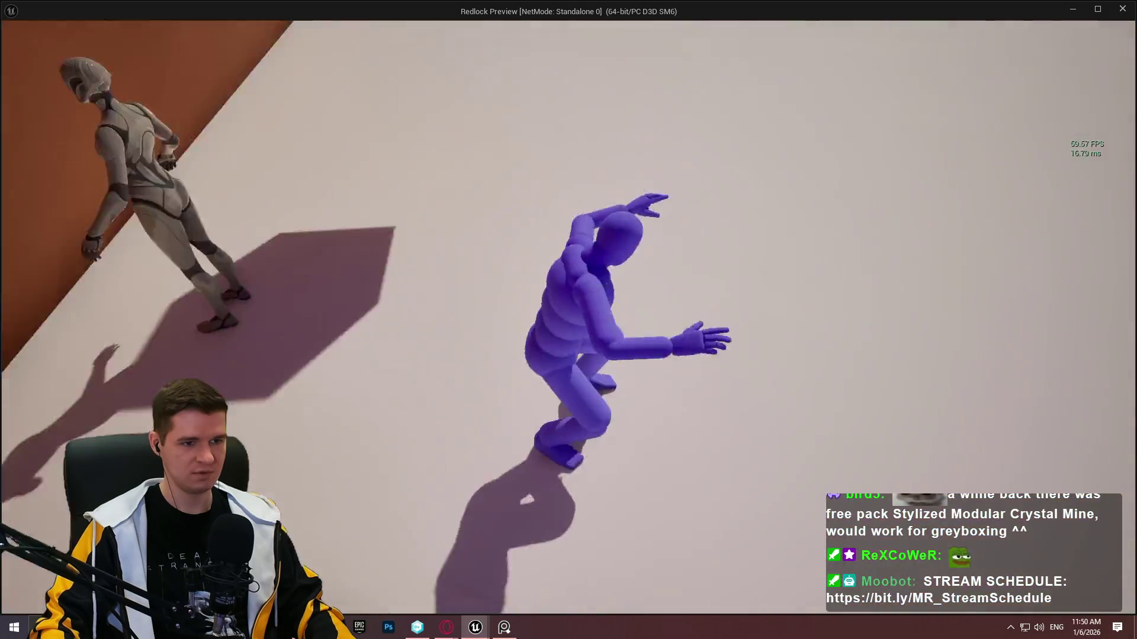
pyautogui.press('Escape')
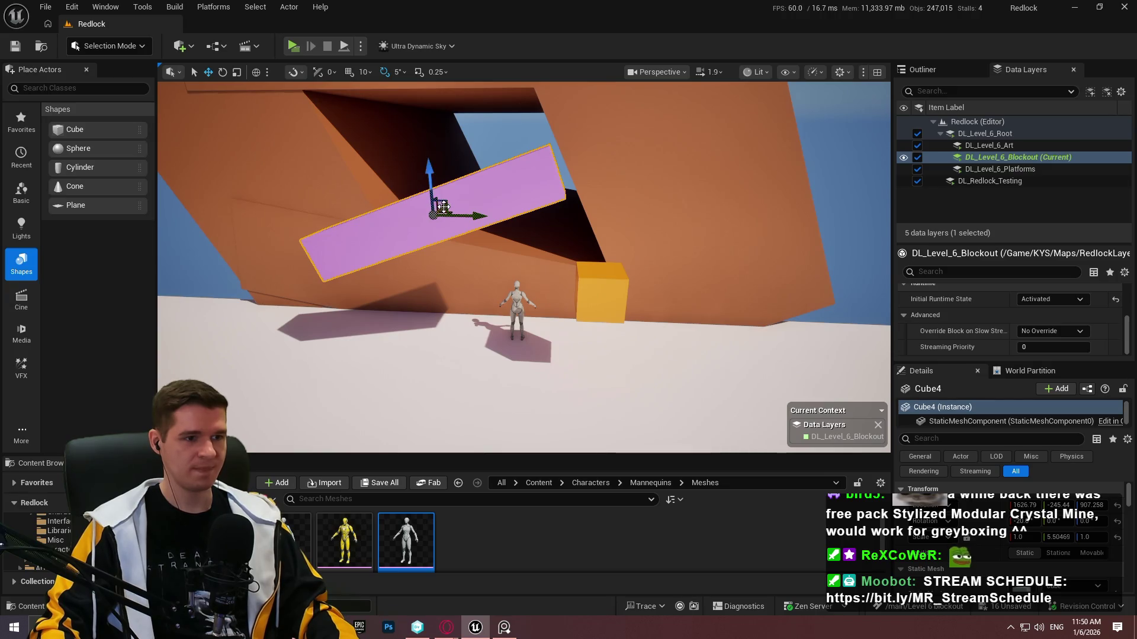
# Position Cube8 below the first ramp and tilt it 65° inside the orange wall's opening.
pyautogui.moveTo(443, 206)
pyautogui.mouseDown()
pyautogui.moveTo(453, 174)
pyautogui.moveTo(491, 150)
pyautogui.mouseUp()
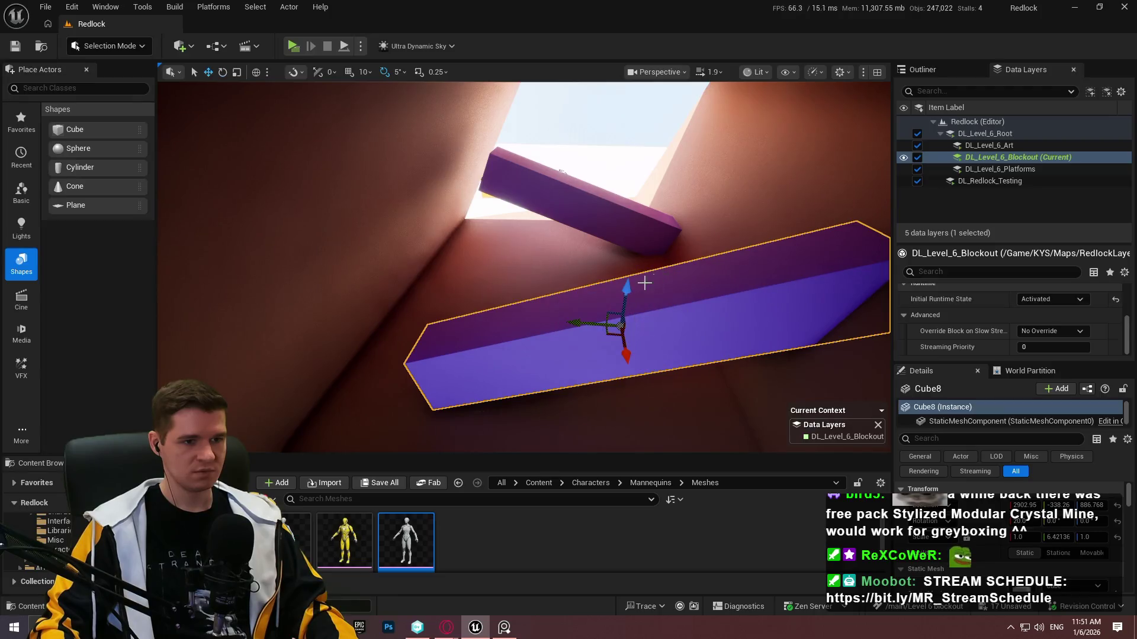
pyautogui.moveTo(600, 323)
pyautogui.mouseDown()
pyautogui.moveTo(675, 321)
pyautogui.moveTo(644, 301)
pyautogui.moveTo(693, 272)
pyautogui.mouseUp()
pyautogui.press('e')
pyautogui.press('w')
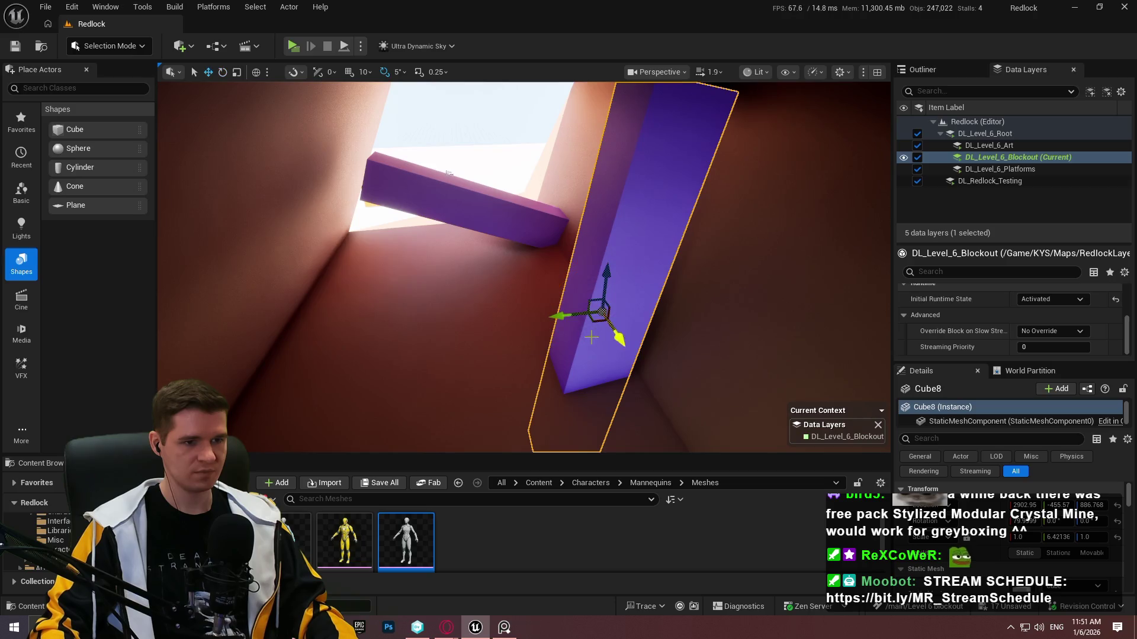
pyautogui.moveTo(448, 173)
pyautogui.mouseDown()
pyautogui.moveTo(497, 225)
pyautogui.moveTo(557, 249)
pyautogui.moveTo(654, 257)
pyautogui.moveTo(541, 312)
pyautogui.mouseUp()
pyautogui.moveTo(594, 264)
pyautogui.mouseDown()
pyautogui.moveTo(593, 300)
pyautogui.moveTo(578, 290)
pyautogui.moveTo(586, 284)
pyautogui.moveTo(552, 306)
pyautogui.mouseUp()
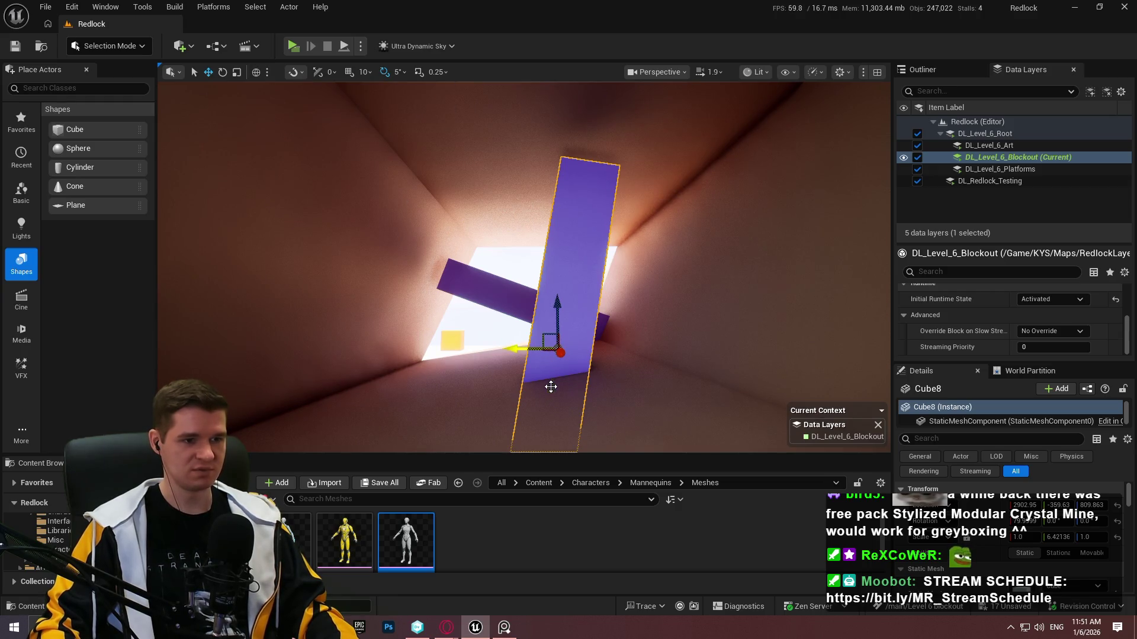
pyautogui.moveTo(552, 393); pyautogui.dragTo(562, 378)
pyautogui.moveTo(688, 232); pyautogui.dragTo(689, 231)
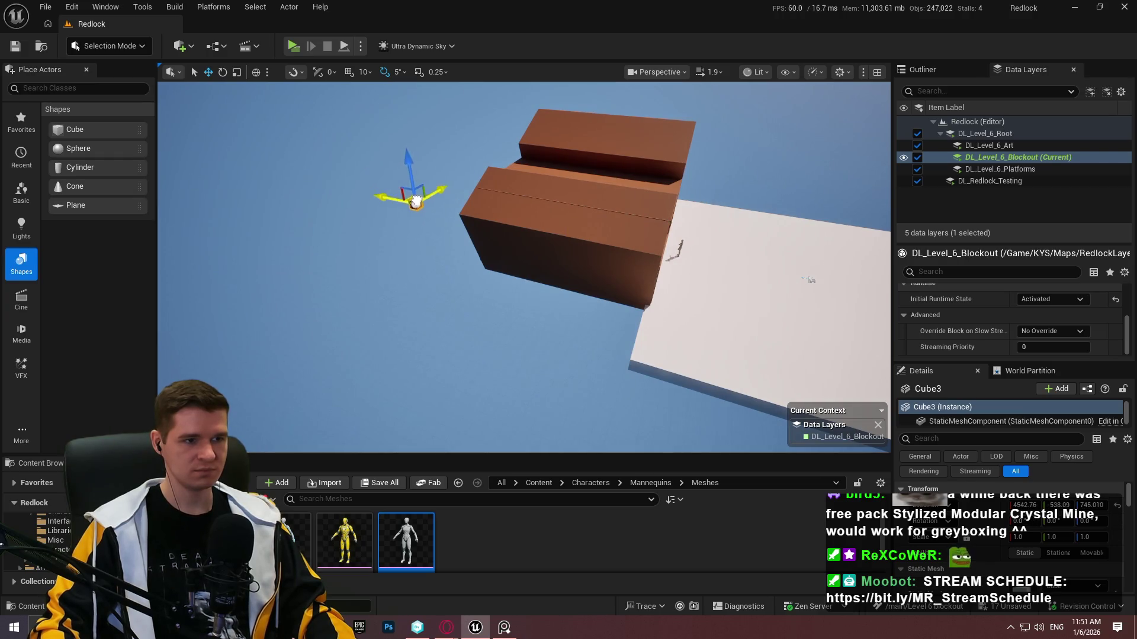
pyautogui.moveTo(808, 279); pyautogui.dragTo(808, 279)
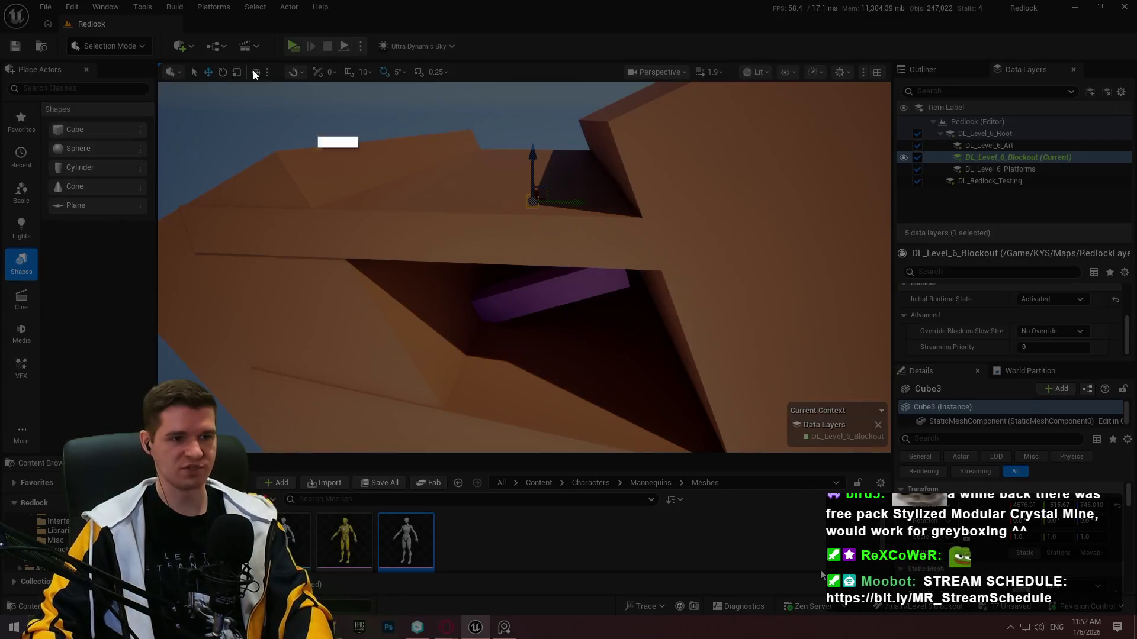
pyautogui.moveTo(228, 45); pyautogui.dragTo(897, 513)
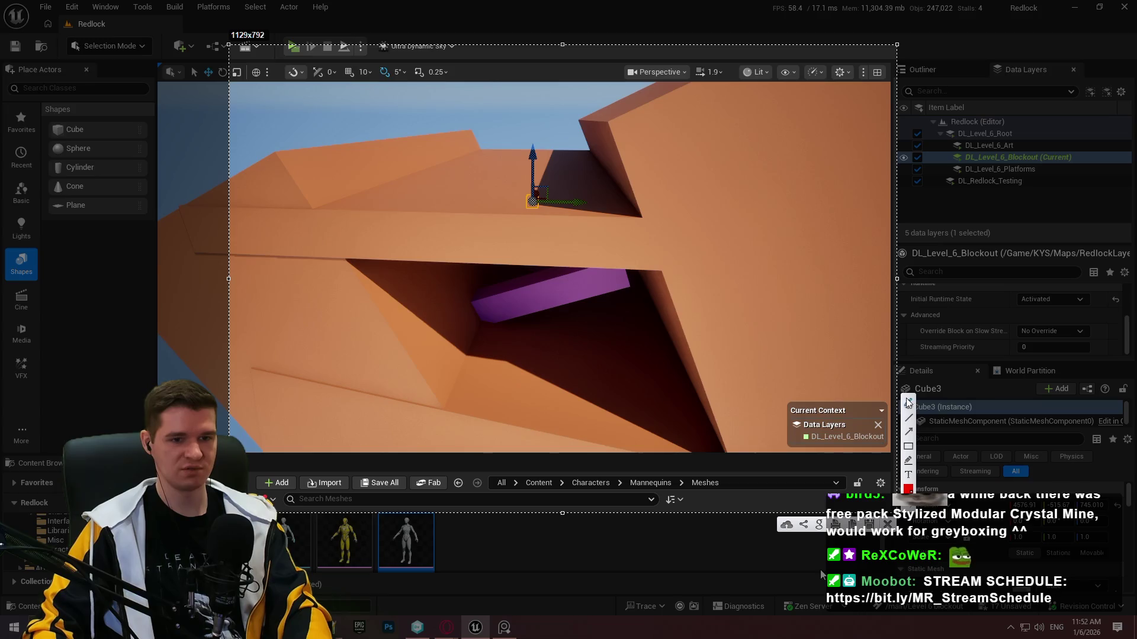
pyautogui.moveTo(631, 111)
pyautogui.mouseDown()
pyautogui.moveTo(432, 183)
pyautogui.moveTo(813, 193)
pyautogui.moveTo(629, 102)
pyautogui.mouseUp()
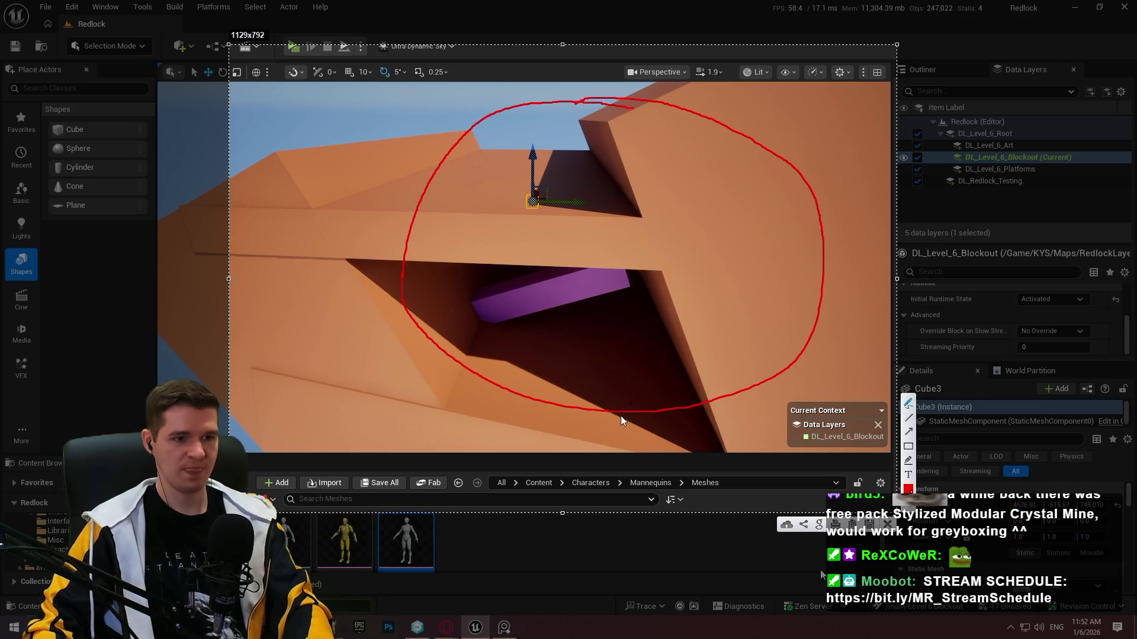
pyautogui.moveTo(498, 333)
pyautogui.mouseDown()
pyautogui.moveTo(596, 357)
pyautogui.moveTo(770, 373)
pyautogui.moveTo(735, 411)
pyautogui.mouseUp()
pyautogui.moveTo(457, 146)
pyautogui.mouseDown()
pyautogui.moveTo(282, 182)
pyautogui.moveTo(443, 193)
pyautogui.mouseUp()
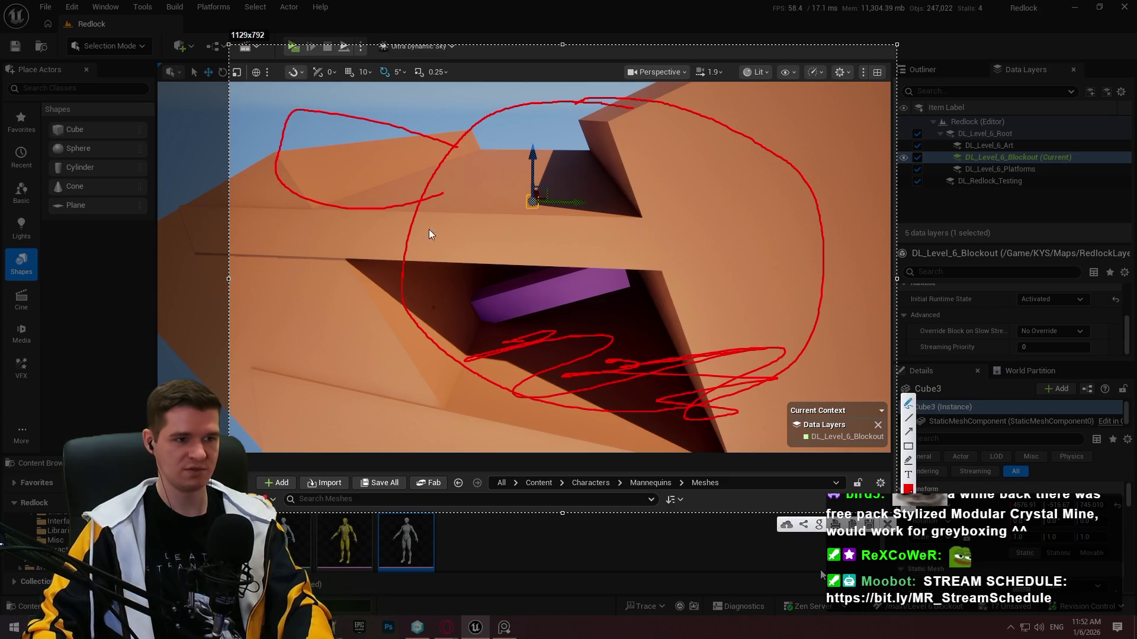
pyautogui.moveTo(359, 121)
pyautogui.mouseDown()
pyautogui.moveTo(354, 109)
pyautogui.moveTo(394, 123)
pyautogui.mouseUp()
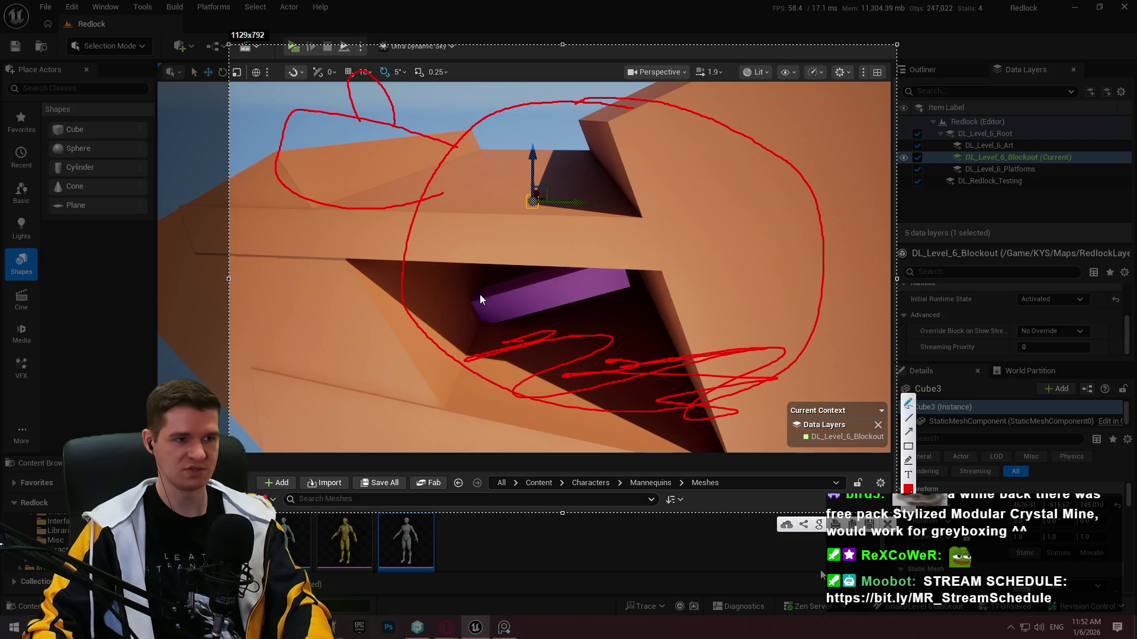
pyautogui.moveTo(770, 155); pyautogui.dragTo(799, 289)
pyautogui.press('Escape')
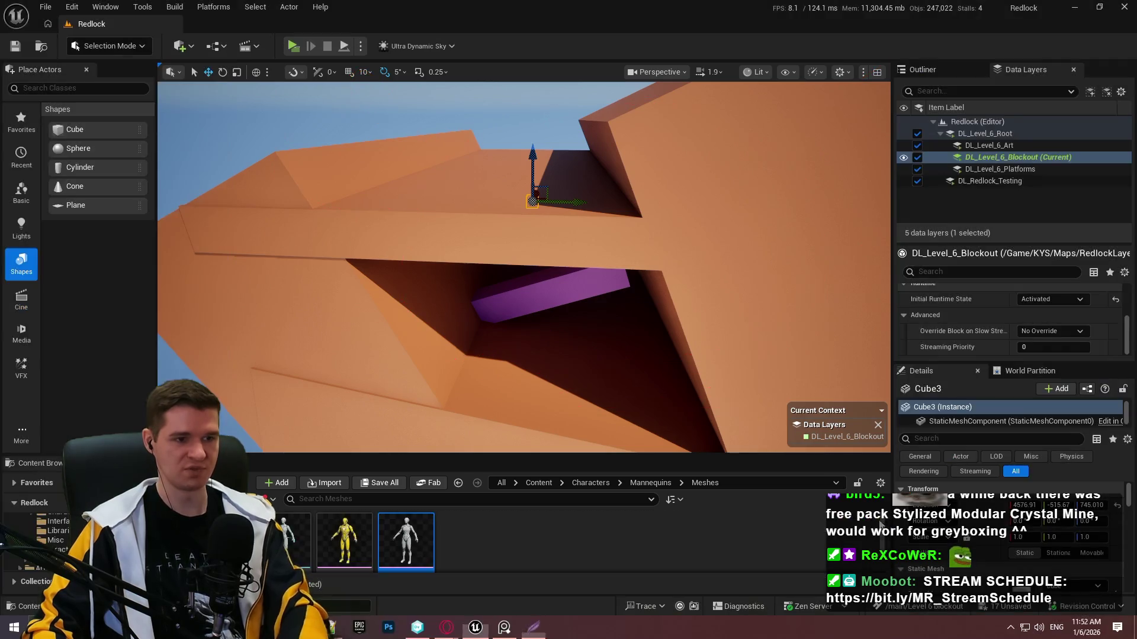
# Swing the view around the orange walls and select Cube2, the wall with the window opening.
pyautogui.moveTo(489, 247); pyautogui.dragTo(490, 225)
pyautogui.press('f')
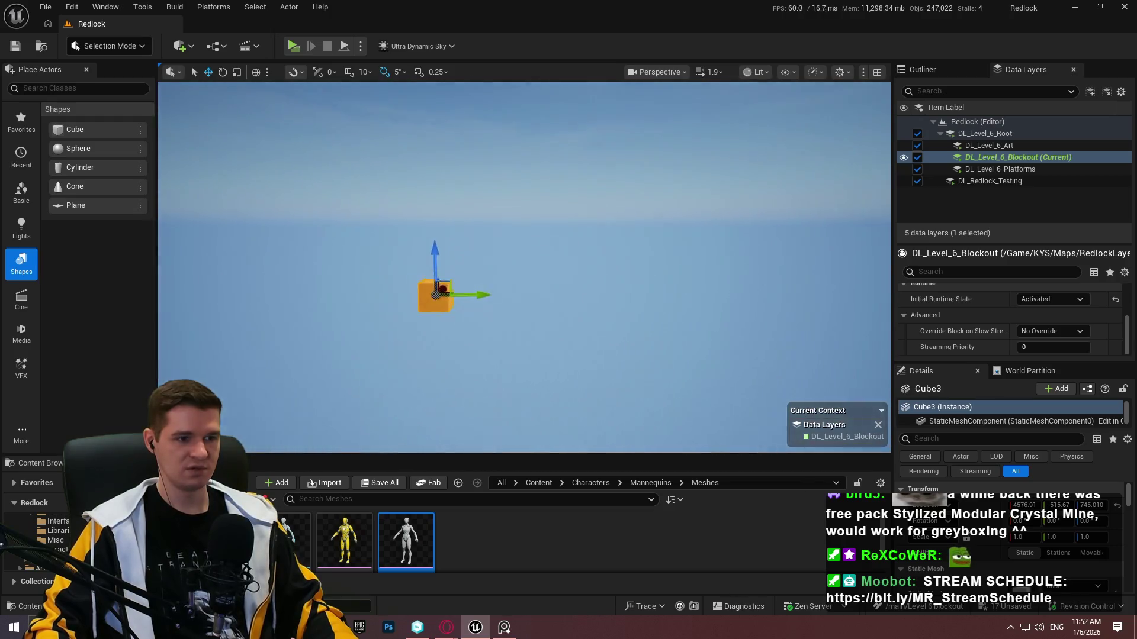
pyautogui.moveTo(524, 266)
pyautogui.mouseDown()
pyautogui.moveTo(484, 234)
pyautogui.moveTo(426, 287)
pyautogui.mouseUp()
pyautogui.click(633, 343)
pyautogui.scroll(-5, 633, 343)
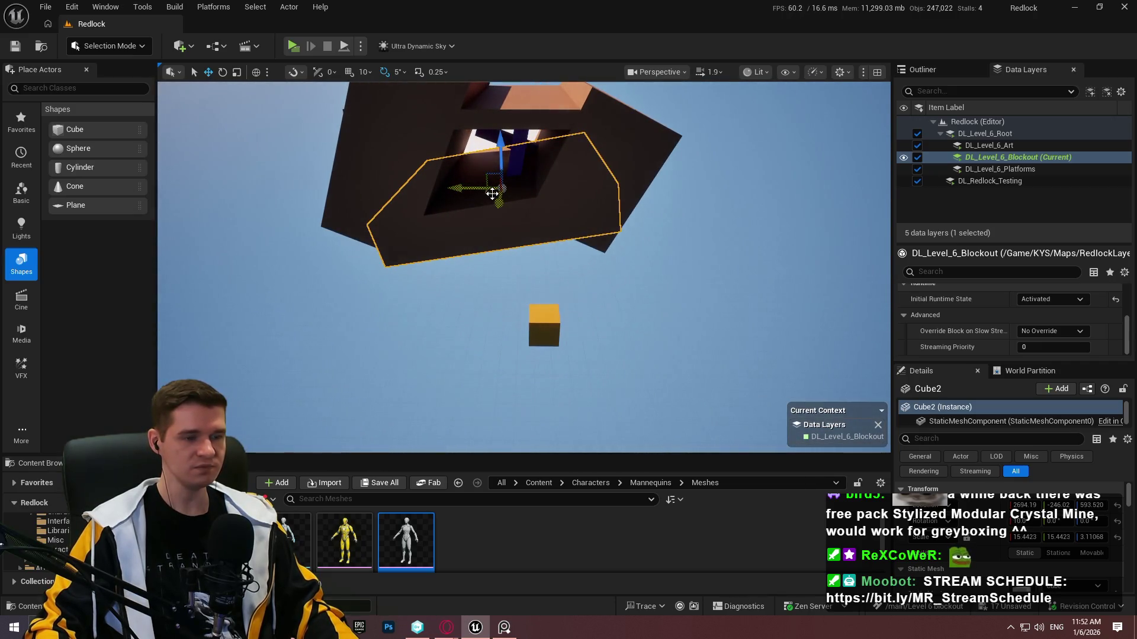
pyautogui.moveTo(487, 202); pyautogui.dragTo(457, 318)
pyautogui.hotkey('ctrl', 'z')
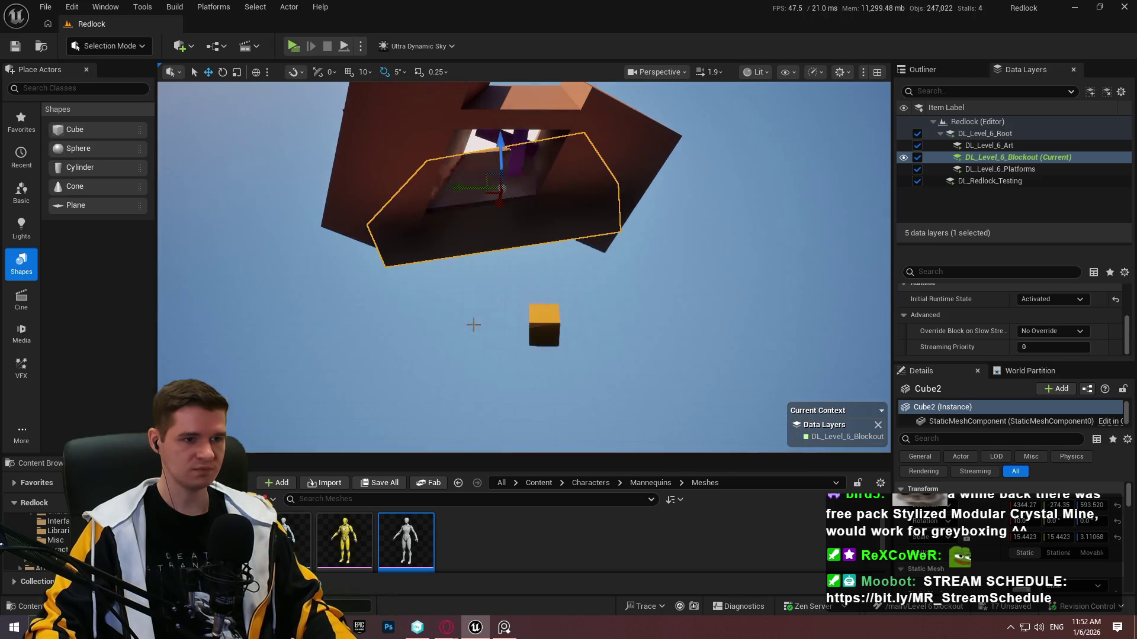
# Duplicate Cube2 as Cube9, tilt it 10° and stretch its X scale to about 19.2.
pyautogui.moveTo(494, 191)
pyautogui.keyDown('alt'); pyautogui.mouseDown()
pyautogui.moveTo(470, 296)
pyautogui.moveTo(462, 286)
pyautogui.mouseUp(); pyautogui.keyUp('alt')
pyautogui.press('e')
pyautogui.moveTo(643, 332)
pyautogui.mouseDown()
pyautogui.moveTo(627, 340)
pyautogui.moveTo(673, 299)
pyautogui.moveTo(678, 331)
pyautogui.mouseUp()
pyautogui.press('r')
pyautogui.moveTo(620, 355)
pyautogui.mouseDown()
pyautogui.moveTo(572, 367)
pyautogui.moveTo(440, 350)
pyautogui.moveTo(483, 355)
pyautogui.mouseUp()
# Reduce Cube9's Y rotation to 4.85 degrees so the ledge lies nearly flat.
pyautogui.press('f')
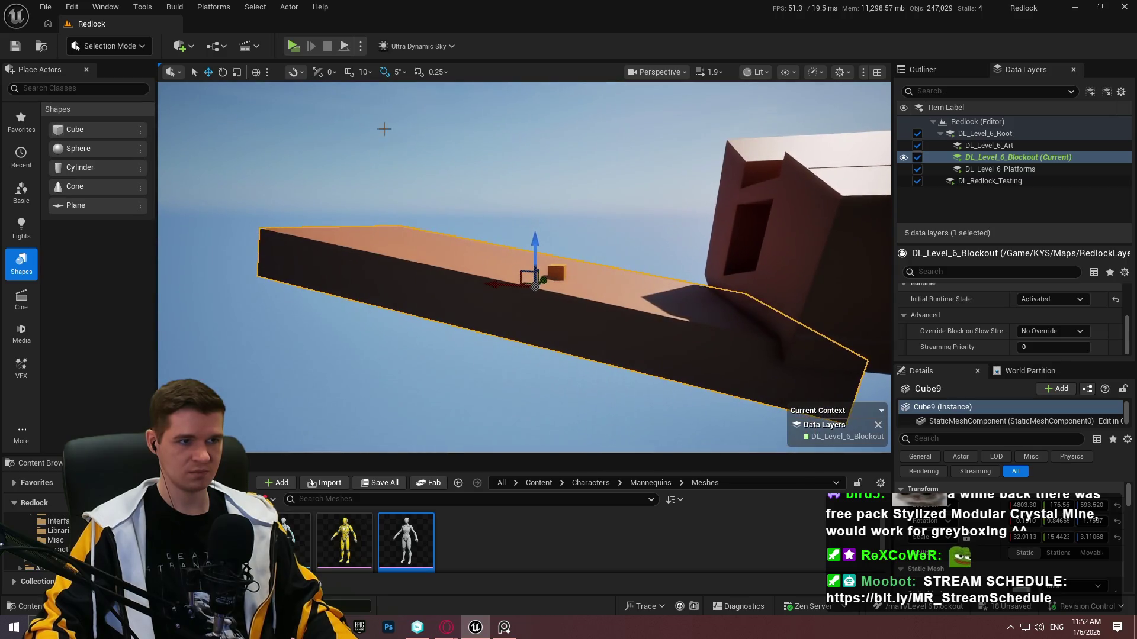
pyautogui.press('e')
pyautogui.moveTo(598, 272); pyautogui.dragTo(640, 279)
pyautogui.press('w')
pyautogui.moveTo(534, 285)
pyautogui.mouseDown()
pyautogui.moveTo(571, 219)
pyautogui.moveTo(568, 237)
pyautogui.mouseUp()
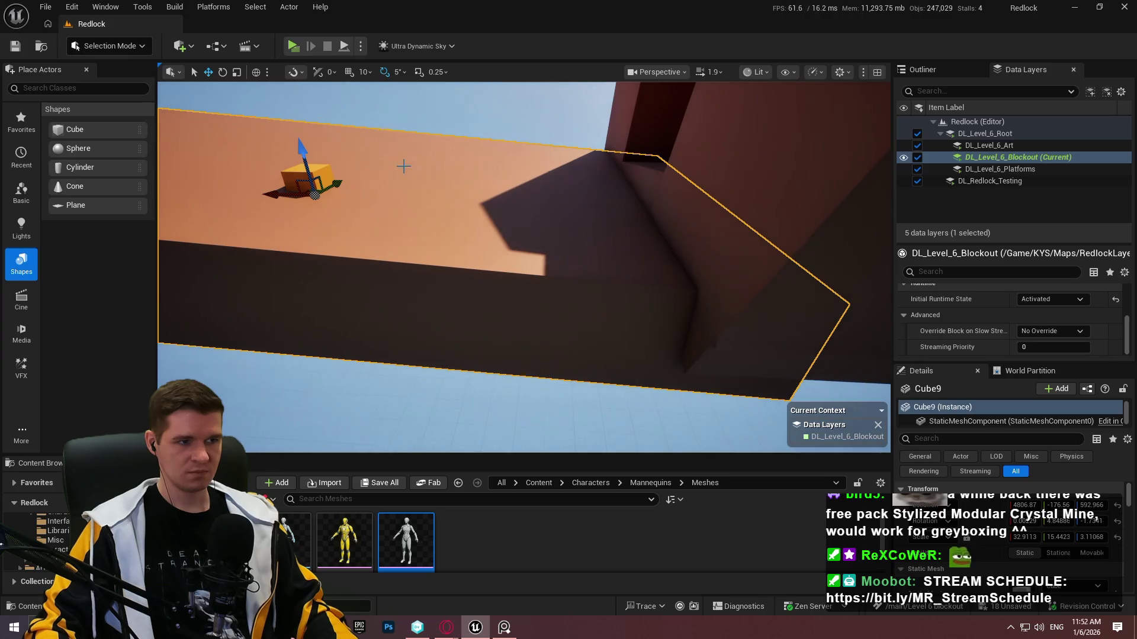
# Raise the small cube Cube3 high above the platform to about Z 2059.
pyautogui.click(289, 172)
pyautogui.moveTo(301, 151); pyautogui.dragTo(292, 95)
pyautogui.press('f')
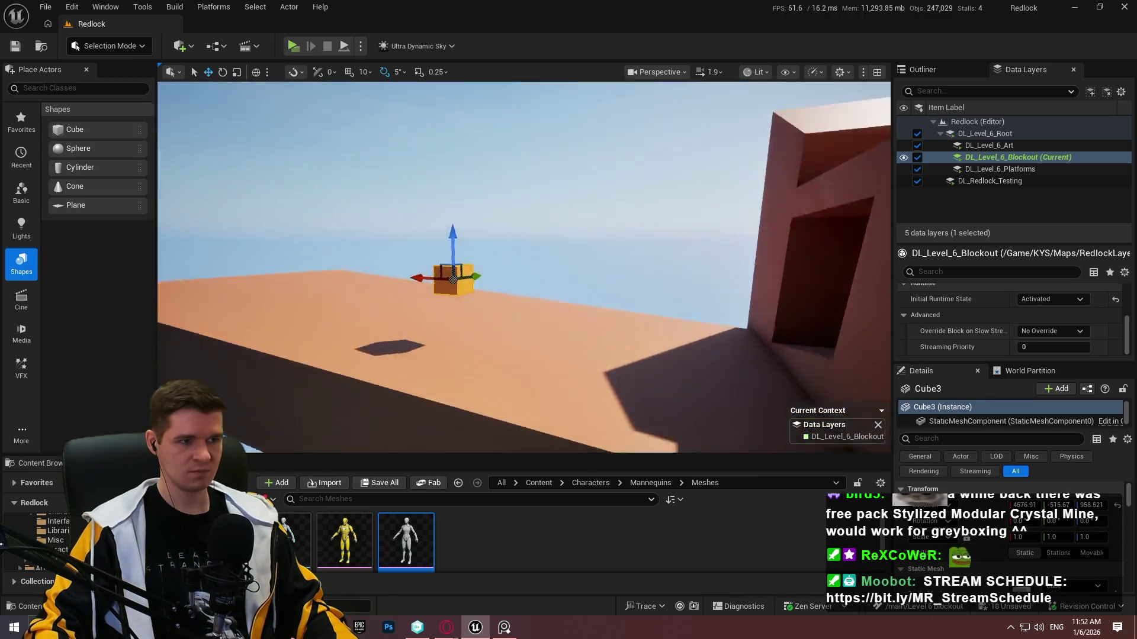
pyautogui.moveTo(638, 370)
pyautogui.mouseDown()
pyautogui.moveTo(672, 147)
pyautogui.moveTo(665, 280)
pyautogui.moveTo(612, 277)
pyautogui.mouseUp()
pyautogui.click(665, 280)
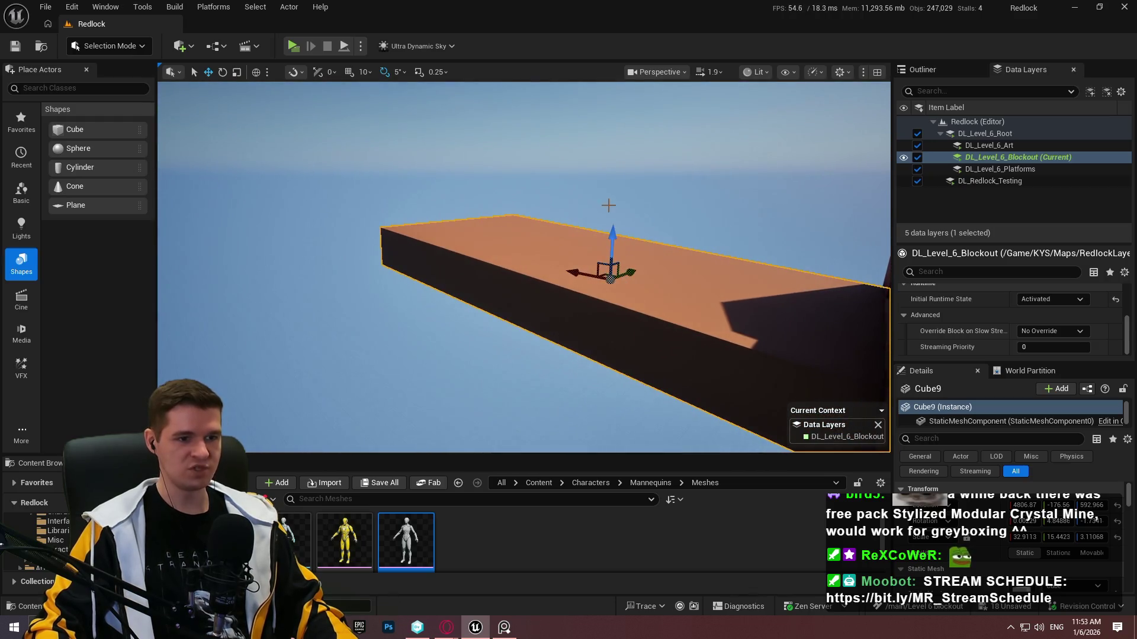
pyautogui.moveTo(724, 206)
pyautogui.mouseDown()
pyautogui.moveTo(705, 154)
pyautogui.moveTo(681, 160)
pyautogui.mouseUp()
pyautogui.press('s')
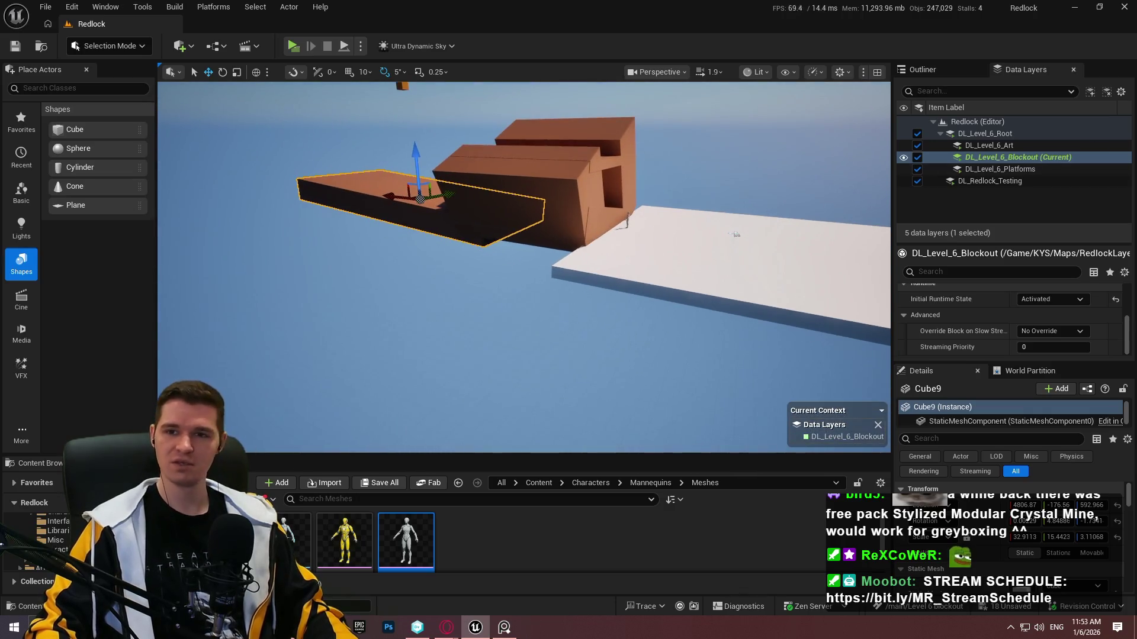
# Read the YouTrack Facility Level Overview article, then place new Cube10 beside the brown building.
pyautogui.moveTo(447, 626)
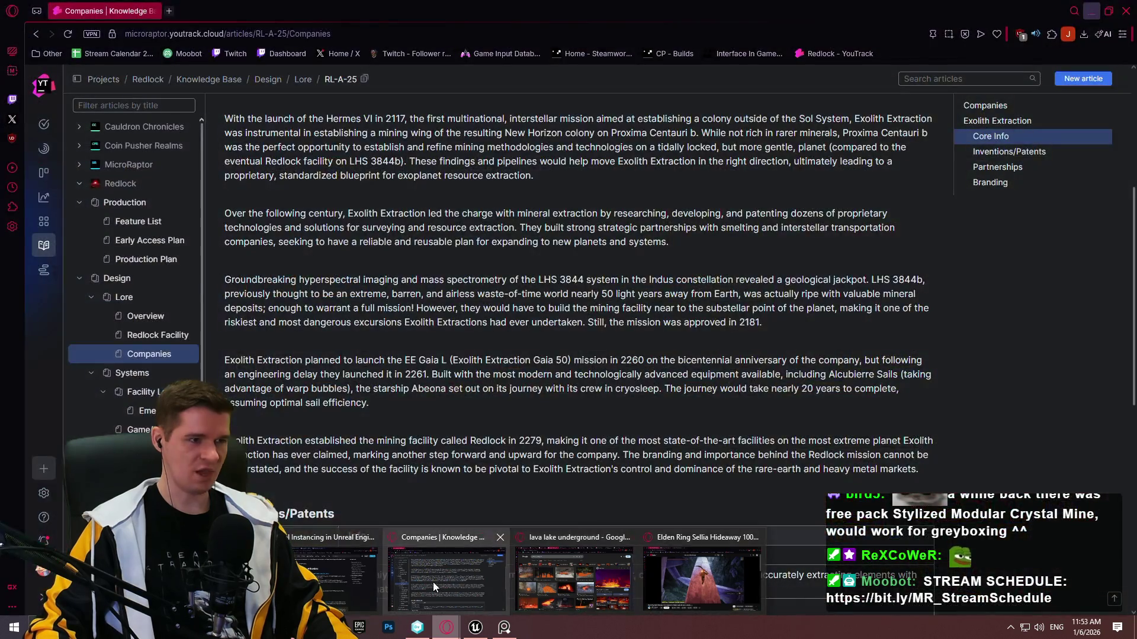
pyautogui.click(432, 581)
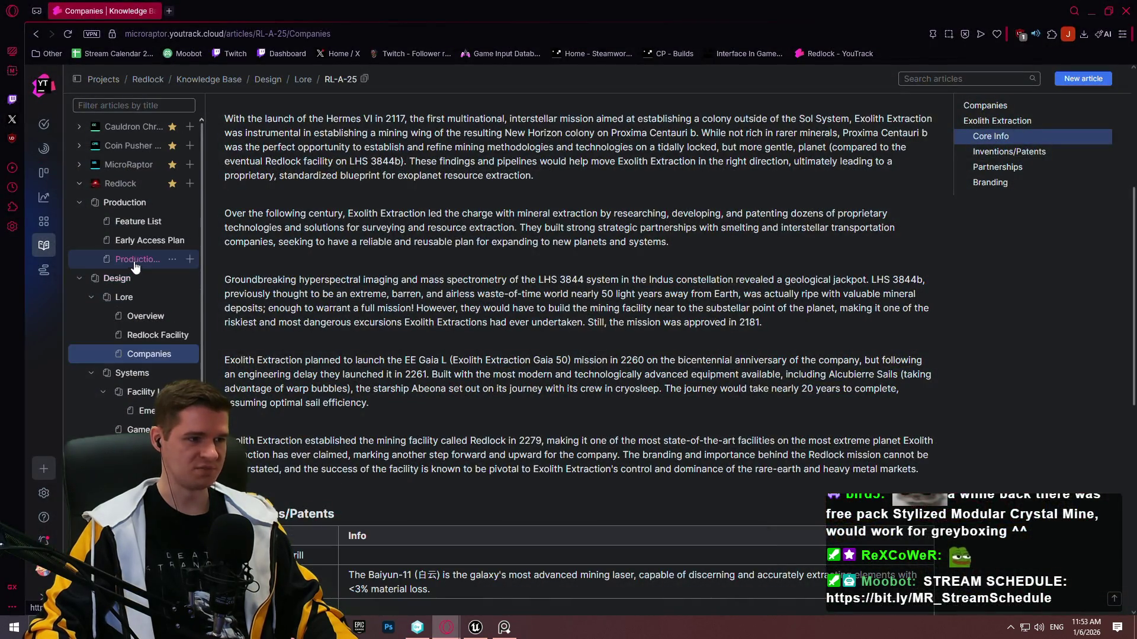
pyautogui.click(149, 397)
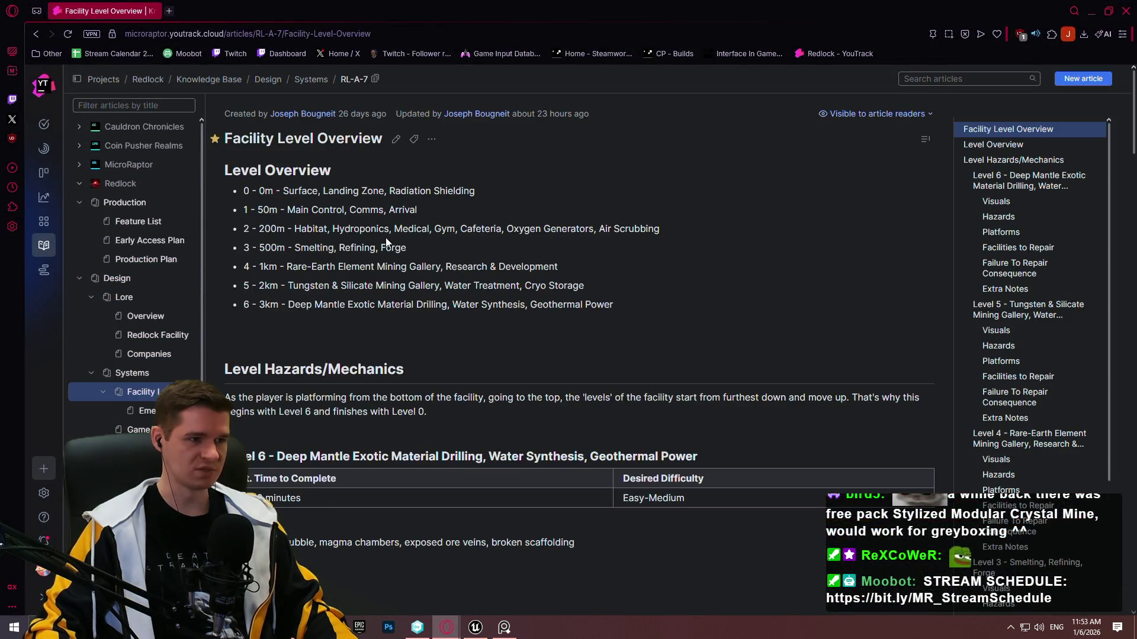
pyautogui.click(1088, 9)
pyautogui.moveTo(88, 133)
pyautogui.mouseDown()
pyautogui.moveTo(714, 256)
pyautogui.moveTo(647, 224)
pyautogui.mouseUp()
pyautogui.moveTo(655, 174)
pyautogui.mouseDown()
pyautogui.moveTo(667, 111)
pyautogui.moveTo(659, 134)
pyautogui.mouseUp()
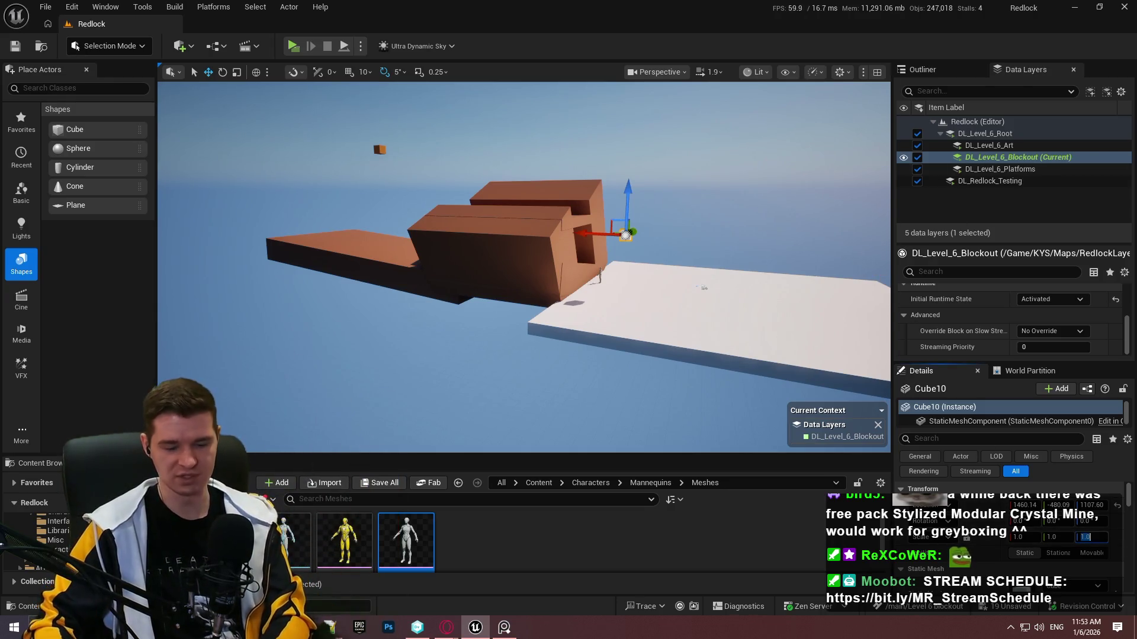
# Set Cube10's Z scale to 1000 and raise the pillar along Z.
pyautogui.press('Return')
pyautogui.press('f')
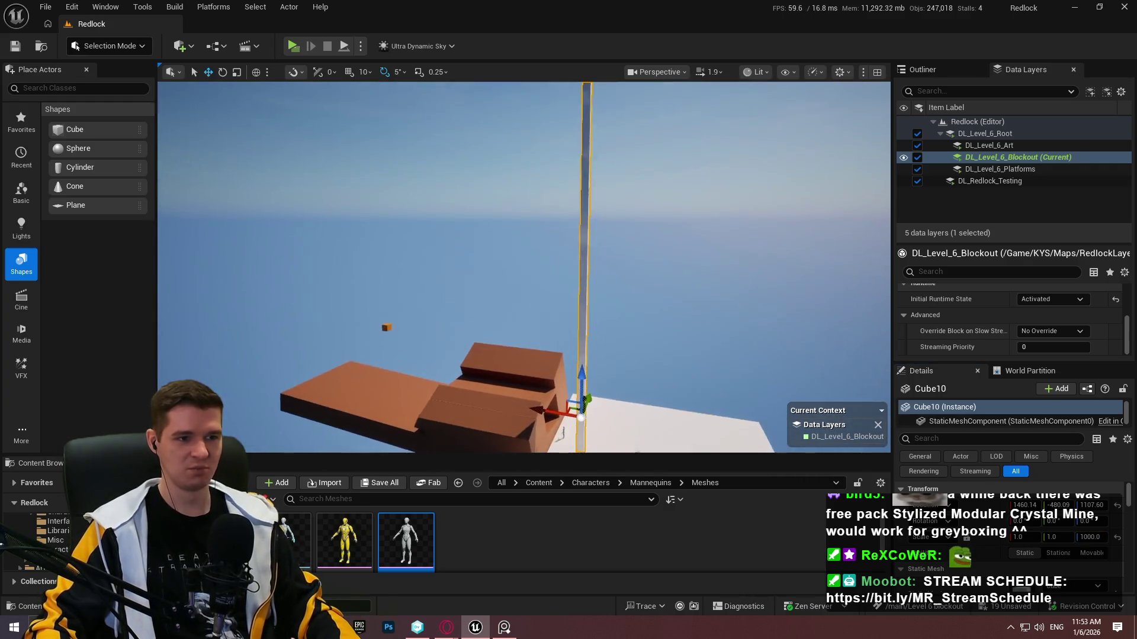
pyautogui.moveTo(579, 354); pyautogui.dragTo(581, 237)
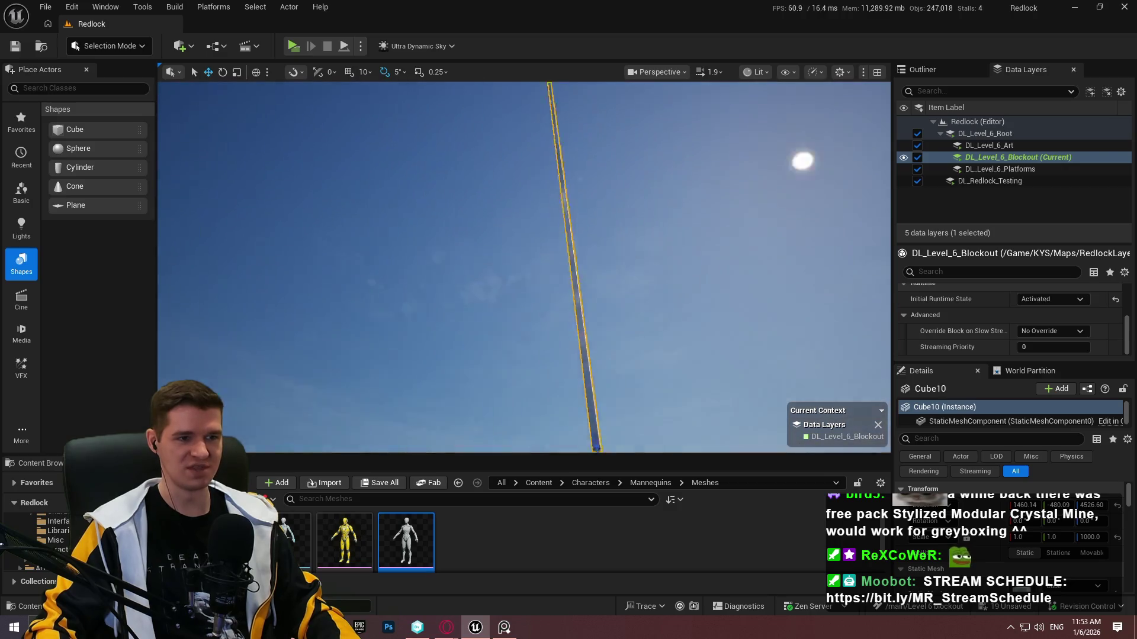
pyautogui.scroll(2, 524, 266)
pyautogui.scroll(3, 524, 267)
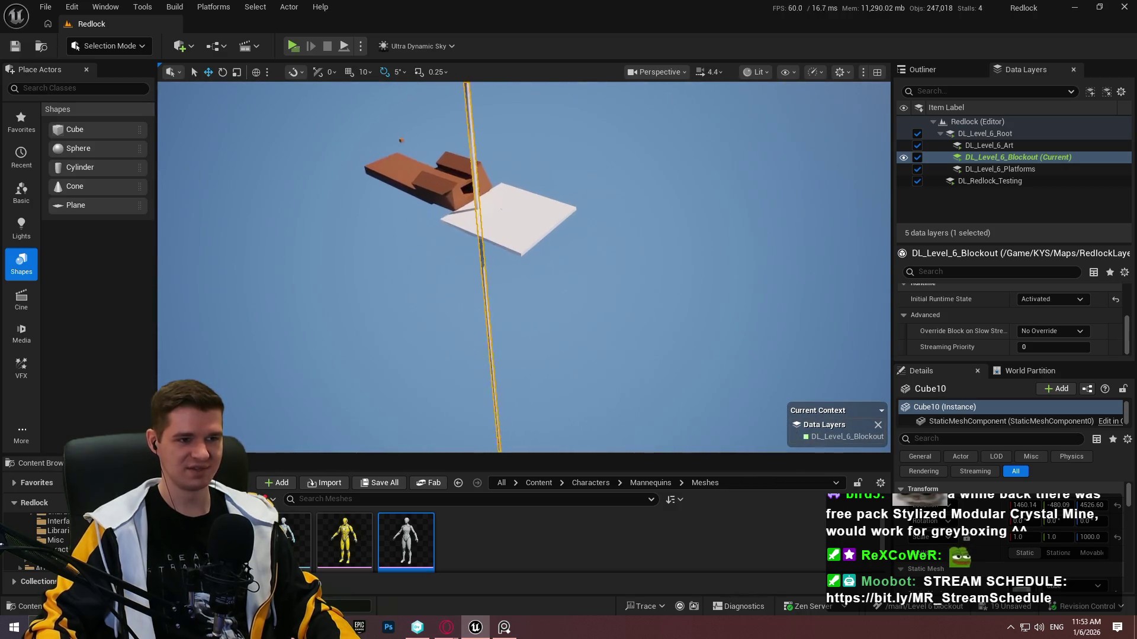
pyautogui.press('s')
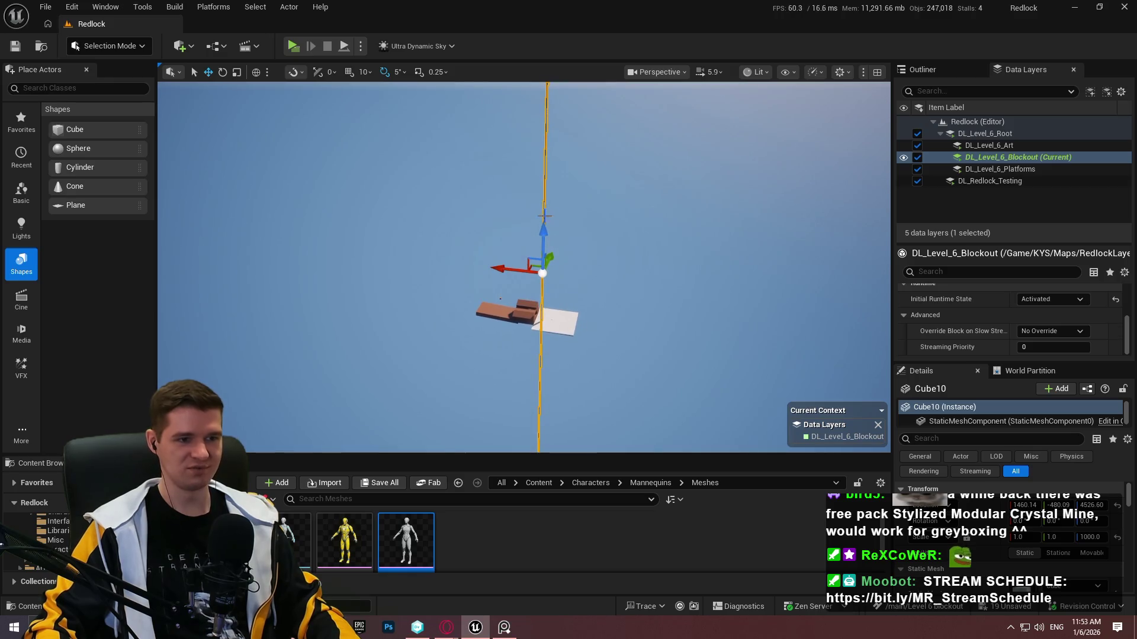
pyautogui.moveTo(551, 224); pyautogui.dragTo(547, 237)
pyautogui.moveTo(524, 181); pyautogui.dragTo(473, 487)
# Compare against the reference image and Facility Level Overview page, then set Scale Z to 750.
pyautogui.click(475, 628)
pyautogui.click(475, 628)
pyautogui.moveTo(446, 628)
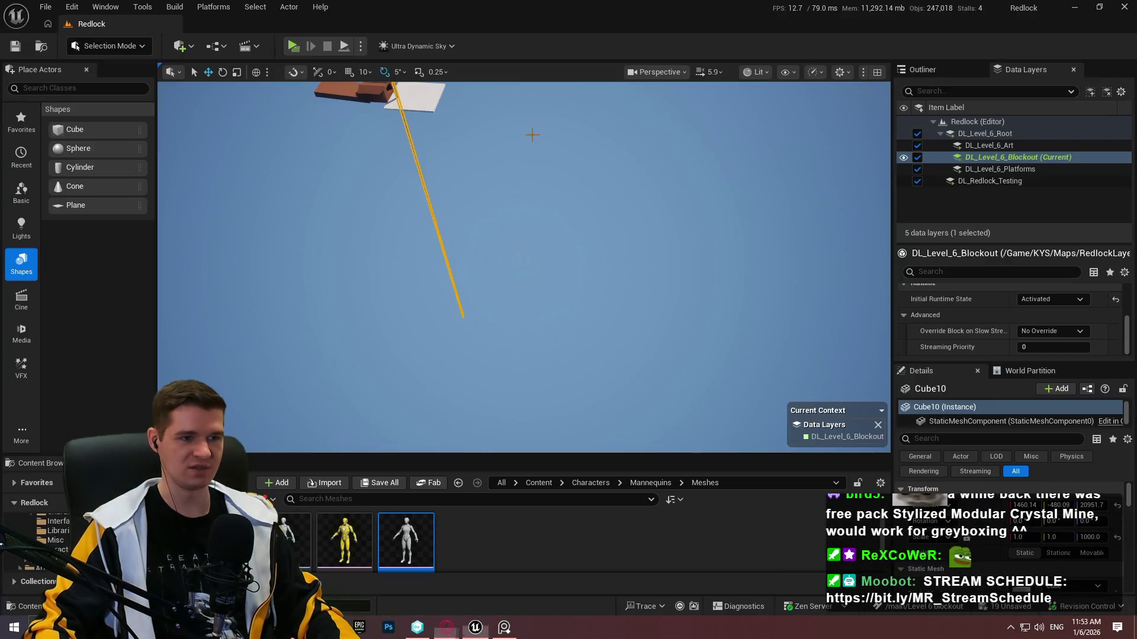
pyautogui.press('f')
pyautogui.moveTo(533, 135); pyautogui.dragTo(522, 269)
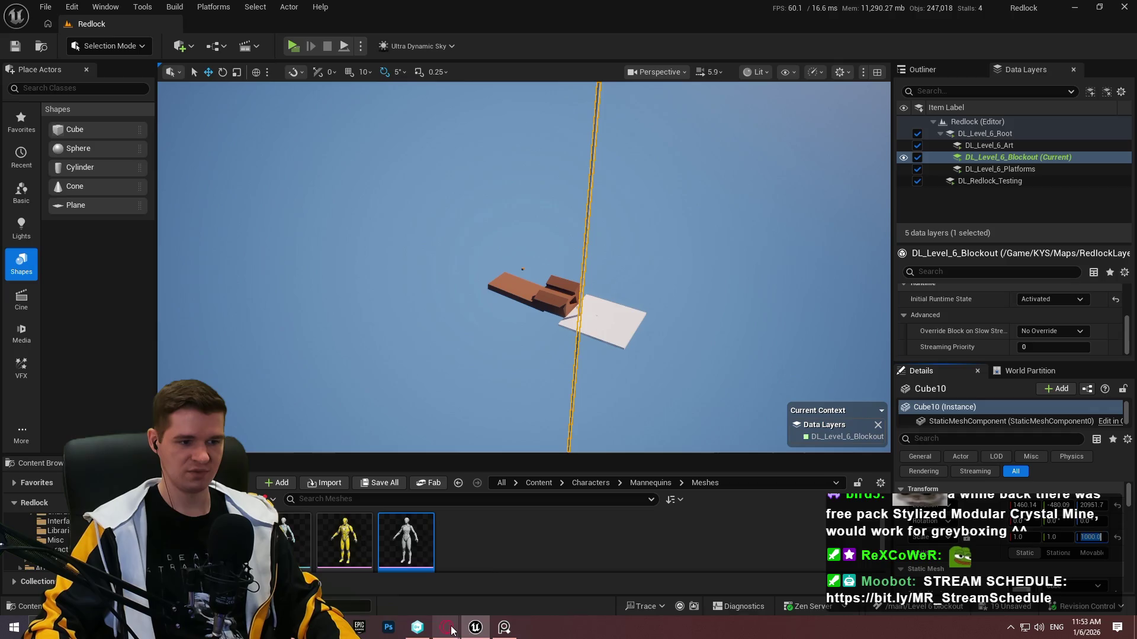
pyautogui.moveTo(451, 630)
pyautogui.click(450, 581)
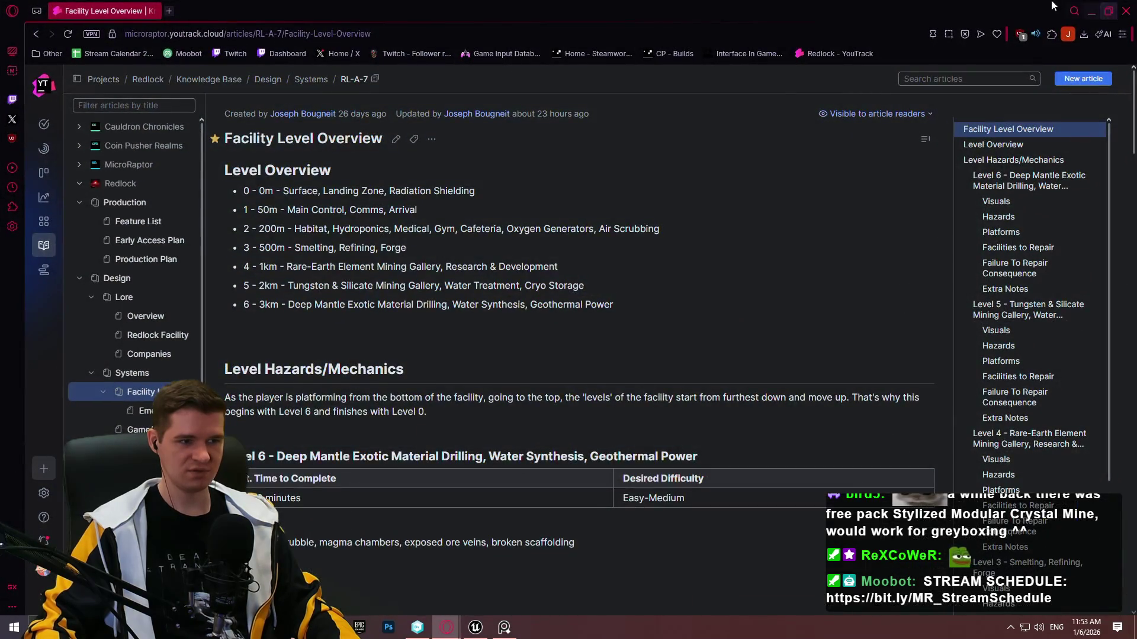
pyautogui.click(1089, 13)
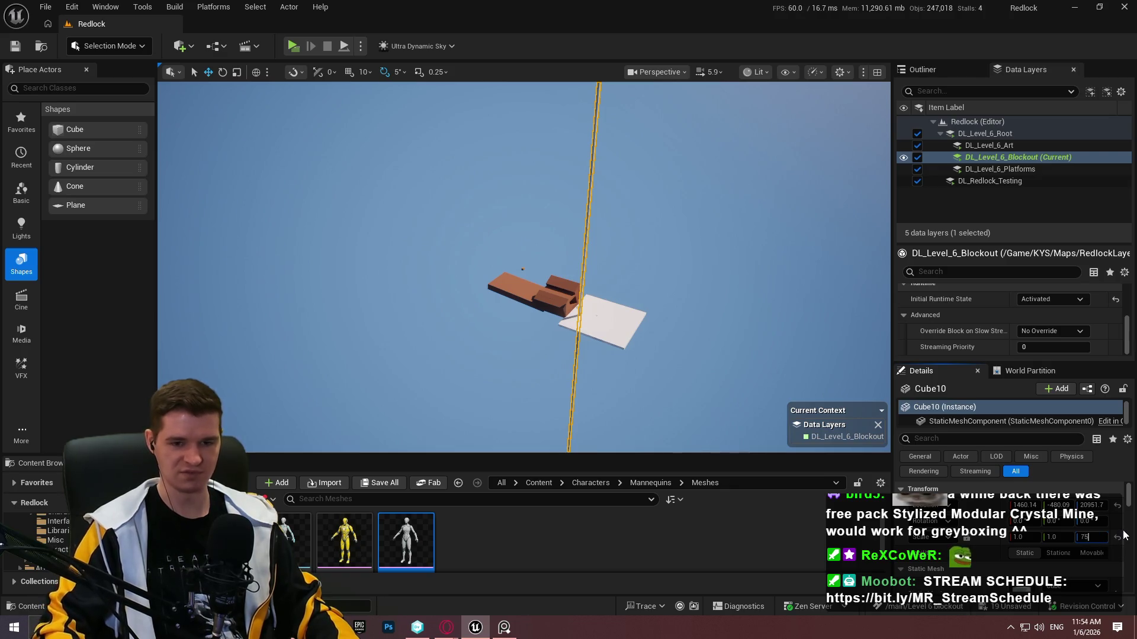
pyautogui.scroll(3, 524, 267)
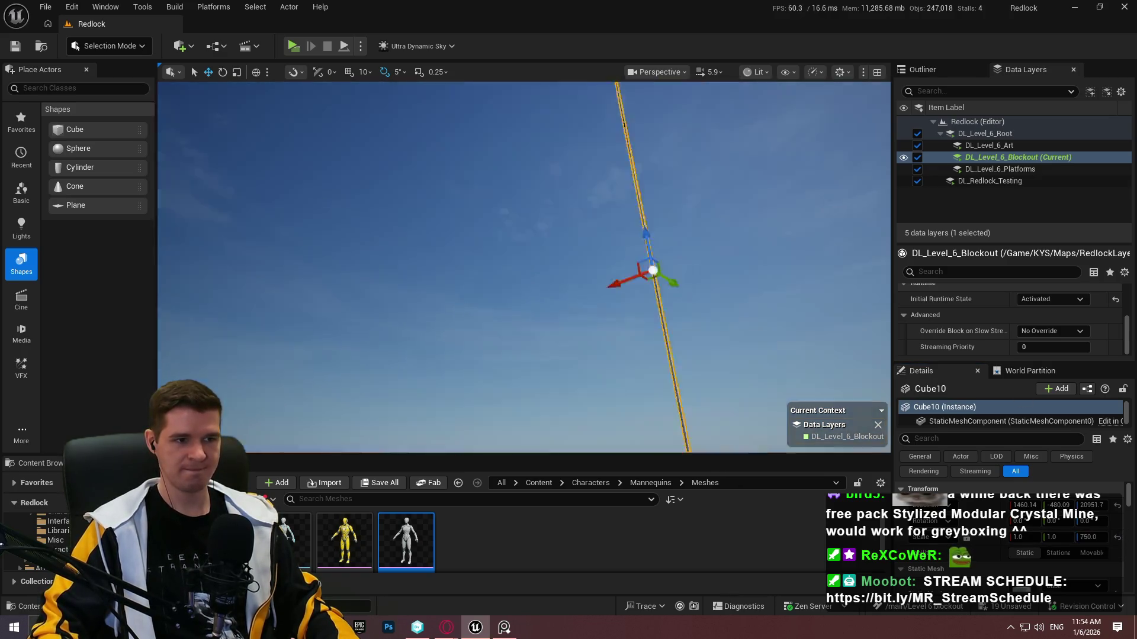
pyautogui.scroll(3, 524, 266)
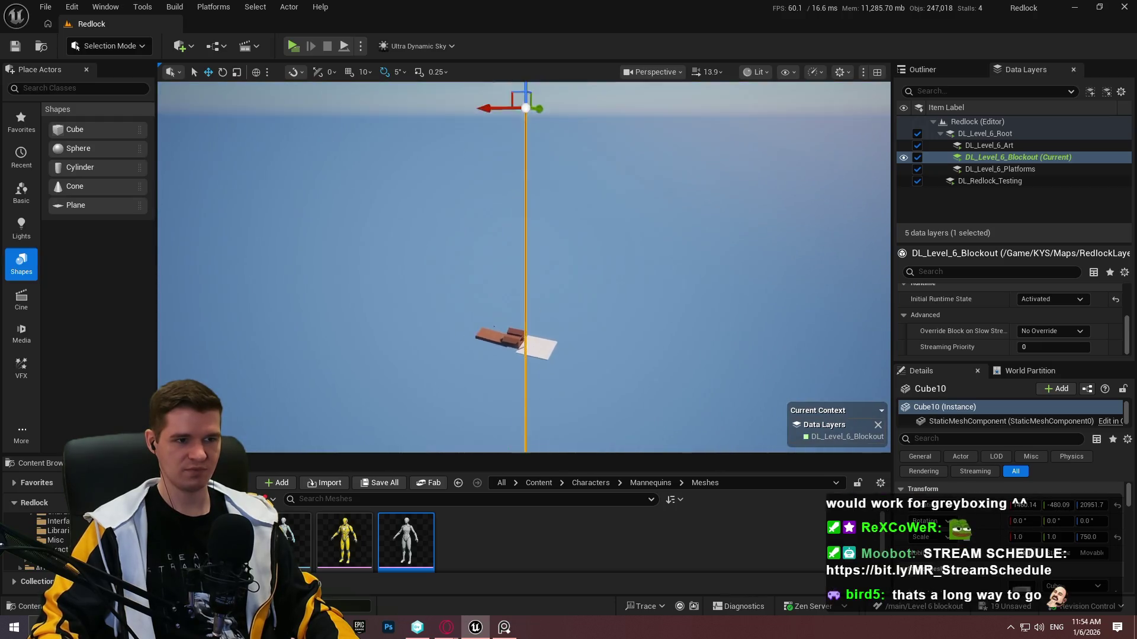
# Lift Cube10 far higher along Z above the platforms, then deselect it.
pyautogui.moveTo(711, 337)
pyautogui.mouseDown()
pyautogui.moveTo(690, 284)
pyautogui.moveTo(647, 279)
pyautogui.mouseUp()
pyautogui.moveTo(594, 85); pyautogui.dragTo(580, 166)
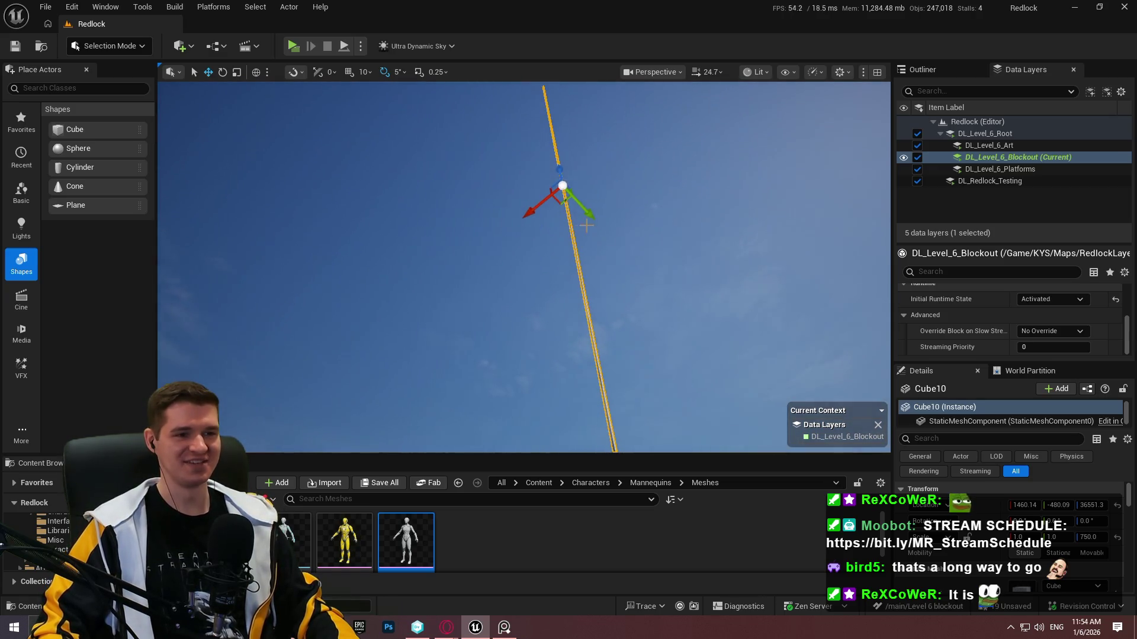
pyautogui.moveTo(551, 99); pyautogui.dragTo(551, 83)
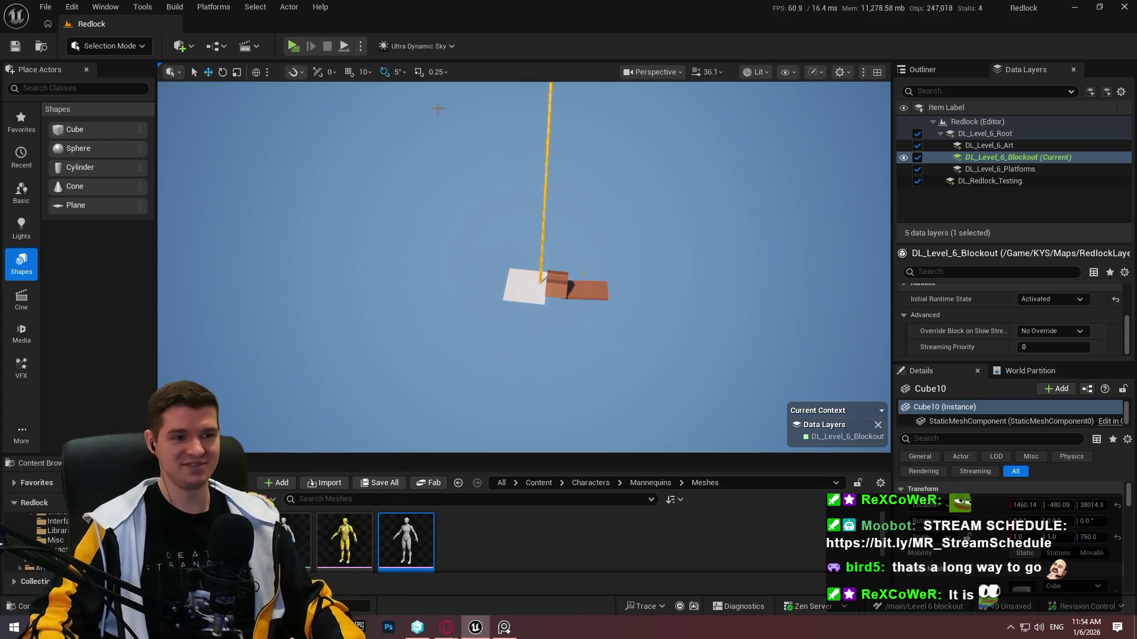
pyautogui.scroll(-1, 700, 288)
pyautogui.scroll(-1, 700, 288)
pyautogui.click(650, 265)
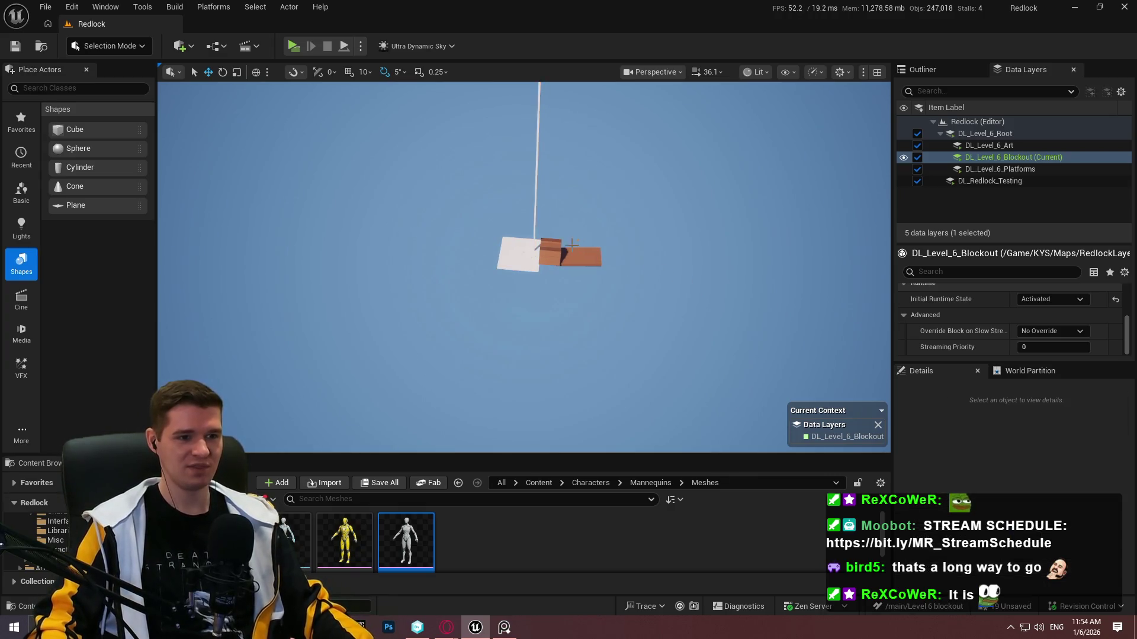
# Select the sloped platform slab and stretch it longer.
pyautogui.scroll(3, 565, 242)
pyautogui.moveTo(563, 242)
pyautogui.mouseDown()
pyautogui.moveTo(563, 178)
pyautogui.moveTo(562, 260)
pyautogui.moveTo(562, 213)
pyautogui.moveTo(533, 225)
pyautogui.moveTo(521, 249)
pyautogui.moveTo(535, 241)
pyautogui.moveTo(355, 228)
pyautogui.moveTo(377, 220)
pyautogui.mouseUp()
pyautogui.click(536, 241)
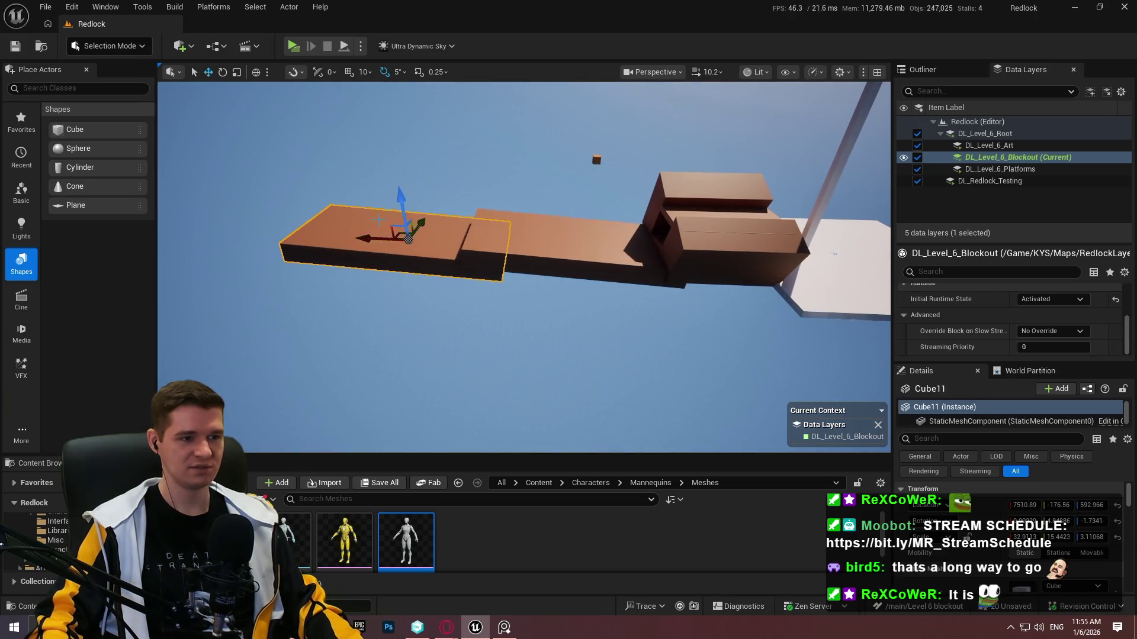
pyautogui.press('r')
pyautogui.moveTo(377, 231)
pyautogui.mouseDown()
pyautogui.moveTo(362, 239)
pyautogui.moveTo(364, 203)
pyautogui.mouseUp()
pyautogui.press('f')
# Raise copy Cube12 to about Z 2323, shift it to Y 1788, and screenshot the viewport.
pyautogui.moveTo(524, 208); pyautogui.dragTo(524, 107)
pyautogui.press('f')
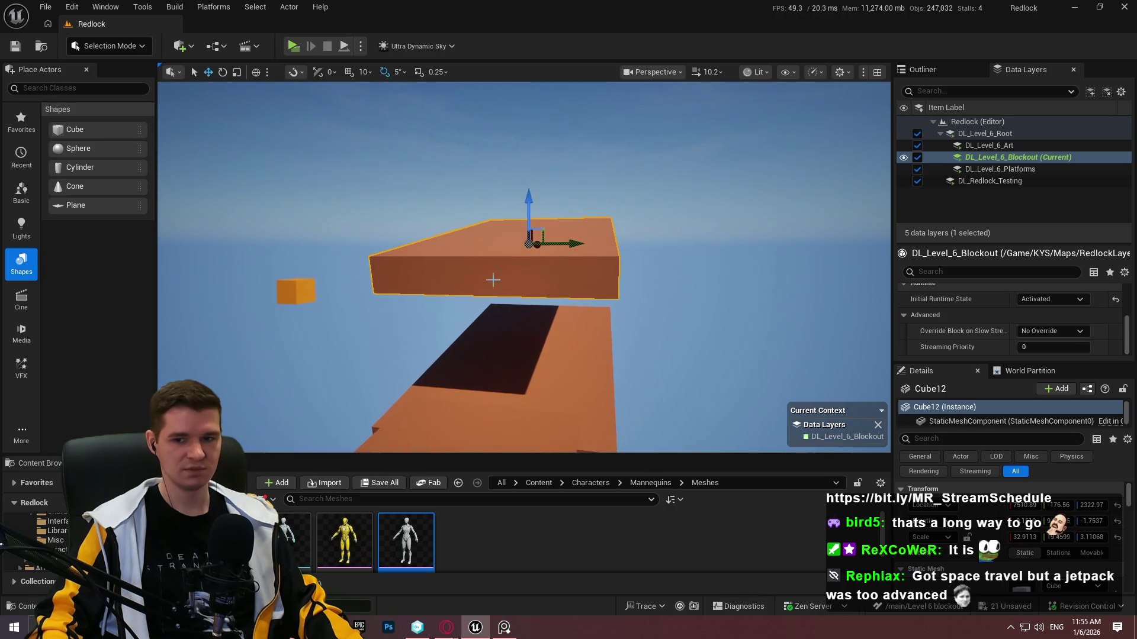
pyautogui.moveTo(406, 238)
pyautogui.mouseDown()
pyautogui.moveTo(588, 233)
pyautogui.moveTo(542, 232)
pyautogui.mouseUp()
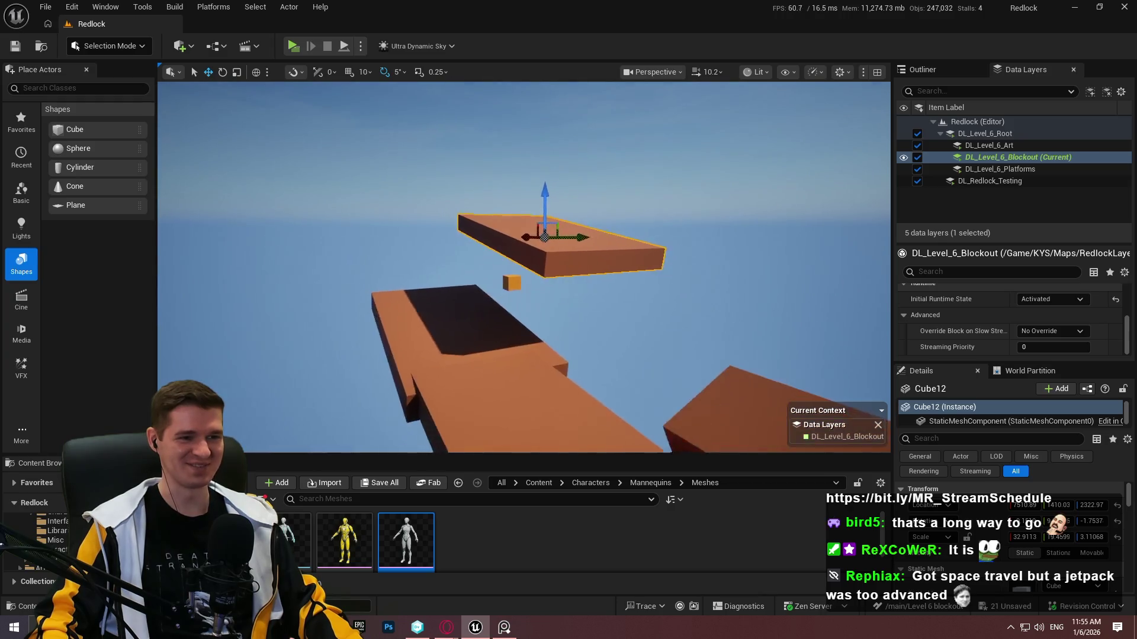
pyautogui.moveTo(586, 224)
pyautogui.mouseDown()
pyautogui.moveTo(609, 215)
pyautogui.moveTo(598, 200)
pyautogui.moveTo(560, 192)
pyautogui.moveTo(631, 177)
pyautogui.mouseUp()
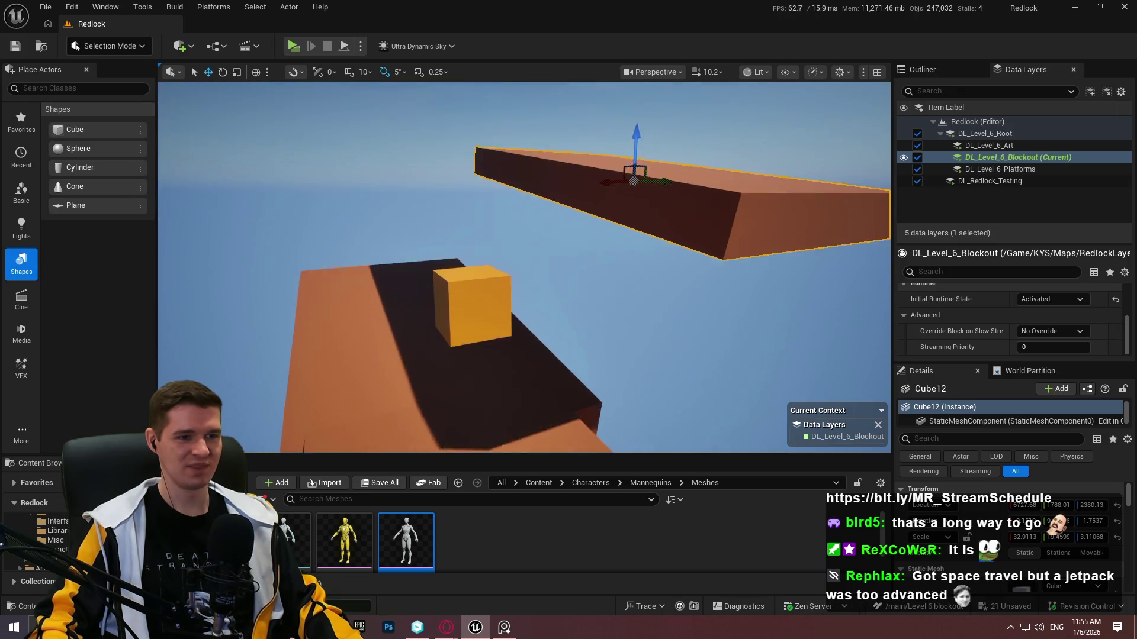
pyautogui.press('w')
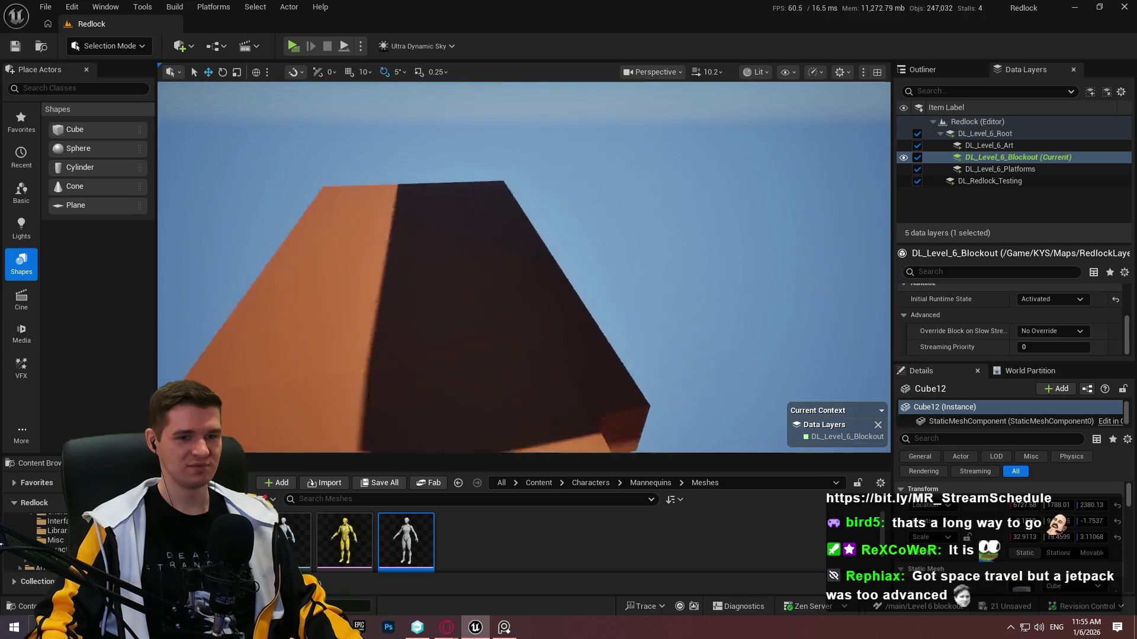
pyautogui.press('e')
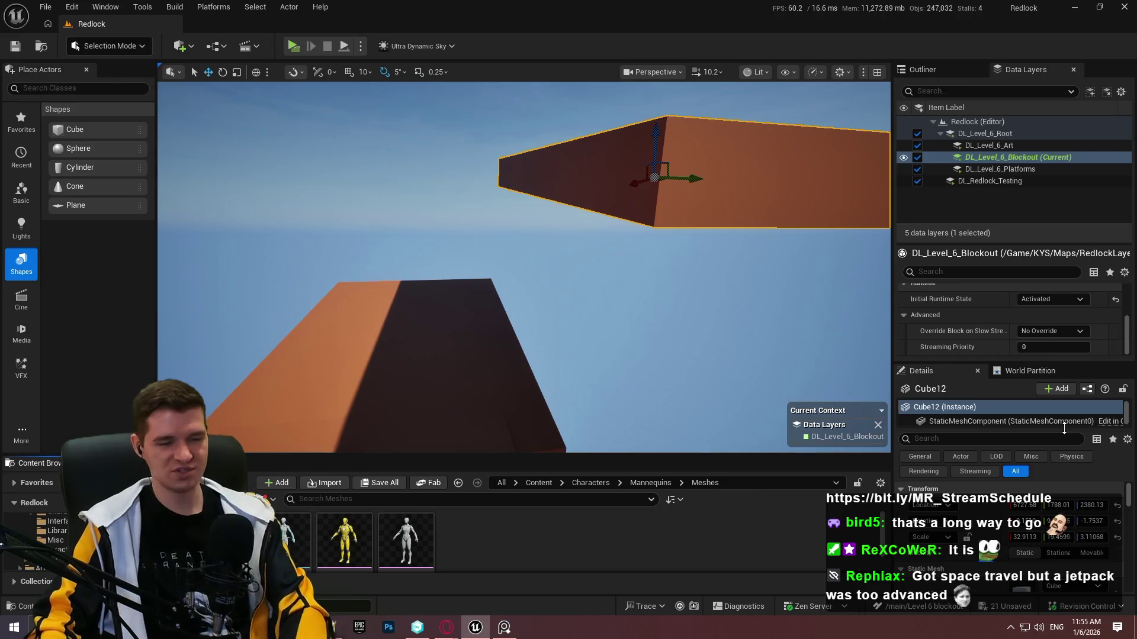
pyautogui.press('Print')
pyautogui.moveTo(213, 41)
pyautogui.mouseDown()
pyautogui.moveTo(827, 563)
pyautogui.moveTo(825, 591)
pyautogui.mouseUp()
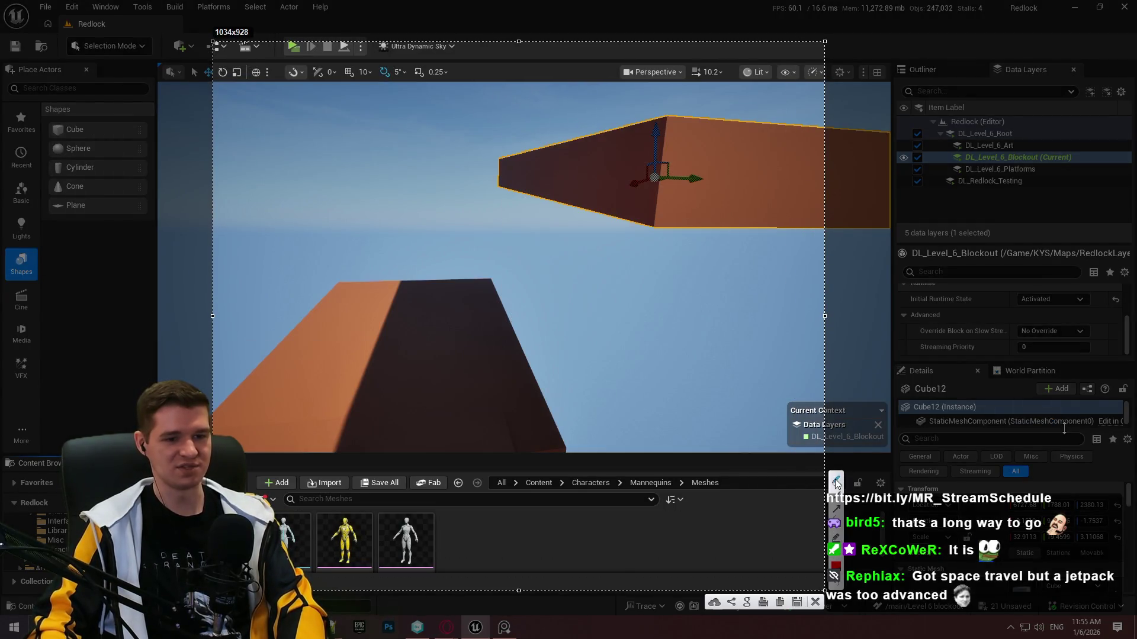
pyautogui.moveTo(245, 117)
pyautogui.mouseDown()
pyautogui.moveTo(297, 112)
pyautogui.moveTo(363, 394)
pyautogui.mouseUp()
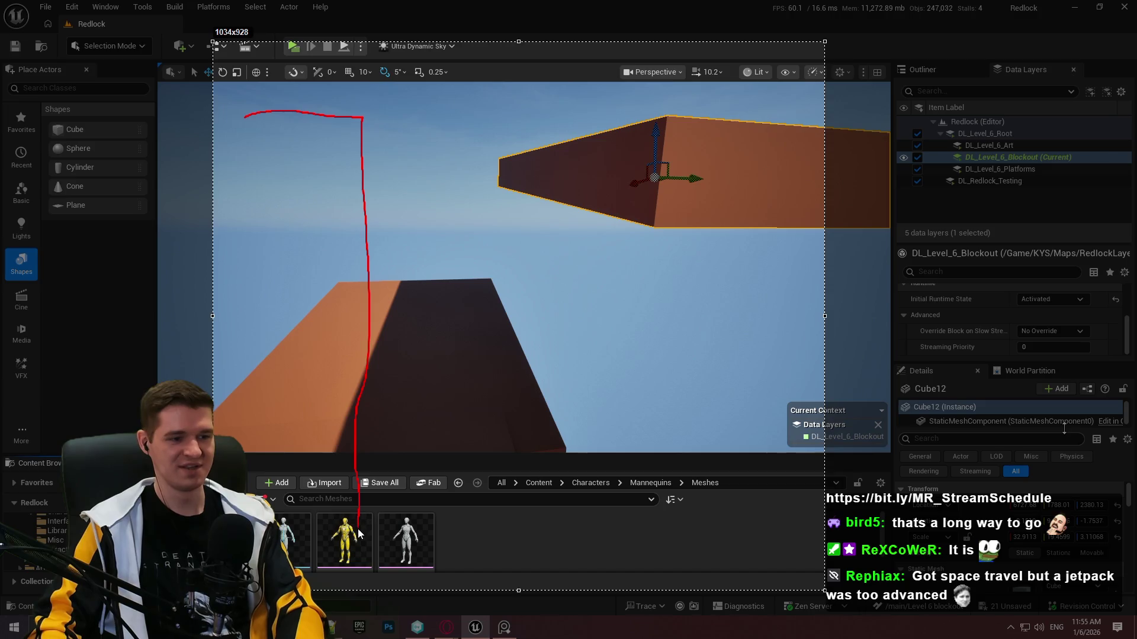
pyautogui.moveTo(441, 508); pyautogui.dragTo(447, 550)
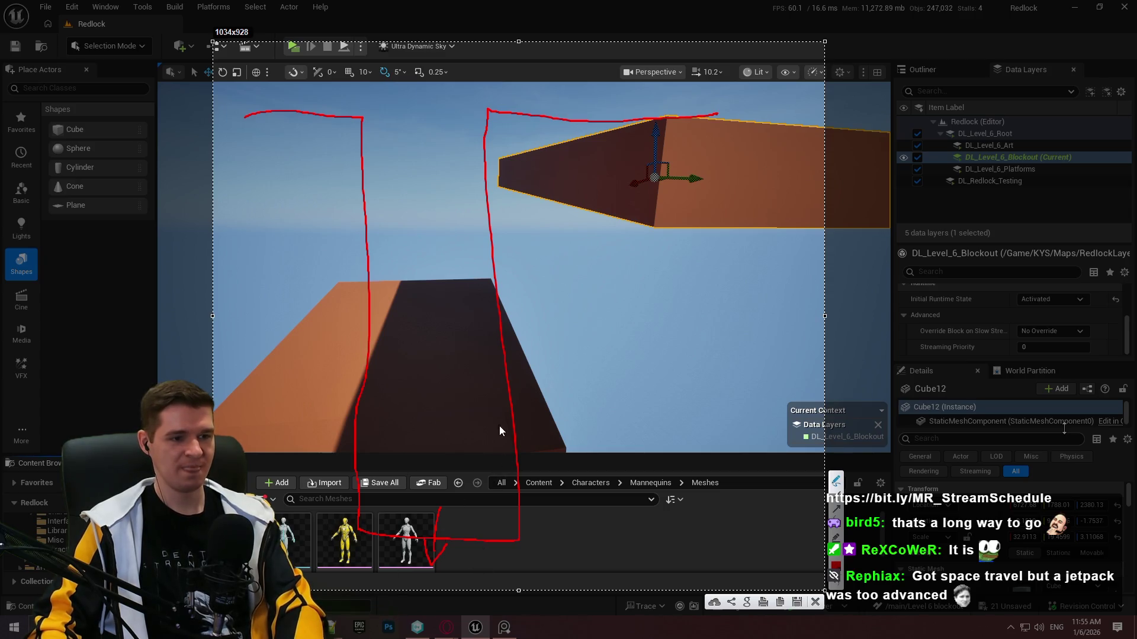
pyautogui.moveTo(517, 481); pyautogui.dragTo(508, 478)
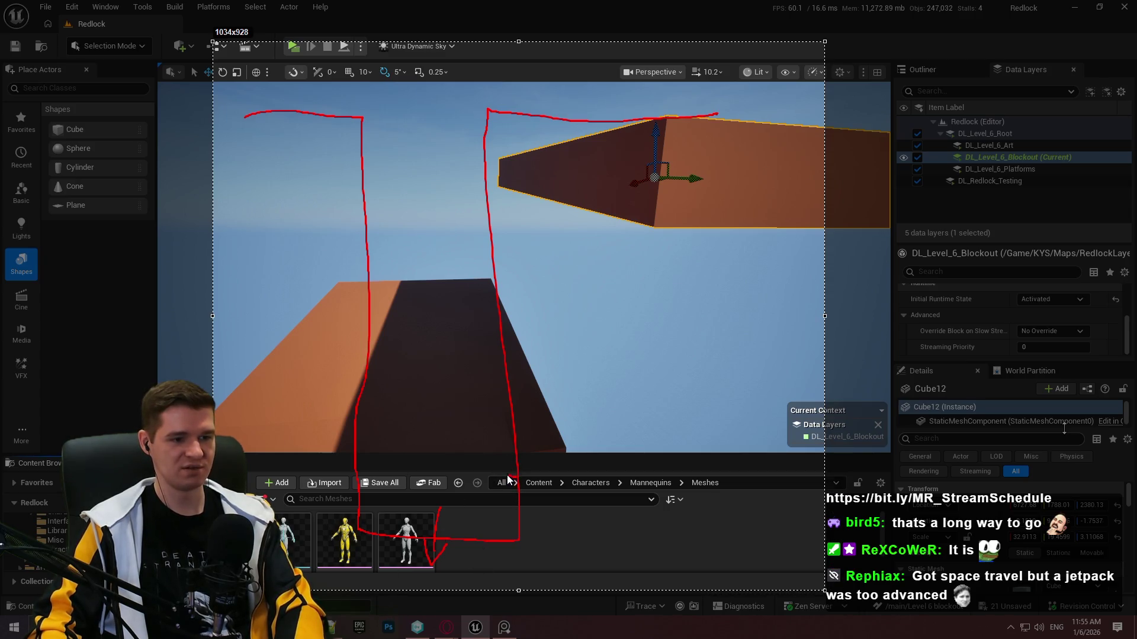
pyautogui.rightClick(515, 484)
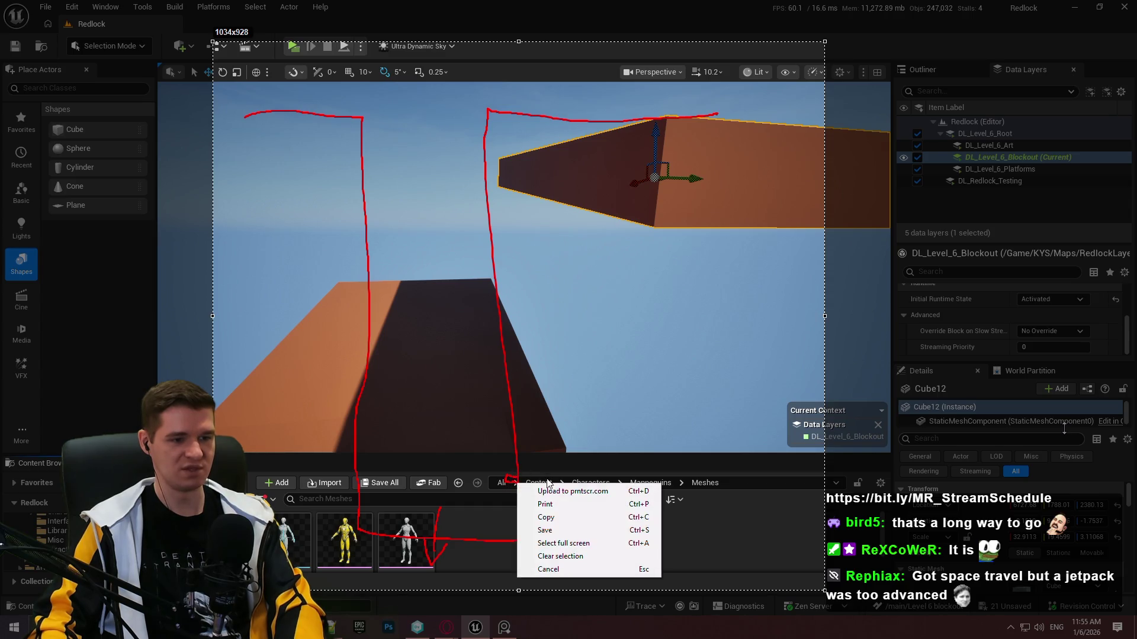
pyautogui.click(516, 482)
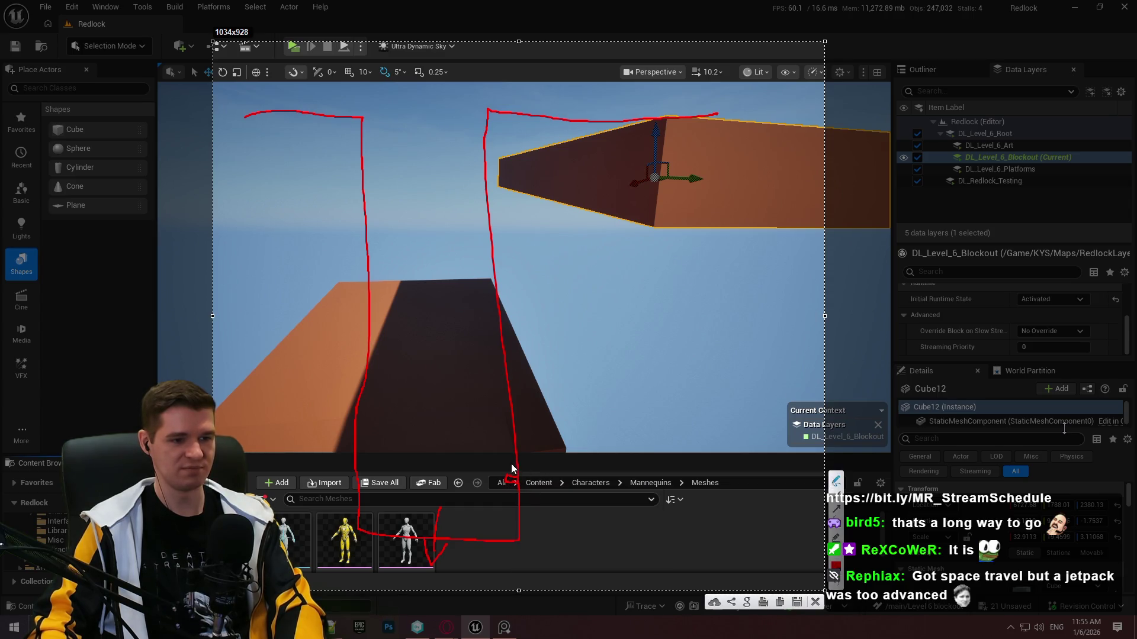
pyautogui.moveTo(511, 468)
pyautogui.mouseDown()
pyautogui.moveTo(507, 479)
pyautogui.moveTo(509, 466)
pyautogui.moveTo(518, 472)
pyautogui.mouseUp()
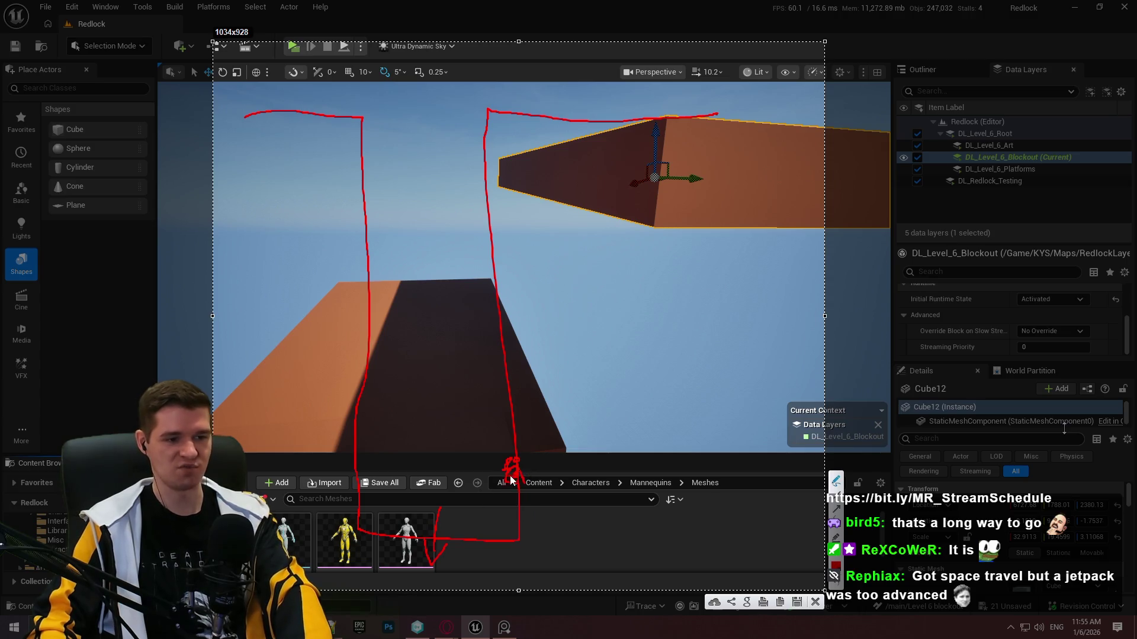
pyautogui.moveTo(501, 473)
pyautogui.mouseDown()
pyautogui.moveTo(482, 484)
pyautogui.moveTo(481, 515)
pyautogui.mouseUp()
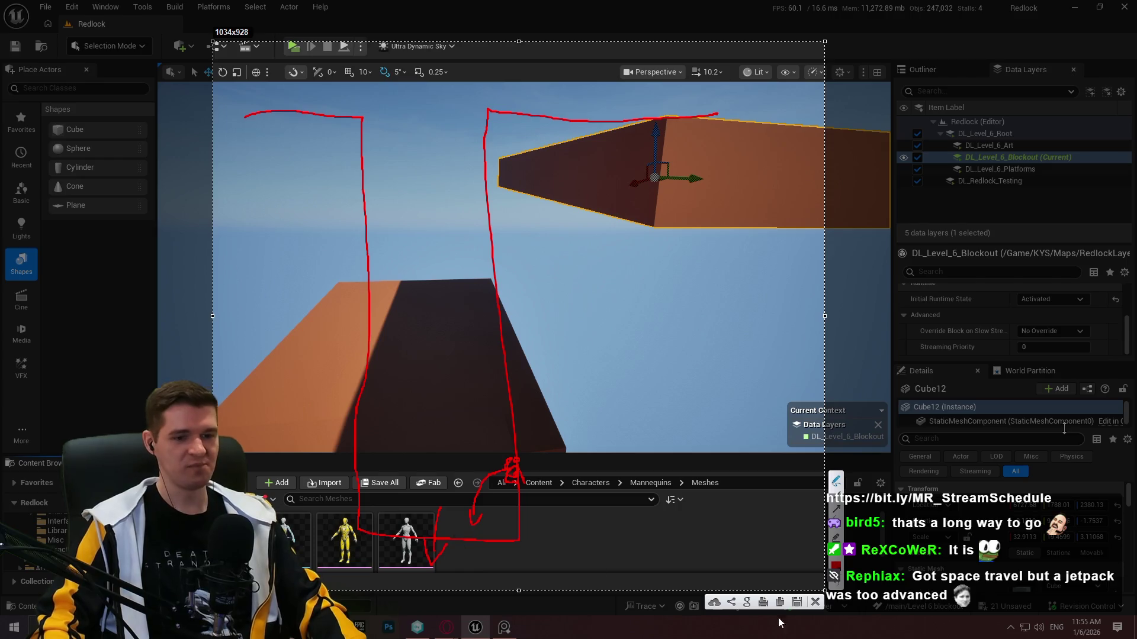
pyautogui.hotkey('ctrl', 'c')
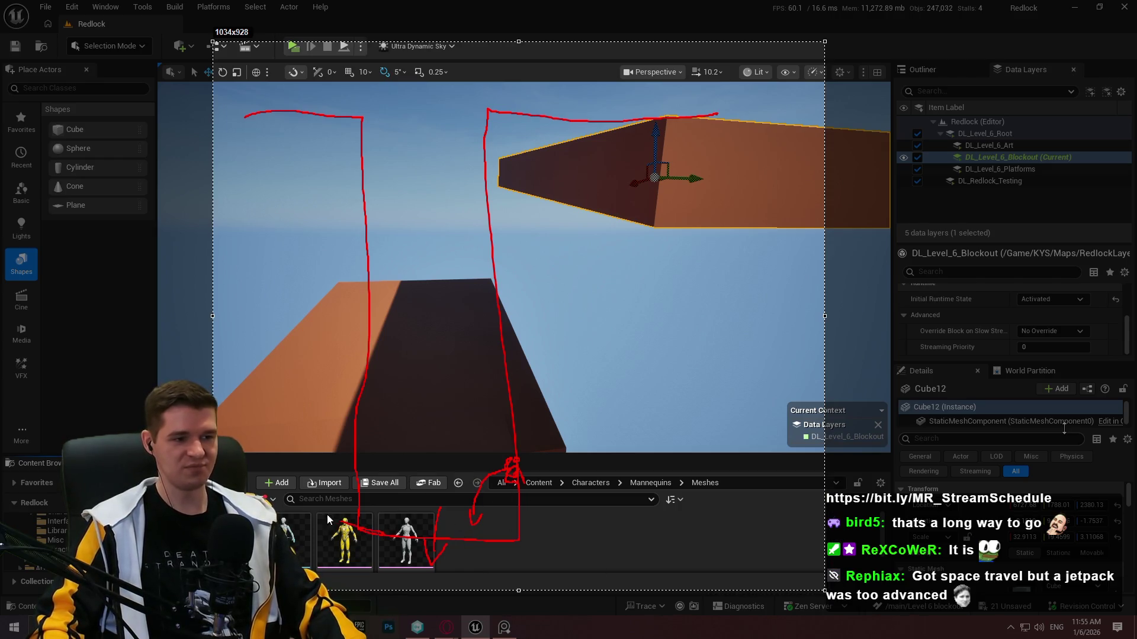
pyautogui.moveTo(274, 158); pyautogui.dragTo(413, 36)
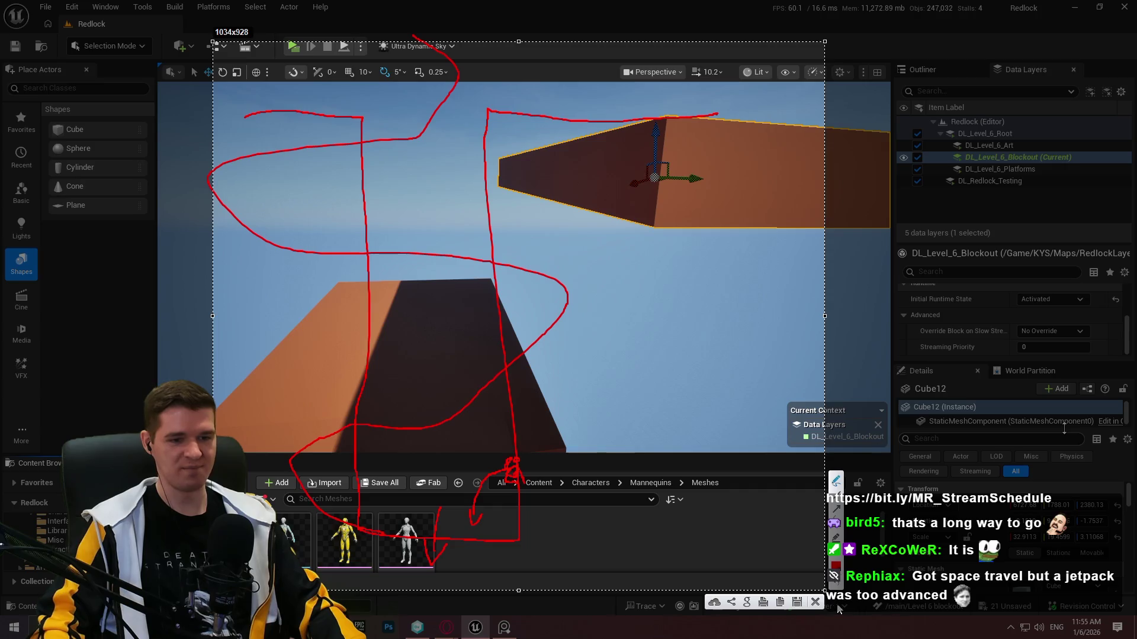
pyautogui.click(816, 602)
pyautogui.moveTo(543, 318)
pyautogui.mouseDown()
pyautogui.moveTo(673, 358)
pyautogui.moveTo(627, 305)
pyautogui.moveTo(604, 308)
pyautogui.moveTo(648, 287)
pyautogui.mouseUp()
# Snap the mannequin down onto the walkway and switch to F11 immersive viewport.
pyautogui.click(532, 257)
pyautogui.moveTo(532, 257); pyautogui.dragTo(699, 252)
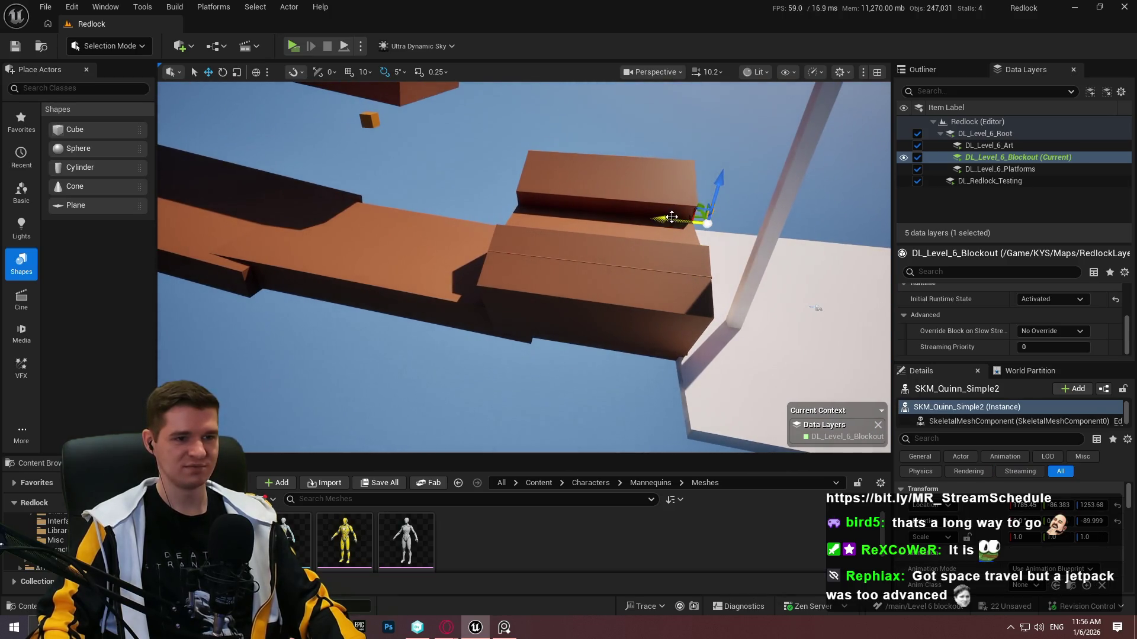
pyautogui.moveTo(511, 206); pyautogui.dragTo(512, 209)
pyautogui.press('End')
pyautogui.moveTo(563, 249); pyautogui.dragTo(589, 261)
pyautogui.press('F11')
# Select the floating block, then the small orange cube beside the walkway.
pyautogui.moveTo(541, 160)
pyautogui.mouseDown()
pyautogui.moveTo(570, 194)
pyautogui.moveTo(563, 109)
pyautogui.mouseUp()
pyautogui.click(571, 194)
pyautogui.moveTo(573, 182)
pyautogui.mouseDown()
pyautogui.moveTo(620, 311)
pyautogui.moveTo(611, 512)
pyautogui.moveTo(626, 534)
pyautogui.moveTo(710, 344)
pyautogui.moveTo(720, 347)
pyautogui.mouseUp()
pyautogui.click(625, 218)
# Scale the small orange slab much thicker and wider.
pyautogui.press('f')
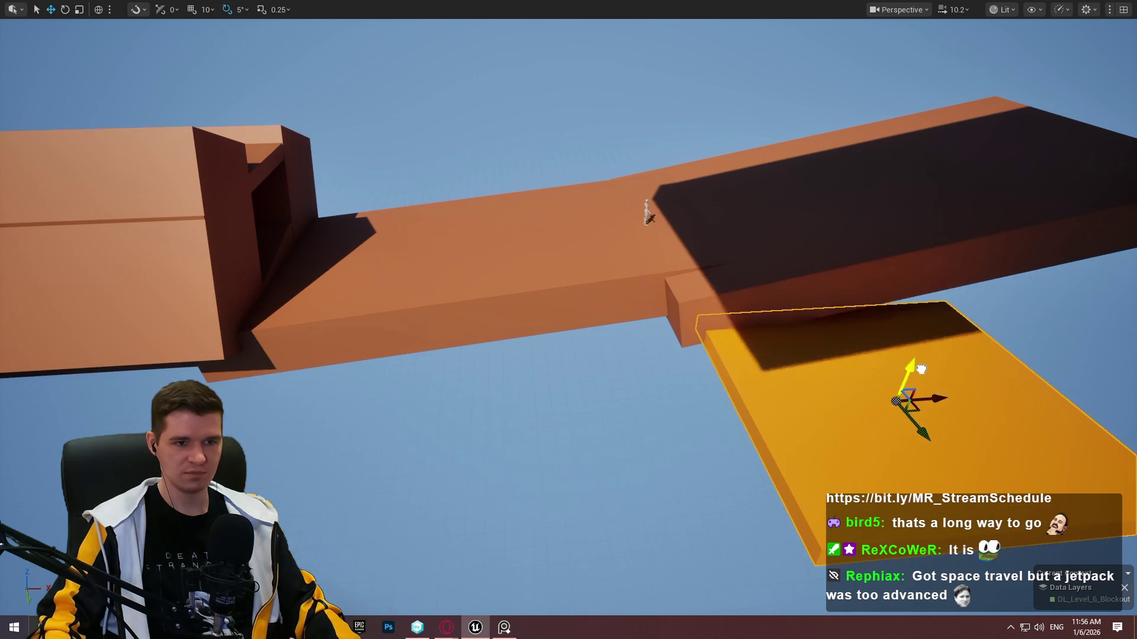
pyautogui.press('r')
pyautogui.moveTo(909, 370); pyautogui.dragTo(915, 337)
pyautogui.moveTo(908, 402)
pyautogui.mouseDown()
pyautogui.moveTo(894, 420)
pyautogui.moveTo(911, 393)
pyautogui.moveTo(903, 399)
pyautogui.moveTo(891, 360)
pyautogui.moveTo(886, 386)
pyautogui.mouseUp()
pyautogui.moveTo(922, 449); pyautogui.dragTo(914, 426)
# Fly the view toward the brown blocks and select the near brown platform.
pyautogui.moveTo(569, 320)
pyautogui.mouseDown()
pyautogui.moveTo(663, 320)
pyautogui.moveTo(592, 308)
pyautogui.moveTo(664, 273)
pyautogui.mouseUp()
pyautogui.moveTo(588, 288)
pyautogui.mouseDown()
pyautogui.moveTo(610, 278)
pyautogui.moveTo(587, 288)
pyautogui.moveTo(917, 346)
pyautogui.moveTo(589, 352)
pyautogui.mouseUp()
pyautogui.moveTo(812, 332)
pyautogui.mouseDown()
pyautogui.moveTo(770, 355)
pyautogui.moveTo(758, 319)
pyautogui.moveTo(704, 290)
pyautogui.moveTo(772, 153)
pyautogui.mouseUp()
pyautogui.moveTo(447, 426); pyautogui.dragTo(446, 391)
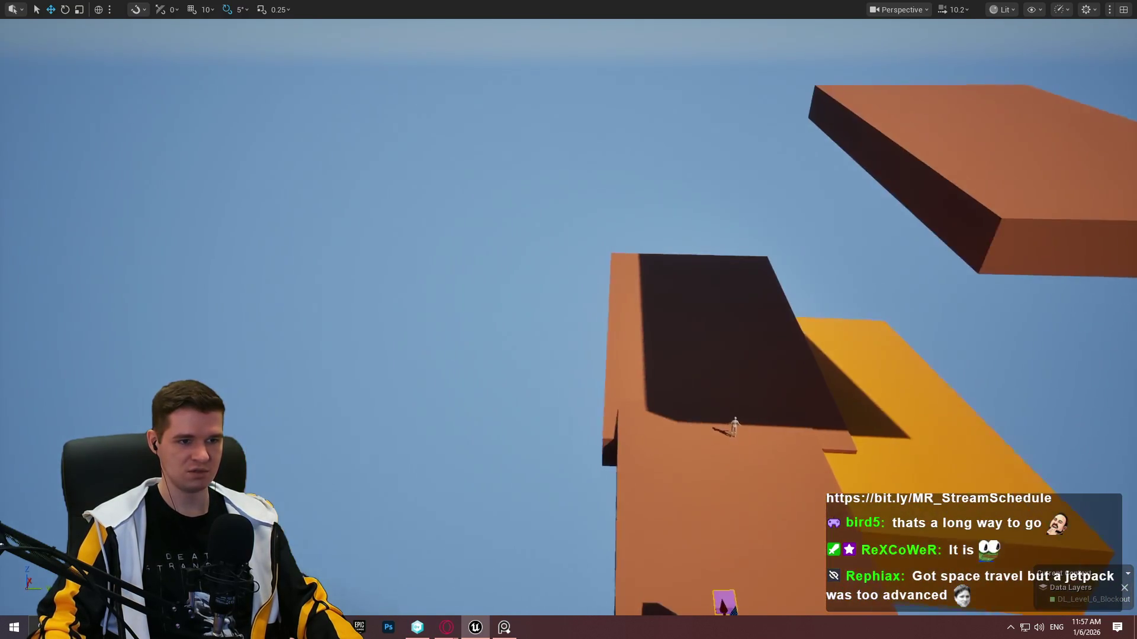
pyautogui.click(738, 301)
# Stand the brown slab upright at 90°, angle it -15° on Z, and lift it into place.
pyautogui.moveTo(743, 340)
pyautogui.mouseDown()
pyautogui.moveTo(632, 304)
pyautogui.moveTo(663, 336)
pyautogui.moveTo(590, 306)
pyautogui.mouseUp()
pyautogui.press('e')
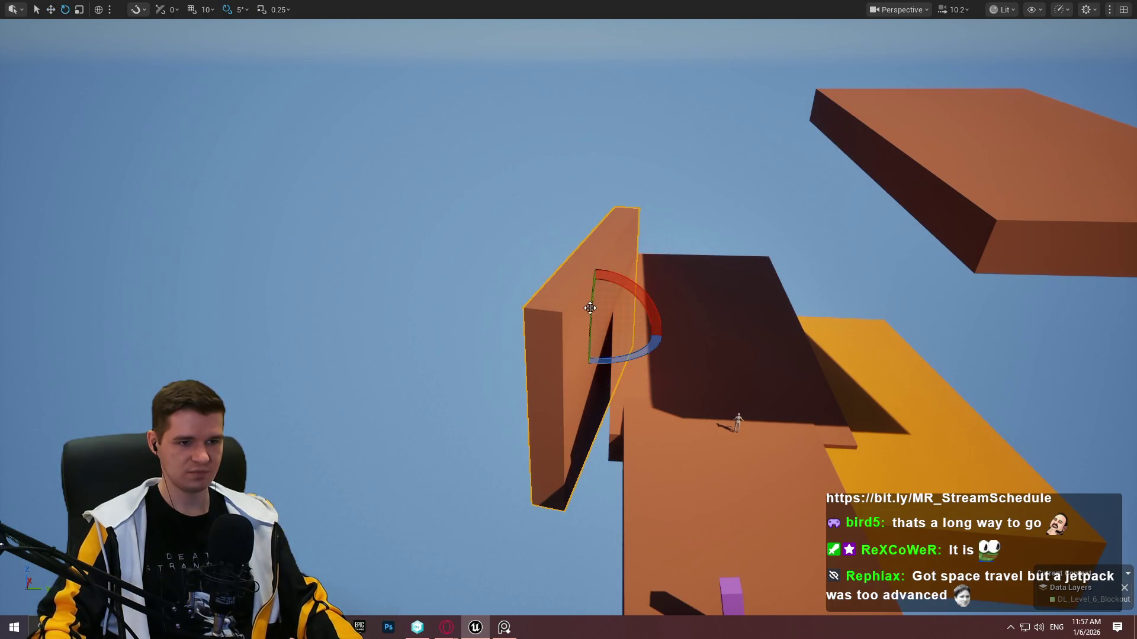
pyautogui.moveTo(630, 357)
pyautogui.mouseDown()
pyautogui.moveTo(610, 357)
pyautogui.moveTo(622, 357)
pyautogui.moveTo(617, 322)
pyautogui.mouseUp()
pyautogui.press('w')
pyautogui.press('f')
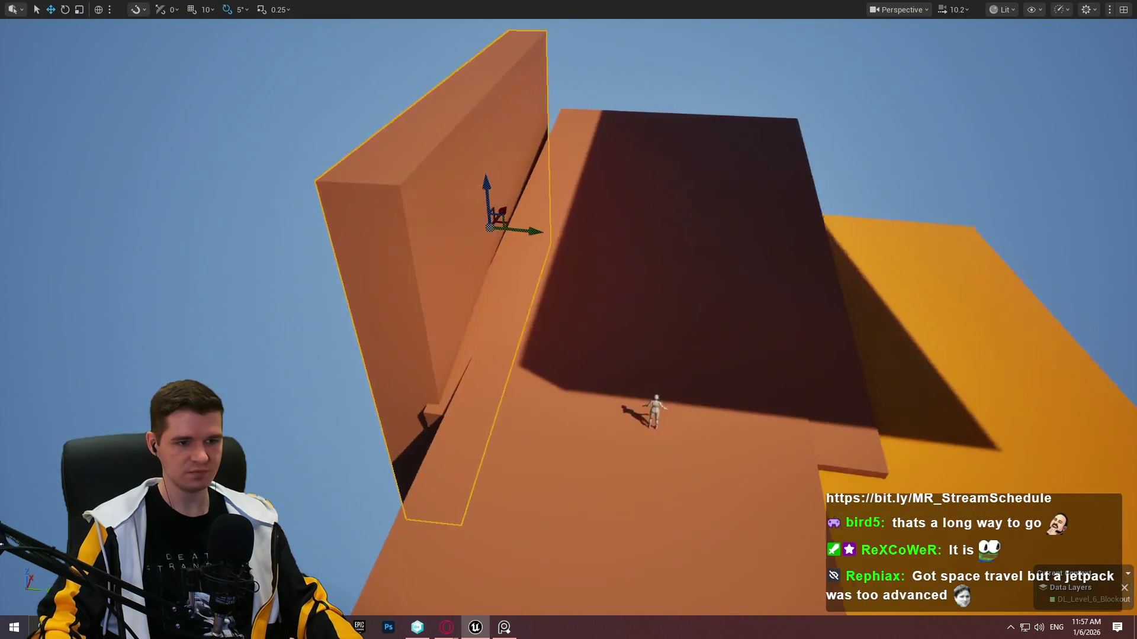
pyautogui.moveTo(468, 204); pyautogui.dragTo(468, 122)
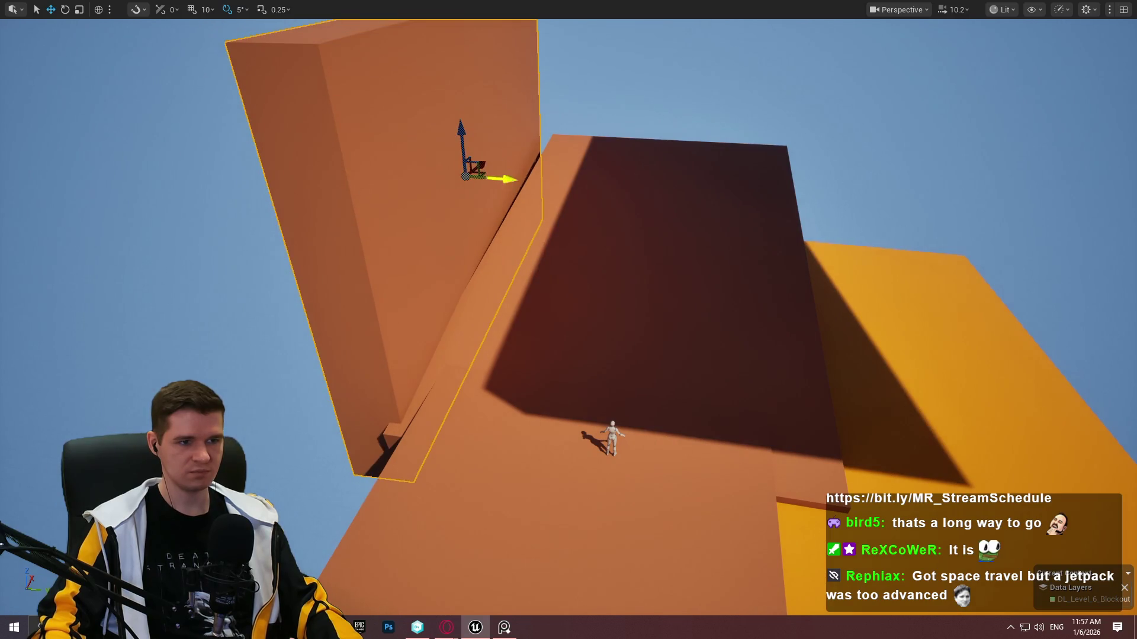
pyautogui.moveTo(500, 178); pyautogui.dragTo(537, 182)
pyautogui.scroll(-5, 513, 136)
# Scale the wall much taller, then move the big orange block far left.
pyautogui.press('r')
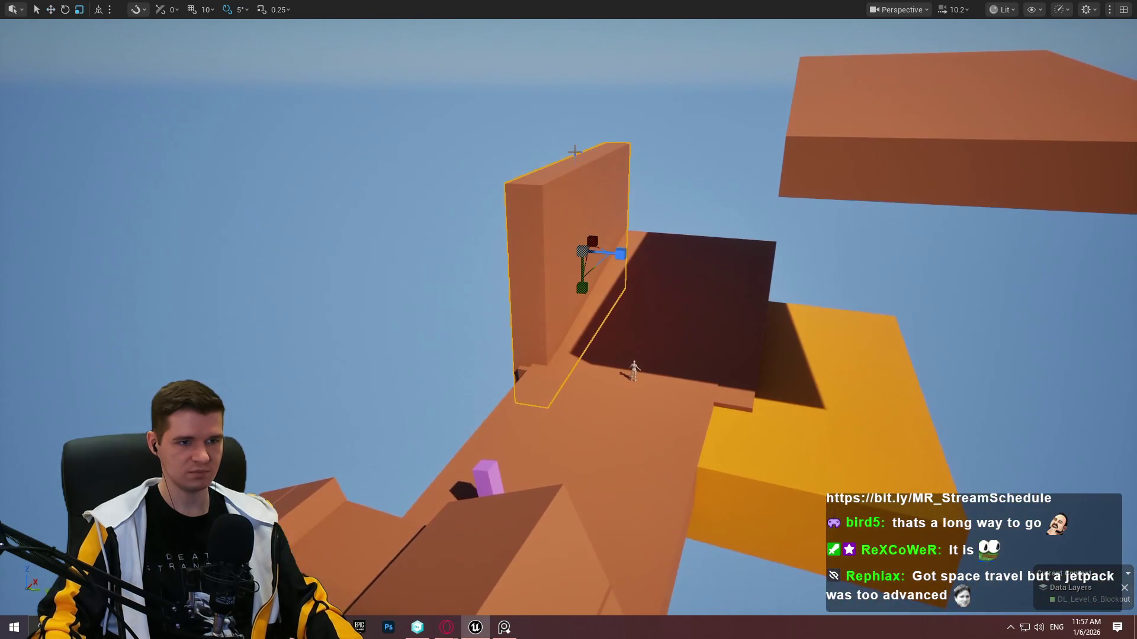
pyautogui.moveTo(592, 272)
pyautogui.mouseDown()
pyautogui.moveTo(563, 122)
pyautogui.moveTo(557, 148)
pyautogui.mouseUp()
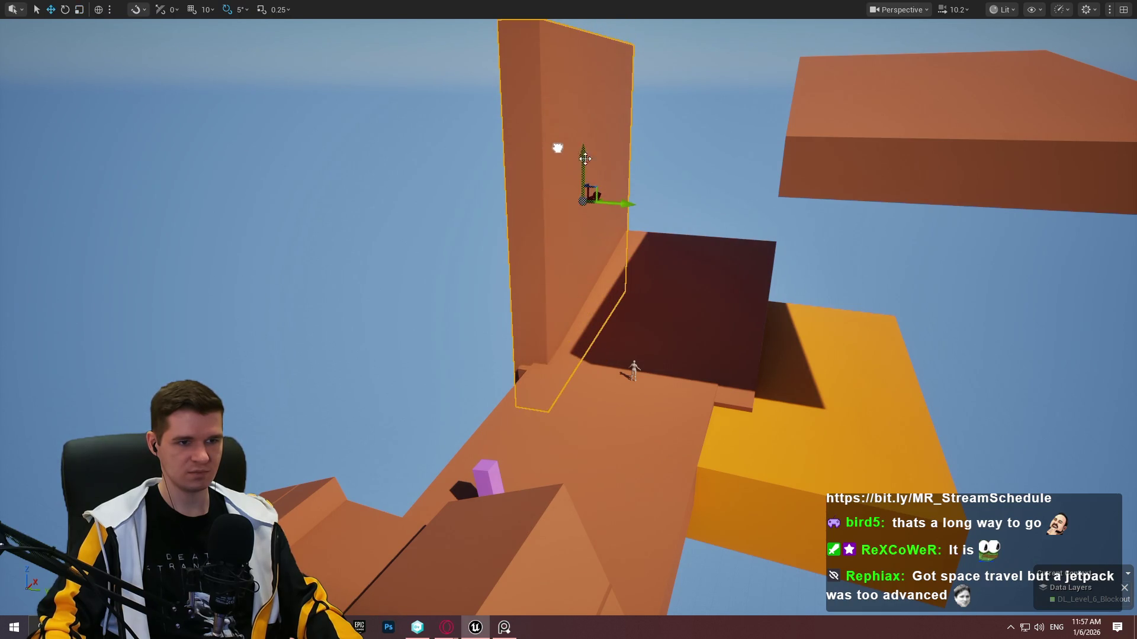
pyautogui.scroll(3, 621, 206)
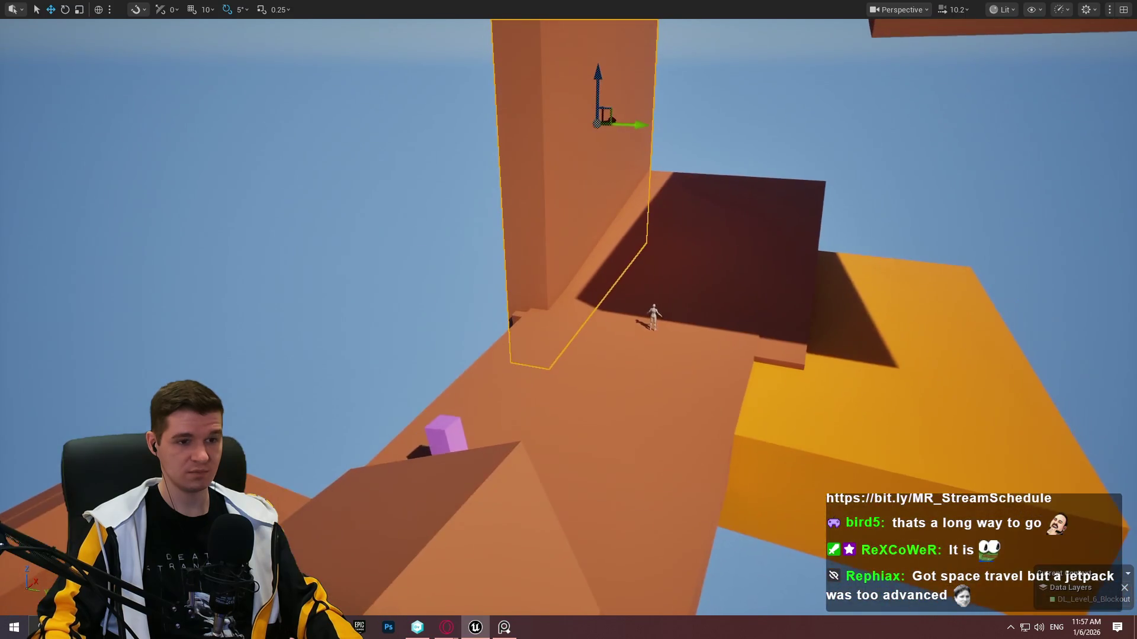
pyautogui.click(651, 355)
pyautogui.scroll(2, 652, 355)
pyautogui.click(810, 289)
pyautogui.moveTo(801, 302)
pyautogui.mouseDown()
pyautogui.moveTo(342, 317)
pyautogui.moveTo(356, 323)
pyautogui.mouseUp()
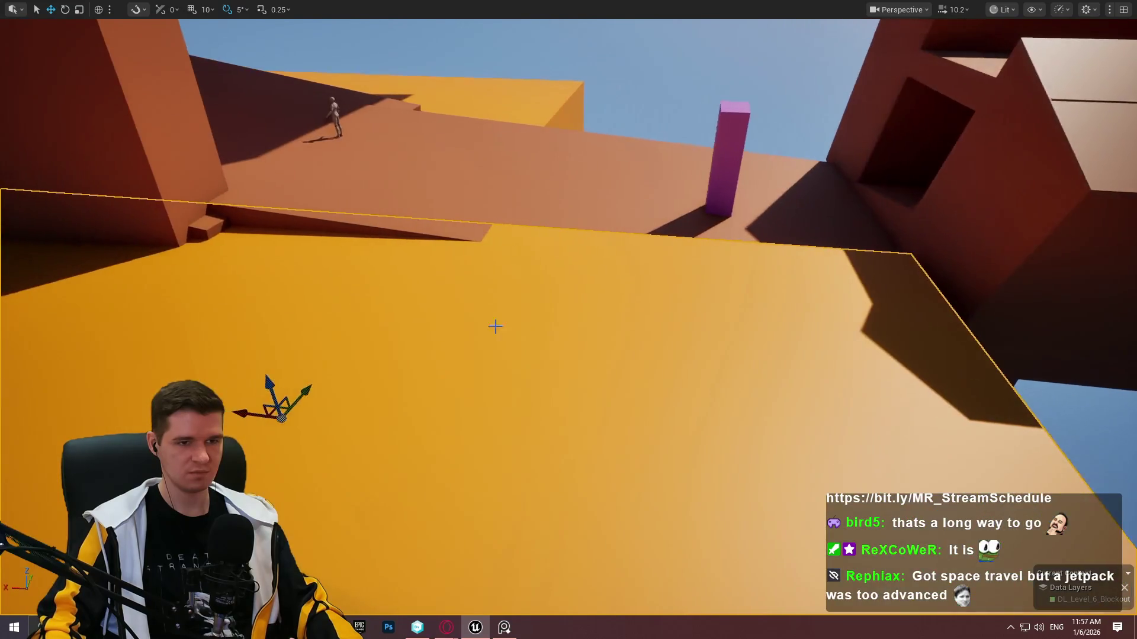
# Shift the orange slab right and narrow it along one local axis.
pyautogui.moveTo(250, 414)
pyautogui.mouseDown()
pyautogui.moveTo(299, 424)
pyautogui.moveTo(346, 379)
pyautogui.mouseUp()
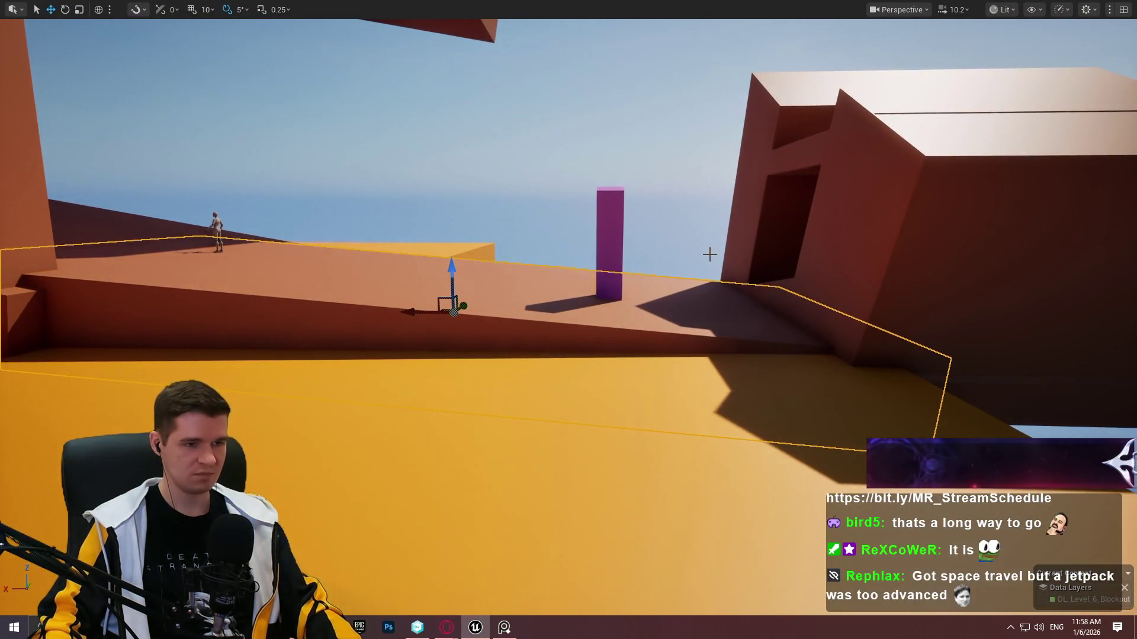
pyautogui.hotkey('ctrl', '`')
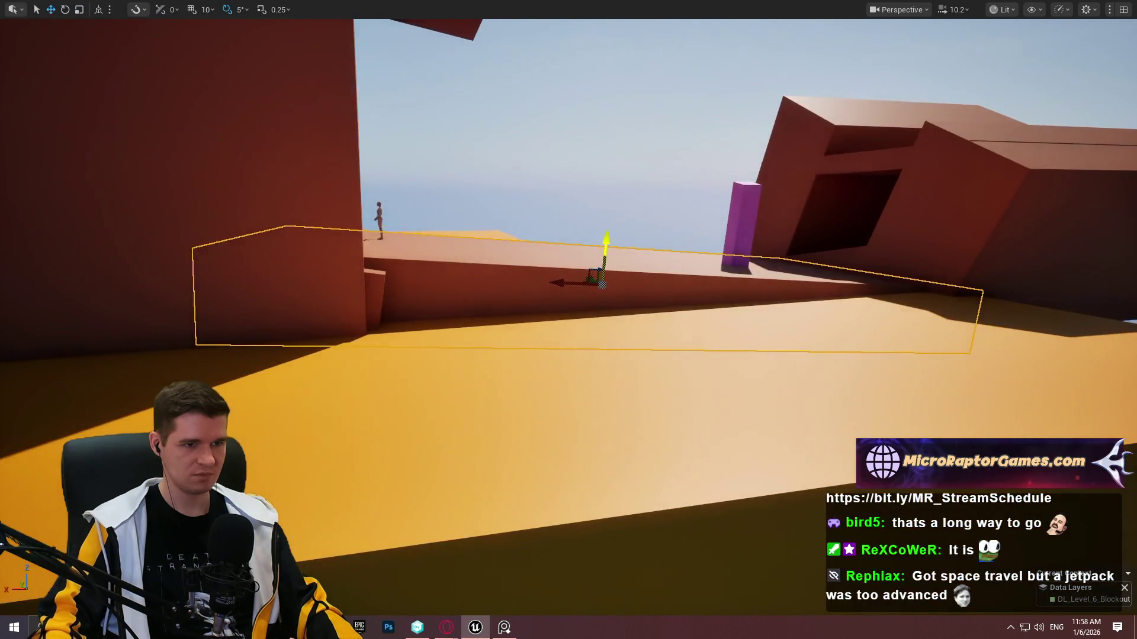
pyautogui.moveTo(605, 242); pyautogui.dragTo(616, 107)
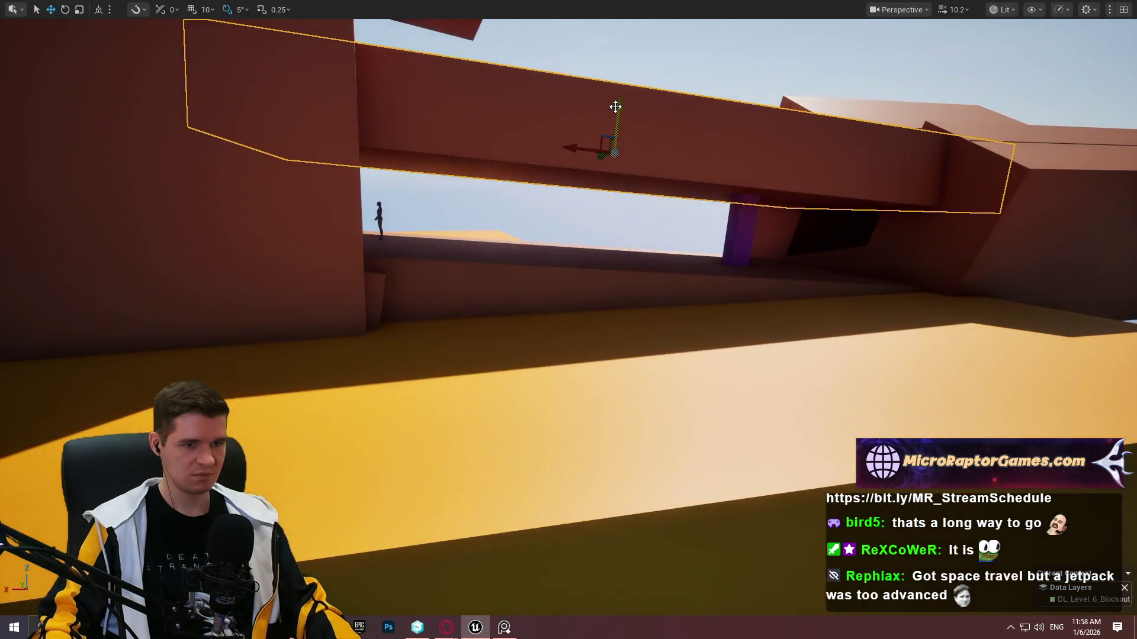
pyautogui.hotkey('ctrl', 'z')
pyautogui.press('r')
pyautogui.moveTo(566, 283)
pyautogui.mouseDown()
pyautogui.moveTo(550, 283)
pyautogui.moveTo(684, 281)
pyautogui.mouseUp()
# Shorten the slab to open a gap by the wall and slide it left.
pyautogui.press('r')
pyautogui.moveTo(554, 290); pyautogui.dragTo(754, 271)
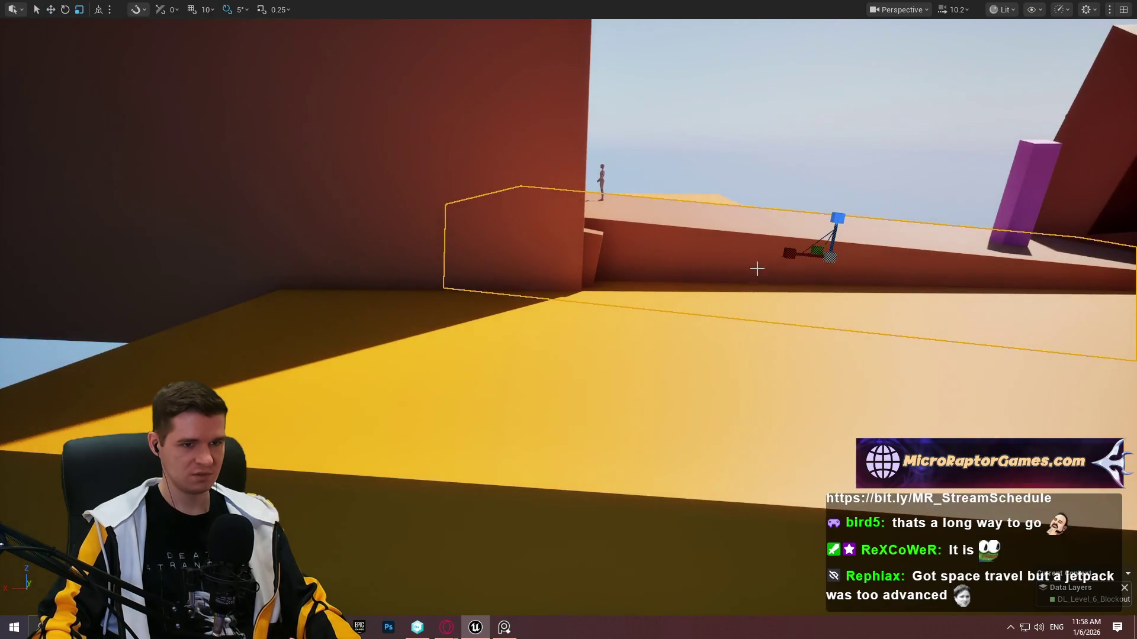
pyautogui.moveTo(444, 246); pyautogui.dragTo(633, 252)
pyautogui.moveTo(789, 251)
pyautogui.mouseDown()
pyautogui.moveTo(442, 231)
pyautogui.moveTo(561, 241)
pyautogui.moveTo(536, 244)
pyautogui.moveTo(536, 260)
pyautogui.moveTo(537, 225)
pyautogui.moveTo(537, 249)
pyautogui.mouseUp()
pyautogui.moveTo(302, 196)
pyautogui.mouseDown()
pyautogui.moveTo(302, 183)
pyautogui.moveTo(302, 231)
pyautogui.mouseUp()
pyautogui.moveTo(560, 52)
pyautogui.mouseDown()
pyautogui.moveTo(561, 36)
pyautogui.moveTo(560, 51)
pyautogui.mouseUp()
pyautogui.scroll(-3, 380, 89)
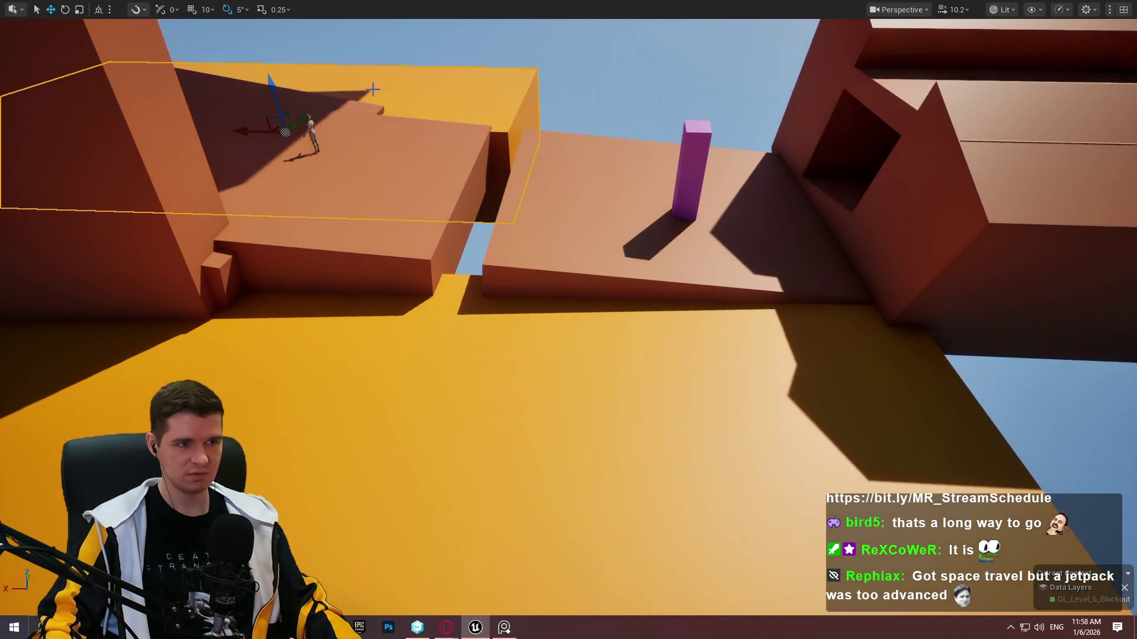
# Lower the slab into the gap between the platforms and fine-tune its placement.
pyautogui.moveTo(284, 131)
pyautogui.mouseDown()
pyautogui.moveTo(337, 208)
pyautogui.moveTo(338, 220)
pyautogui.moveTo(317, 223)
pyautogui.moveTo(332, 217)
pyautogui.moveTo(383, 237)
pyautogui.mouseUp()
pyautogui.press('w')
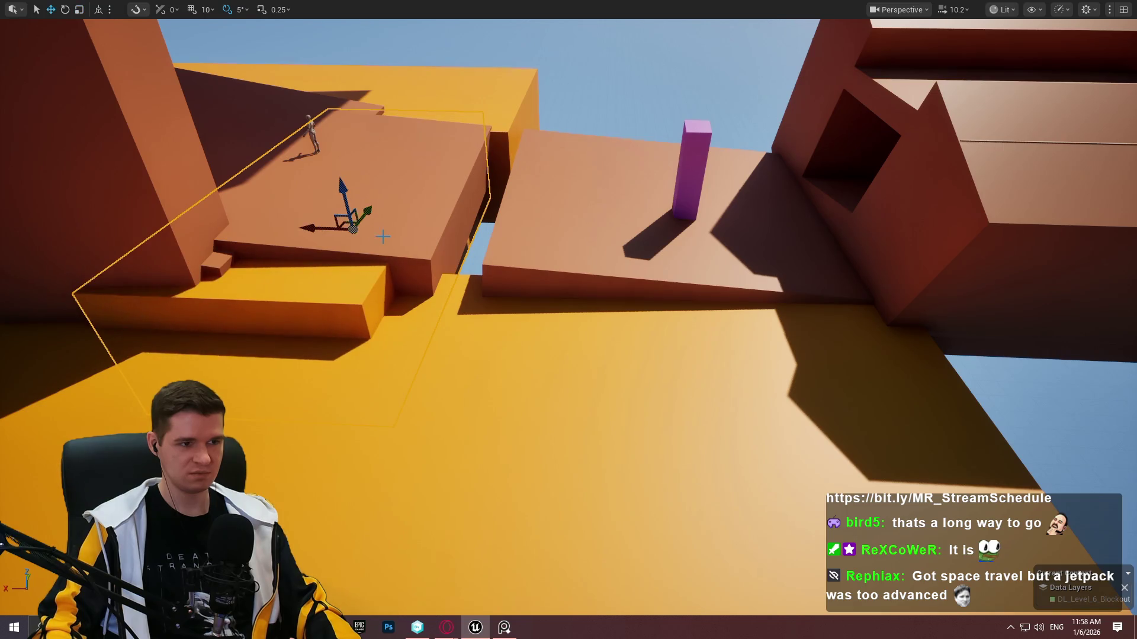
pyautogui.moveTo(311, 229)
pyautogui.mouseDown()
pyautogui.moveTo(444, 251)
pyautogui.moveTo(478, 205)
pyautogui.moveTo(502, 217)
pyautogui.moveTo(496, 189)
pyautogui.moveTo(491, 201)
pyautogui.mouseUp()
pyautogui.press('e')
pyautogui.press('e')
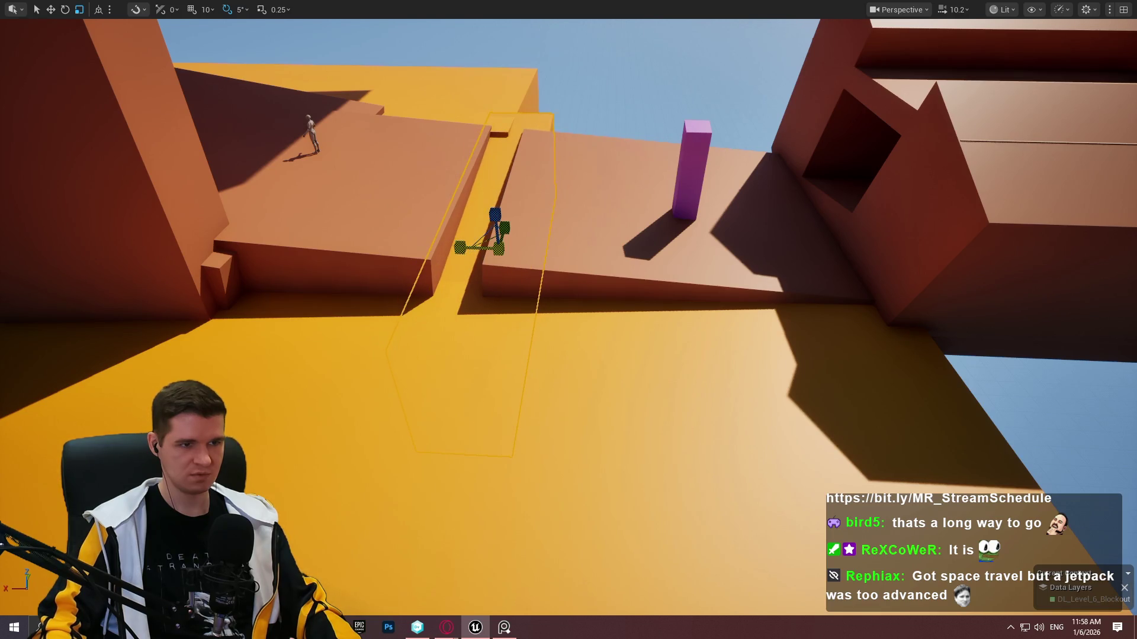
pyautogui.moveTo(472, 218)
pyautogui.mouseDown()
pyautogui.moveTo(457, 215)
pyautogui.moveTo(445, 177)
pyautogui.moveTo(433, 213)
pyautogui.moveTo(450, 178)
pyautogui.moveTo(459, 225)
pyautogui.moveTo(465, 201)
pyautogui.moveTo(471, 225)
pyautogui.mouseUp()
# Tilt the purple pillar onto the slab edge as a ramp, rotated another 15°.
pyautogui.moveTo(614, 222); pyautogui.dragTo(614, 223)
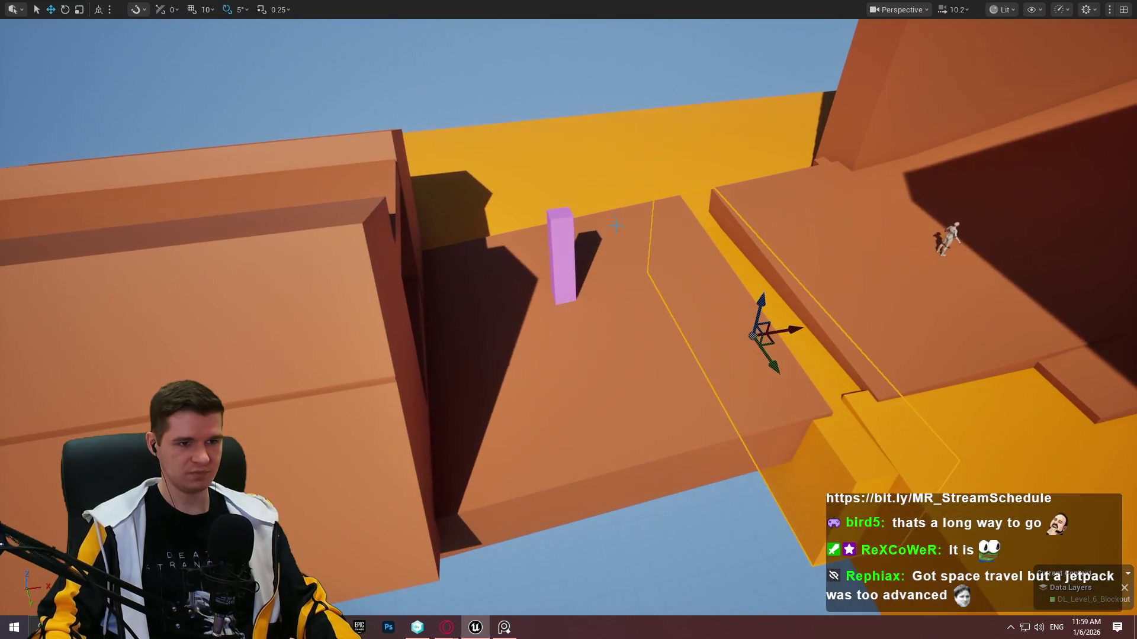
pyautogui.click(578, 265)
pyautogui.press('e')
pyautogui.moveTo(503, 279); pyautogui.dragTo(517, 249)
pyautogui.press('w')
pyautogui.moveTo(565, 278)
pyautogui.mouseDown()
pyautogui.moveTo(664, 160)
pyautogui.moveTo(591, 304)
pyautogui.mouseUp()
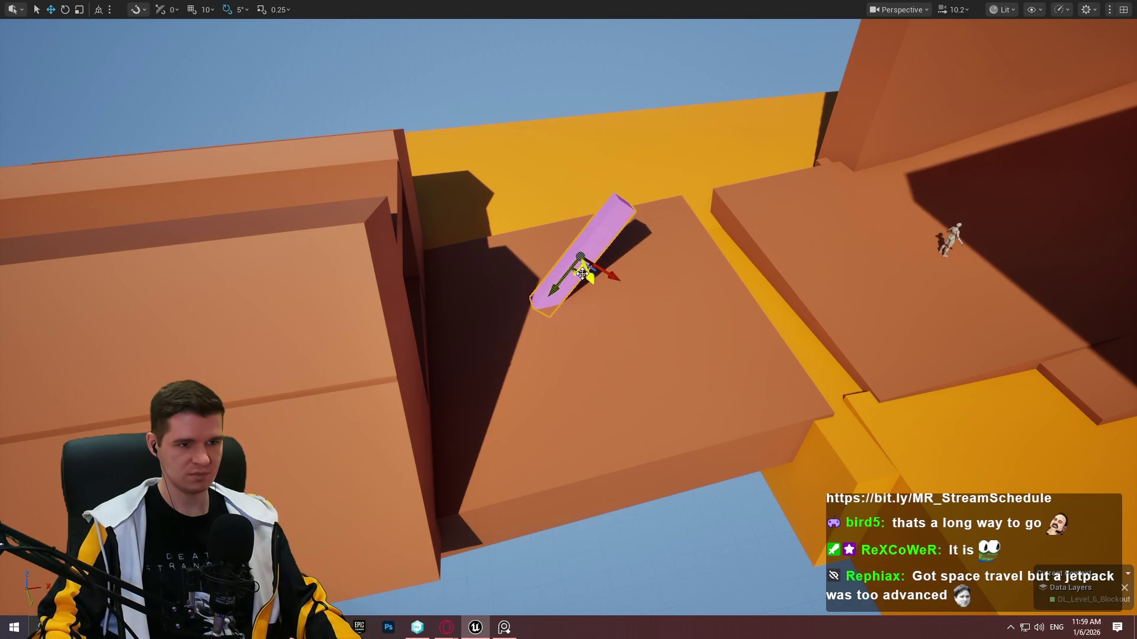
pyautogui.moveTo(581, 274)
pyautogui.mouseDown()
pyautogui.moveTo(640, 259)
pyautogui.moveTo(718, 198)
pyautogui.moveTo(679, 259)
pyautogui.moveTo(696, 293)
pyautogui.mouseUp()
pyautogui.press('e')
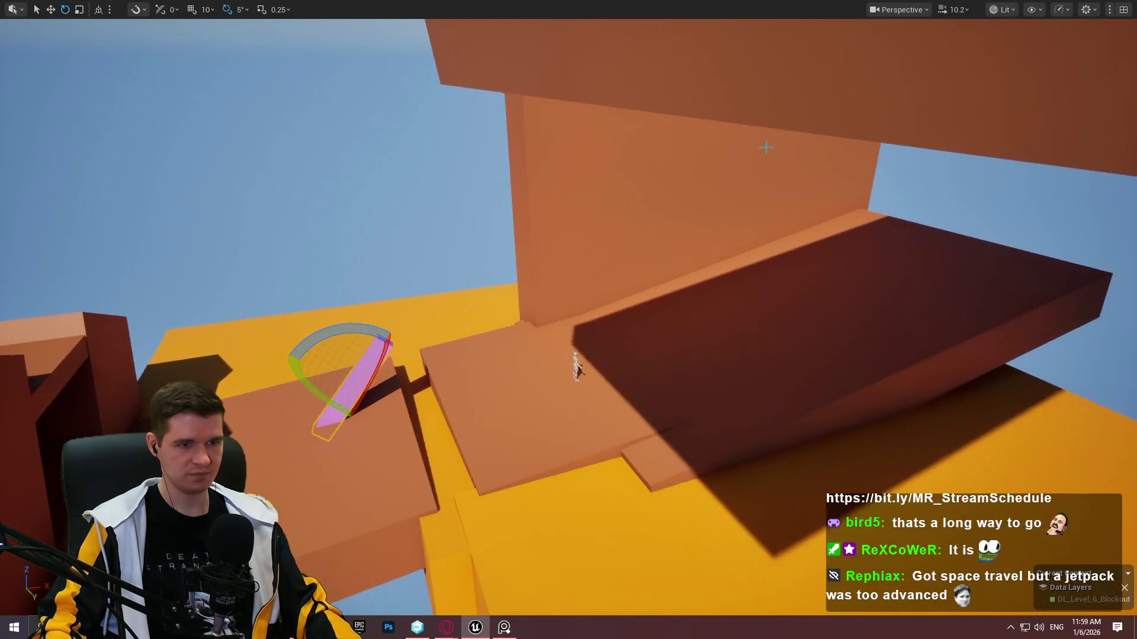
# Briefly select the tall wall, then restore the full editor layout.
pyautogui.click(579, 368)
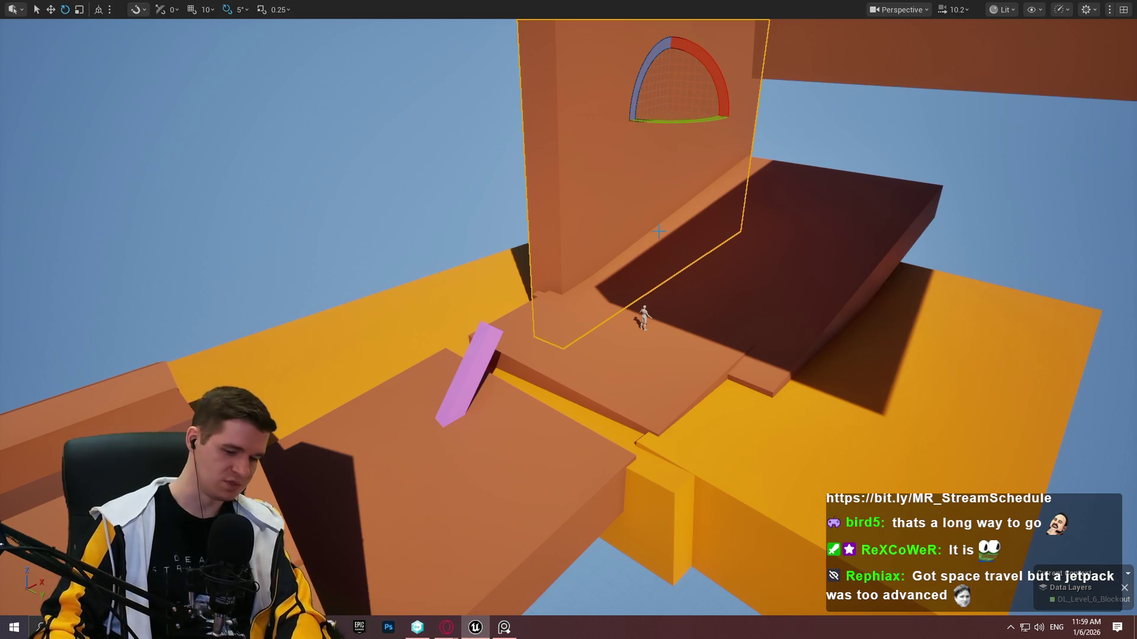
pyautogui.press('Escape')
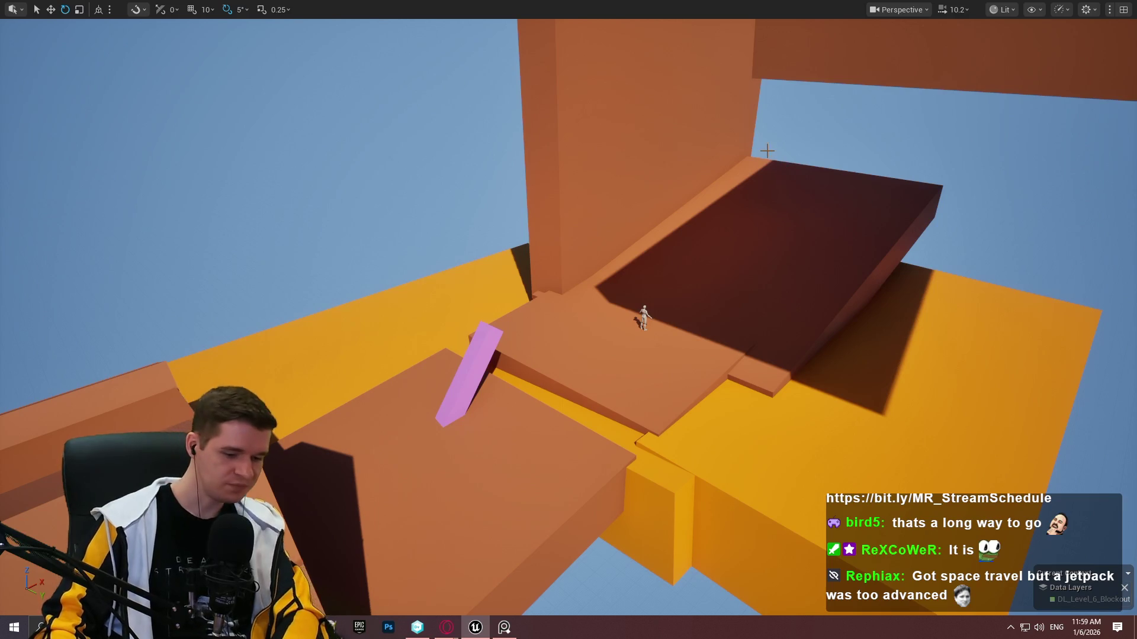
pyautogui.press('F11')
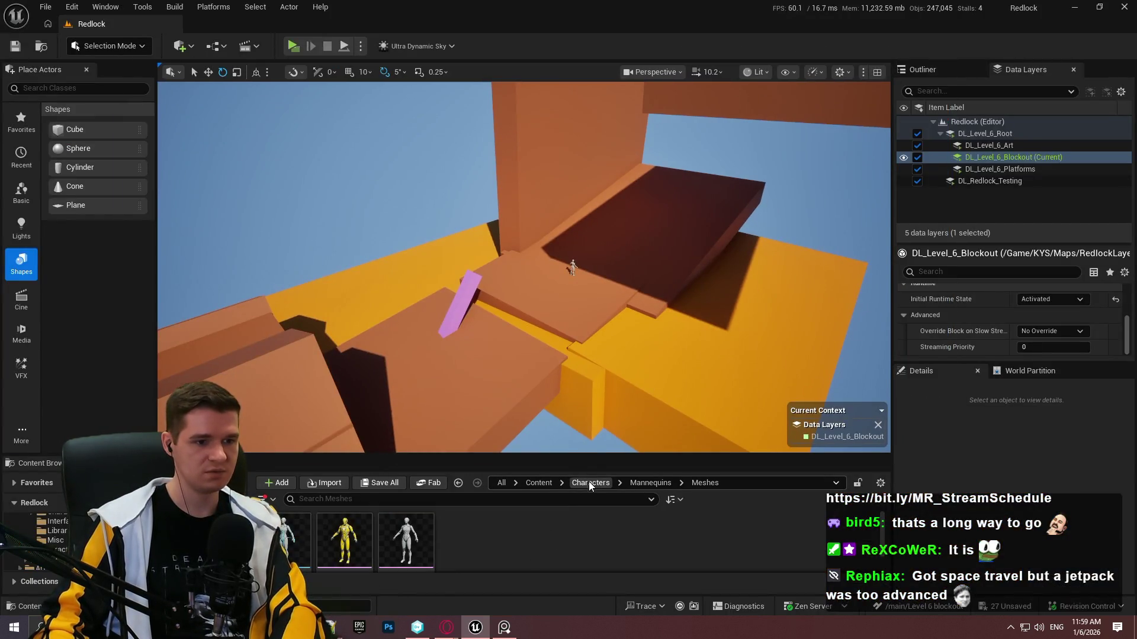
# Browse the Characters, LevelPrototyping and PolygonPrototype folders in the Content Browser.
pyautogui.click(590, 483)
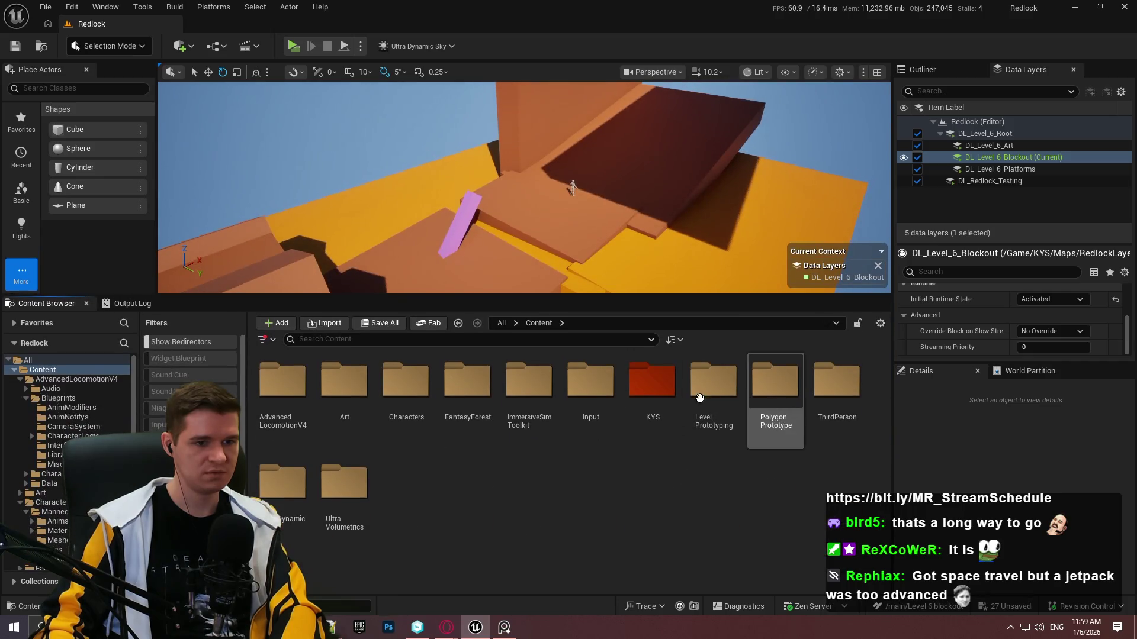
pyautogui.doubleClick(773, 382)
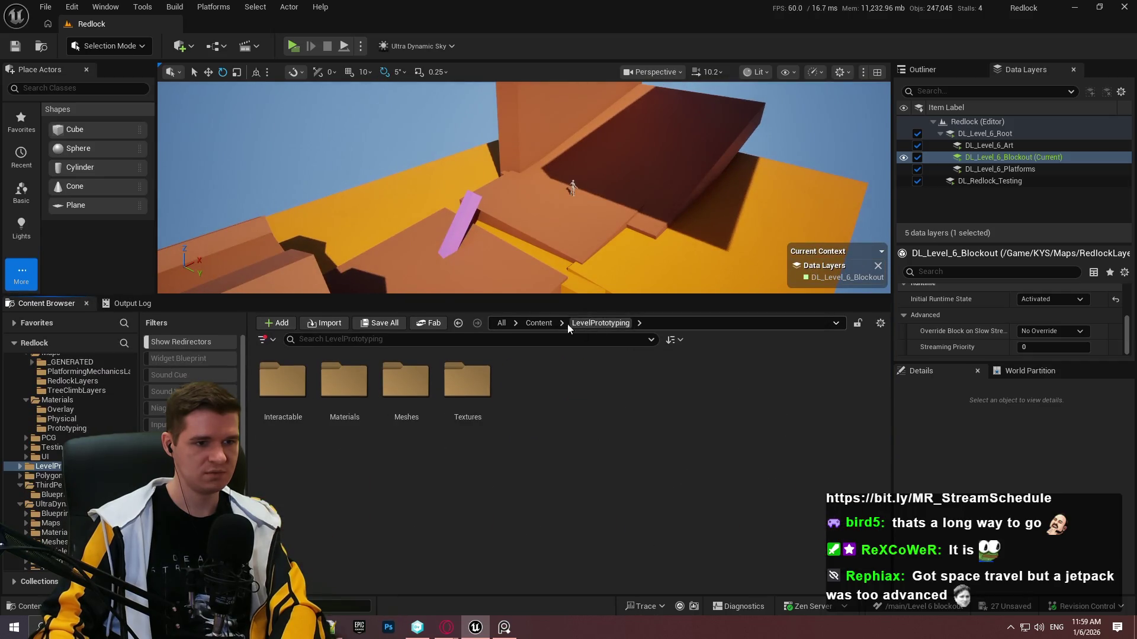
pyautogui.click(538, 322)
pyautogui.doubleClick(774, 382)
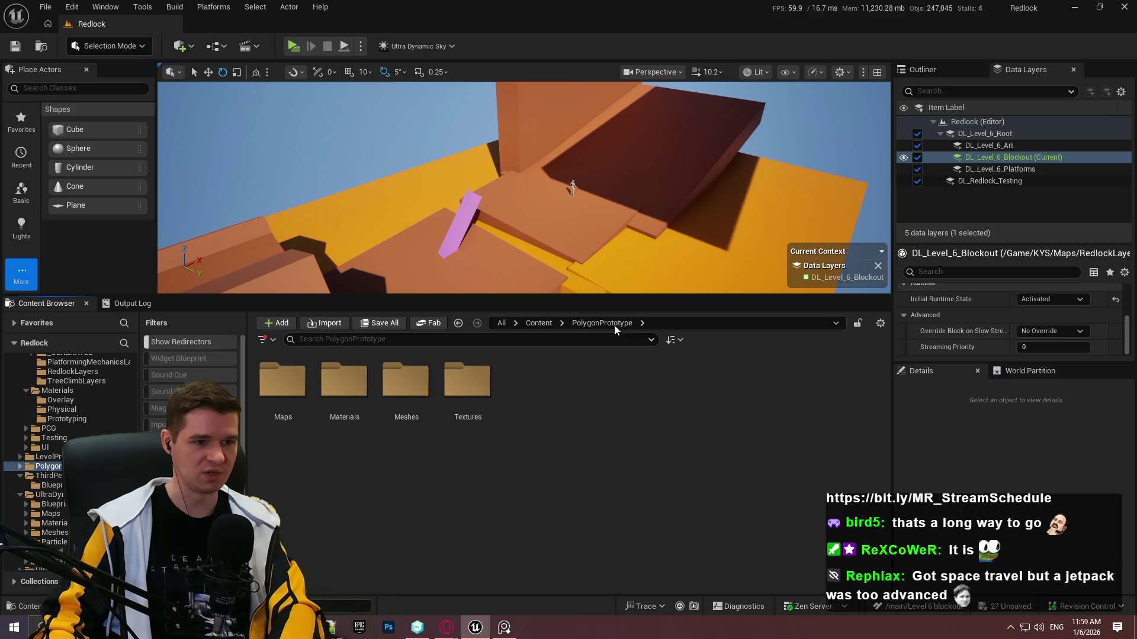
pyautogui.click(539, 322)
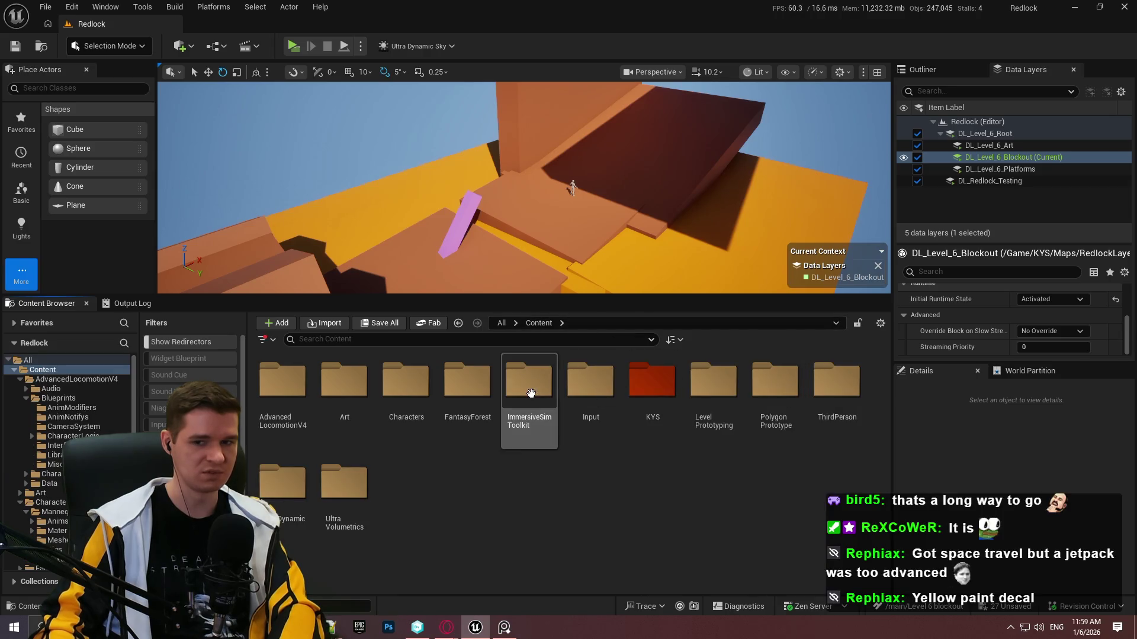
pyautogui.click(473, 408)
pyautogui.click(488, 508)
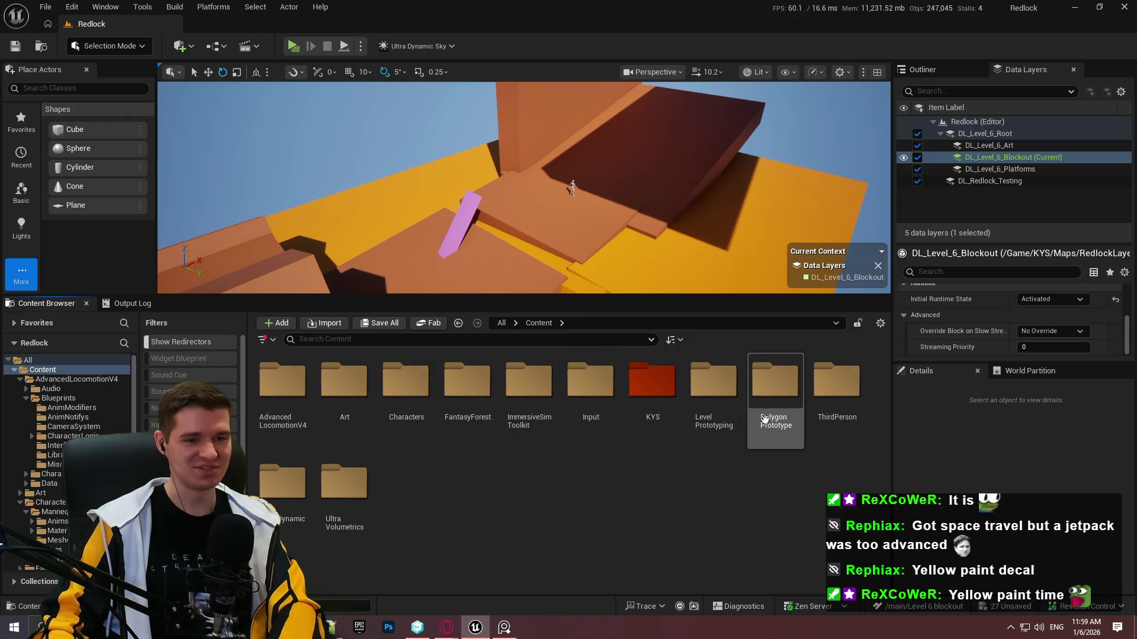
# Open KYS > Materials > Prototyping and place a new cube by the wall.
pyautogui.doubleClick(635, 394)
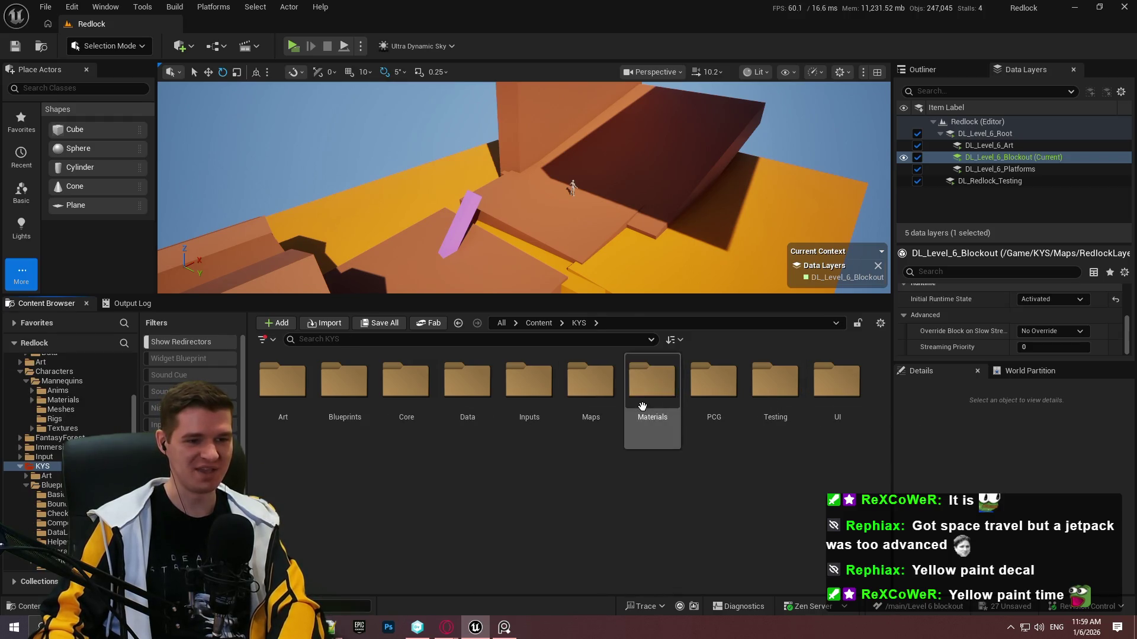
pyautogui.doubleClick(642, 406)
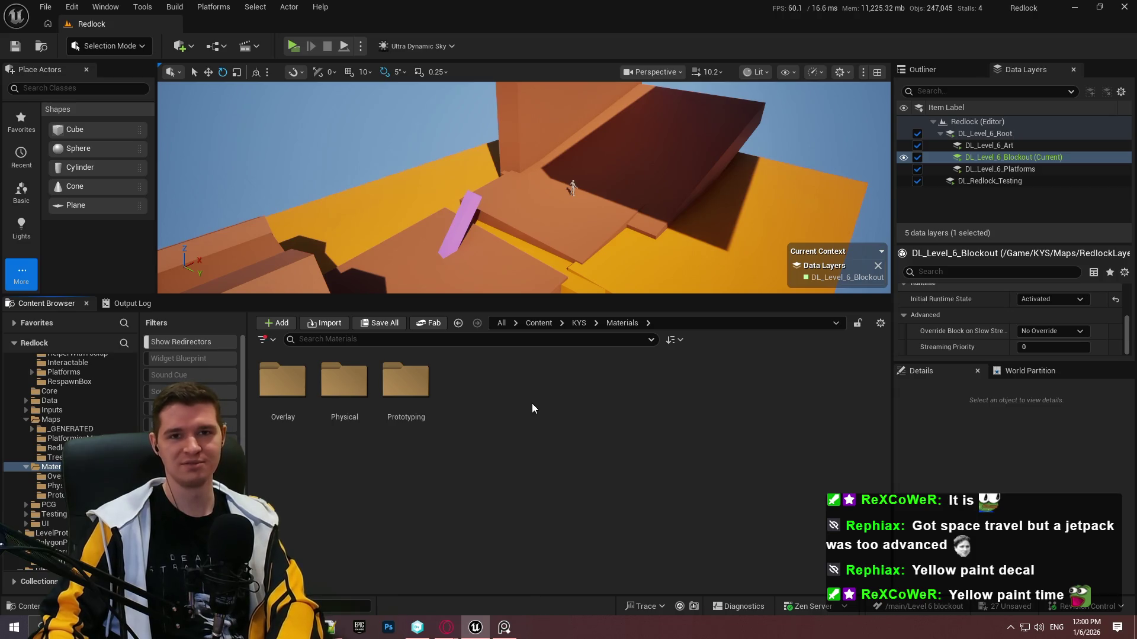
pyautogui.click(419, 402)
pyautogui.doubleClick(419, 402)
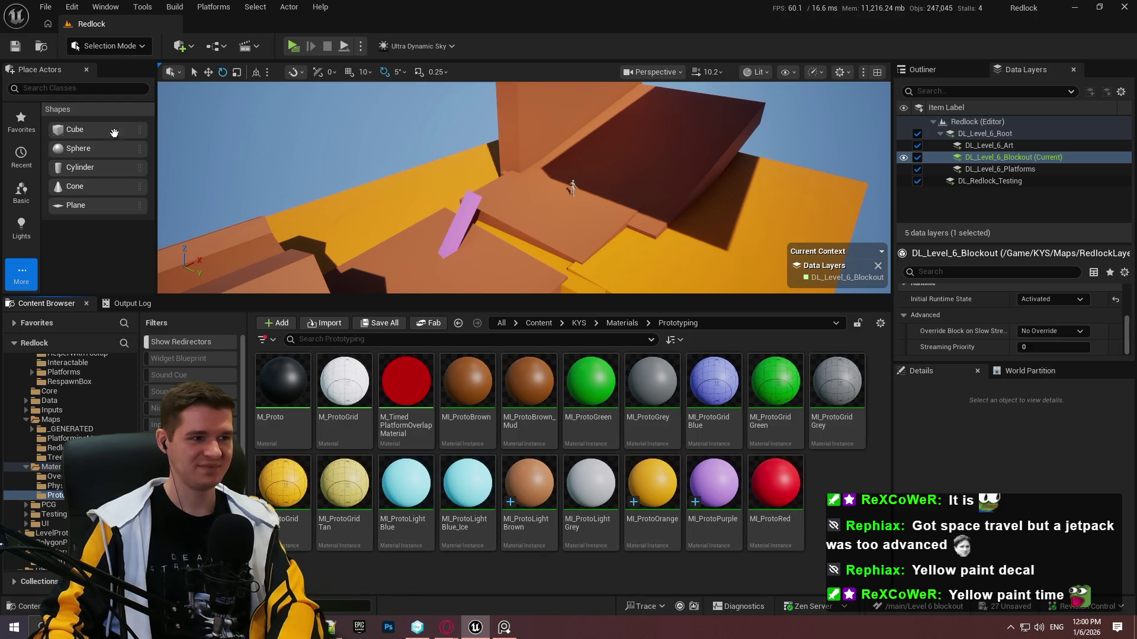
pyautogui.moveTo(90, 135)
pyautogui.mouseDown()
pyautogui.moveTo(614, 157)
pyautogui.moveTo(569, 171)
pyautogui.moveTo(576, 158)
pyautogui.mouseUp()
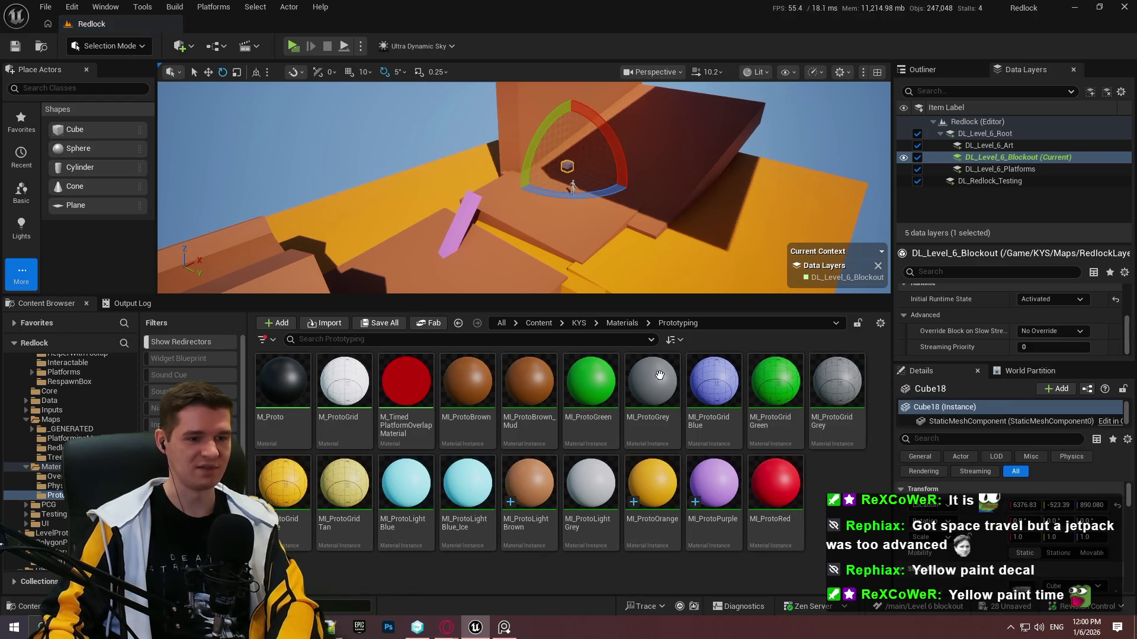
# Apply MI_ProtoLightGrey to the cube, flatten it into a wide ledge, and tilt it 10°.
pyautogui.press('w')
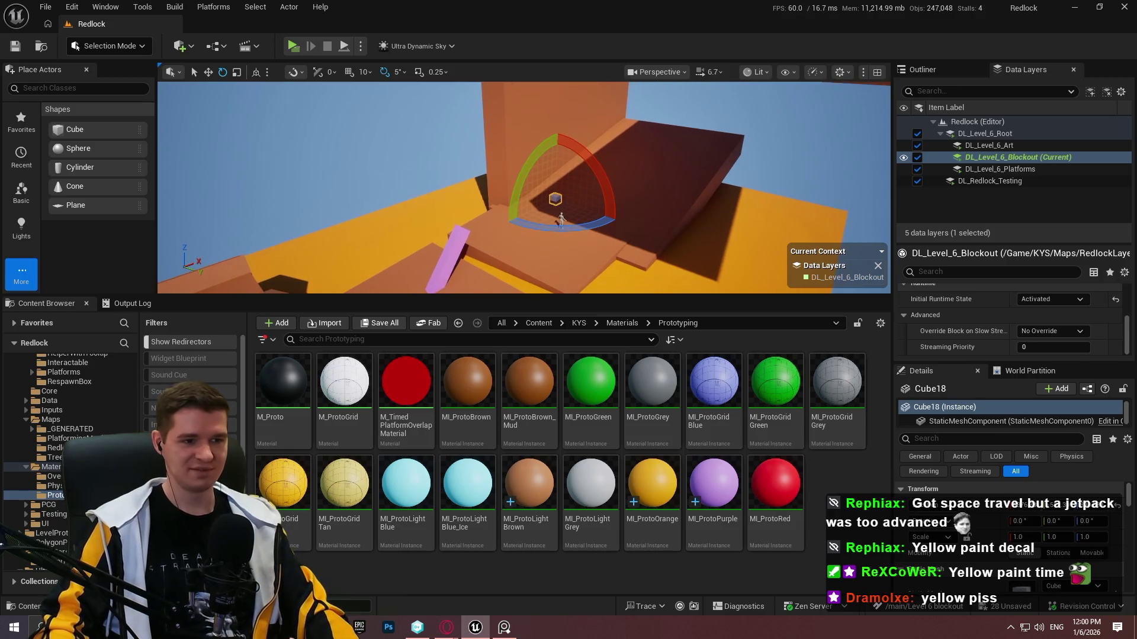
pyautogui.scroll(-2, 524, 188)
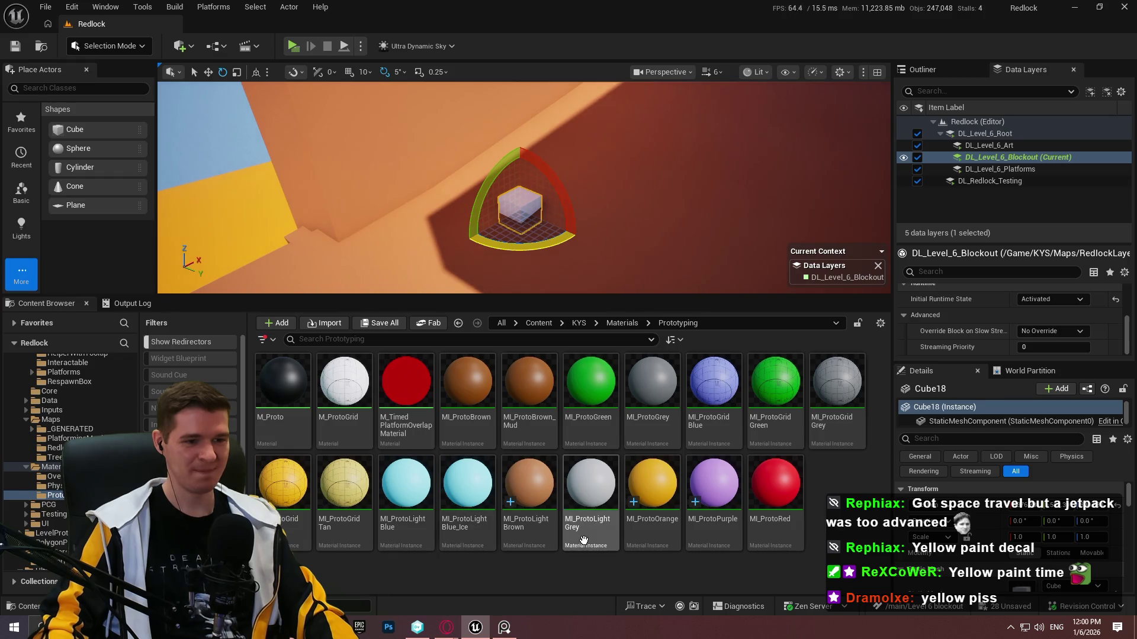
pyautogui.moveTo(590, 527)
pyautogui.mouseDown()
pyautogui.moveTo(592, 273)
pyautogui.moveTo(522, 210)
pyautogui.mouseUp()
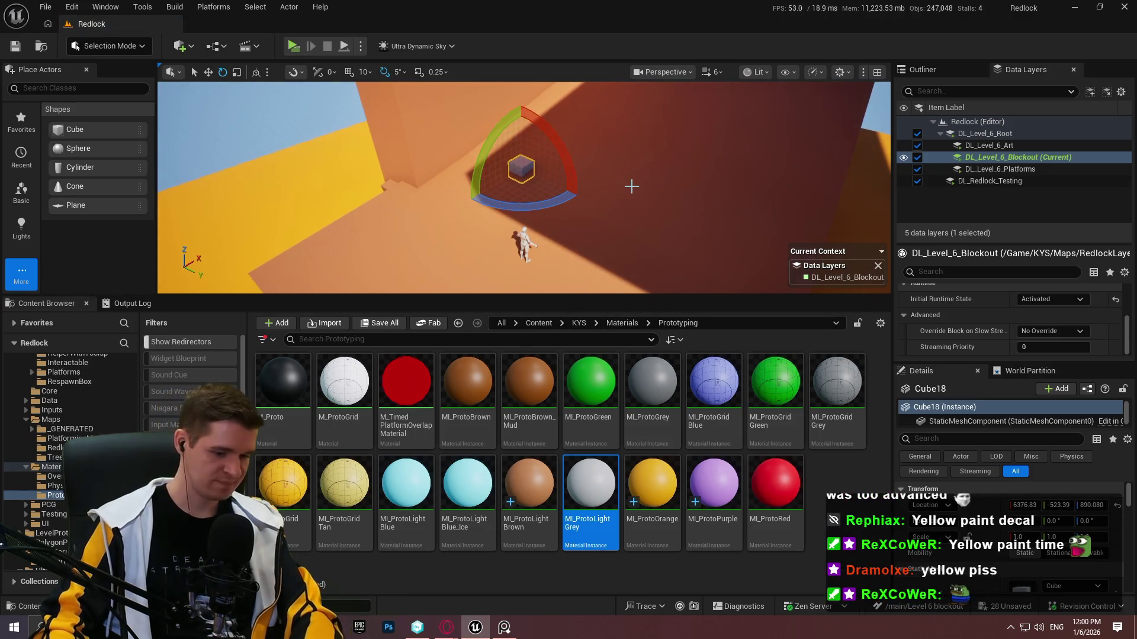
pyautogui.press('F11')
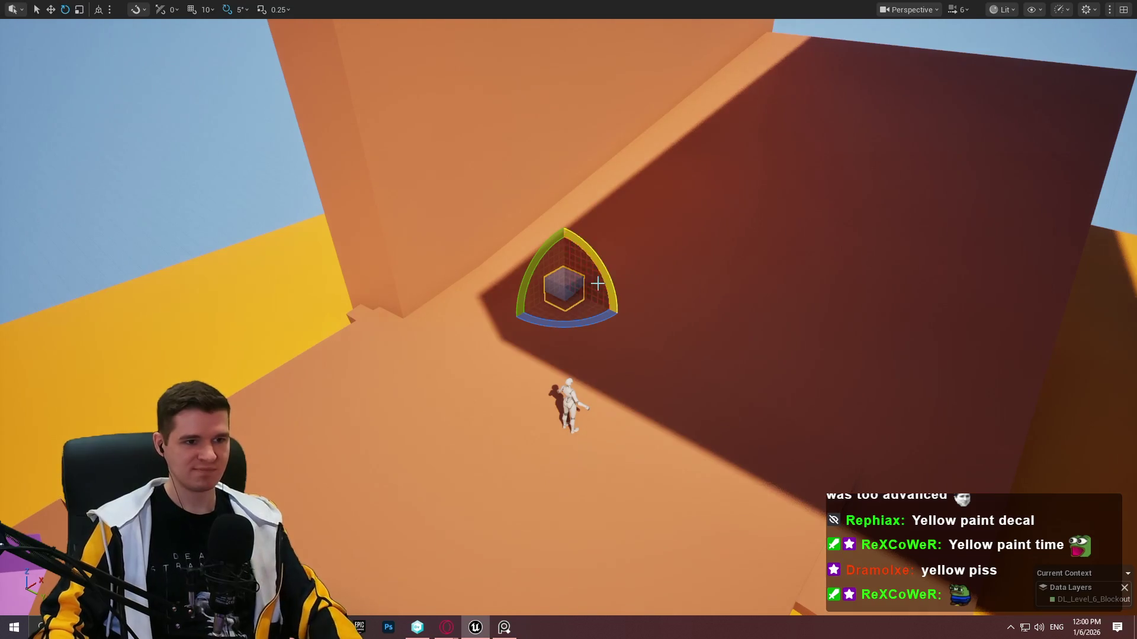
pyautogui.press('r')
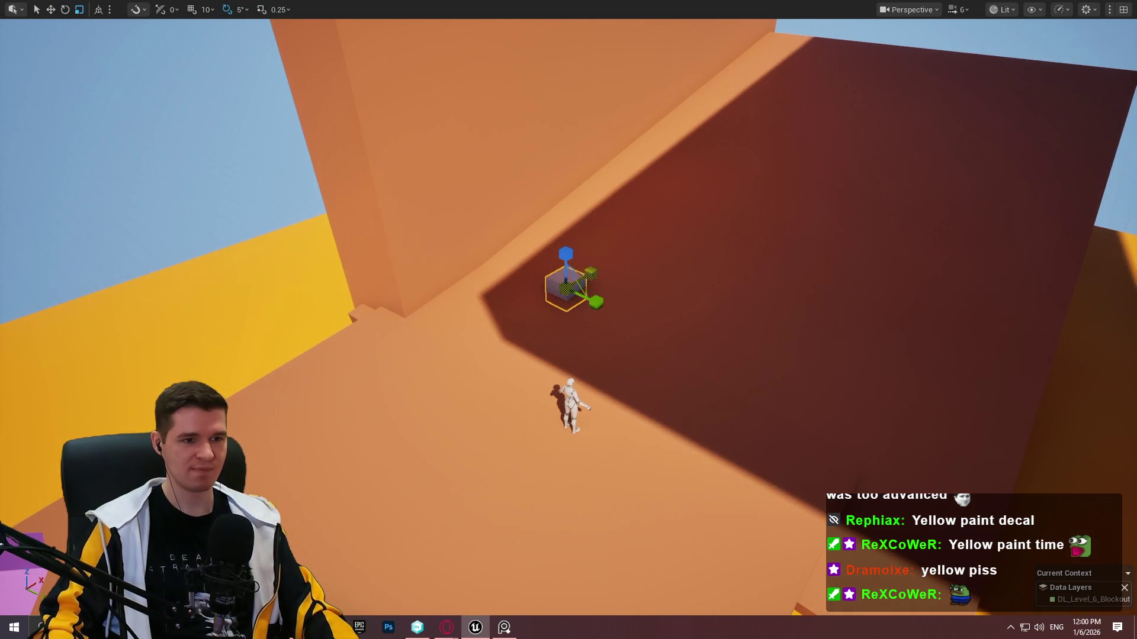
pyautogui.moveTo(601, 302)
pyautogui.mouseDown()
pyautogui.moveTo(581, 142)
pyautogui.moveTo(675, 47)
pyautogui.moveTo(690, 52)
pyautogui.moveTo(676, 74)
pyautogui.mouseUp()
pyautogui.press('w')
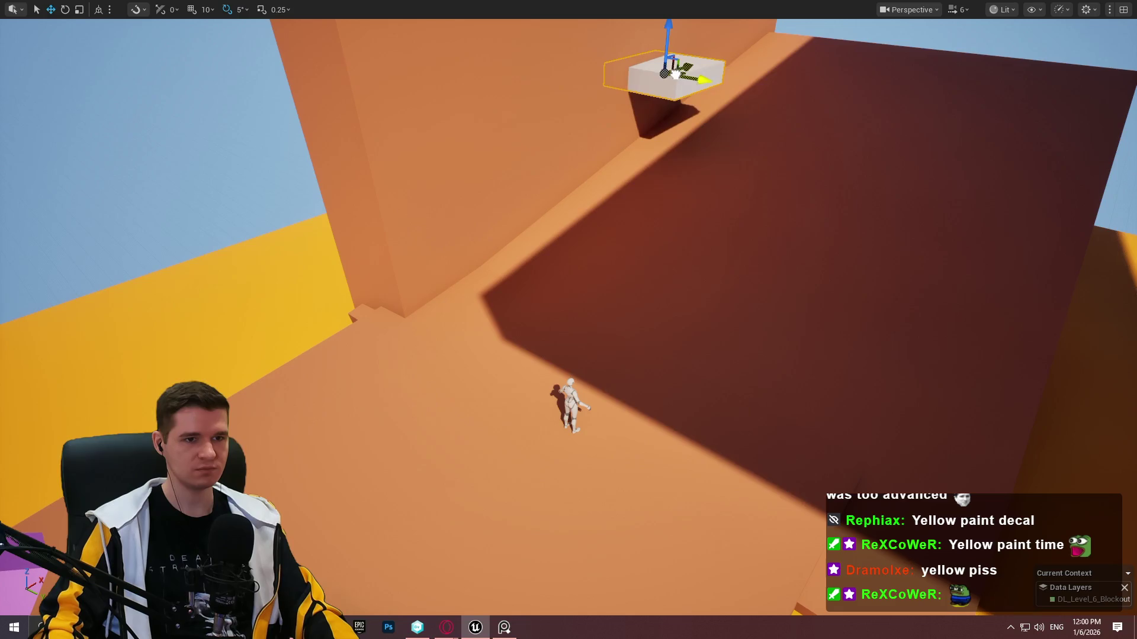
pyautogui.press('e')
pyautogui.moveTo(643, 35); pyautogui.dragTo(645, 41)
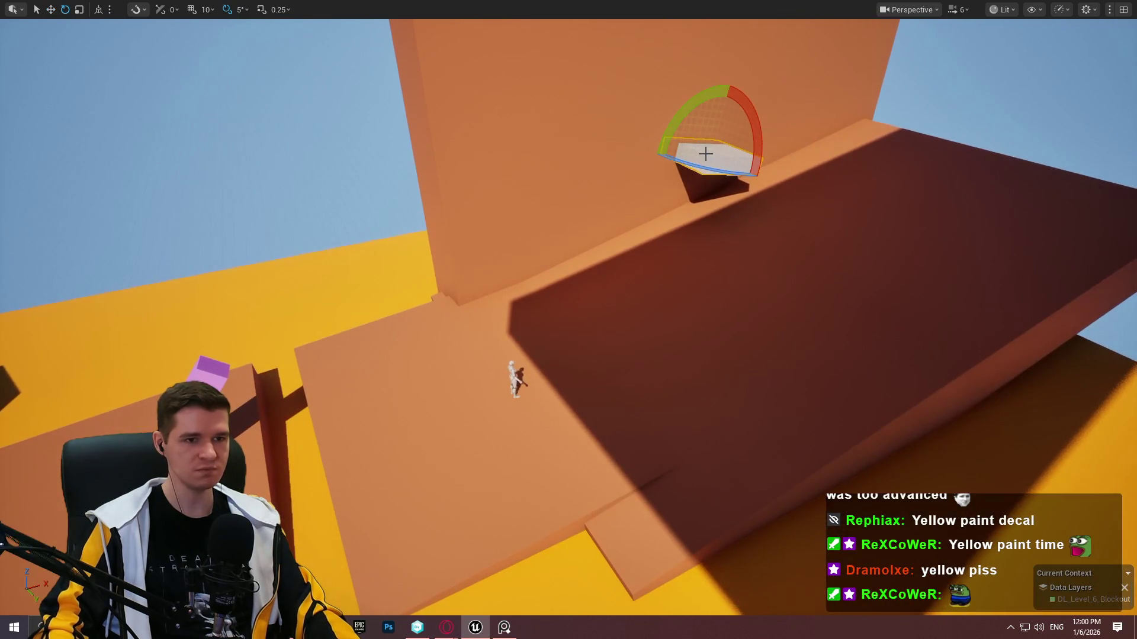
# Duplicate the ledge higher up the wall, lower it slightly, and slide it sideways.
pyautogui.press('w')
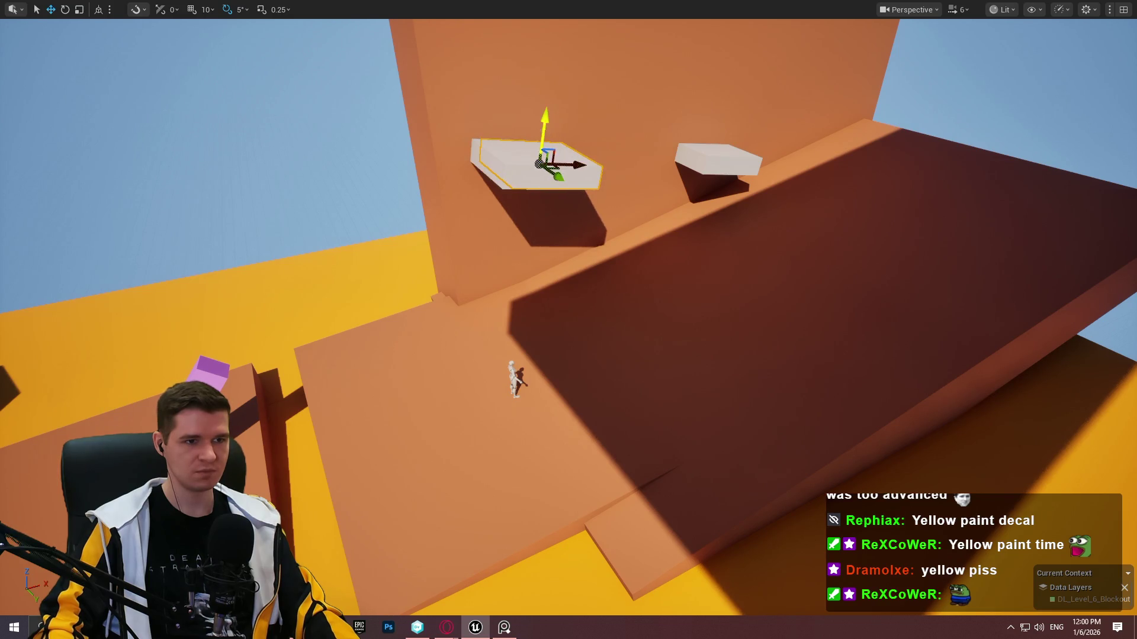
pyautogui.moveTo(543, 136); pyautogui.dragTo(557, 41)
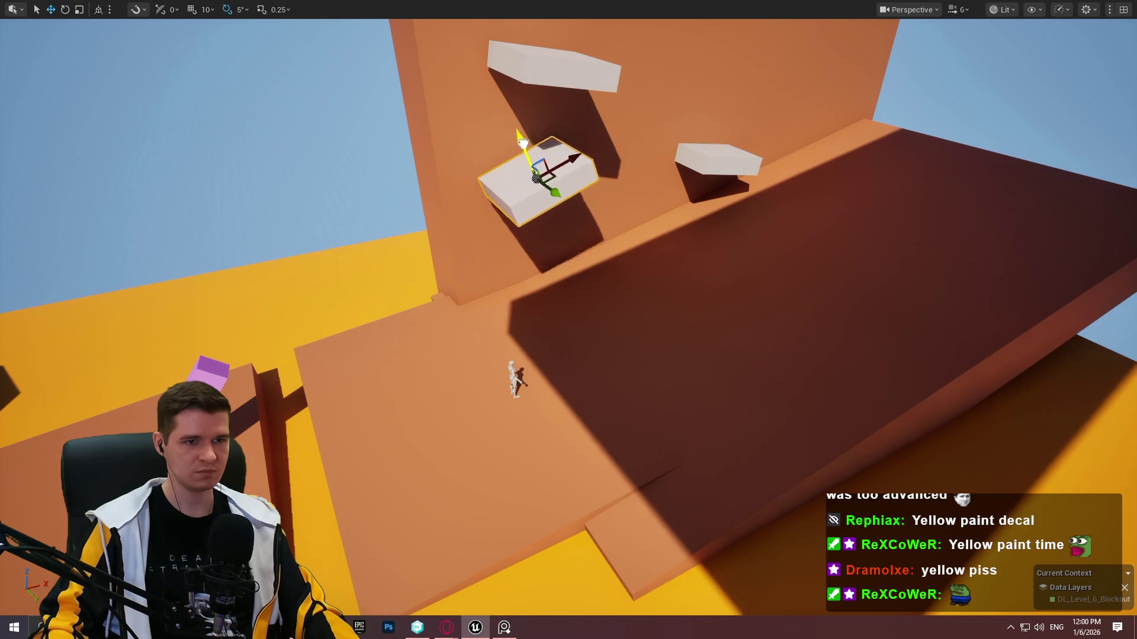
pyautogui.moveTo(571, 323)
pyautogui.mouseDown()
pyautogui.moveTo(503, 243)
pyautogui.moveTo(550, 237)
pyautogui.mouseUp()
pyautogui.press('w')
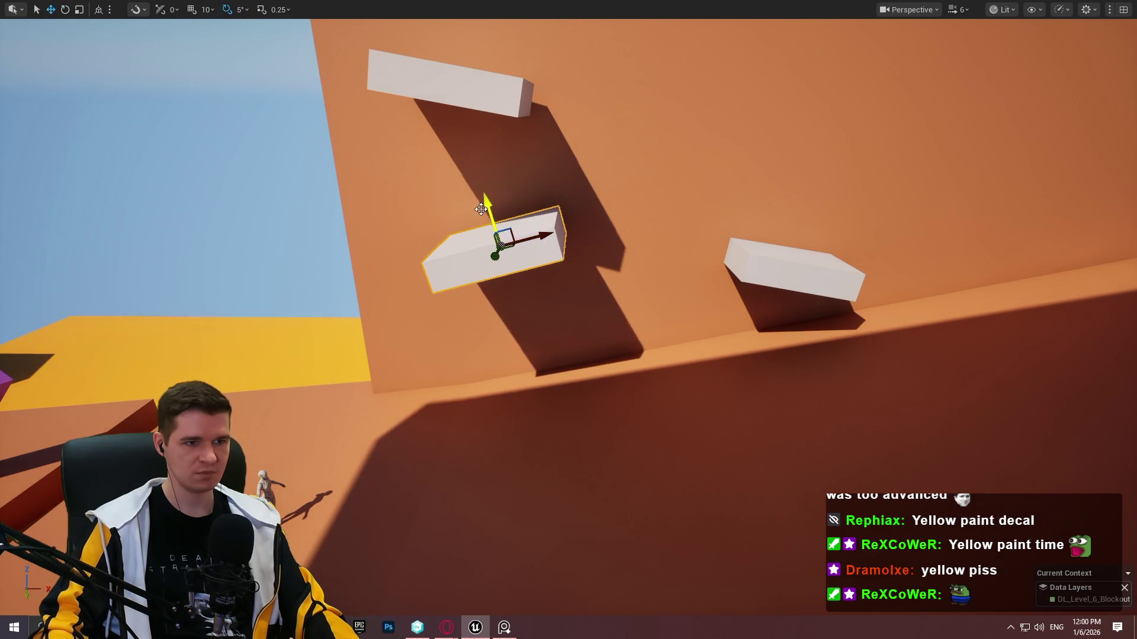
pyautogui.moveTo(481, 208); pyautogui.dragTo(485, 226)
pyautogui.moveTo(498, 267)
pyautogui.mouseDown()
pyautogui.moveTo(415, 219)
pyautogui.moveTo(379, 242)
pyautogui.moveTo(716, 226)
pyautogui.mouseUp()
pyautogui.moveTo(599, 241)
pyautogui.mouseDown()
pyautogui.moveTo(459, 240)
pyautogui.moveTo(523, 225)
pyautogui.moveTo(498, 231)
pyautogui.moveTo(517, 208)
pyautogui.mouseUp()
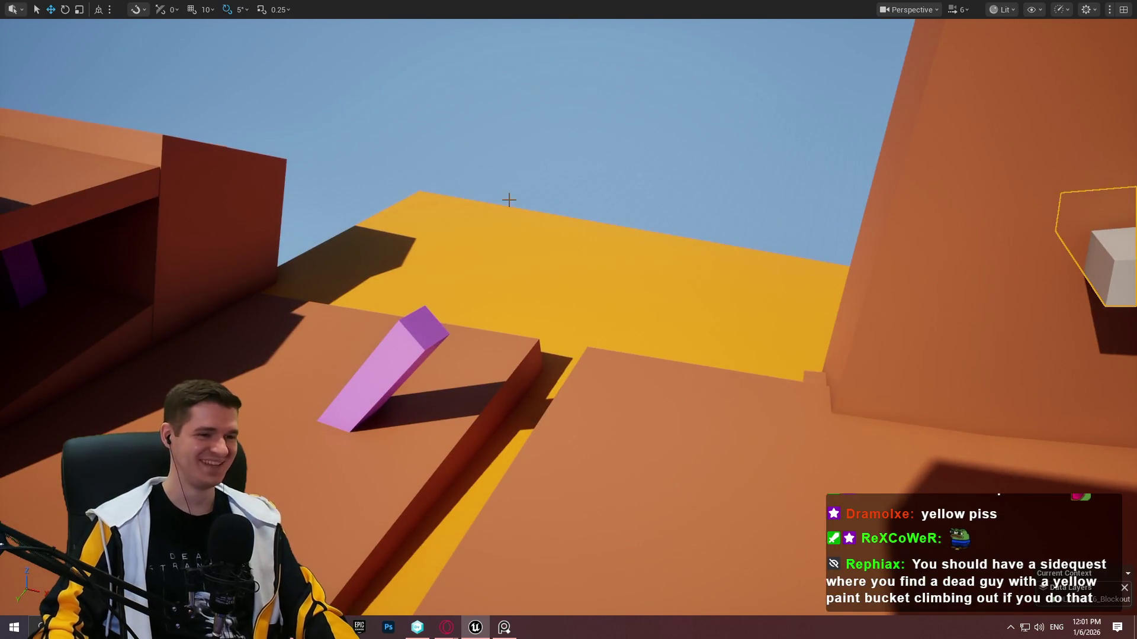
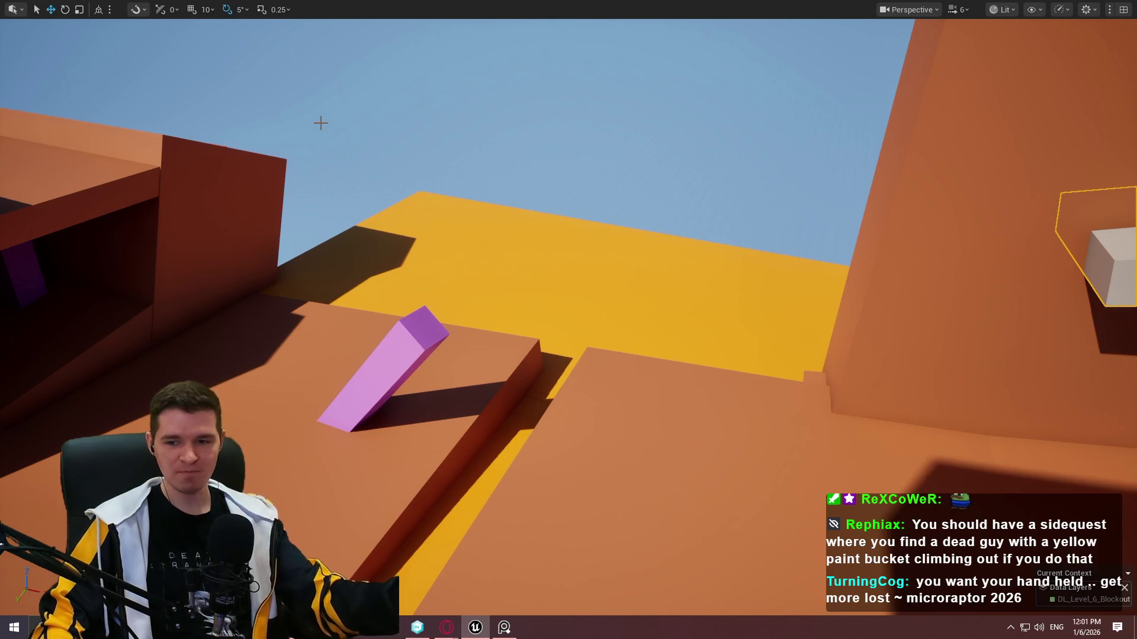
# Tilt the pink beam by -20 degrees and shift it up and to the left.
pyautogui.click(407, 374)
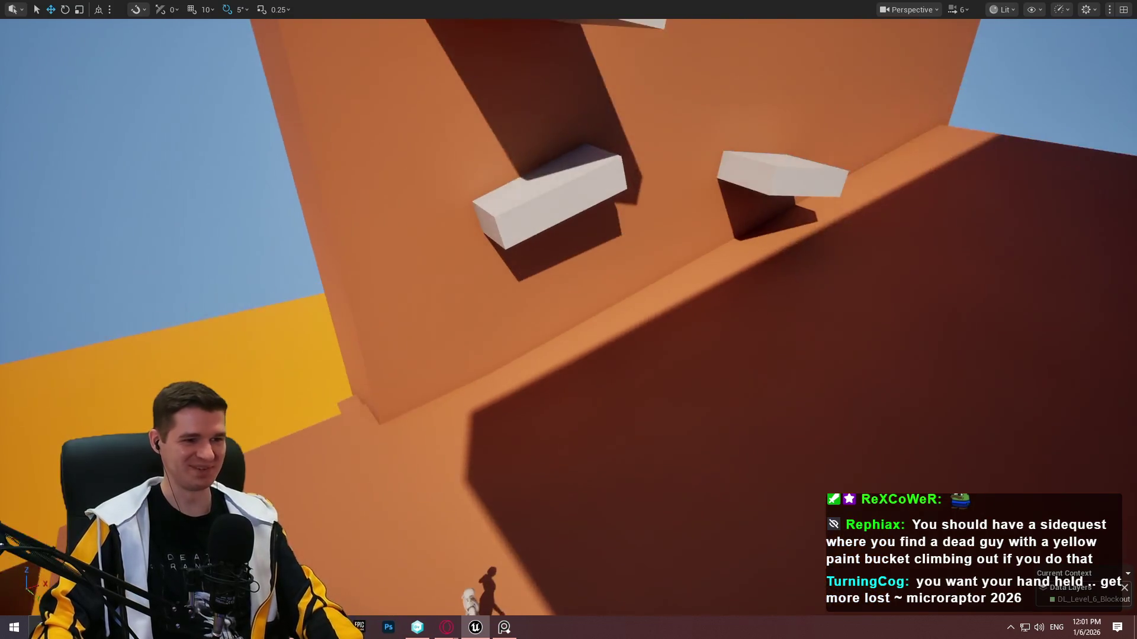
pyautogui.press('e')
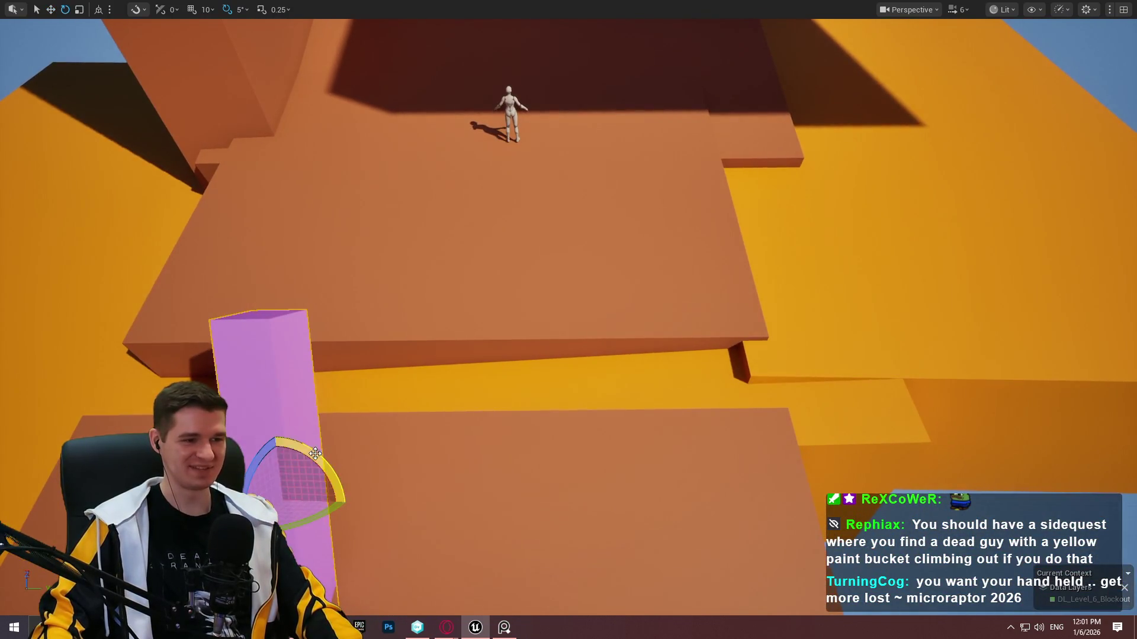
pyautogui.moveTo(342, 486); pyautogui.dragTo(348, 502)
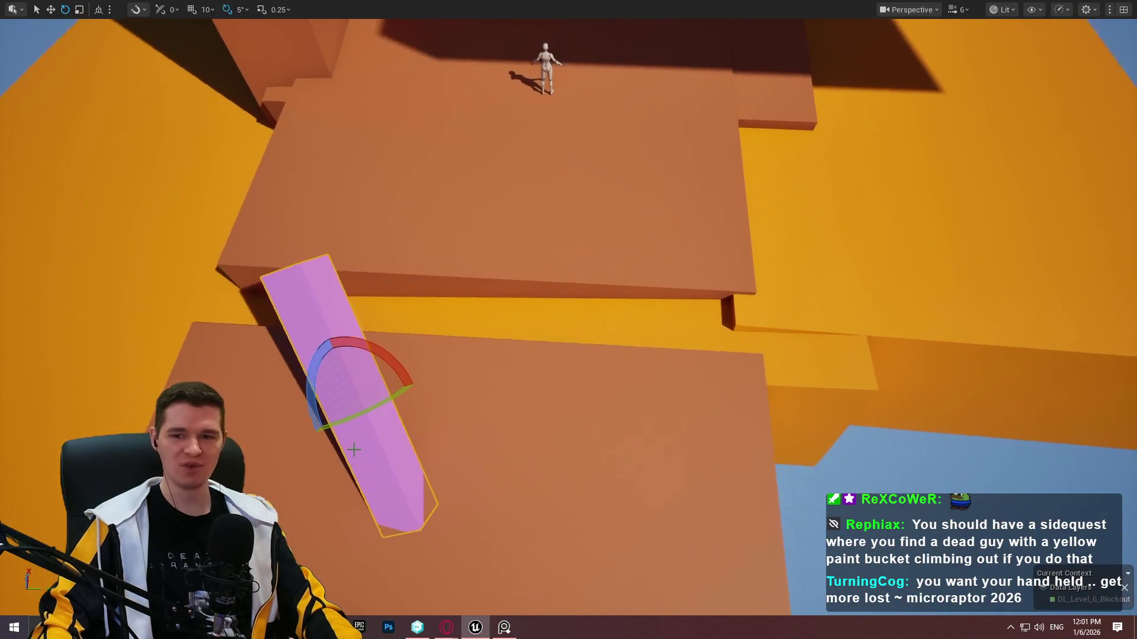
pyautogui.press('w')
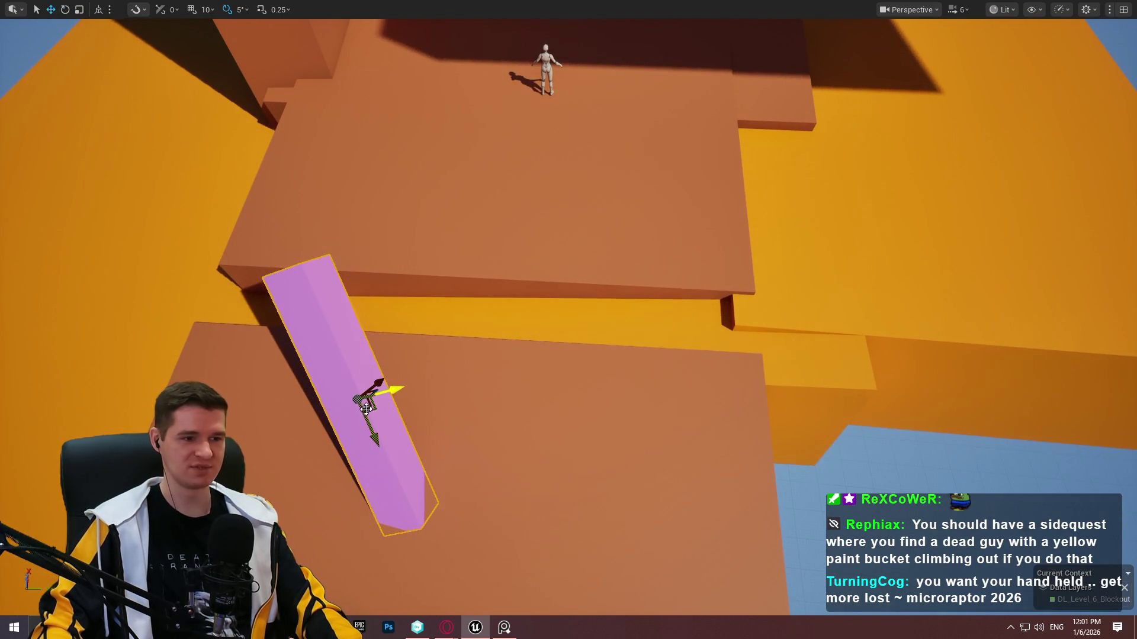
pyautogui.click(1031, 11)
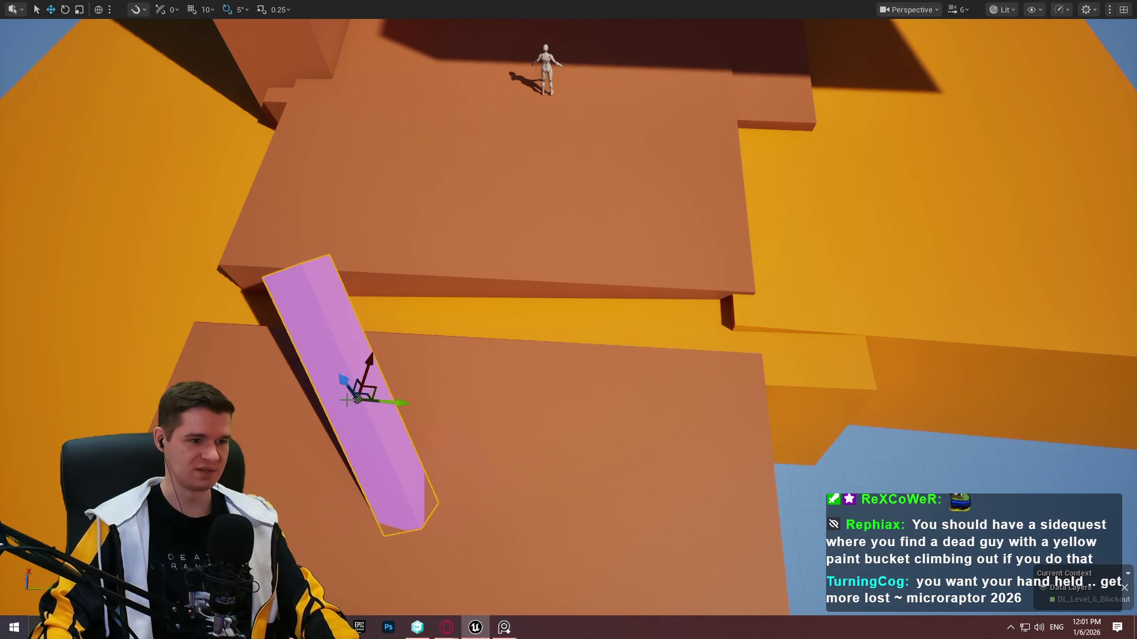
pyautogui.moveTo(355, 388)
pyautogui.mouseDown()
pyautogui.moveTo(284, 260)
pyautogui.moveTo(213, 243)
pyautogui.moveTo(181, 286)
pyautogui.mouseUp()
# Select the white ledge block on the tower and switch to scaling it up.
pyautogui.moveTo(401, 121); pyautogui.dragTo(401, 121)
pyautogui.click(580, 189)
pyautogui.moveTo(595, 193)
pyautogui.mouseDown()
pyautogui.moveTo(616, 198)
pyautogui.moveTo(612, 219)
pyautogui.mouseUp()
pyautogui.press('r')
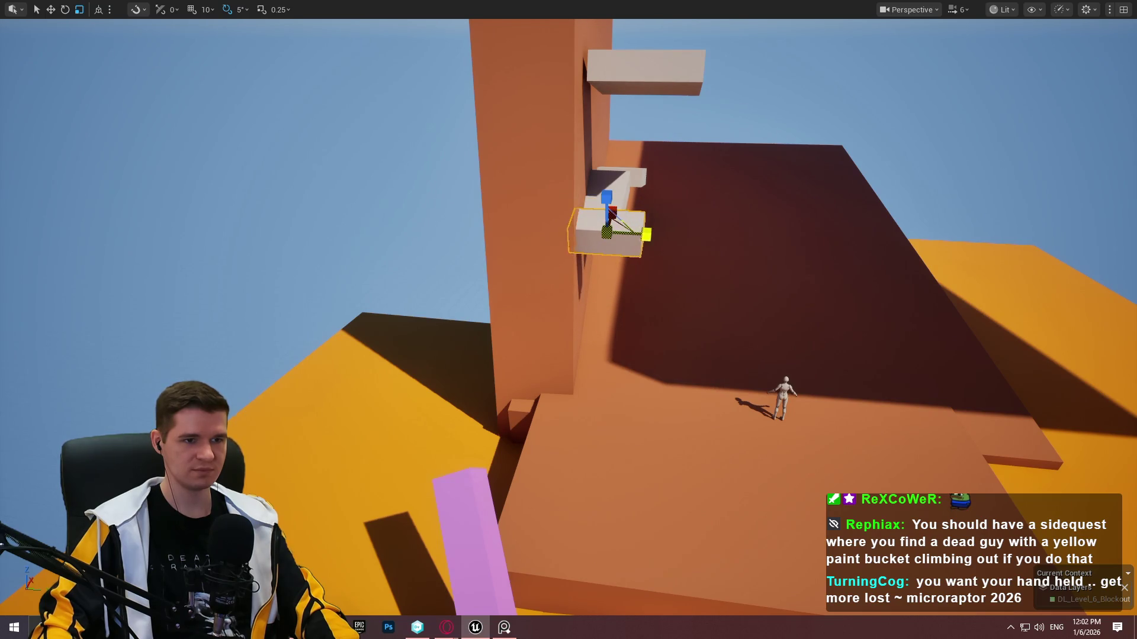
# Move the tower ledge left along the wall and turn it about 20 degrees.
pyautogui.moveTo(616, 230)
pyautogui.mouseDown()
pyautogui.moveTo(586, 235)
pyautogui.moveTo(587, 315)
pyautogui.moveTo(610, 314)
pyautogui.mouseUp()
pyautogui.press('e')
pyautogui.press('w')
pyautogui.moveTo(492, 196)
pyautogui.mouseDown()
pyautogui.moveTo(511, 178)
pyautogui.moveTo(459, 167)
pyautogui.mouseUp()
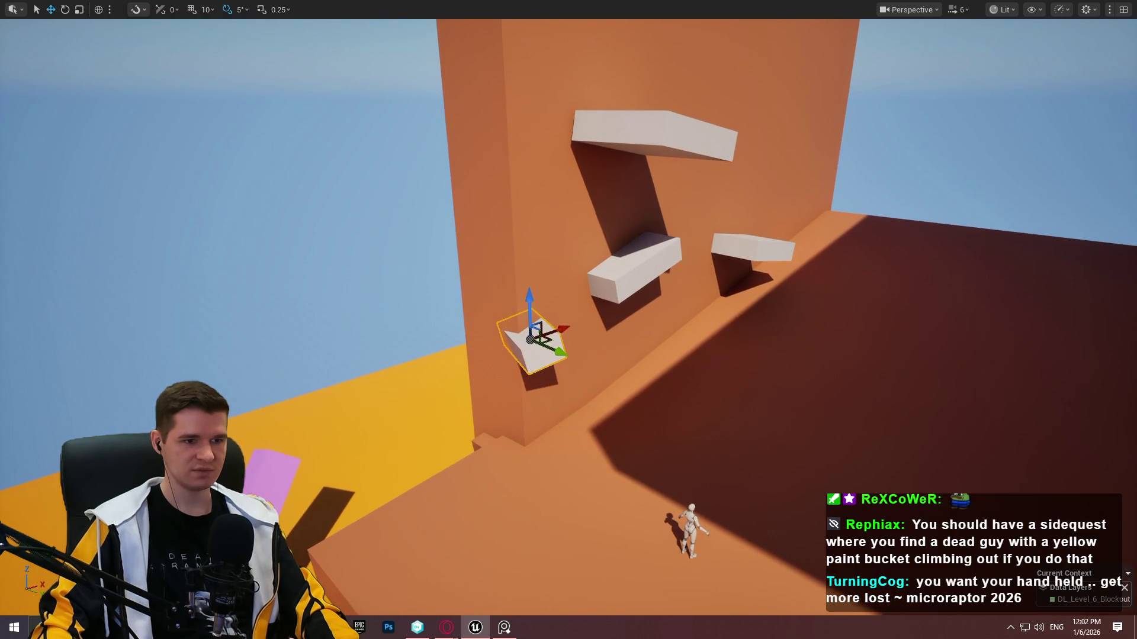
# Shorten the pink block along its length.
pyautogui.moveTo(807, 329); pyautogui.dragTo(638, 366)
pyautogui.click(806, 329)
pyautogui.click(770, 329)
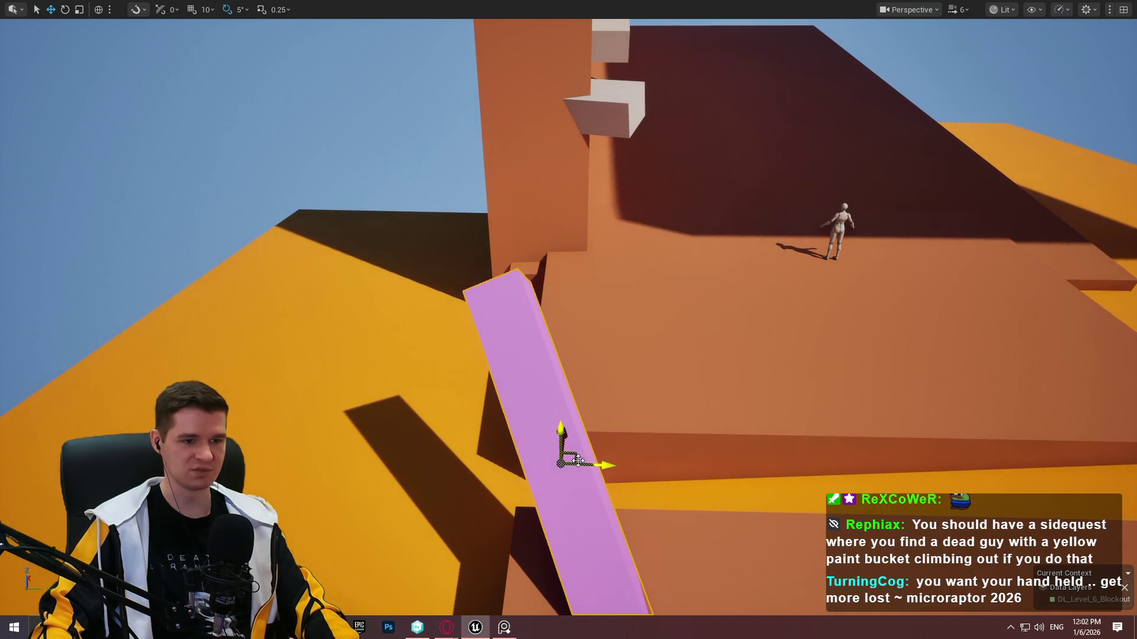
pyautogui.moveTo(278, 375)
pyautogui.mouseDown()
pyautogui.moveTo(268, 360)
pyautogui.moveTo(246, 408)
pyautogui.mouseUp()
pyautogui.press('r')
pyautogui.moveTo(249, 318)
pyautogui.mouseDown()
pyautogui.moveTo(246, 350)
pyautogui.moveTo(241, 340)
pyautogui.moveTo(214, 367)
pyautogui.moveTo(399, 338)
pyautogui.mouseUp()
# Duplicate the pink block, tilt the copy to -15 degrees, and slide it up the slope.
pyautogui.moveTo(638, 362)
pyautogui.keyDown('alt'); pyautogui.mouseDown()
pyautogui.moveTo(578, 299)
pyautogui.moveTo(437, 208)
pyautogui.moveTo(456, 249)
pyautogui.mouseUp(); pyautogui.keyUp('alt')
pyautogui.press('e')
pyautogui.moveTo(426, 210); pyautogui.dragTo(419, 210)
pyautogui.moveTo(474, 278); pyautogui.dragTo(468, 299)
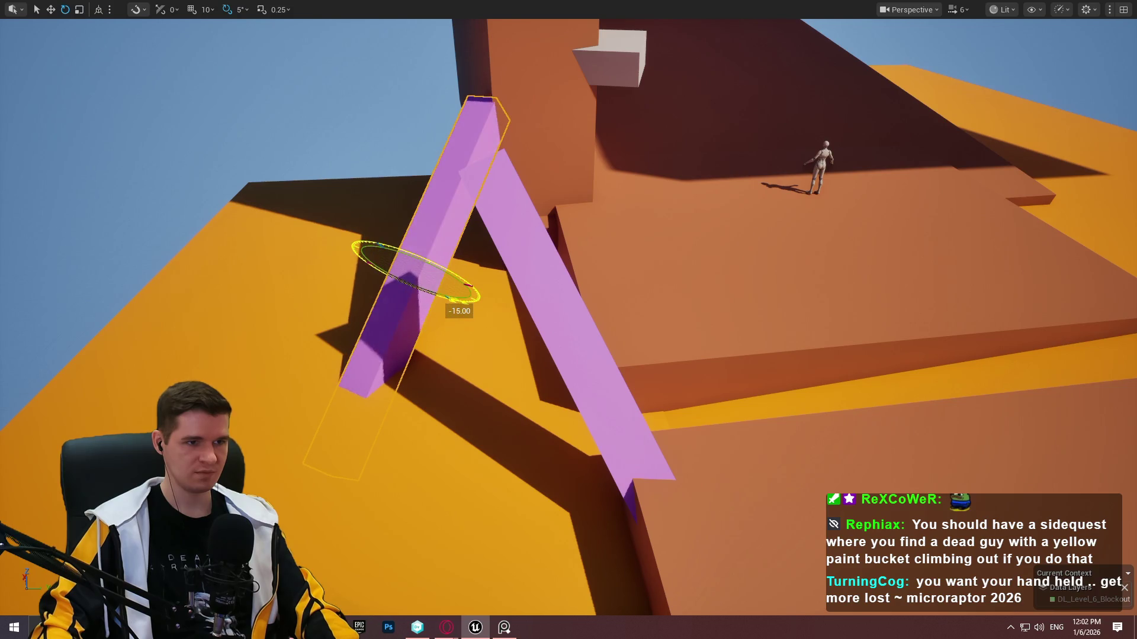
pyautogui.press('w')
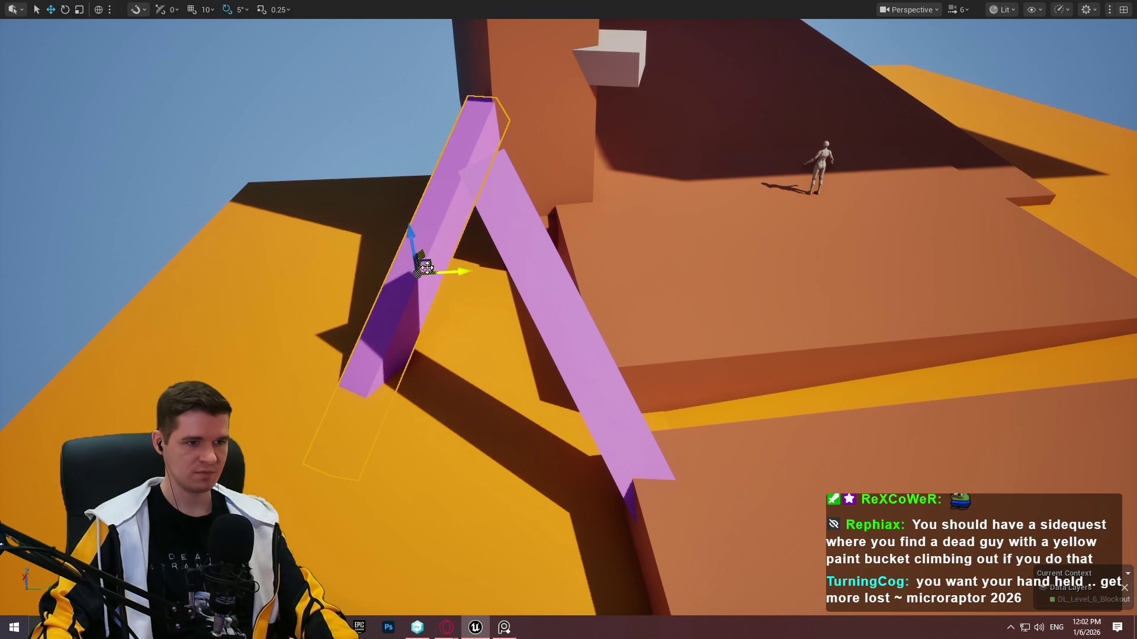
pyautogui.moveTo(424, 268)
pyautogui.mouseDown()
pyautogui.moveTo(477, 188)
pyautogui.moveTo(490, 208)
pyautogui.moveTo(482, 187)
pyautogui.moveTo(480, 225)
pyautogui.mouseUp()
# Shorten the copy from its lower end, raise it, and switch to local-axis rotation.
pyautogui.press('r')
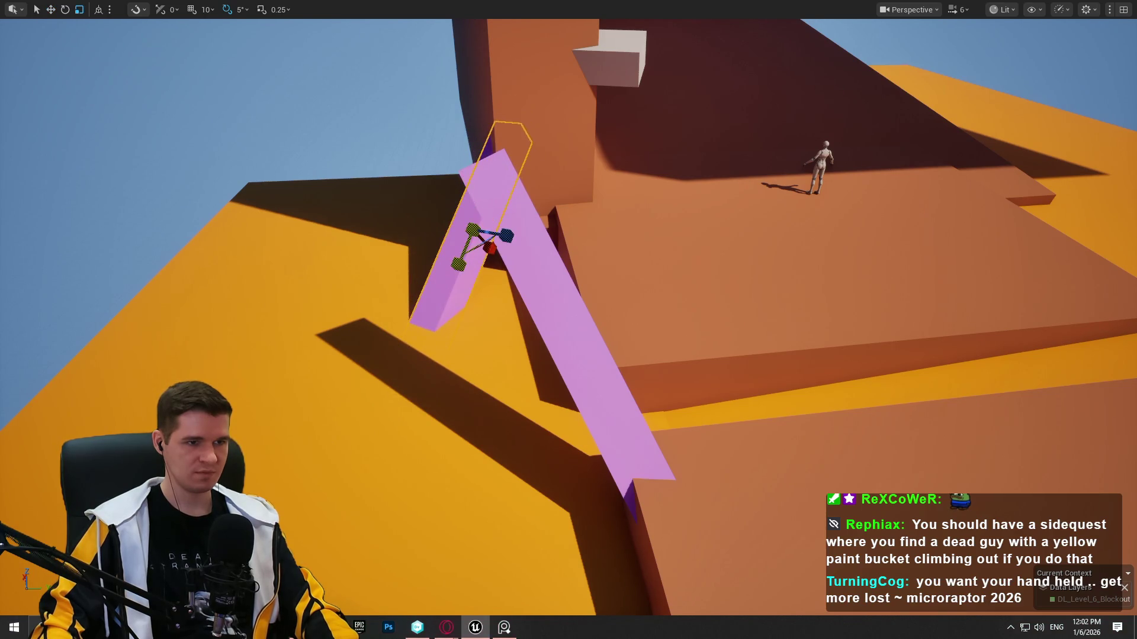
pyautogui.moveTo(459, 264); pyautogui.dragTo(471, 256)
pyautogui.moveTo(471, 200)
pyautogui.mouseDown()
pyautogui.moveTo(476, 126)
pyautogui.moveTo(500, 126)
pyautogui.mouseUp()
pyautogui.press('f')
pyautogui.press('e')
pyautogui.hotkey('ctrl', '`')
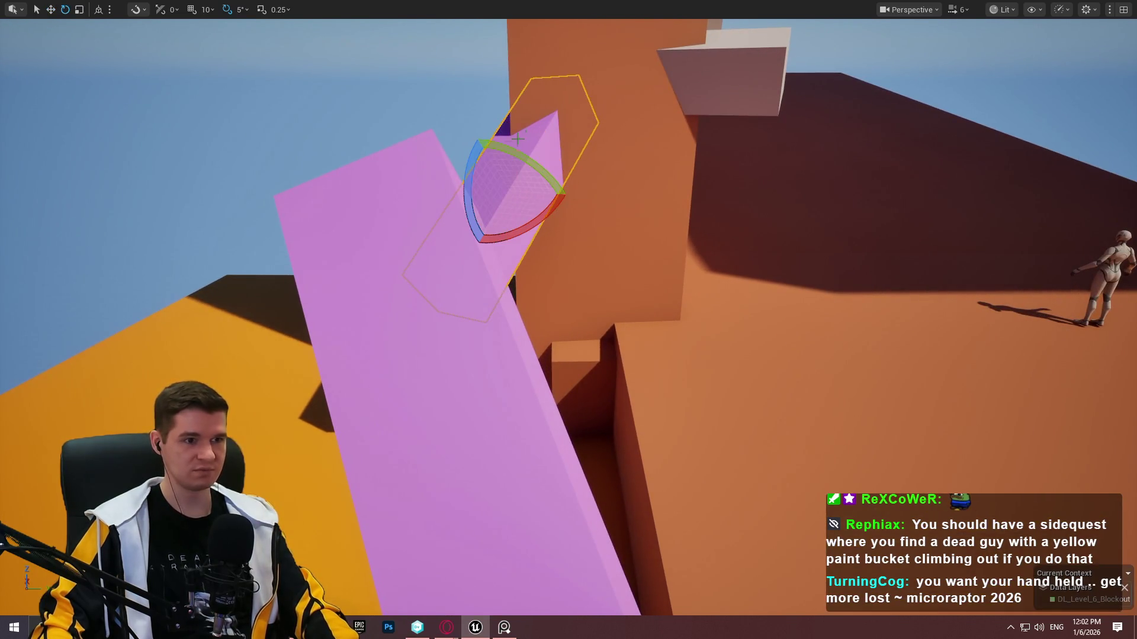
pyautogui.moveTo(535, 159)
pyautogui.mouseDown()
pyautogui.moveTo(498, 163)
pyautogui.moveTo(533, 159)
pyautogui.moveTo(604, 195)
pyautogui.mouseUp()
pyautogui.rightClick(617, 637)
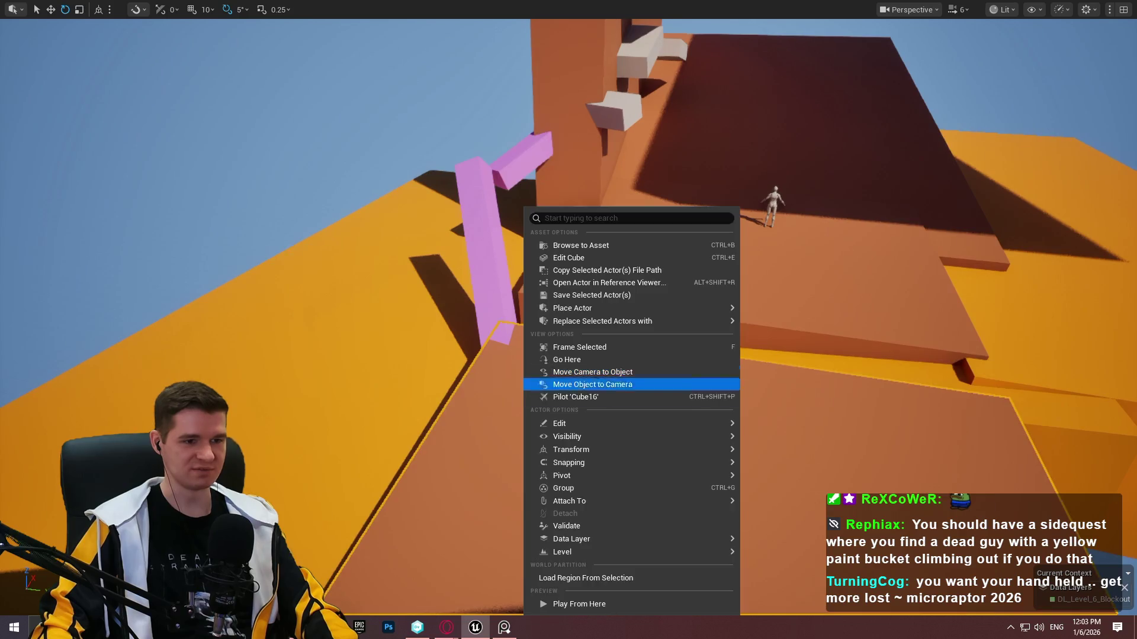
pyautogui.click(628, 599)
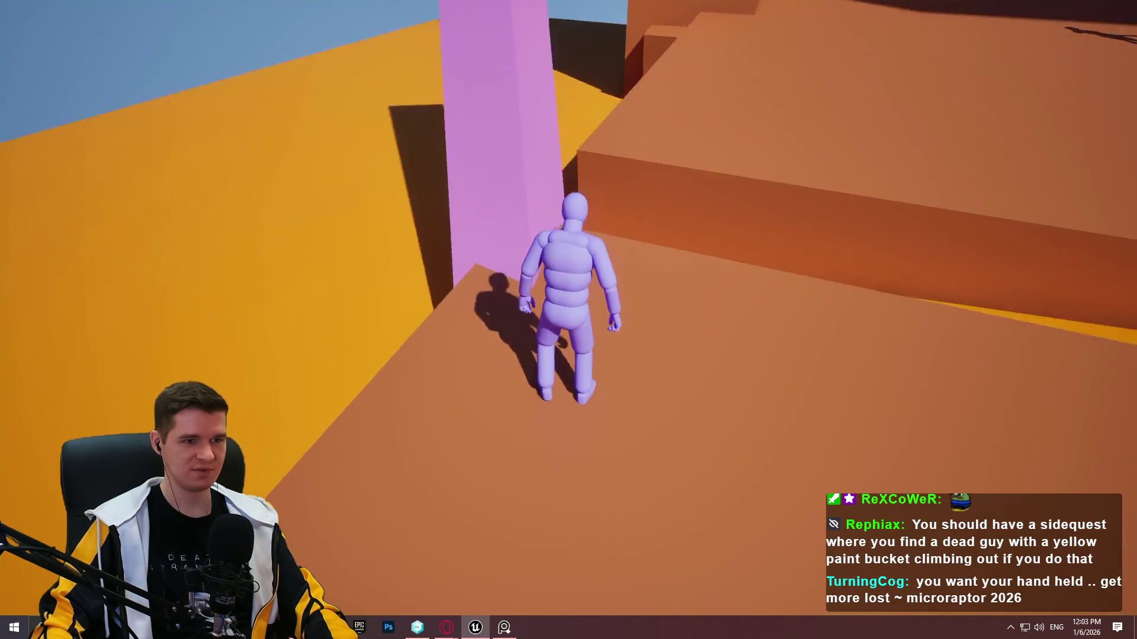
pyautogui.press('w')
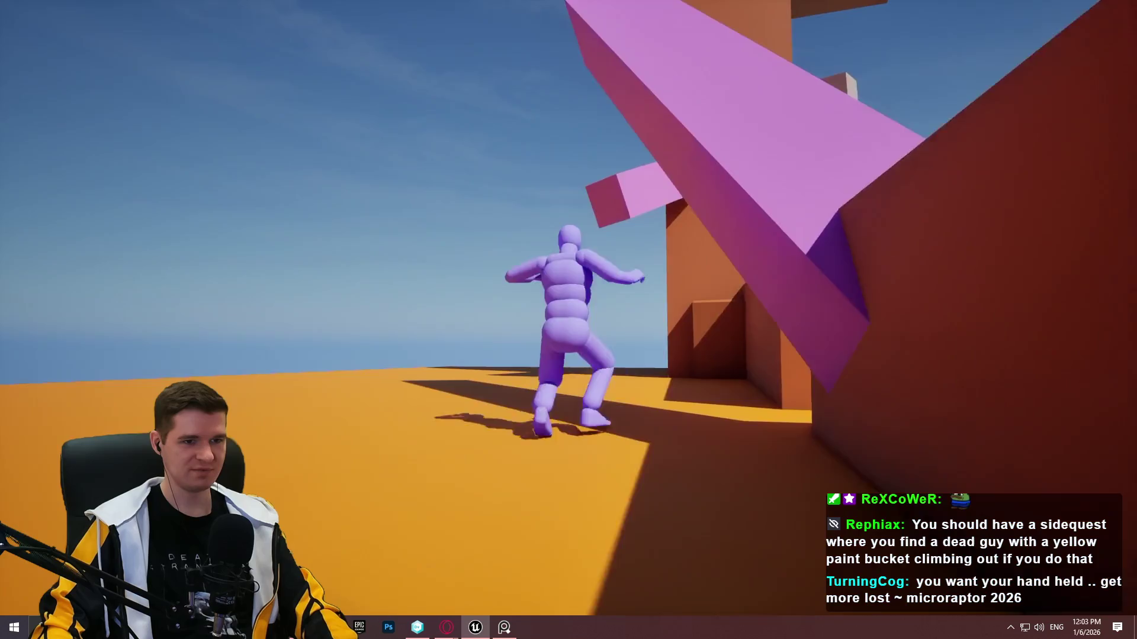
pyautogui.press('space')
pyautogui.press('w')
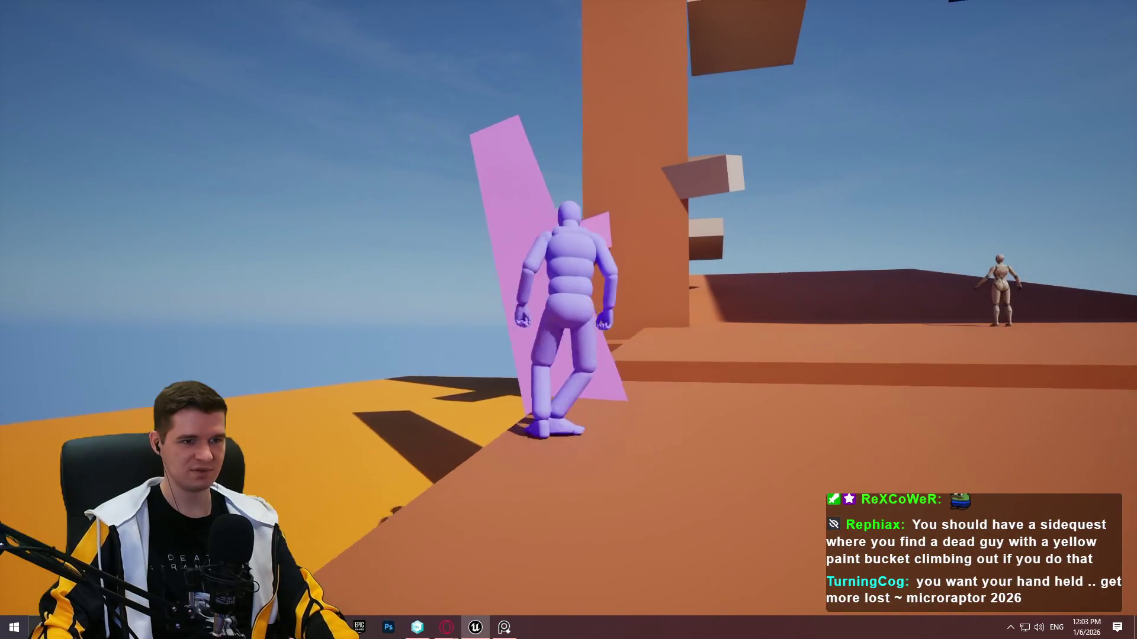
pyautogui.press('w')
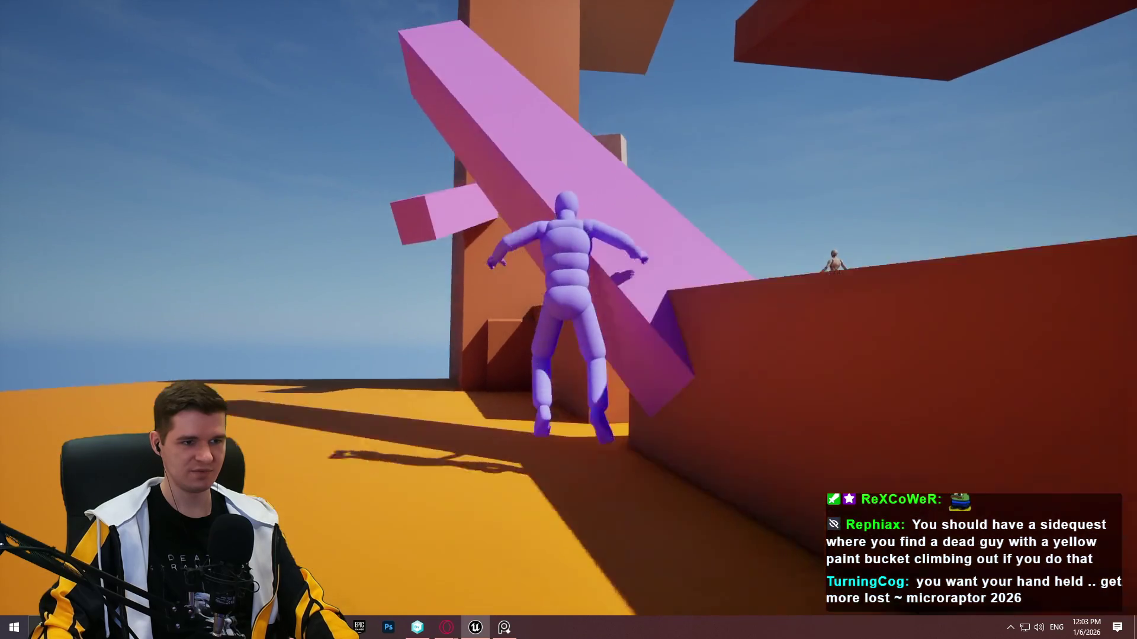
pyautogui.press('w')
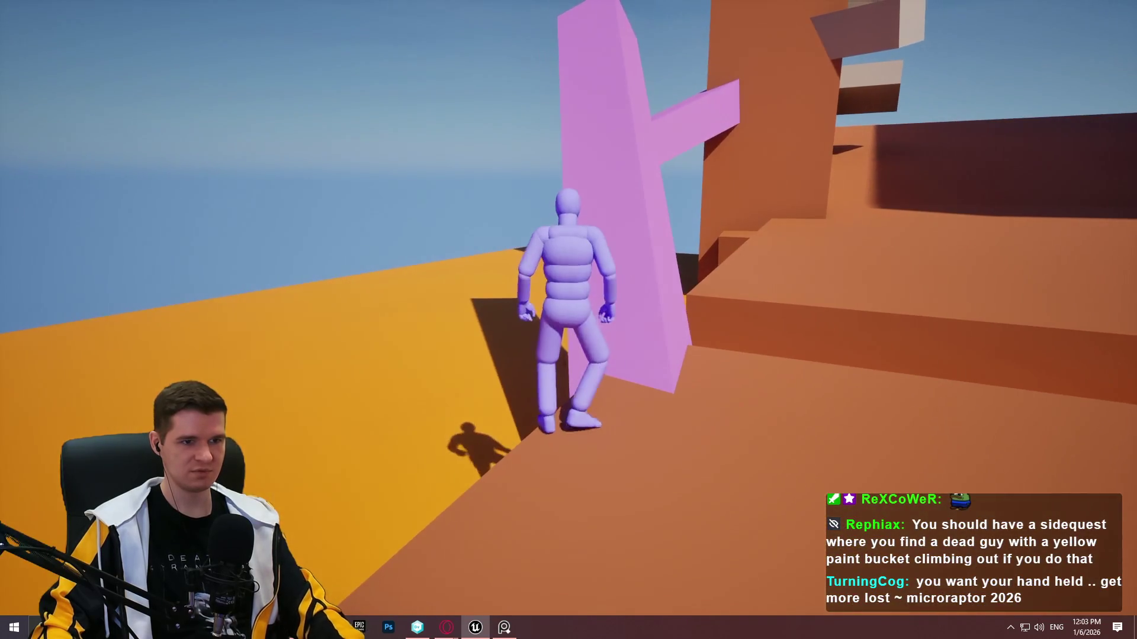
pyautogui.press('Escape')
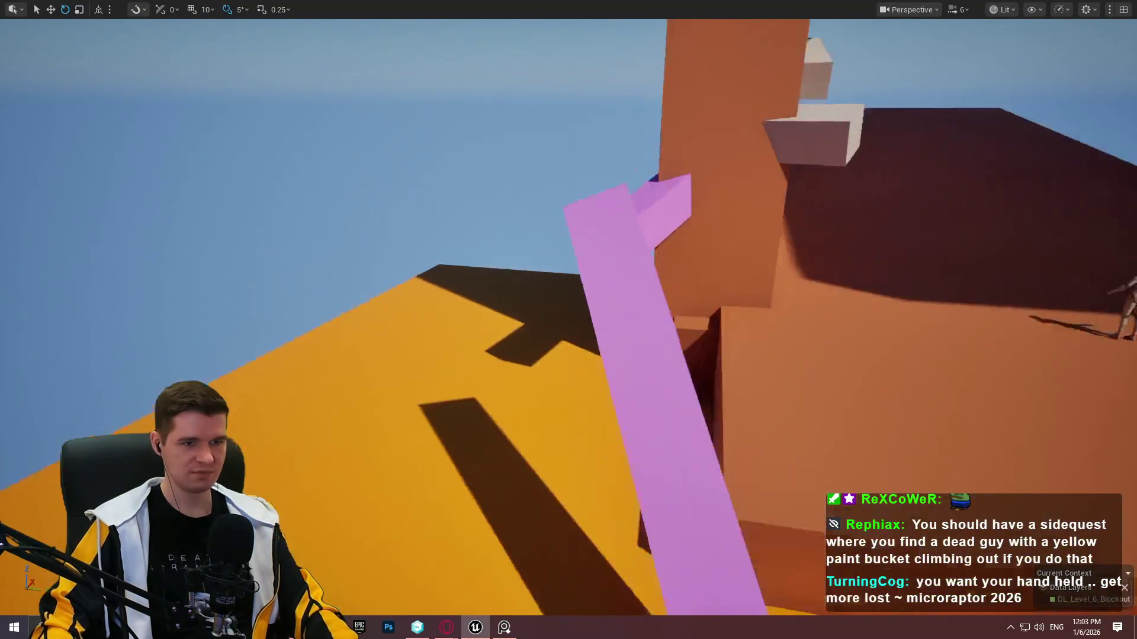
# Rotate the pink pillar by about -10 degrees, then a bit further.
pyautogui.click(382, 373)
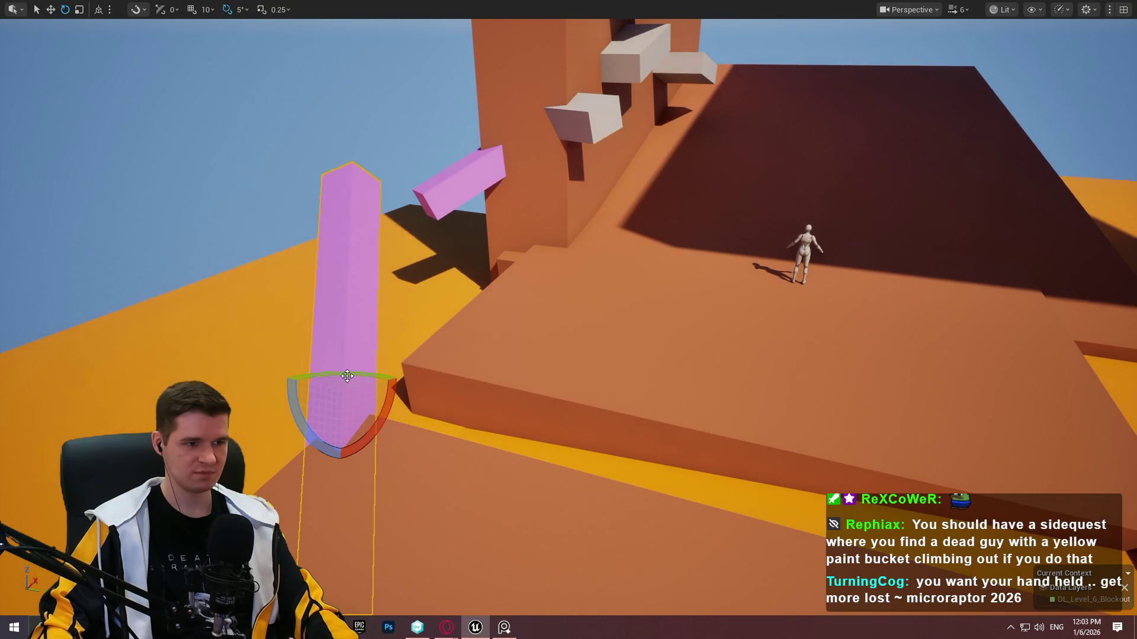
pyautogui.moveTo(347, 377); pyautogui.dragTo(361, 379)
pyautogui.press('w')
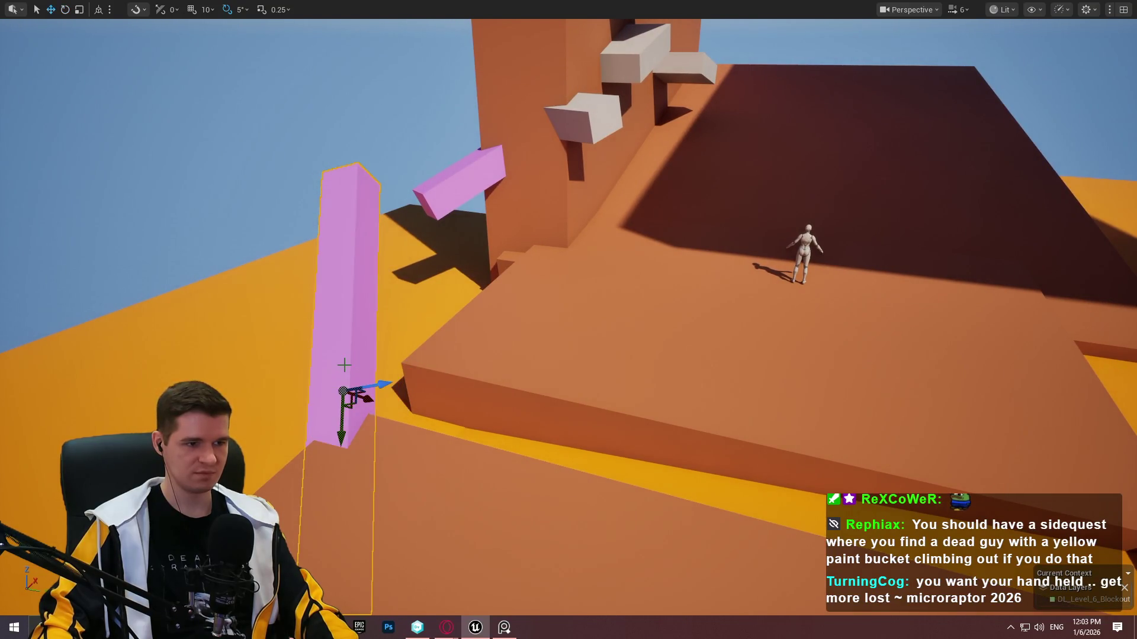
pyautogui.press('e')
pyautogui.moveTo(353, 379); pyautogui.dragTo(382, 386)
# Play from the pillar's spot, climbing the pink pillar and ledge and running up the beam.
pyautogui.rightClick(325, 540)
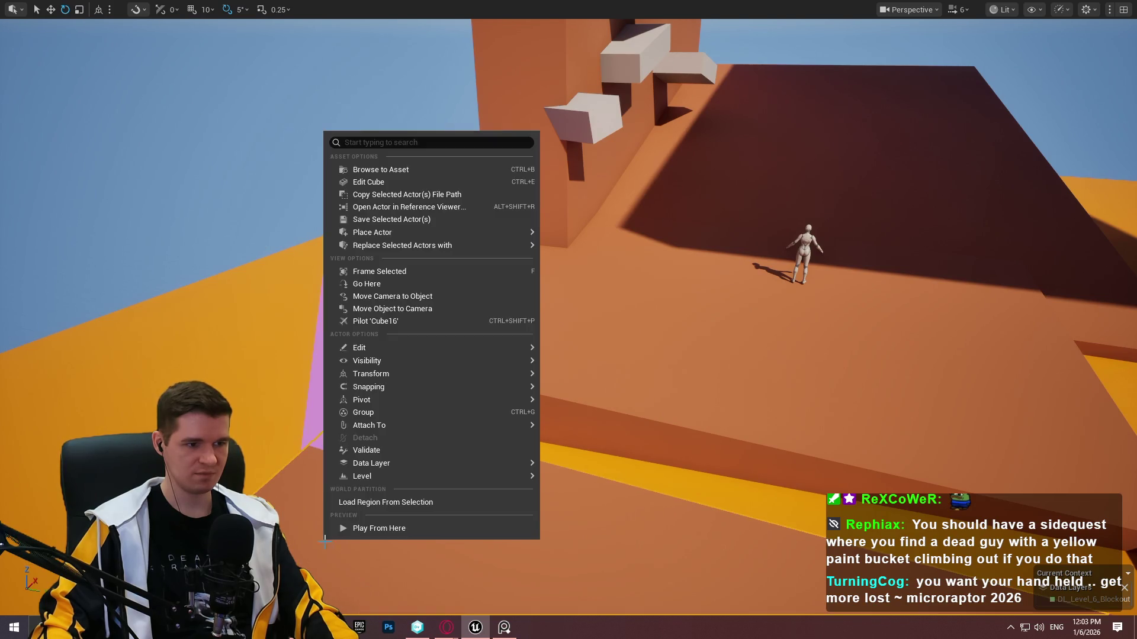
pyautogui.click(417, 531)
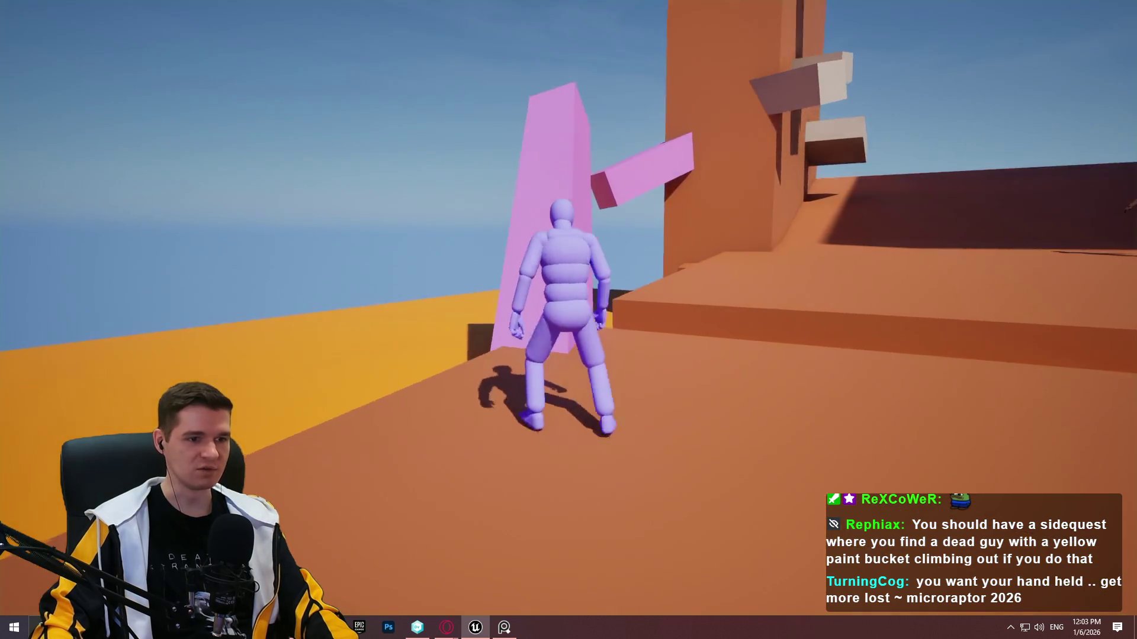
pyautogui.press('w')
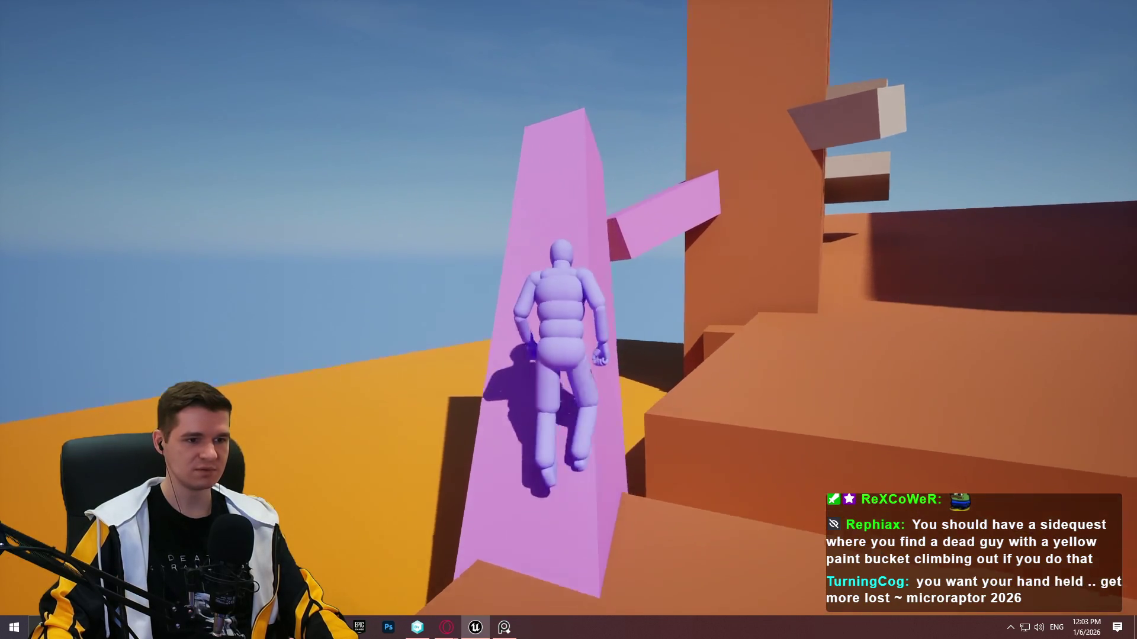
pyautogui.press('w')
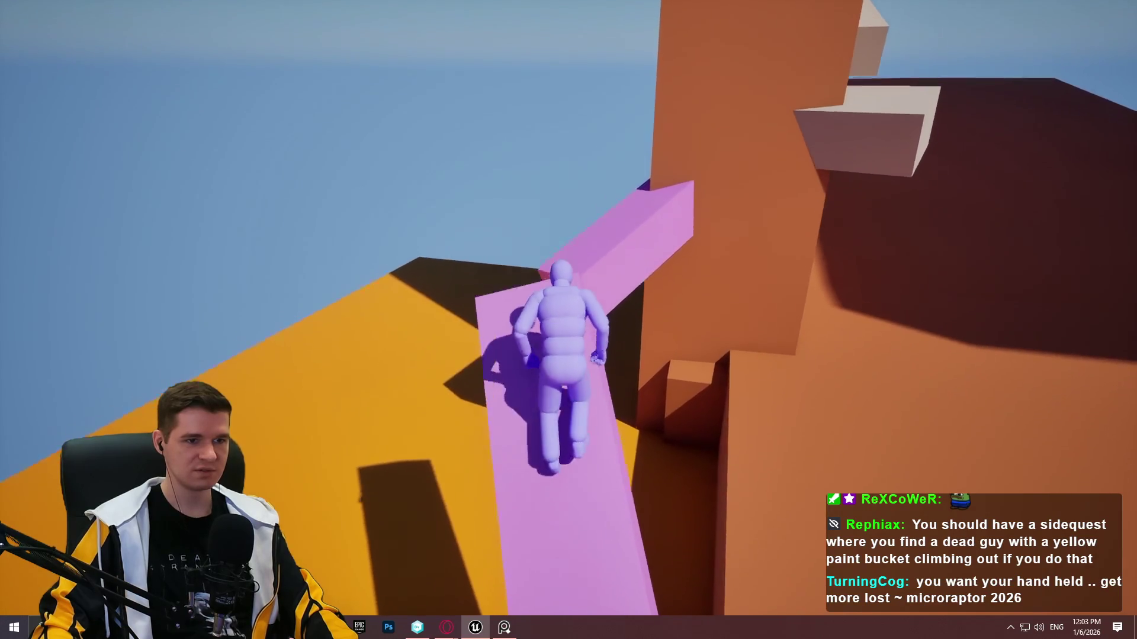
pyautogui.press('w')
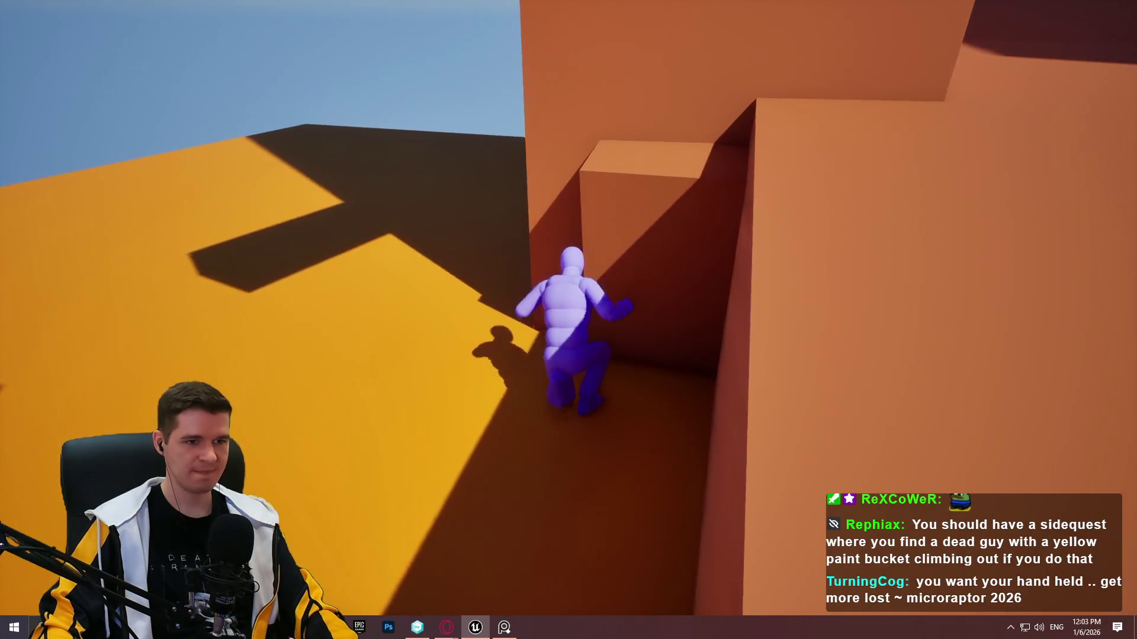
pyautogui.press('w')
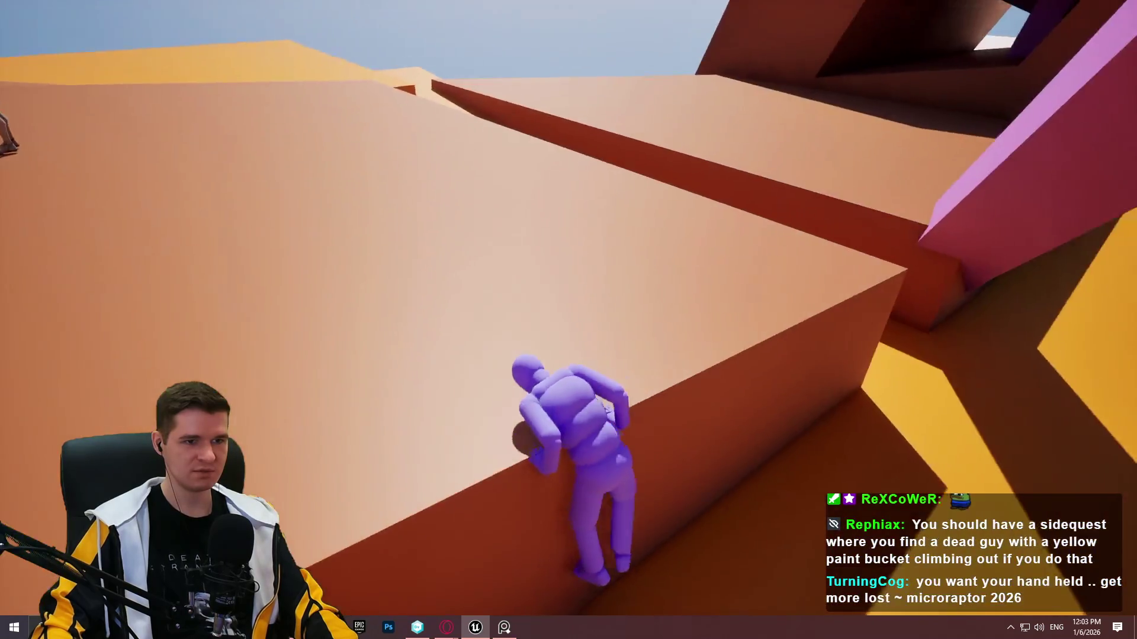
pyautogui.press('w')
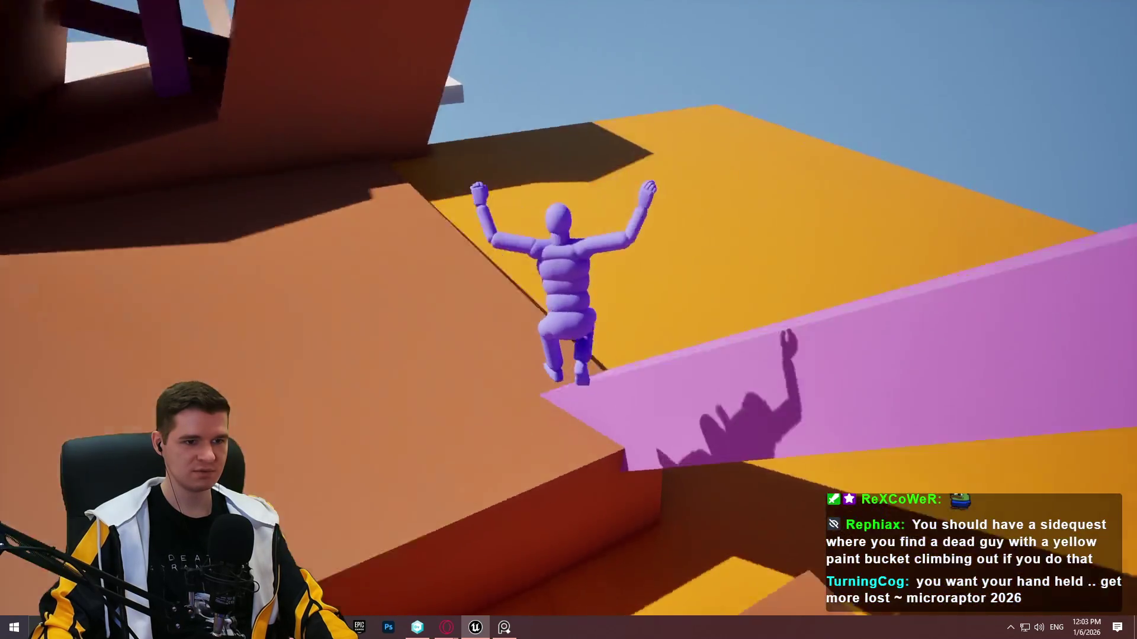
pyautogui.press('w')
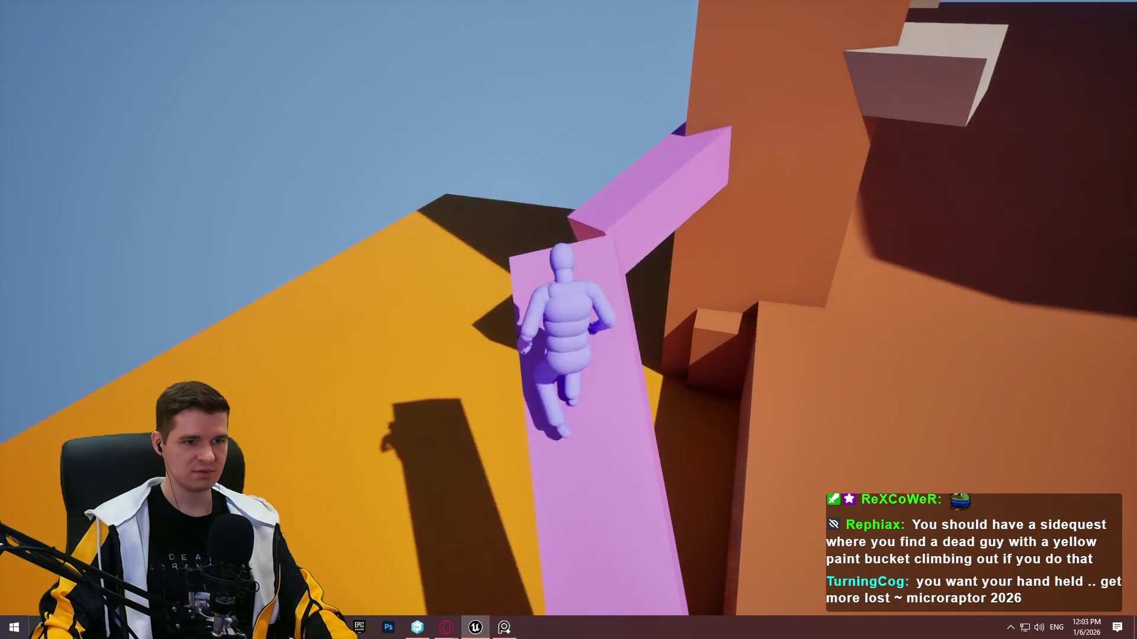
pyautogui.press('w')
pyautogui.press('space')
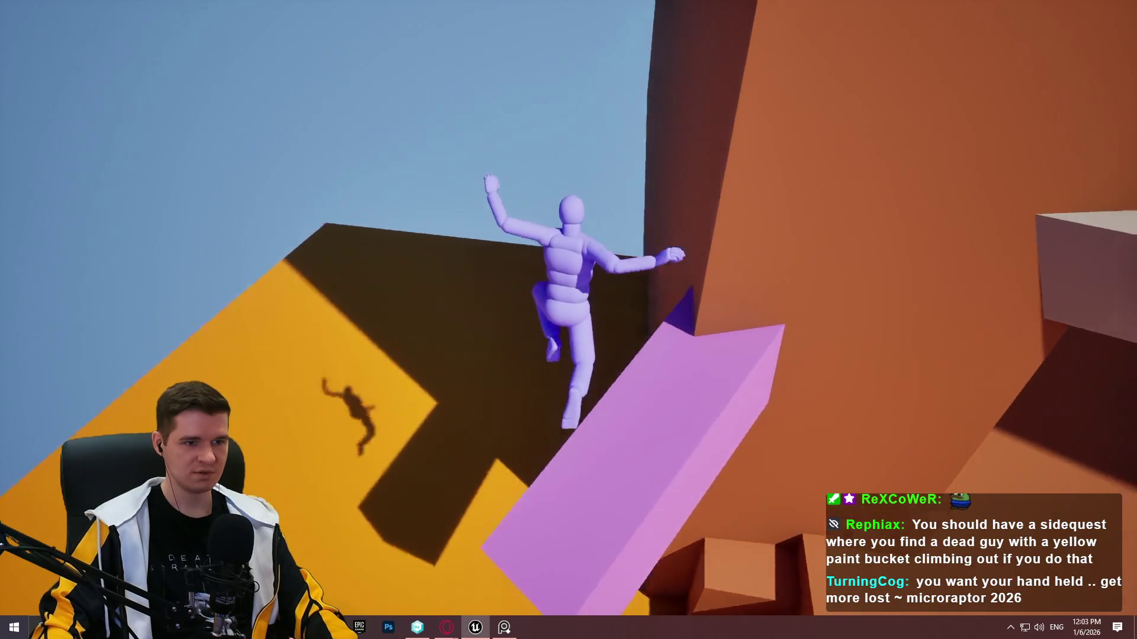
# Climb the orange walls and pink beam, then leap across to the white ledge.
pyautogui.press('w')
pyautogui.press('w')
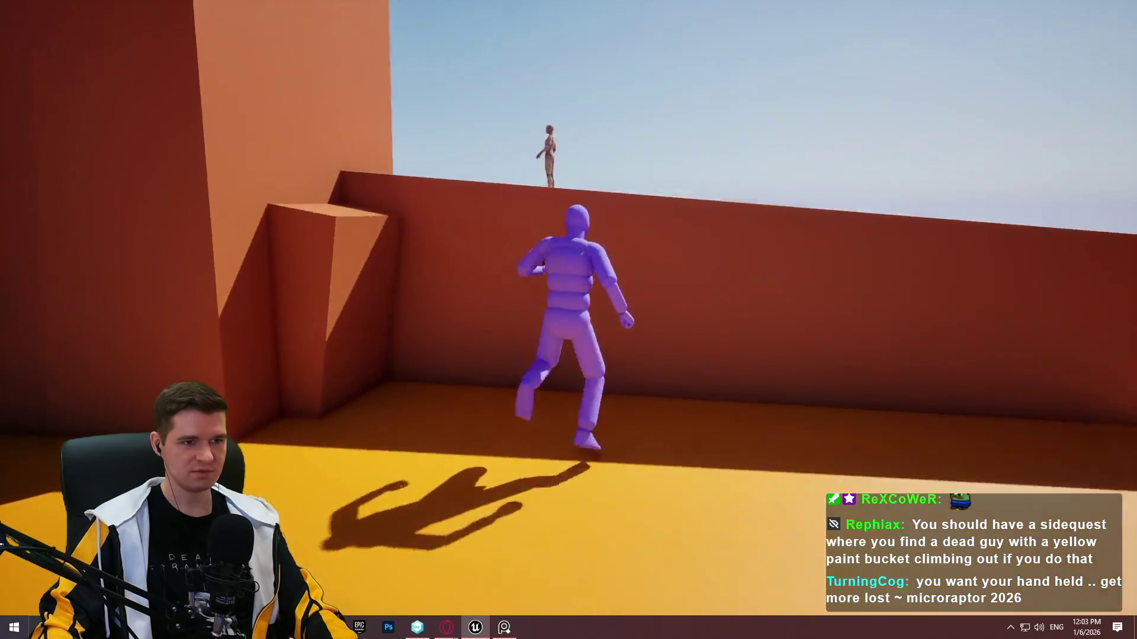
pyautogui.press('w')
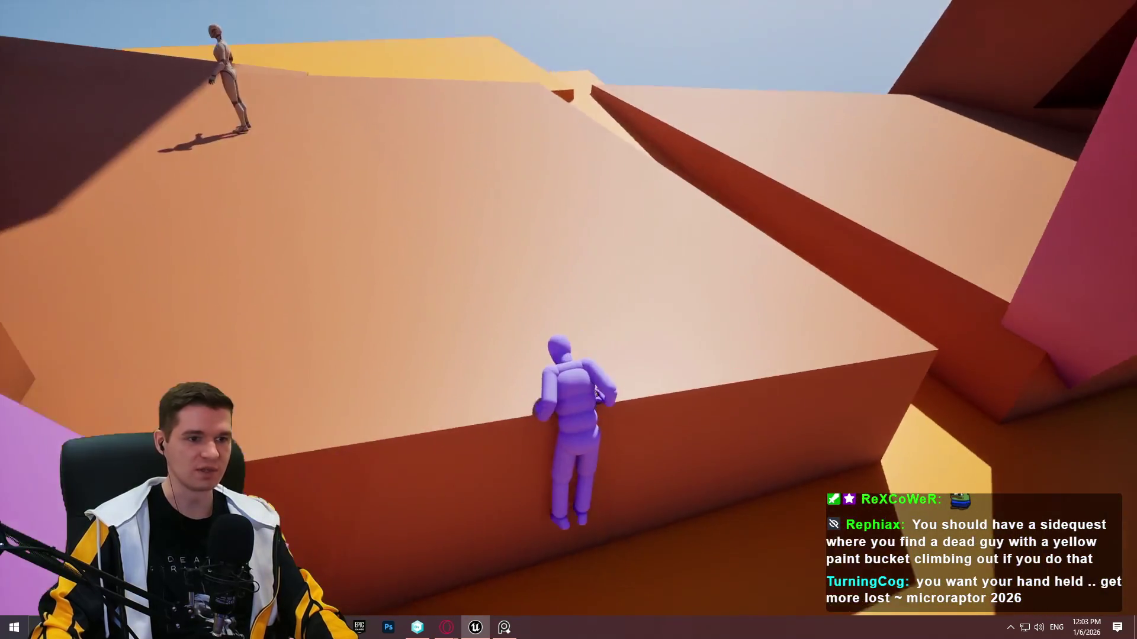
pyautogui.press('w')
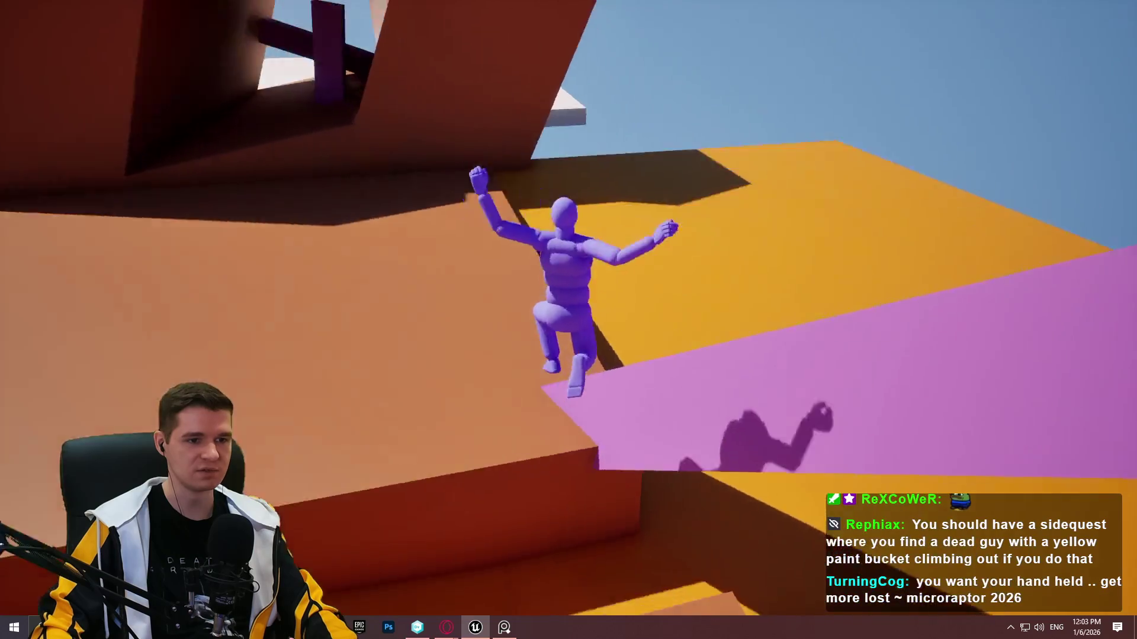
pyautogui.press('w')
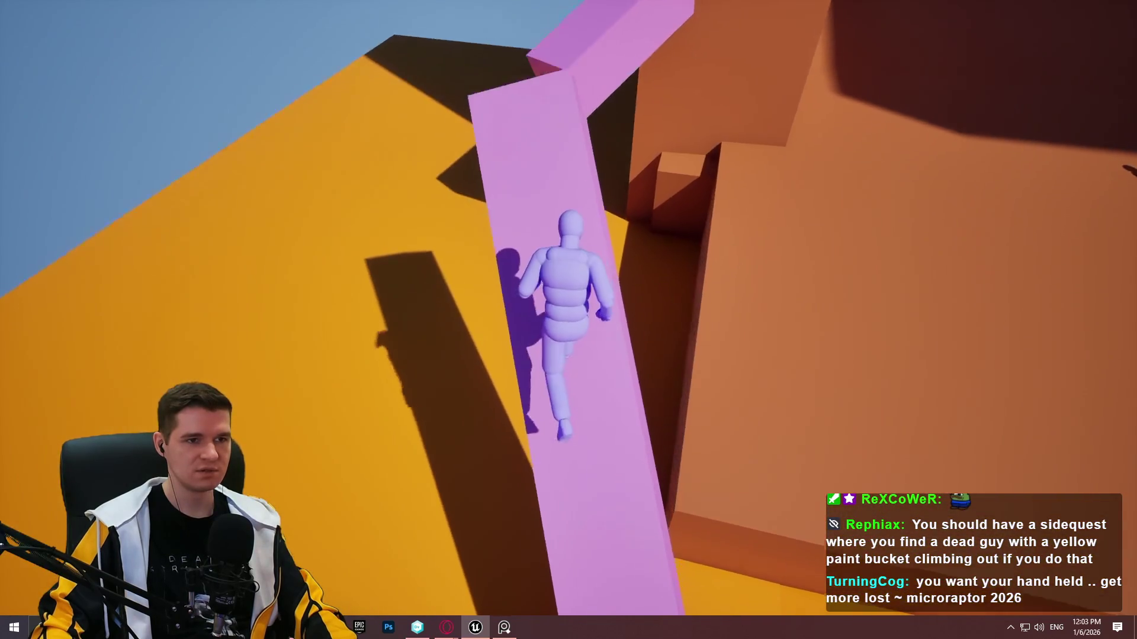
pyautogui.press('w')
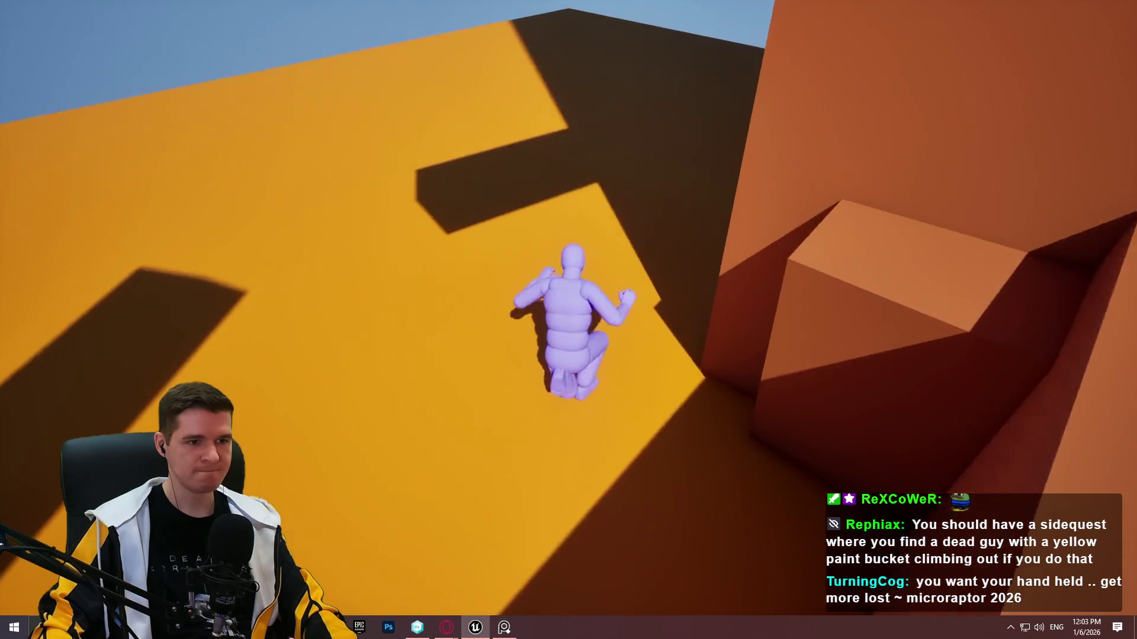
pyautogui.press('w')
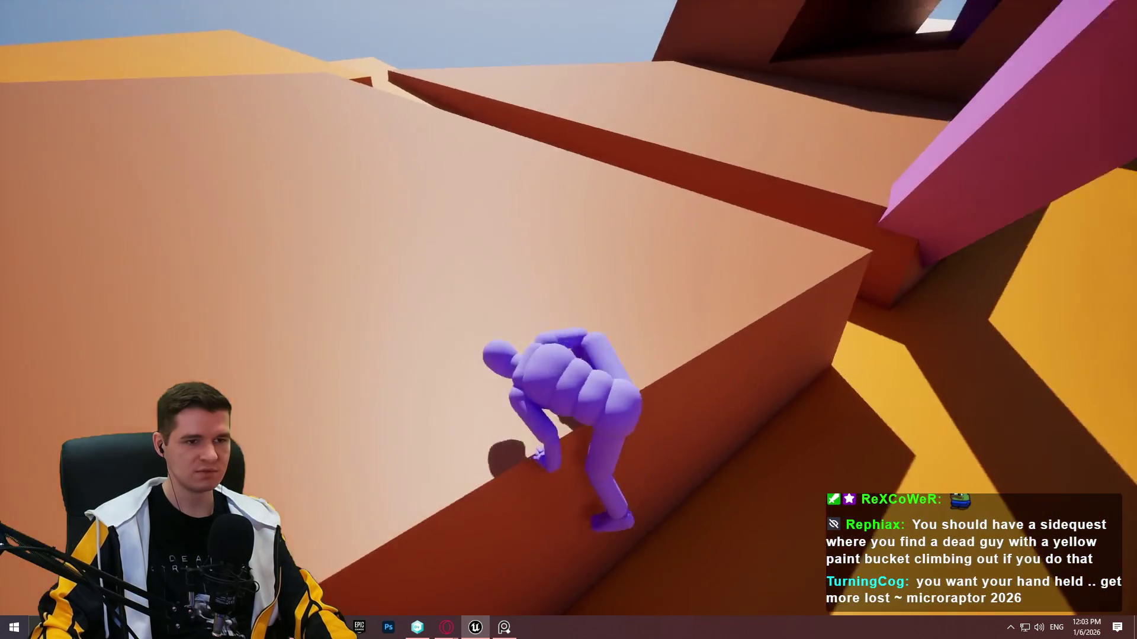
pyautogui.press('w')
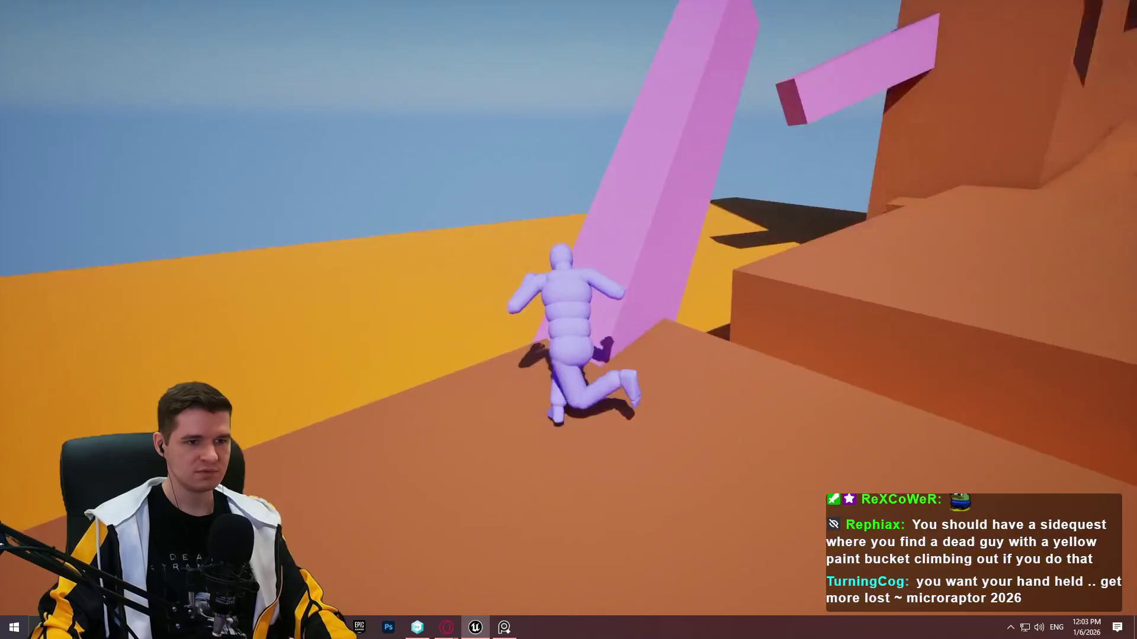
pyautogui.press('w')
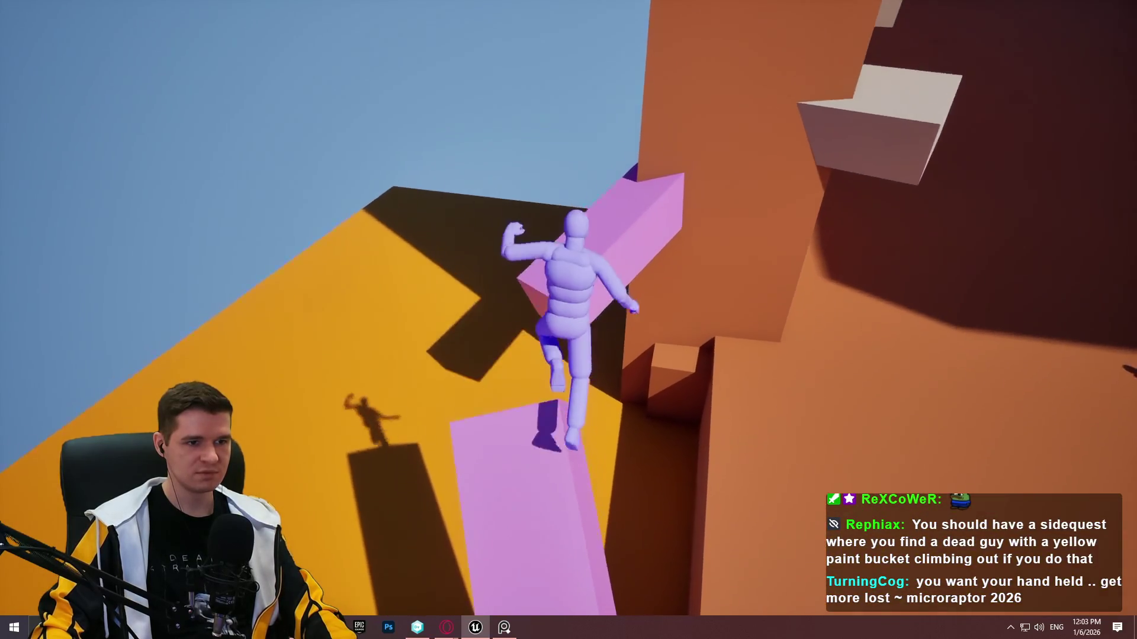
pyautogui.press('w')
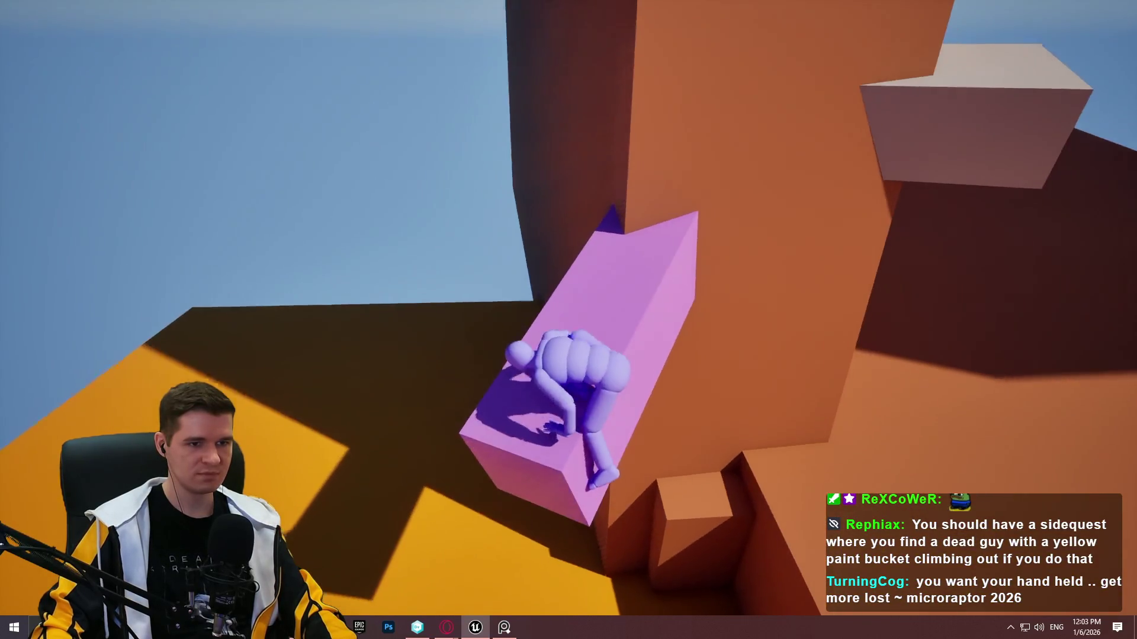
pyautogui.press('space')
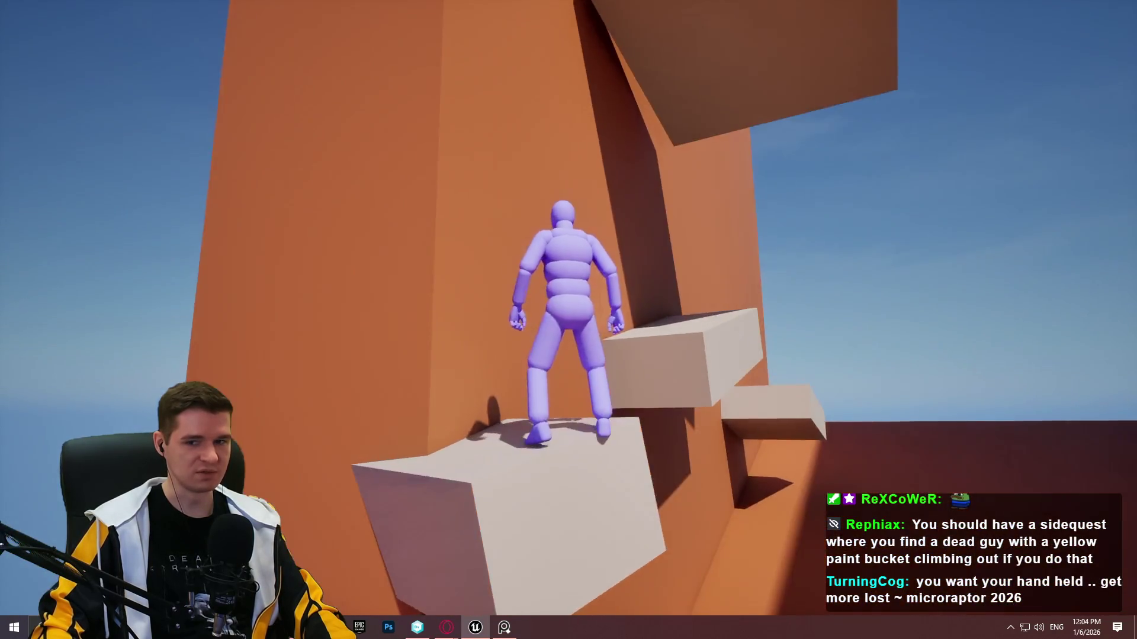
pyautogui.press('space')
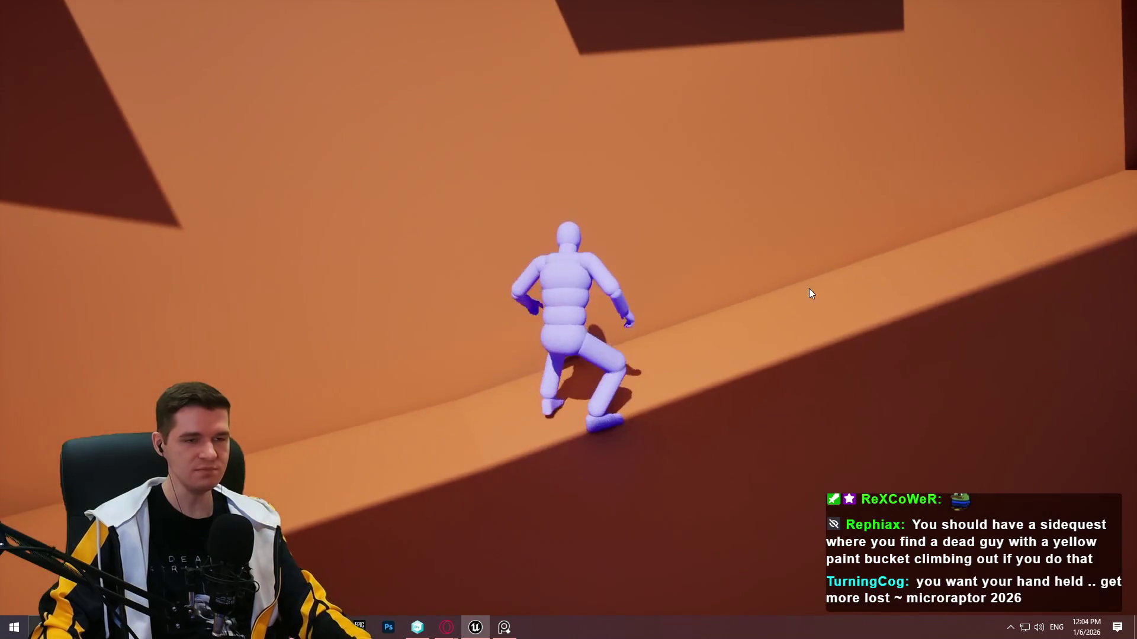
# Stop the play session and select the upper-left white ledge.
pyautogui.press('Escape')
pyautogui.press('w')
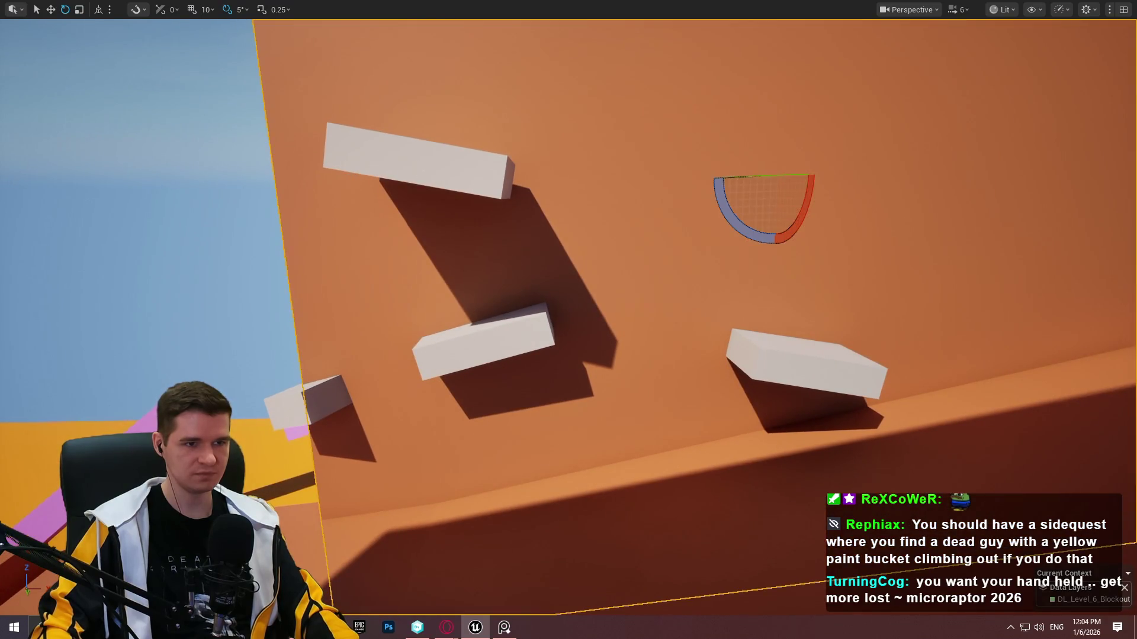
pyautogui.click(455, 177)
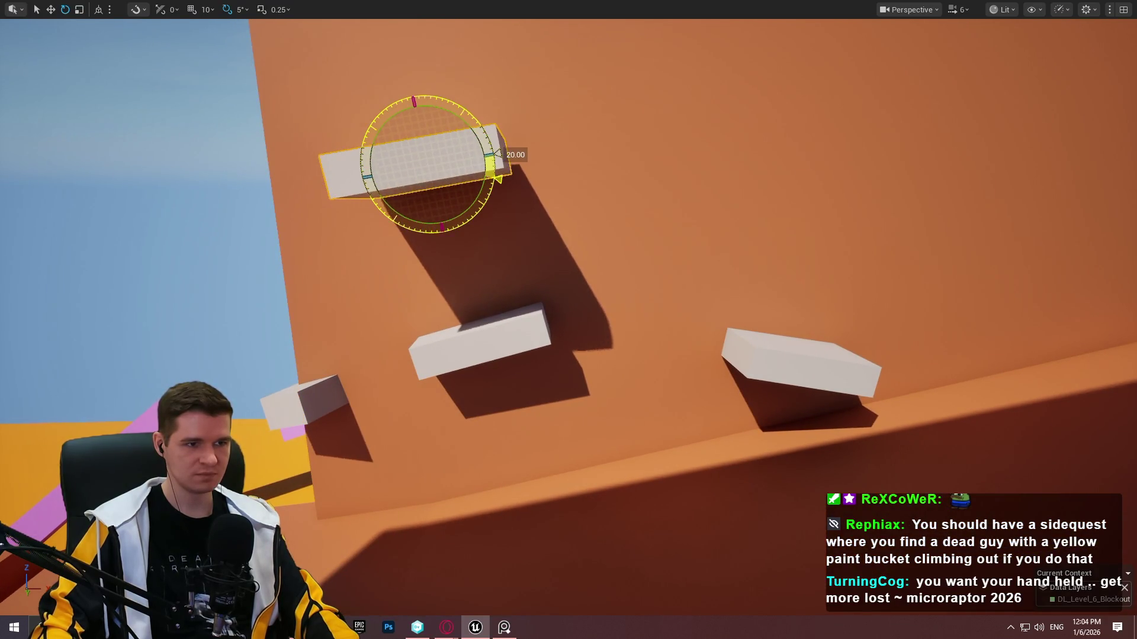
# Lower the upper white ledge and push it further left into the orange wall.
pyautogui.moveTo(425, 136)
pyautogui.mouseDown()
pyautogui.moveTo(441, 198)
pyautogui.moveTo(712, 212)
pyautogui.moveTo(661, 89)
pyautogui.mouseUp()
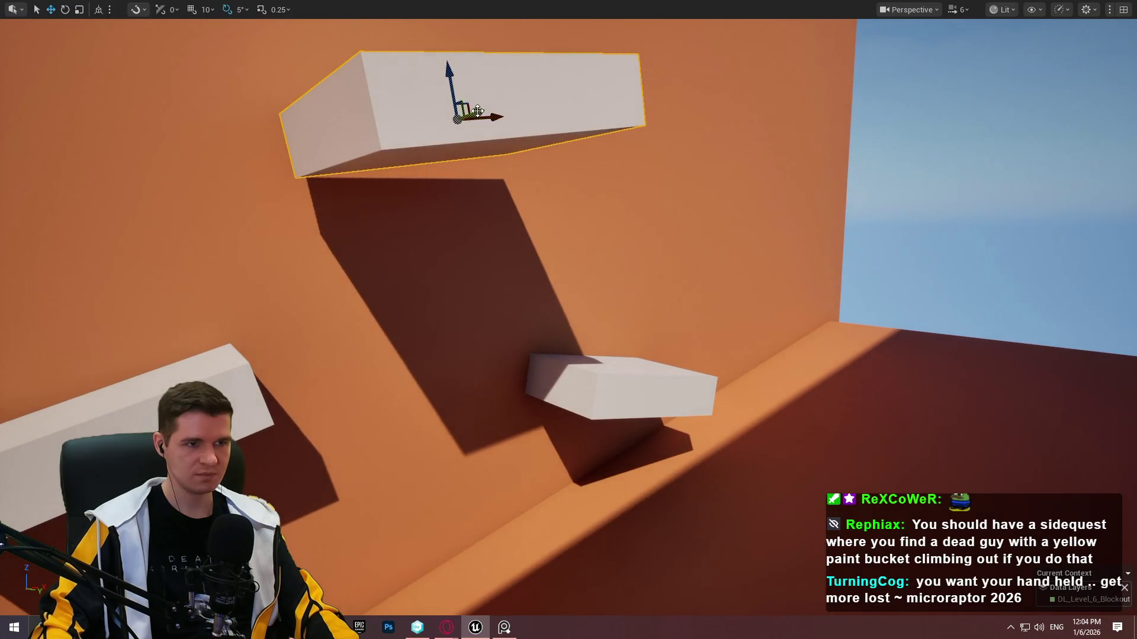
pyautogui.moveTo(479, 110)
pyautogui.mouseDown()
pyautogui.moveTo(411, 115)
pyautogui.moveTo(401, 160)
pyautogui.moveTo(486, 177)
pyautogui.moveTo(485, 193)
pyautogui.mouseUp()
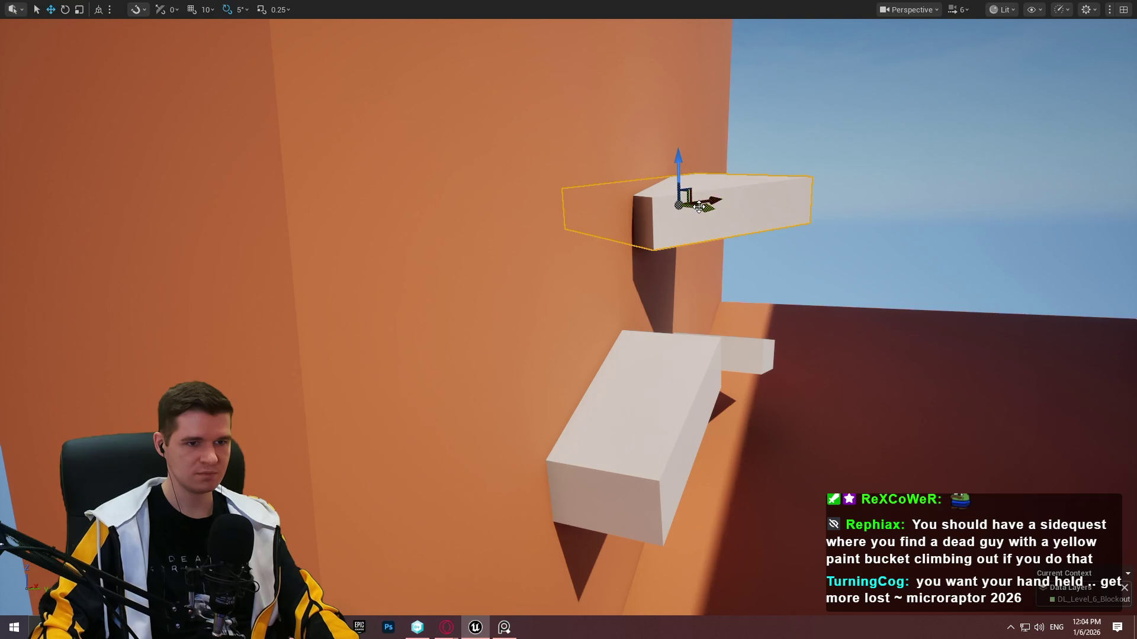
pyautogui.moveTo(684, 204); pyautogui.dragTo(636, 207)
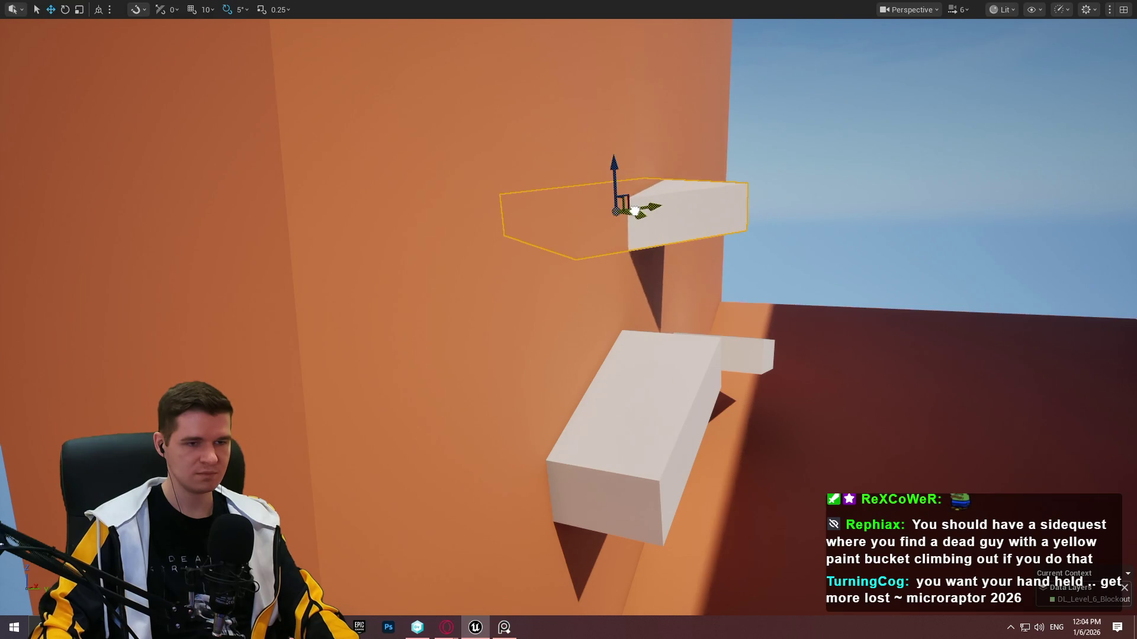
# Pull the view back over the whole climb and open the small cube's actions.
pyautogui.scroll(-5, 636, 211)
pyautogui.moveTo(636, 212); pyautogui.dragTo(550, 189)
pyautogui.moveTo(770, 267); pyautogui.dragTo(779, 265)
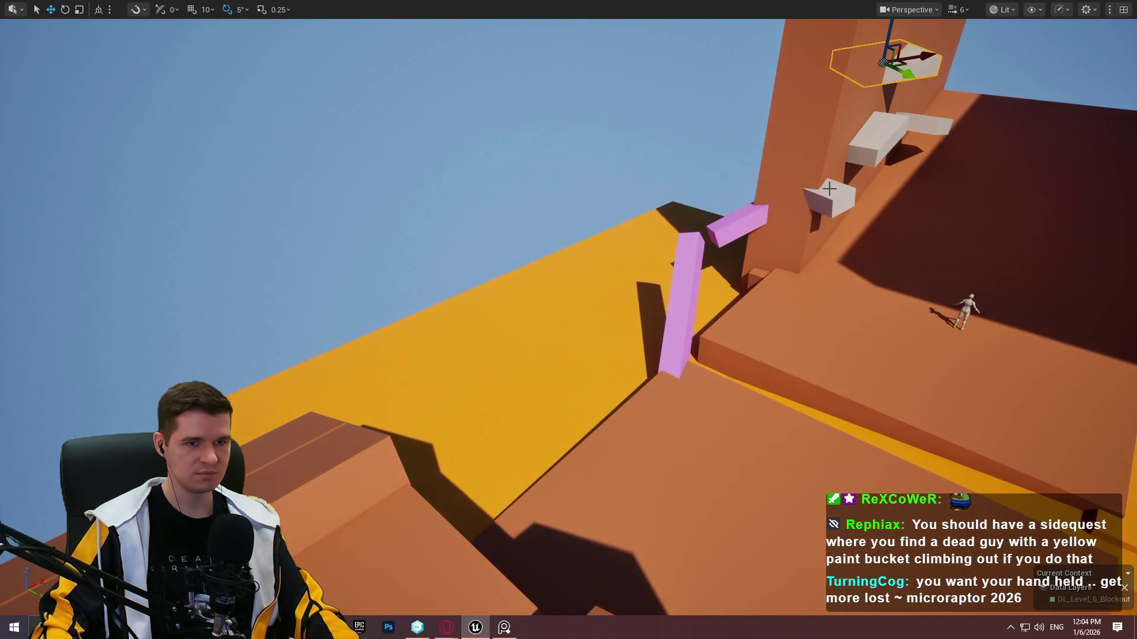
pyautogui.rightClick(828, 189)
# Play from the small cube, climbing over the box, wall, moved ledge and white blocks.
pyautogui.click(904, 601)
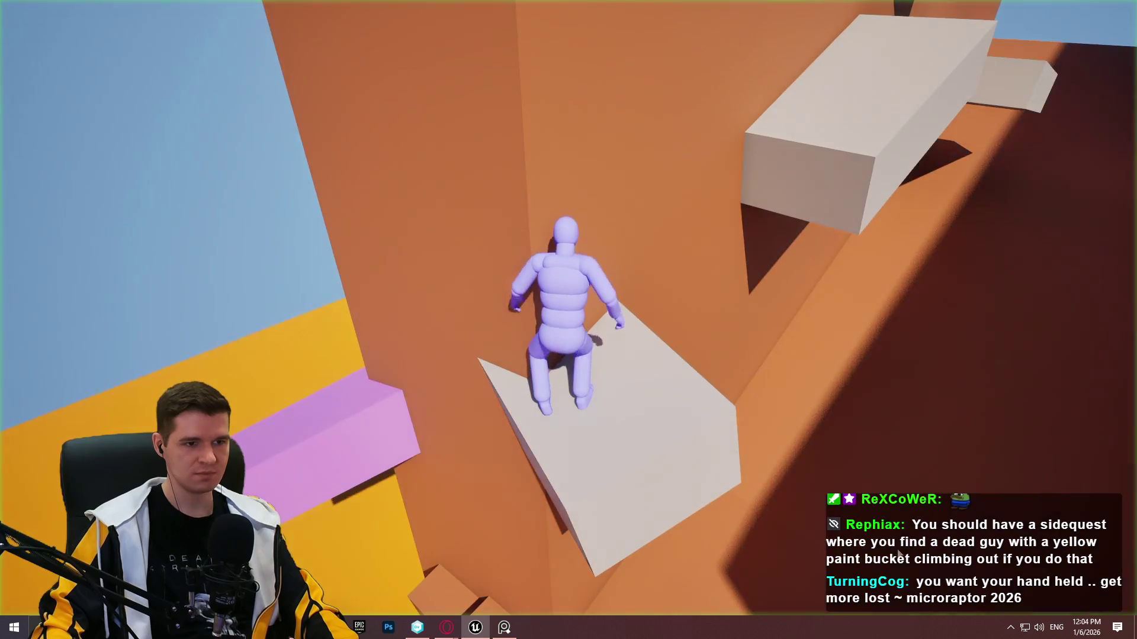
pyautogui.press('w')
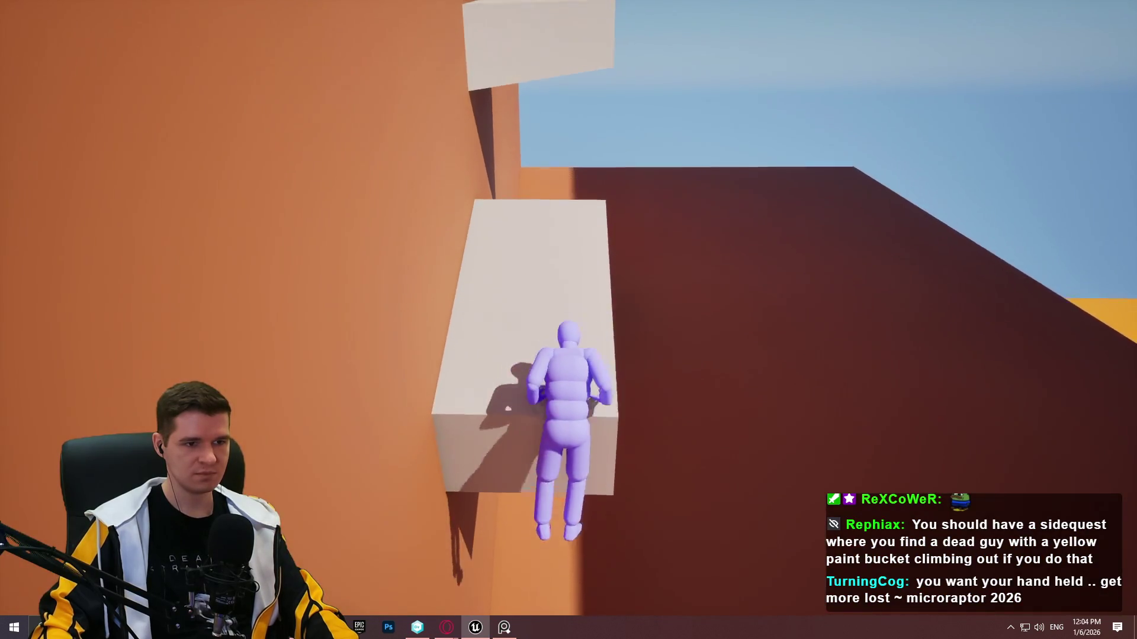
pyautogui.press('w')
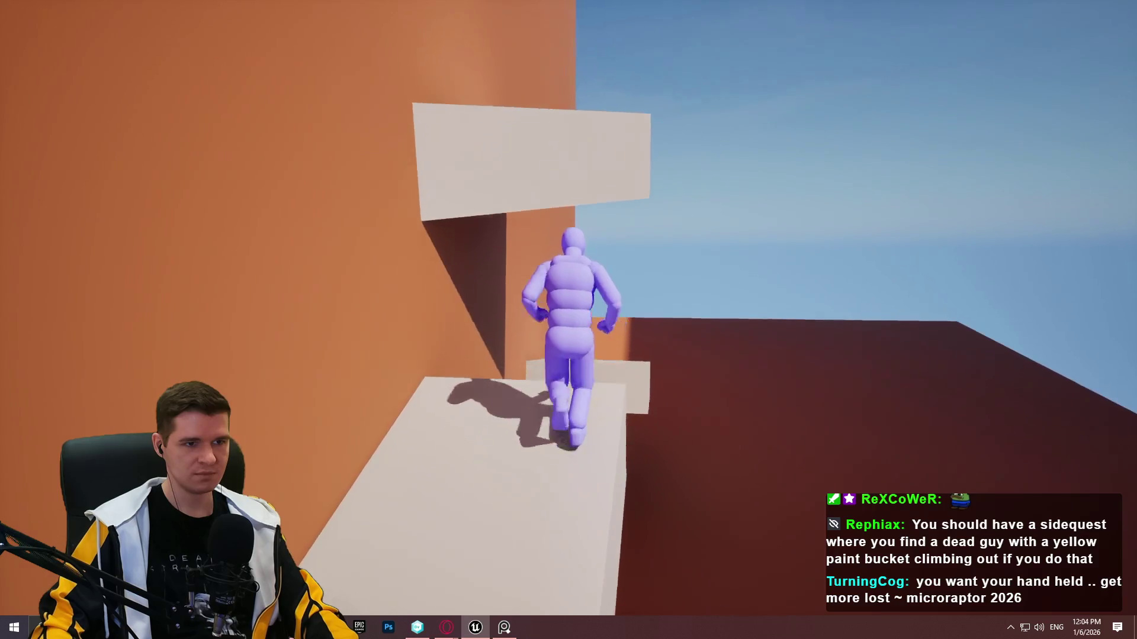
pyautogui.press('w')
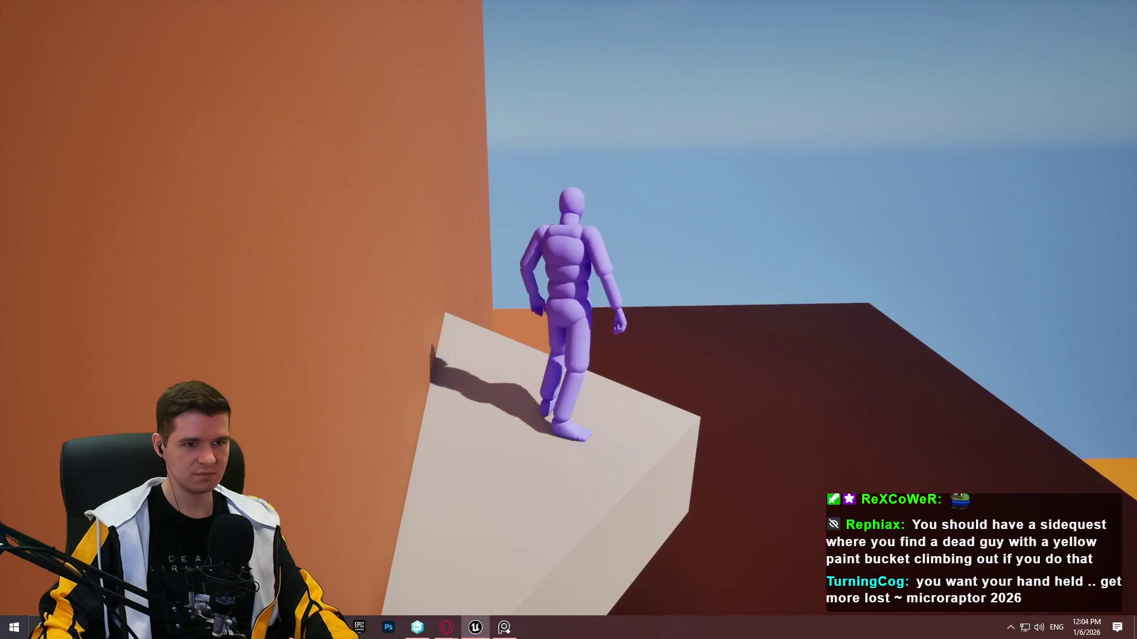
pyautogui.press('space')
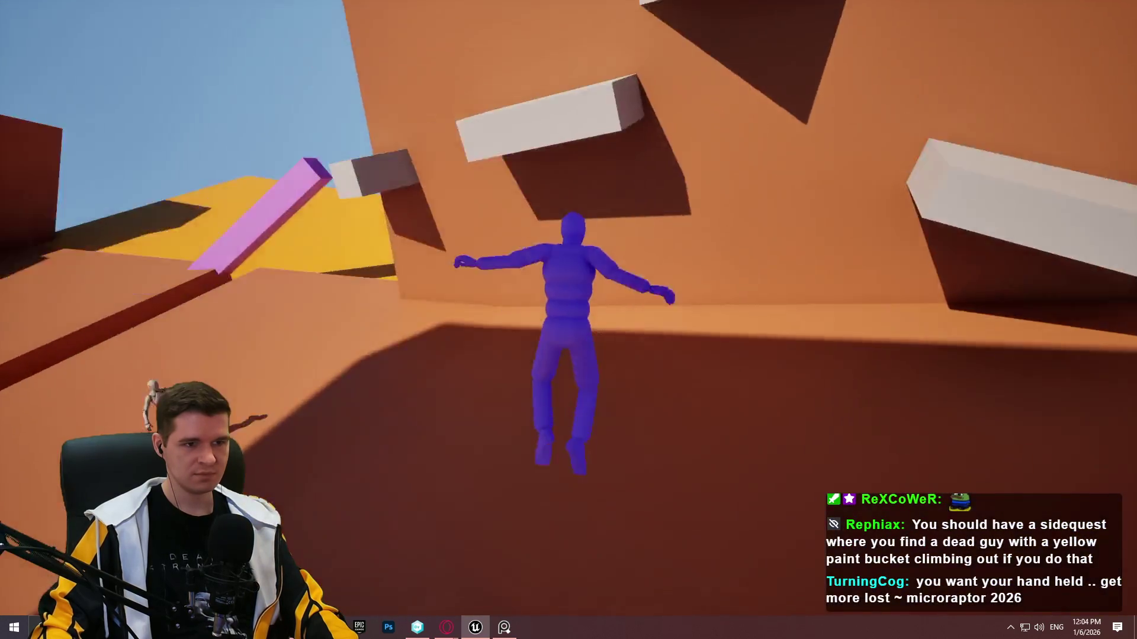
pyautogui.press('w')
pyautogui.press('w')
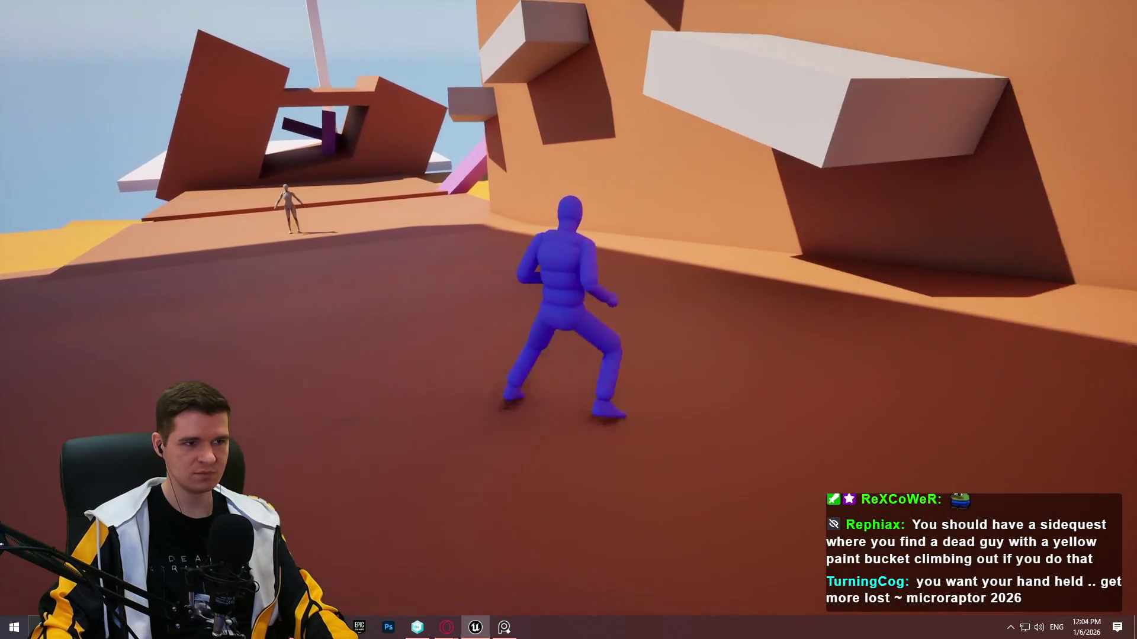
pyautogui.press('space')
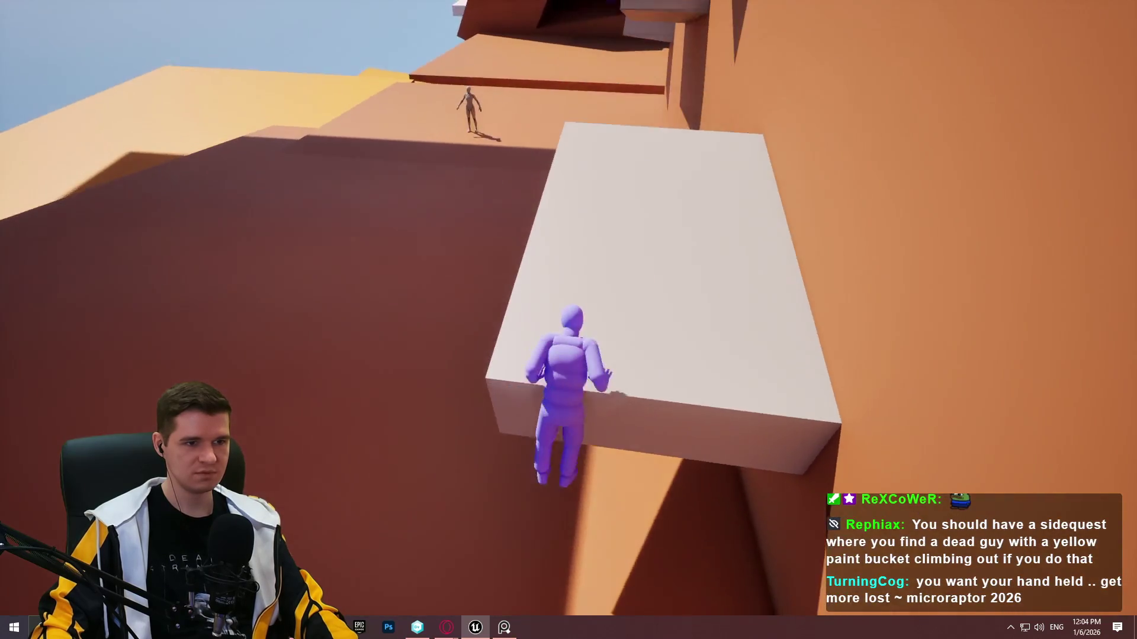
pyautogui.press('w')
pyautogui.press('space')
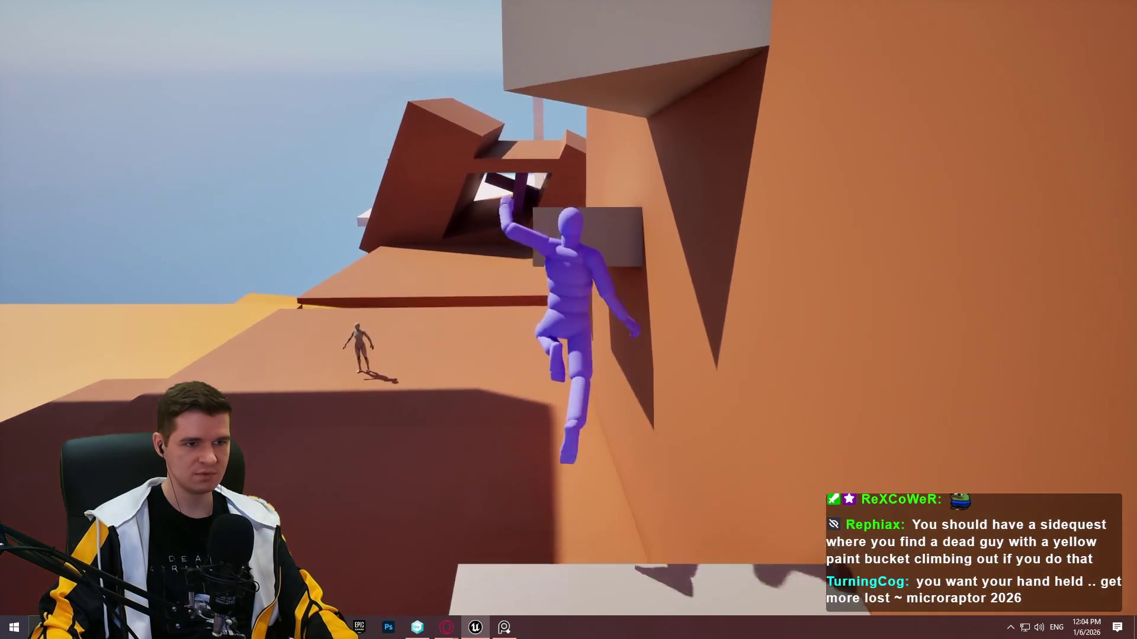
pyautogui.press('w')
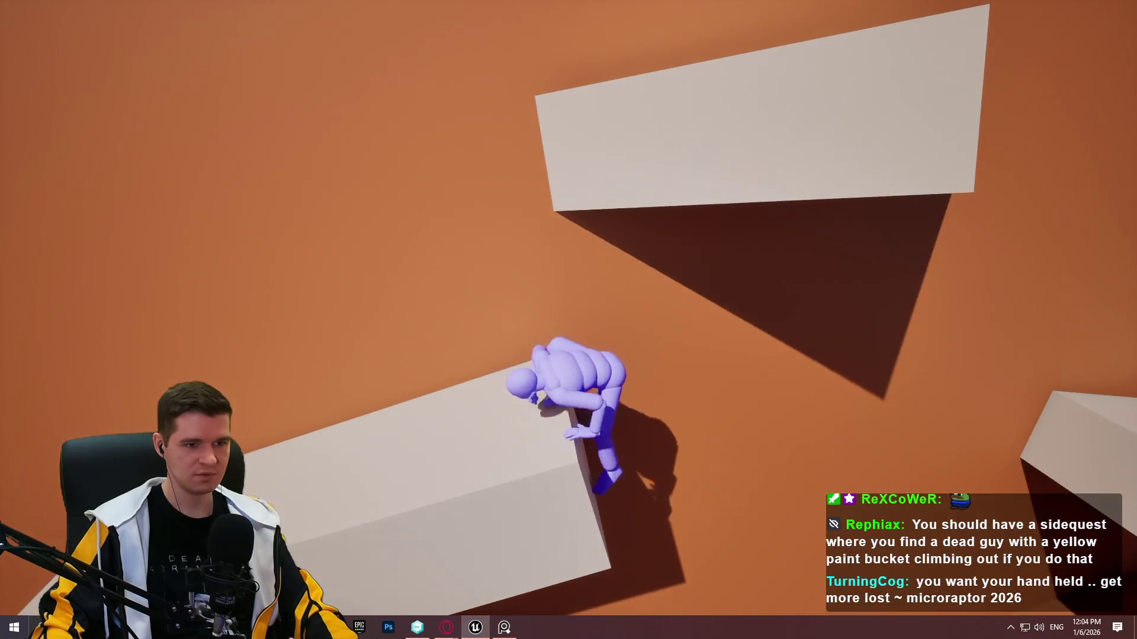
pyautogui.press('w')
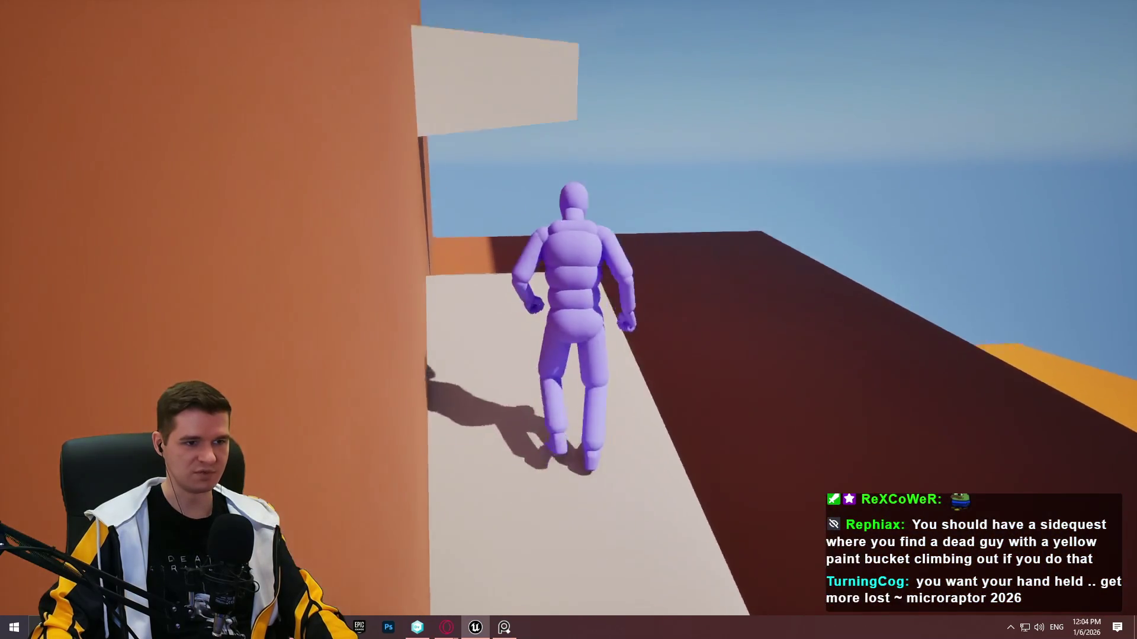
pyautogui.press('space')
pyautogui.press('w')
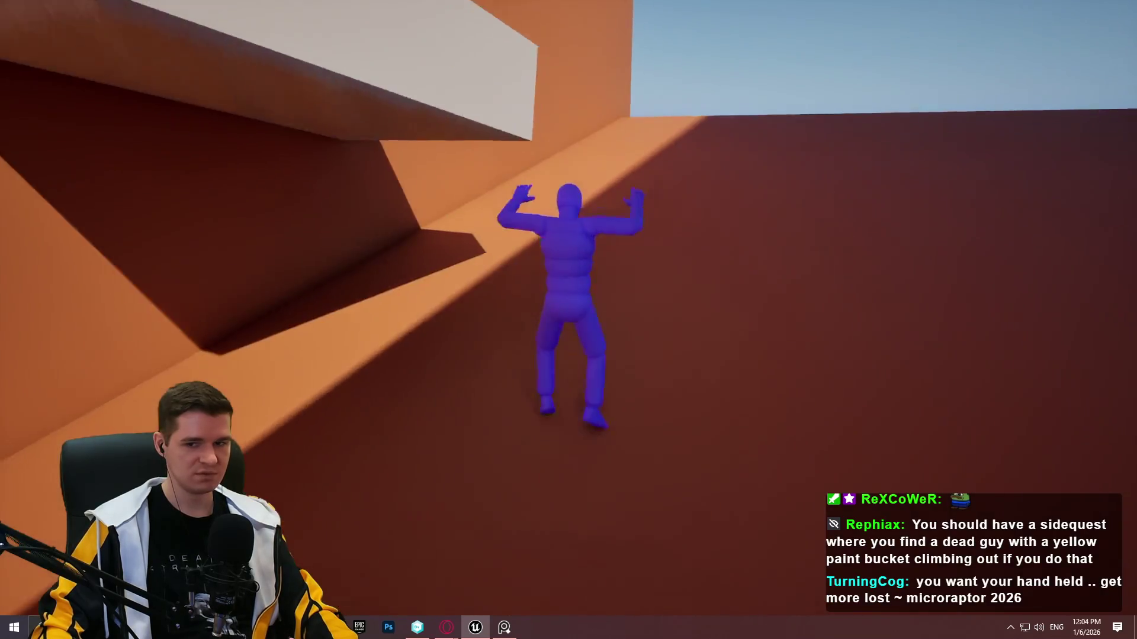
pyautogui.press('w')
pyautogui.press('space')
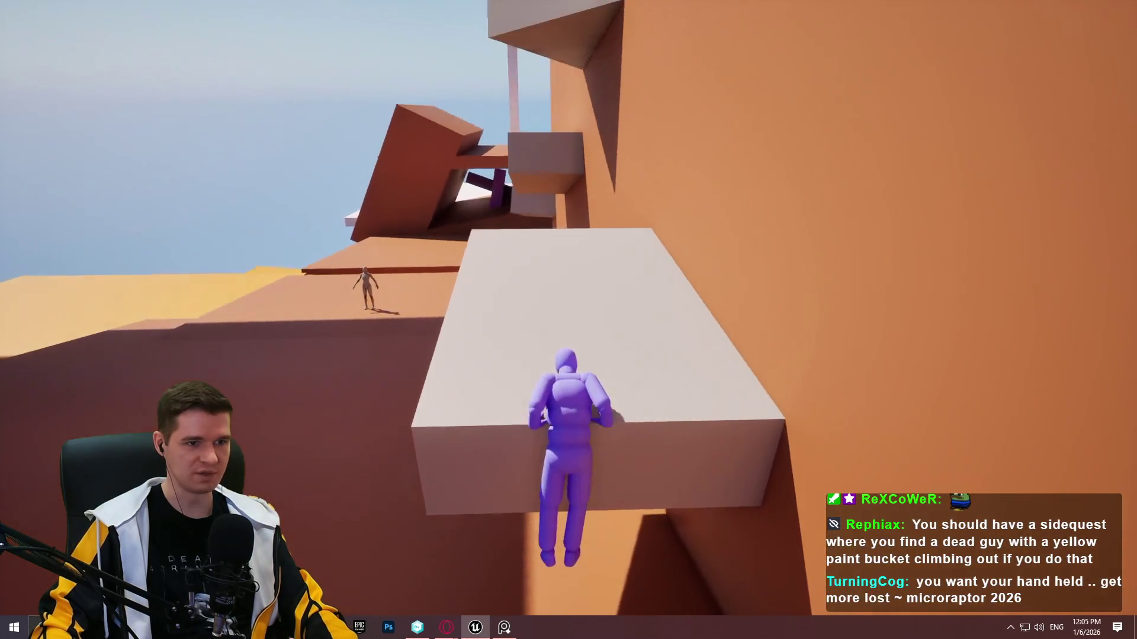
pyautogui.press('w')
pyautogui.press('space')
# Run to the tower, climb the white ledges up the wall, then end the play session.
pyautogui.press('w')
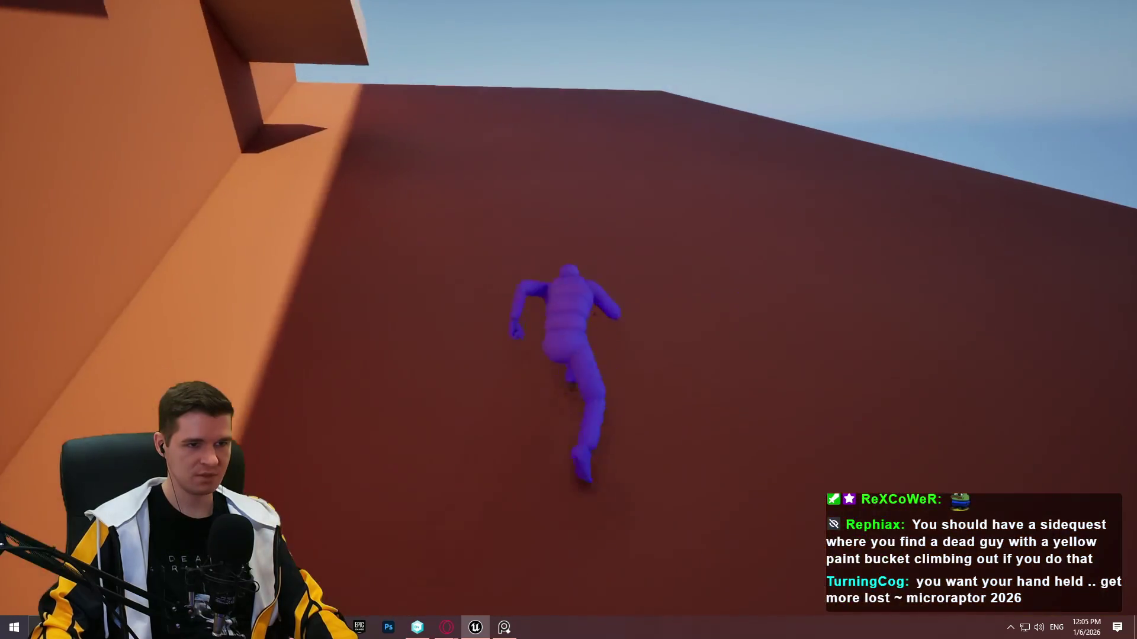
pyautogui.press('w')
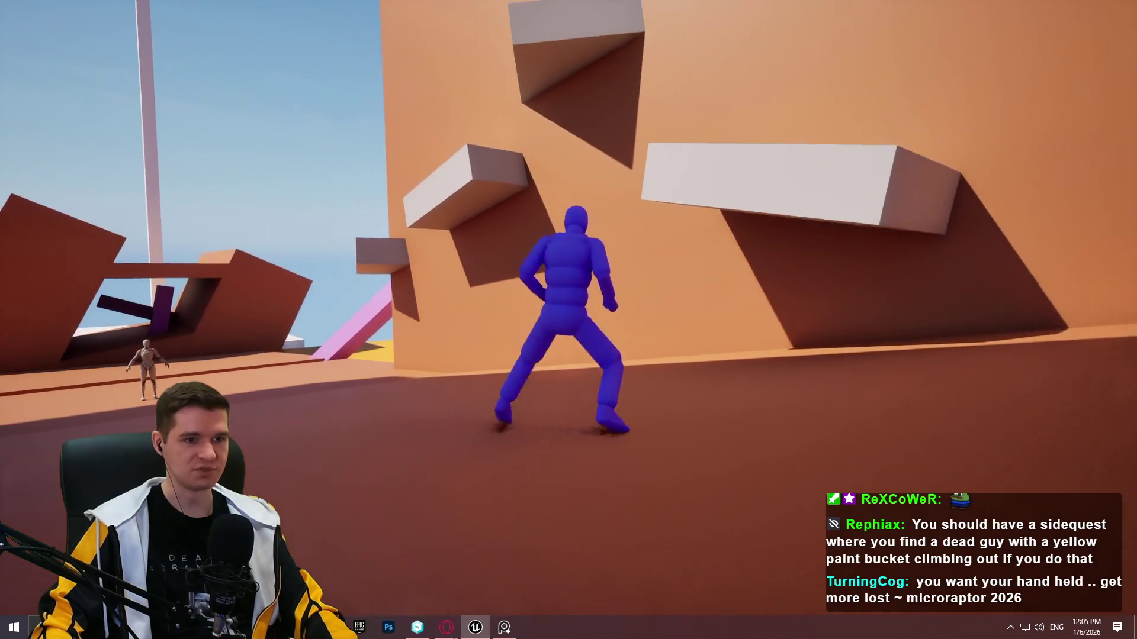
pyautogui.press('w')
pyautogui.press('space')
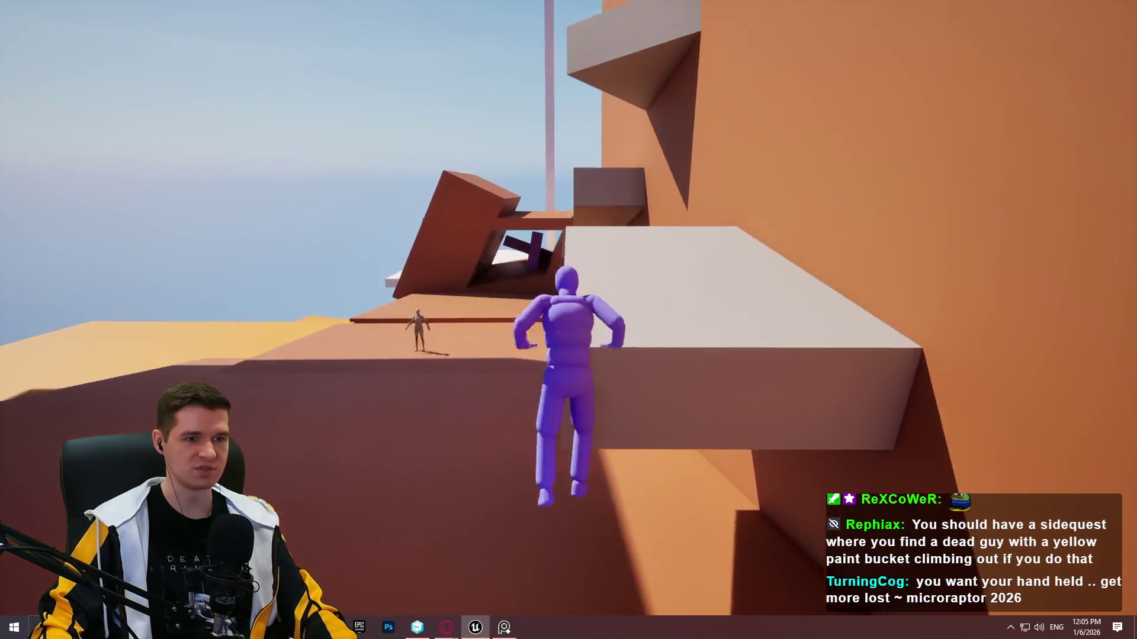
pyautogui.press('w')
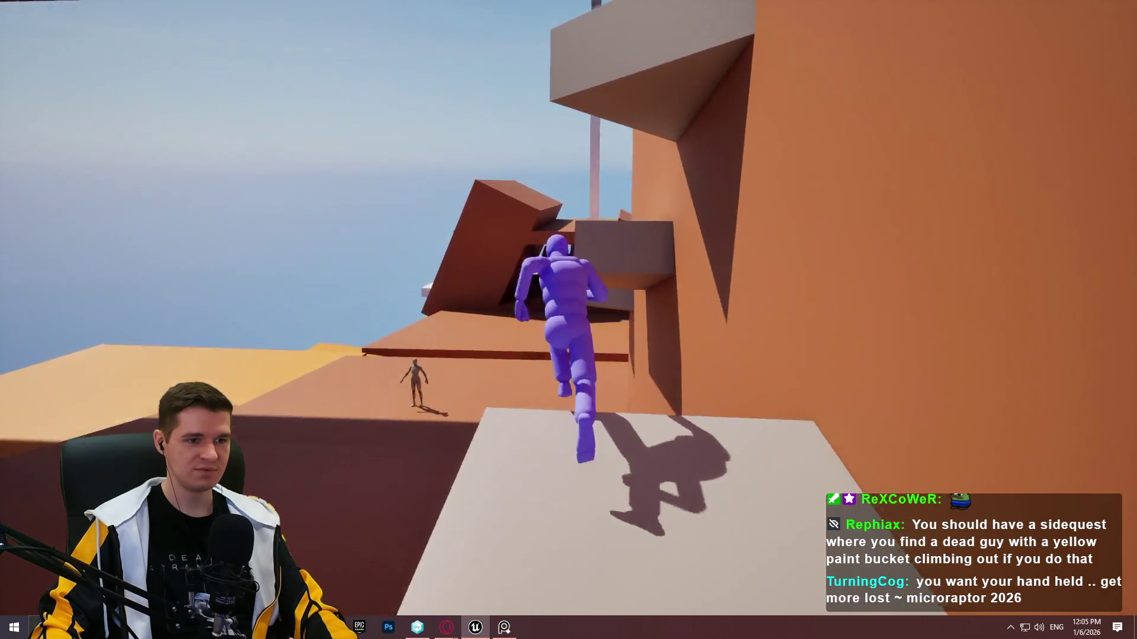
pyautogui.press('w')
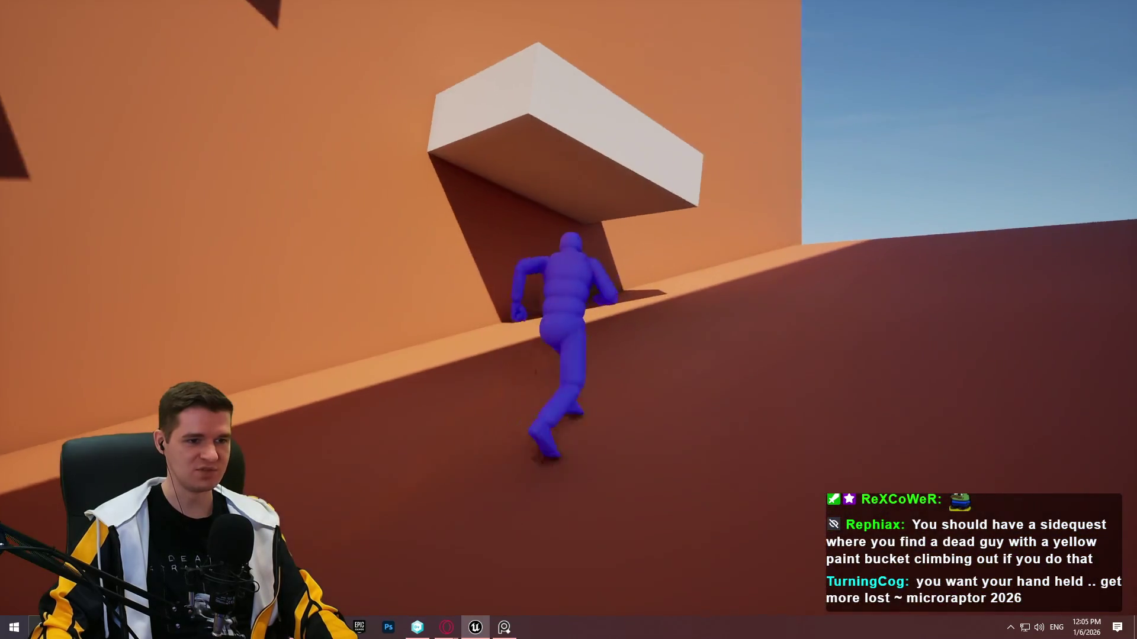
pyautogui.press('w')
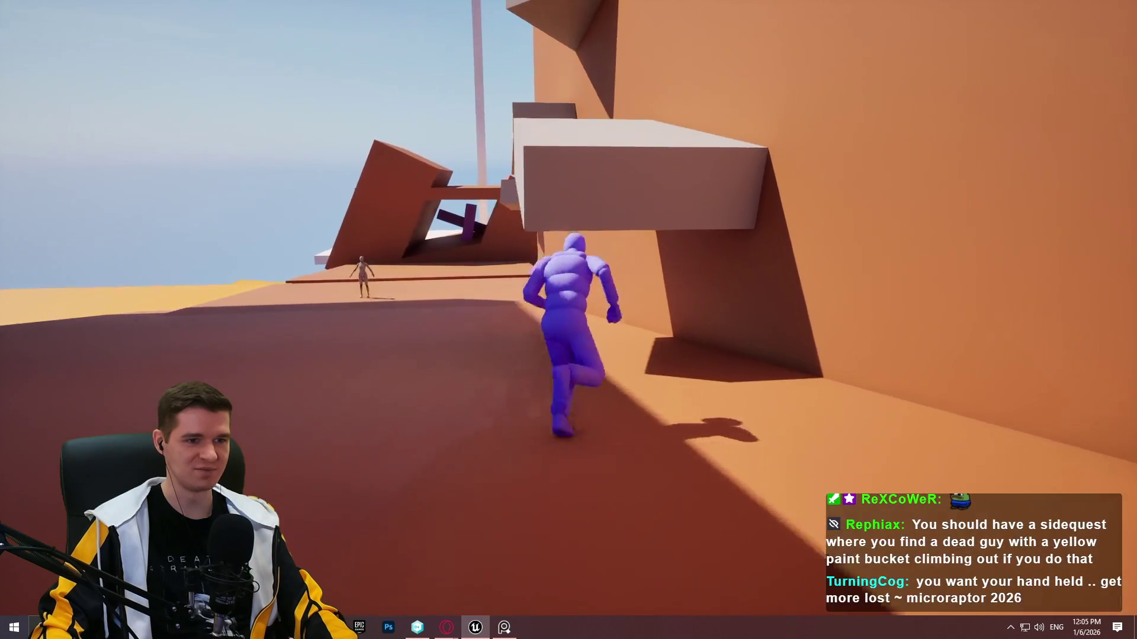
pyautogui.press('space')
pyautogui.press('w')
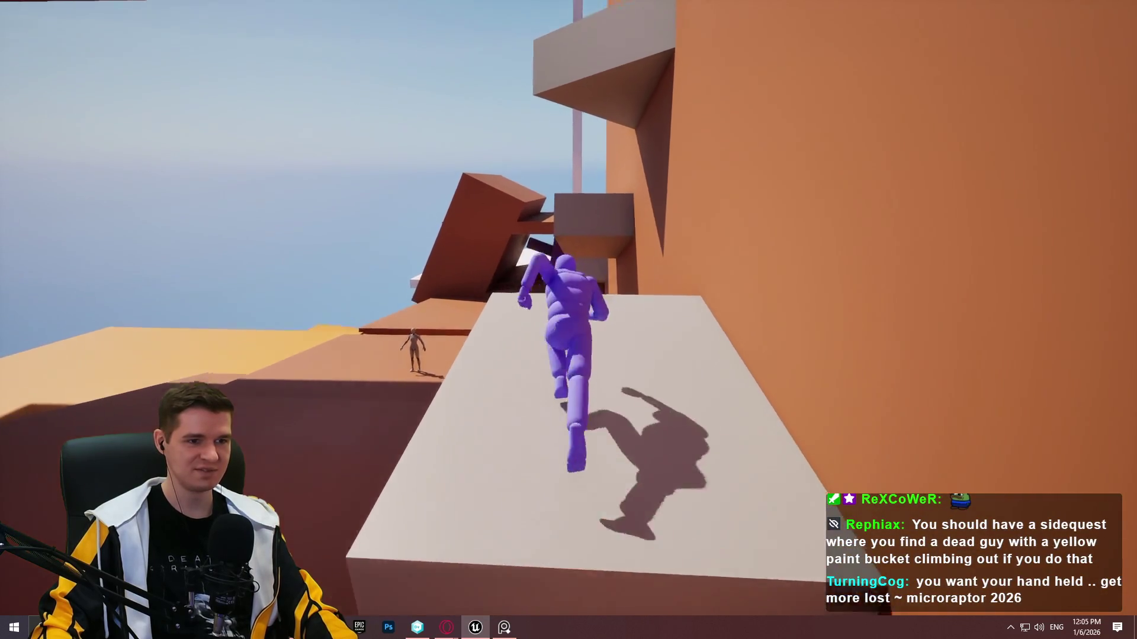
pyautogui.press('space')
pyautogui.press('w')
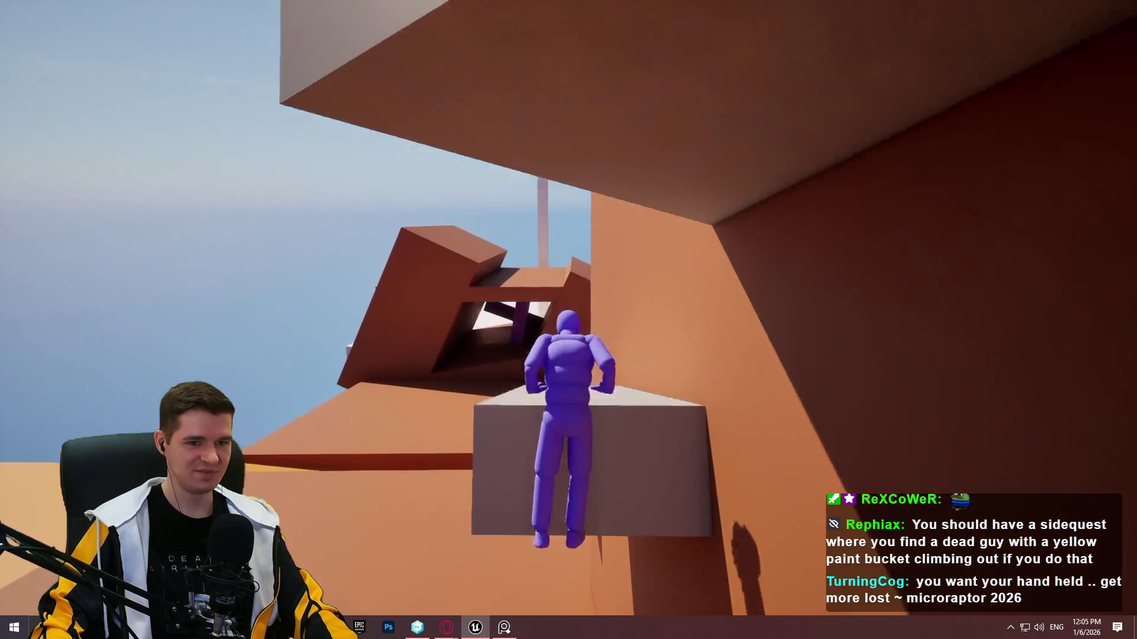
pyautogui.press('w')
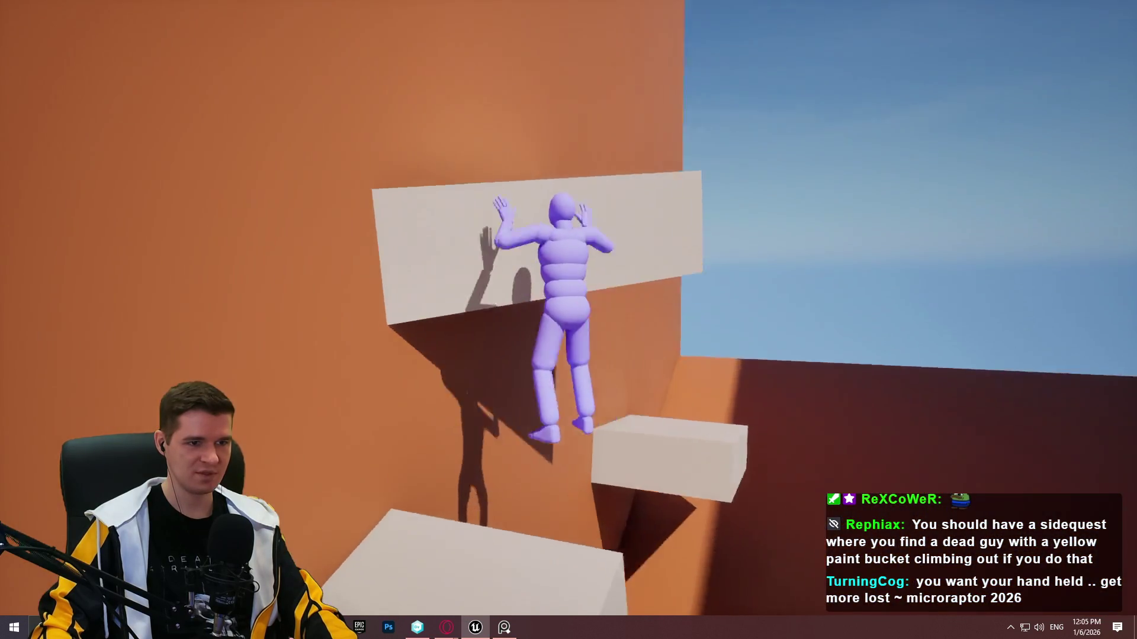
pyautogui.press('w')
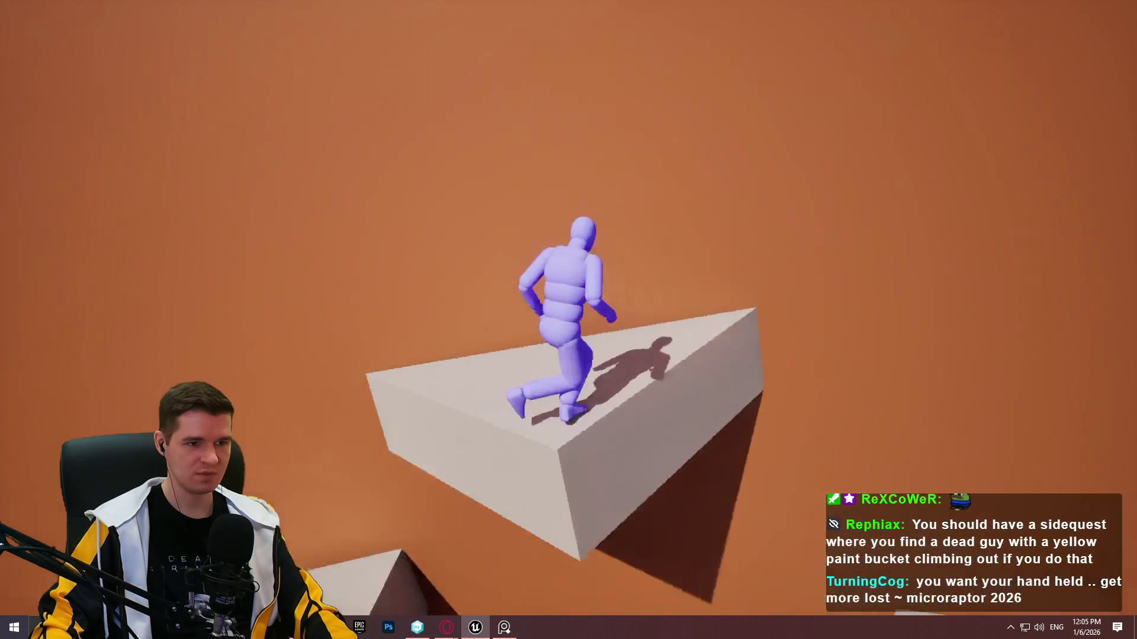
pyautogui.press('space')
pyautogui.press('w')
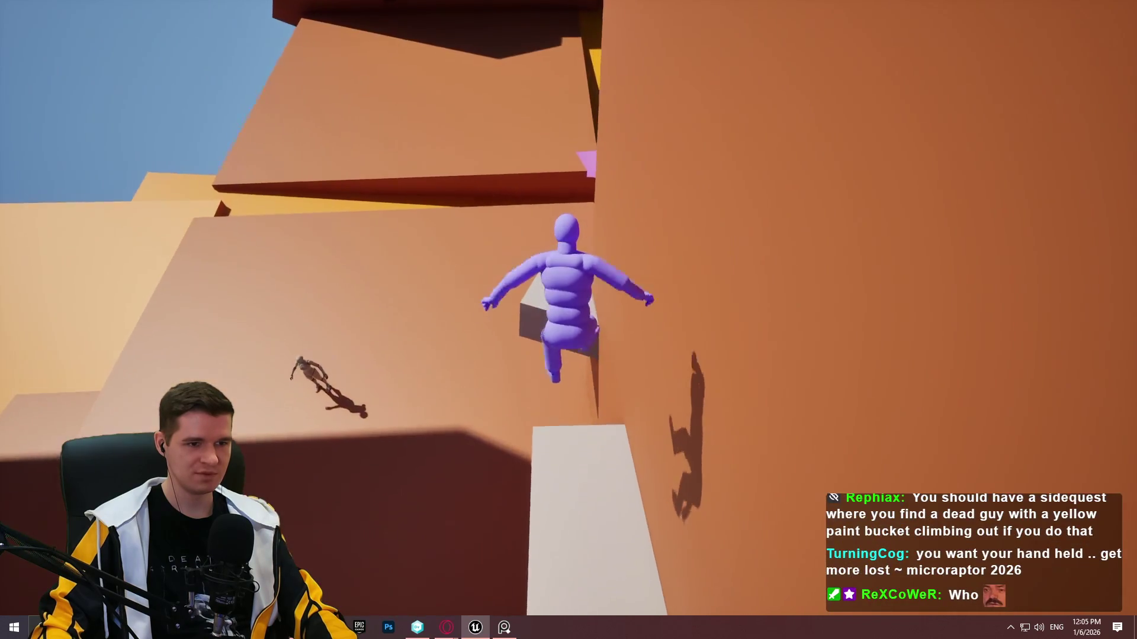
pyautogui.press('Escape')
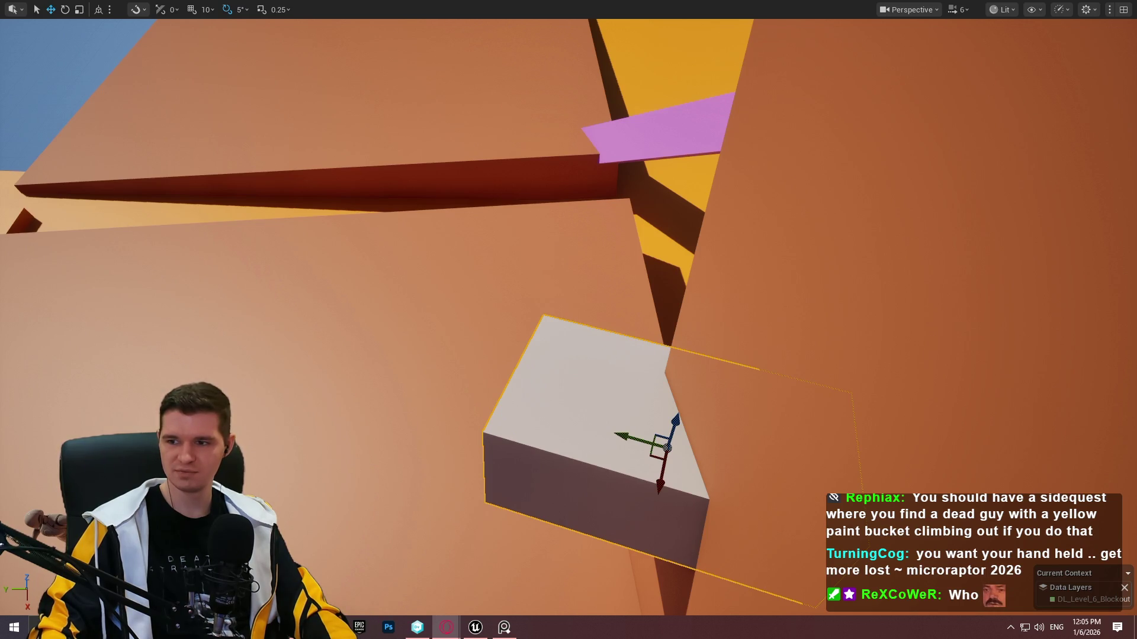
# Switch from the Unreal Editor to the Opera window with the Elden Ring video.
pyautogui.hotkey('alt', 'Tab')
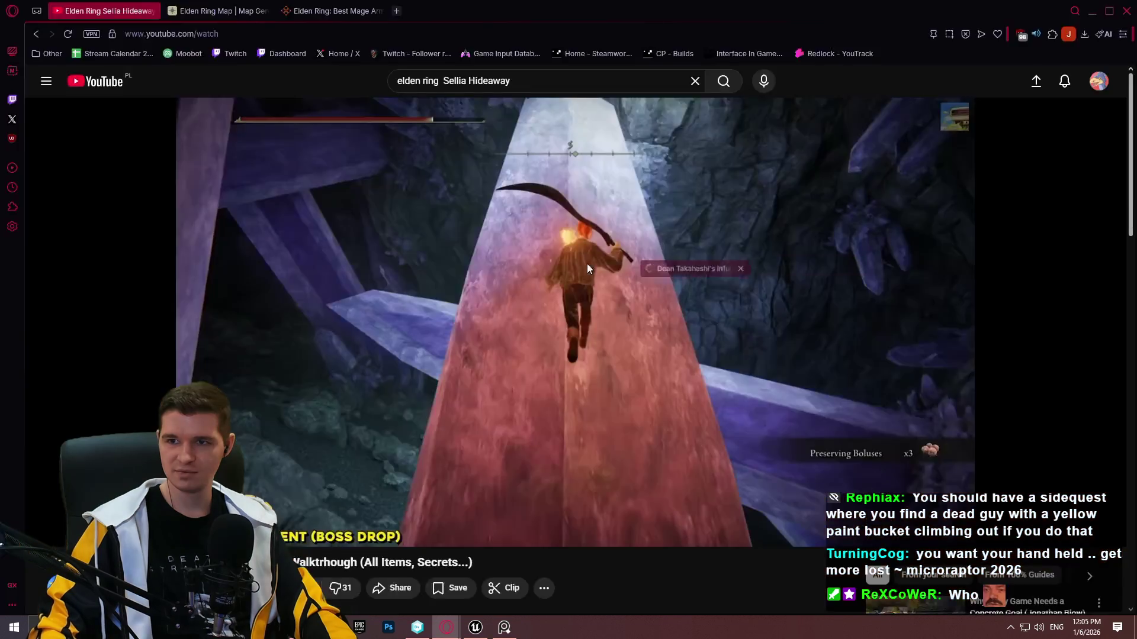
# Bring up the second Opera window playing the cartoon platformer video.
pyautogui.hotkey('alt', 'Tab')
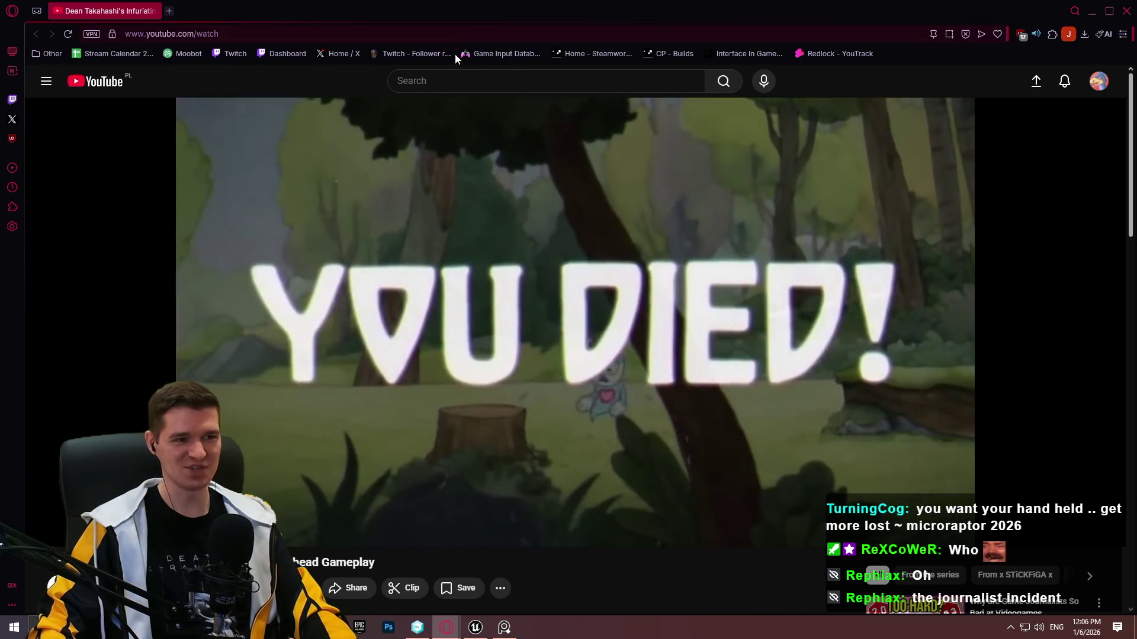
# Search YouTube for 'polygon doom gameplay' using the suggestion offered after typing 'po'.
pyautogui.click(474, 77)
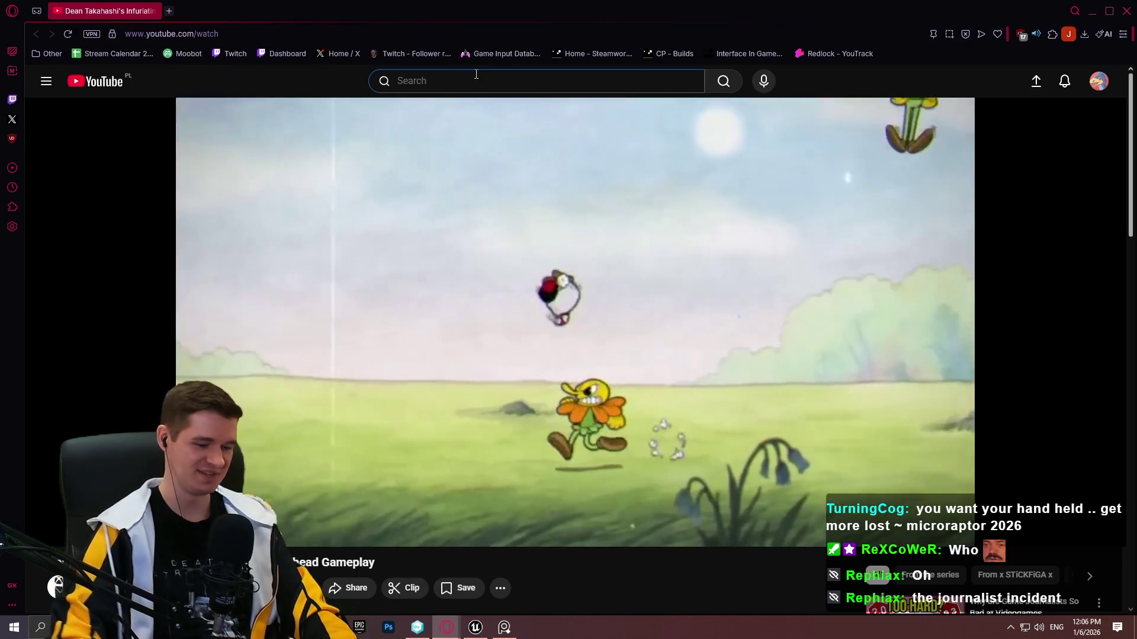
pyautogui.write('polygon doom')
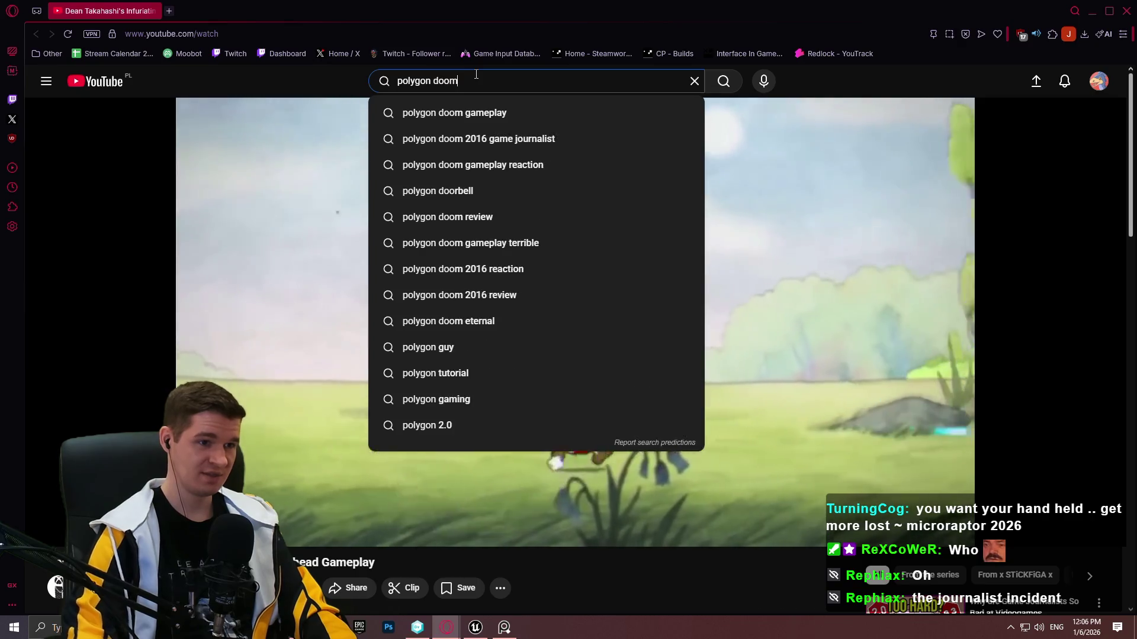
pyautogui.press('Down')
pyautogui.press('Return')
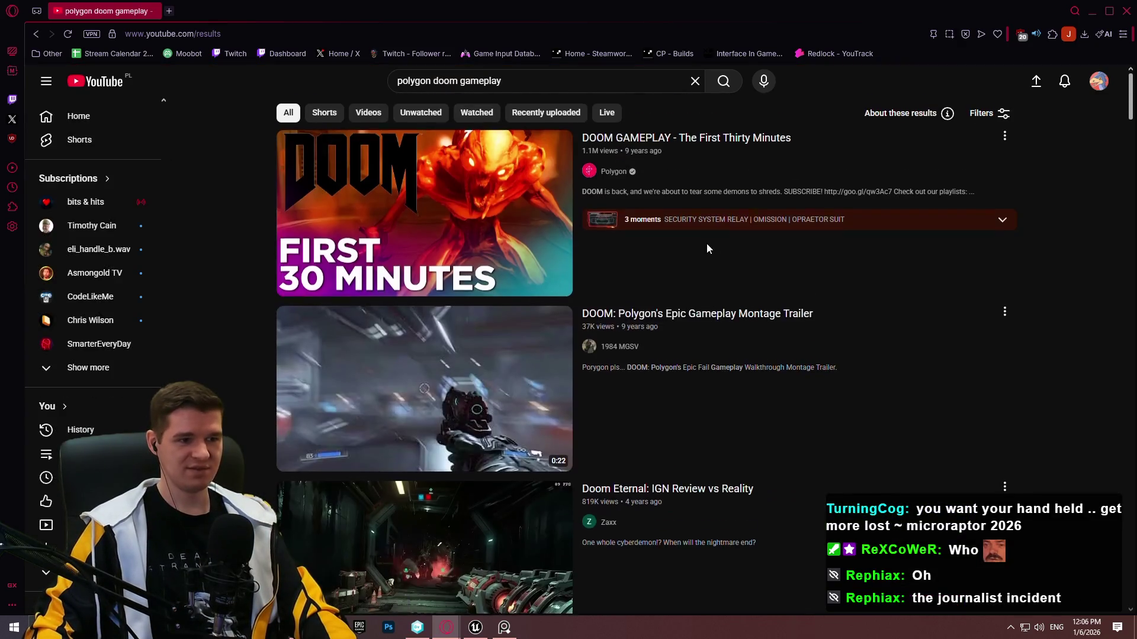
# Browse the results and open the POLYGON CANT INTO DOOM video.
pyautogui.scroll(-5, 787, 279)
pyautogui.scroll(1, 796, 260)
pyautogui.scroll(-6, 826, 245)
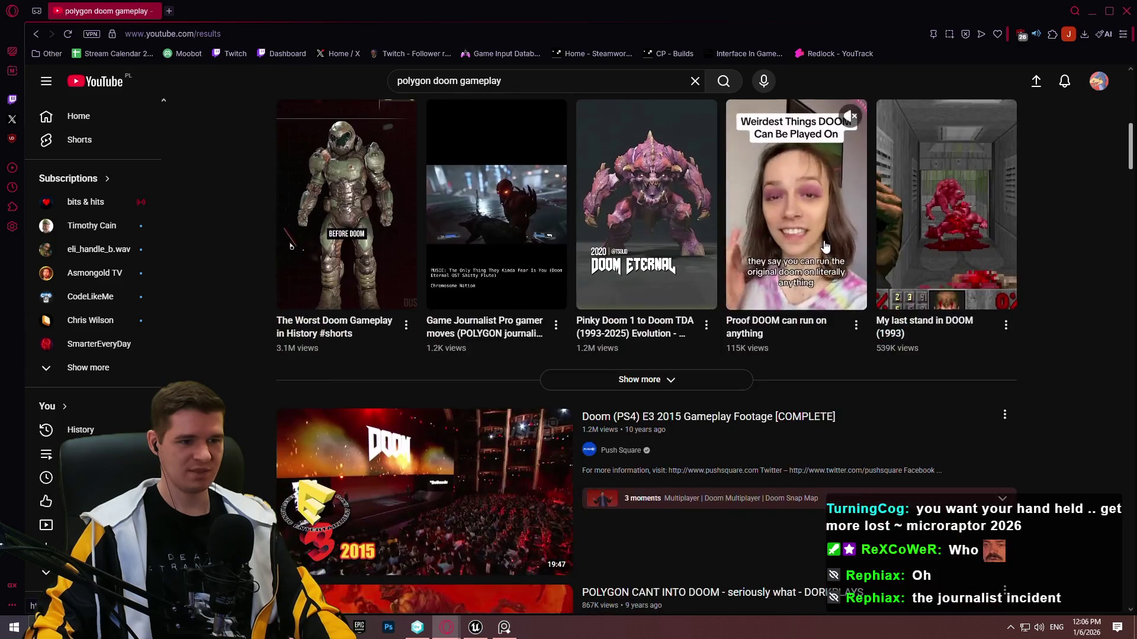
pyautogui.scroll(-5, 823, 237)
pyautogui.scroll(3, 819, 231)
pyautogui.click(751, 475)
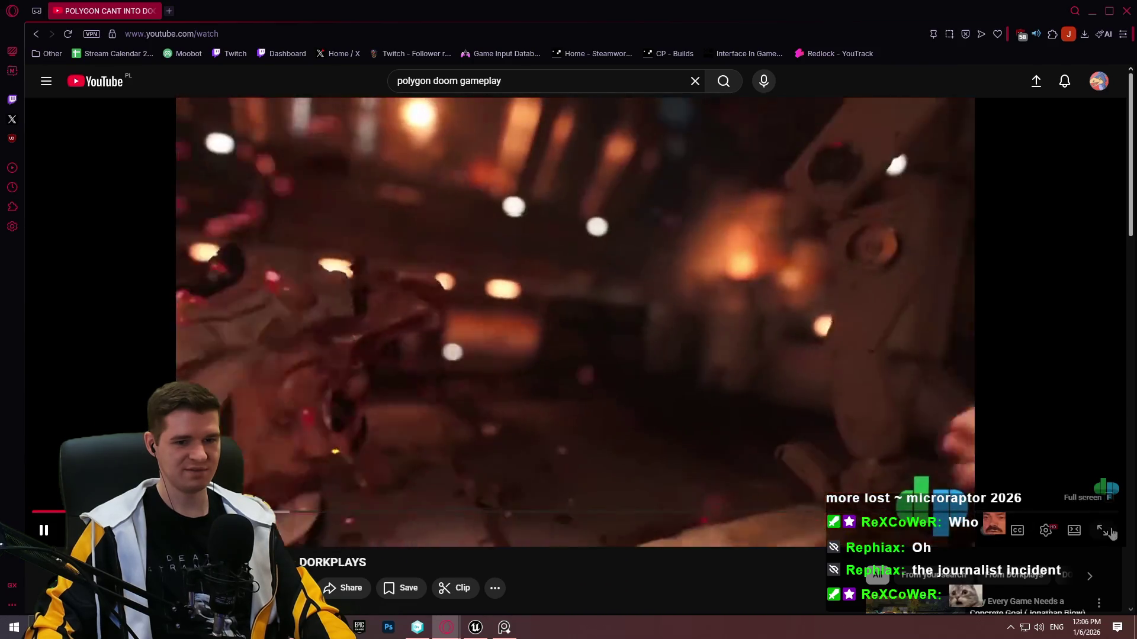
# Watch the Doom video full screen, exit full screen, and return to the Unreal editor.
pyautogui.press('f')
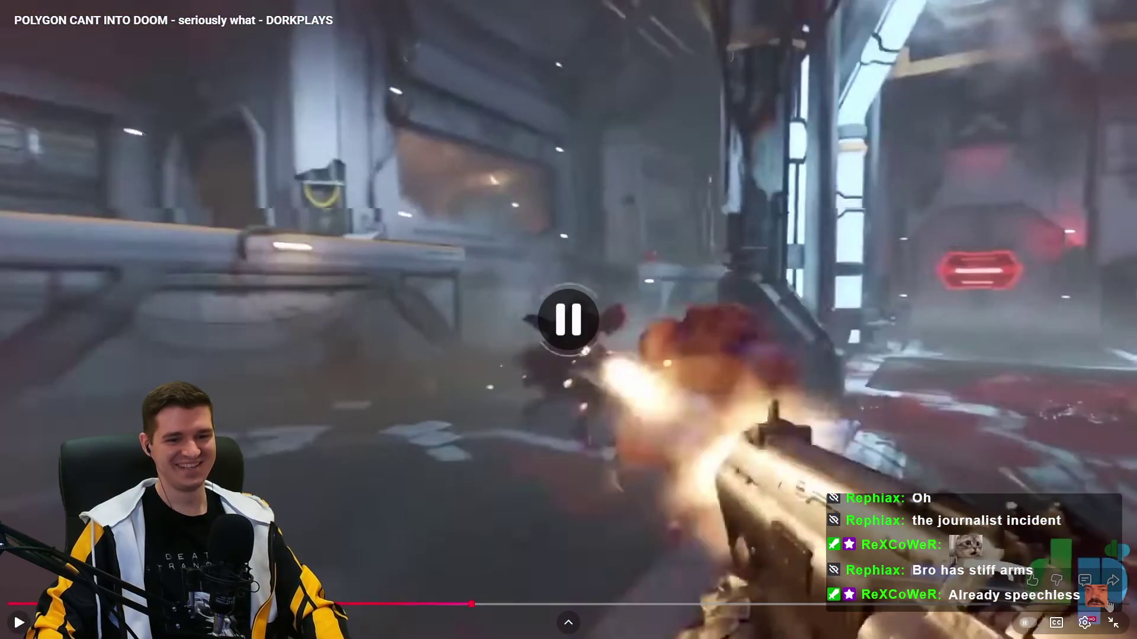
pyautogui.click(1116, 623)
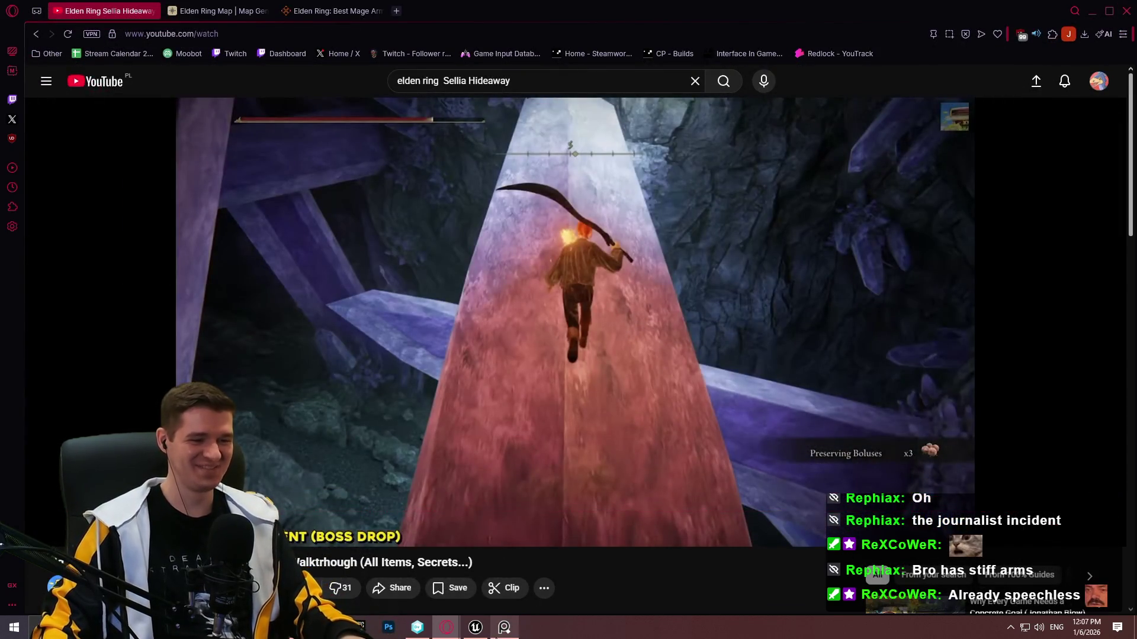
pyautogui.click(484, 636)
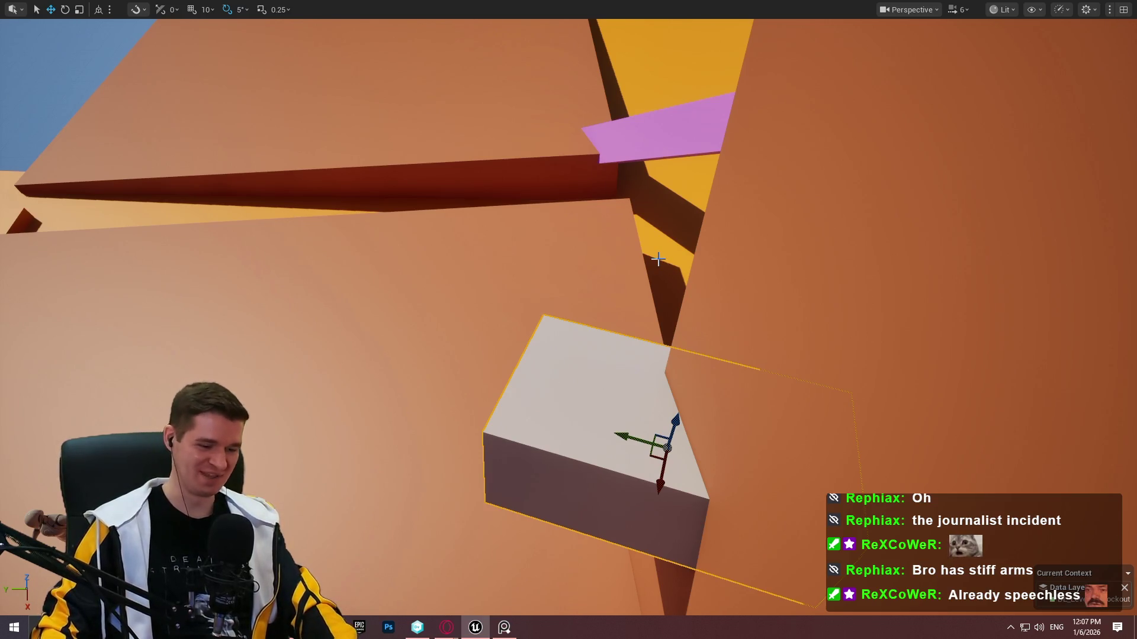
# Choose Play From Here on the large brown slab.
pyautogui.rightClick(424, 85)
pyautogui.click(528, 481)
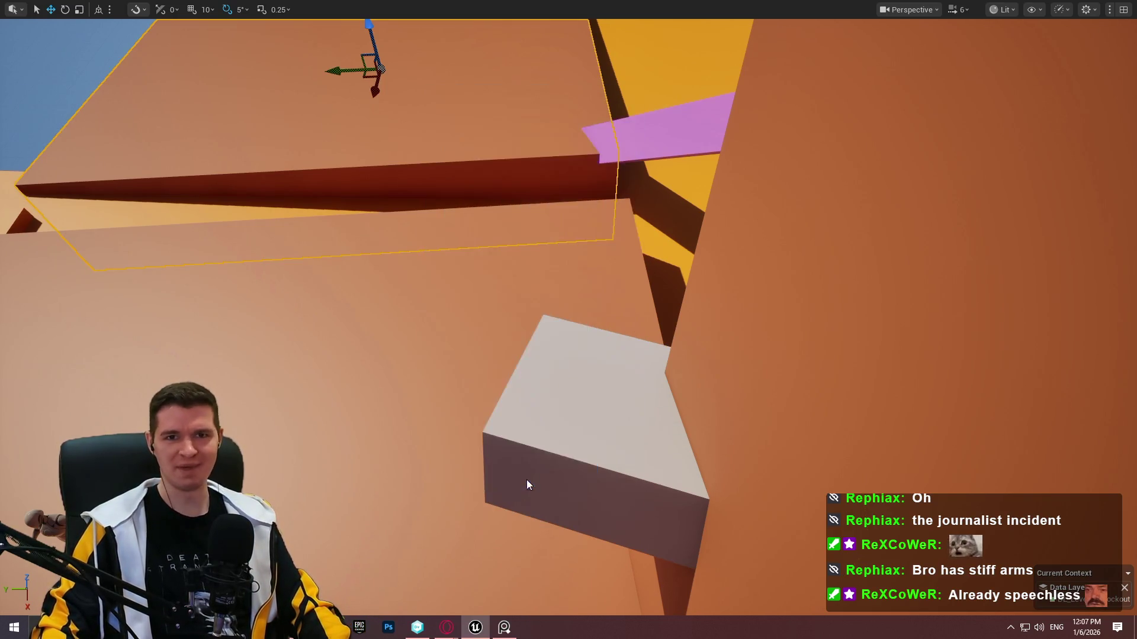
# Run the mannequin up the pink ramp and over the white ledges, then end play with Esc.
pyautogui.press('w')
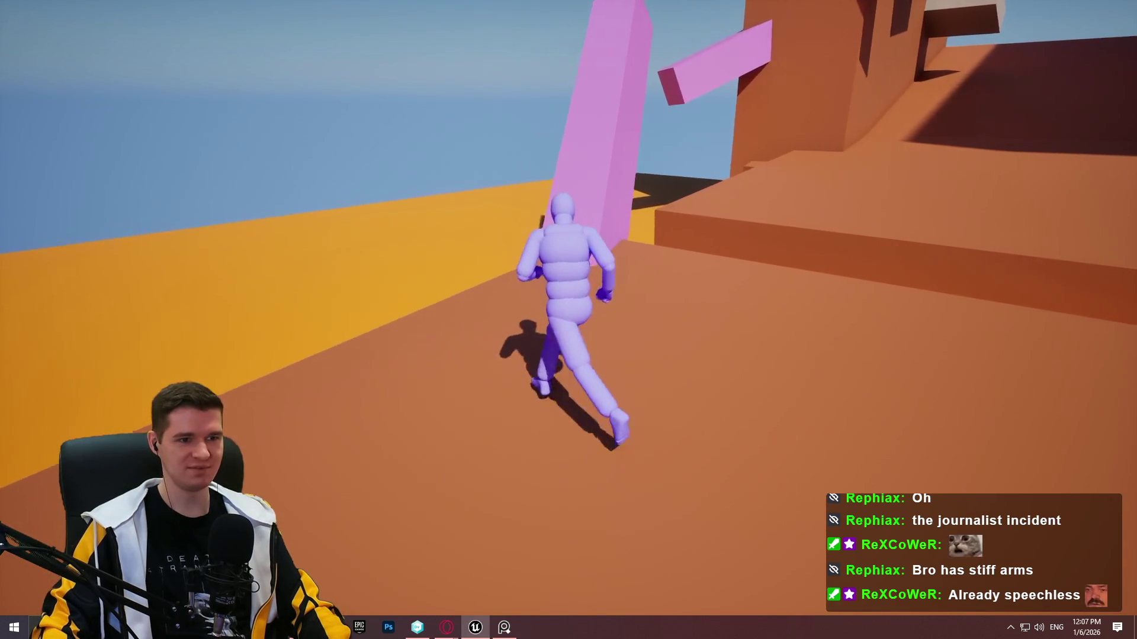
pyautogui.press('w')
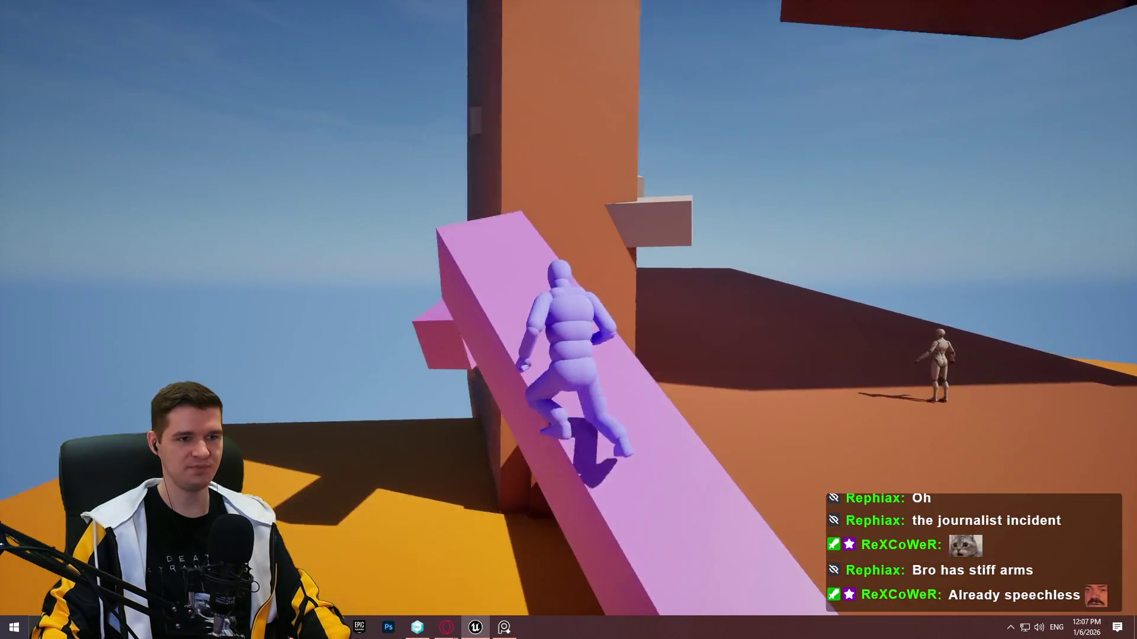
pyautogui.press('w')
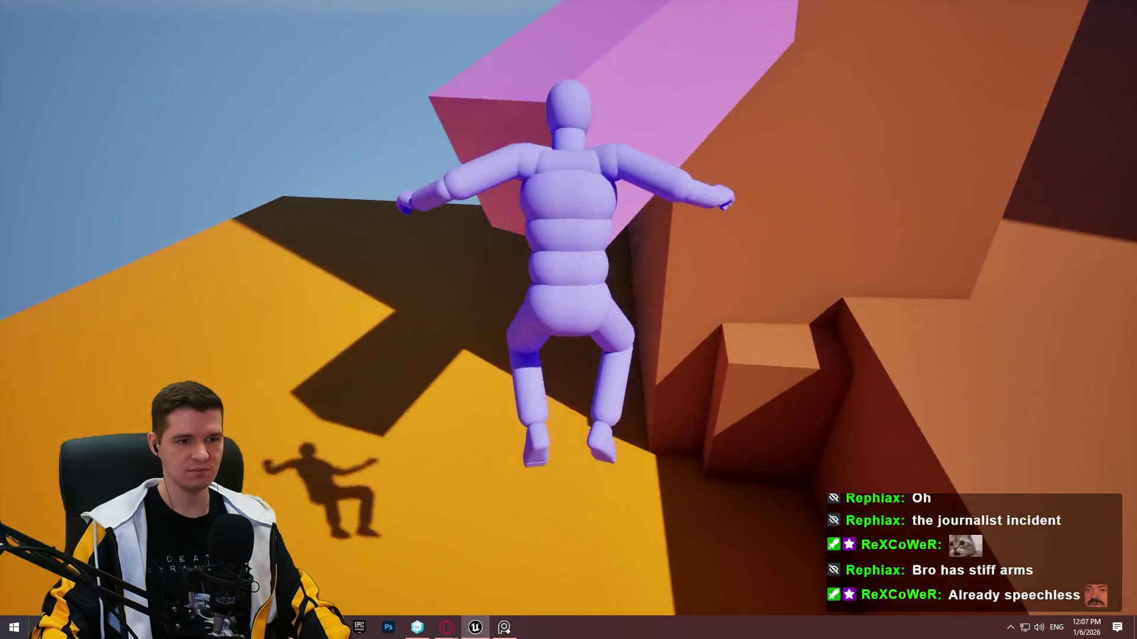
pyautogui.press('w')
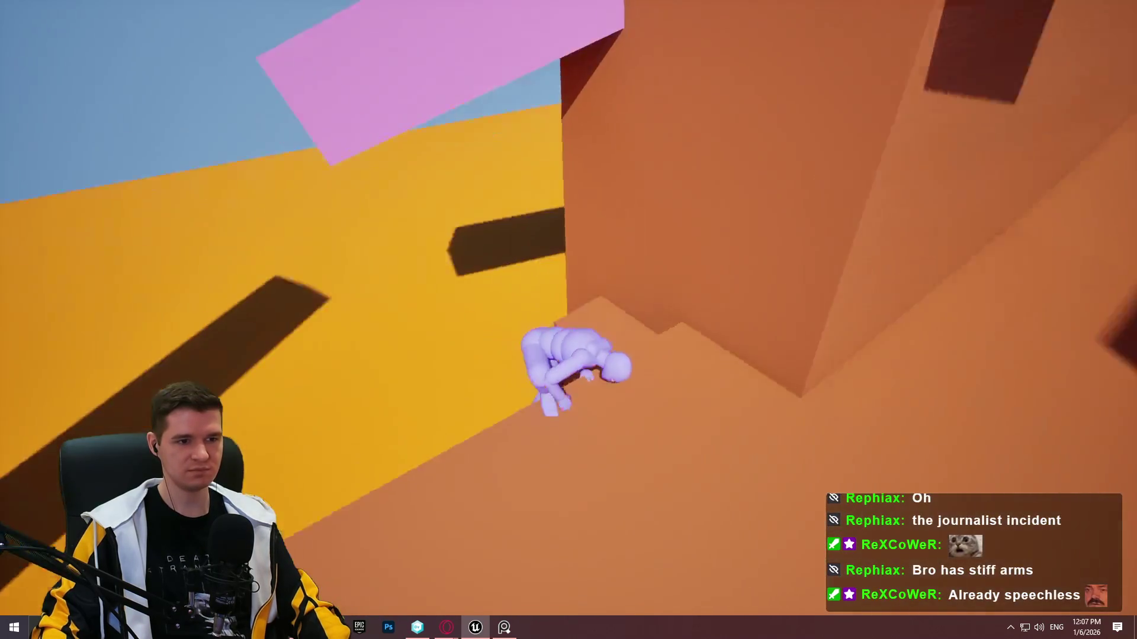
pyautogui.press('w')
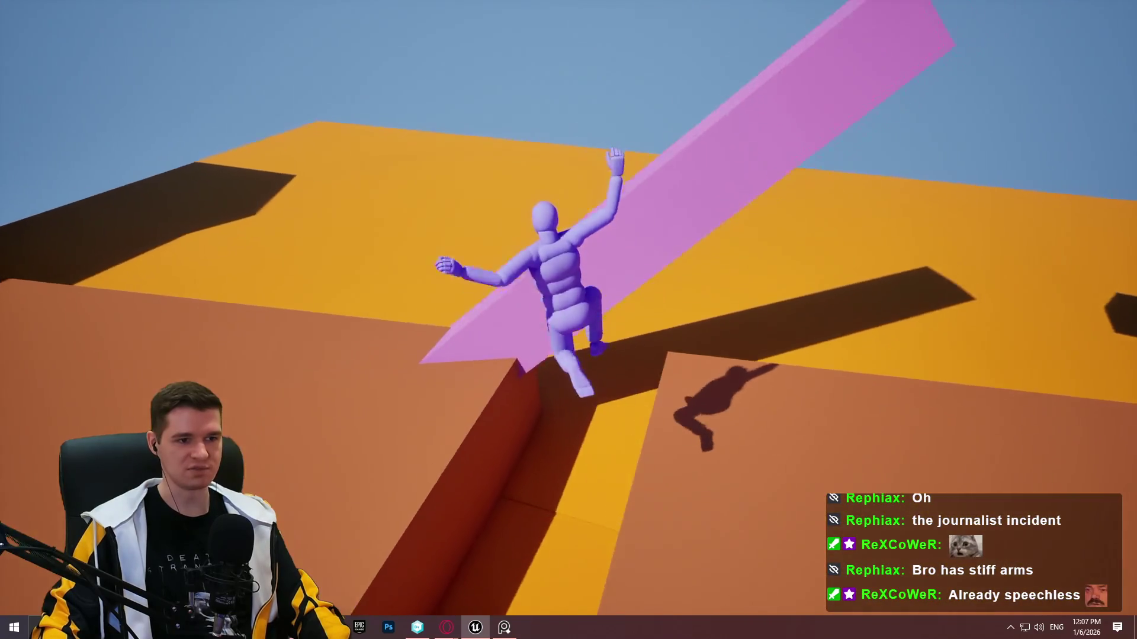
pyautogui.press('w')
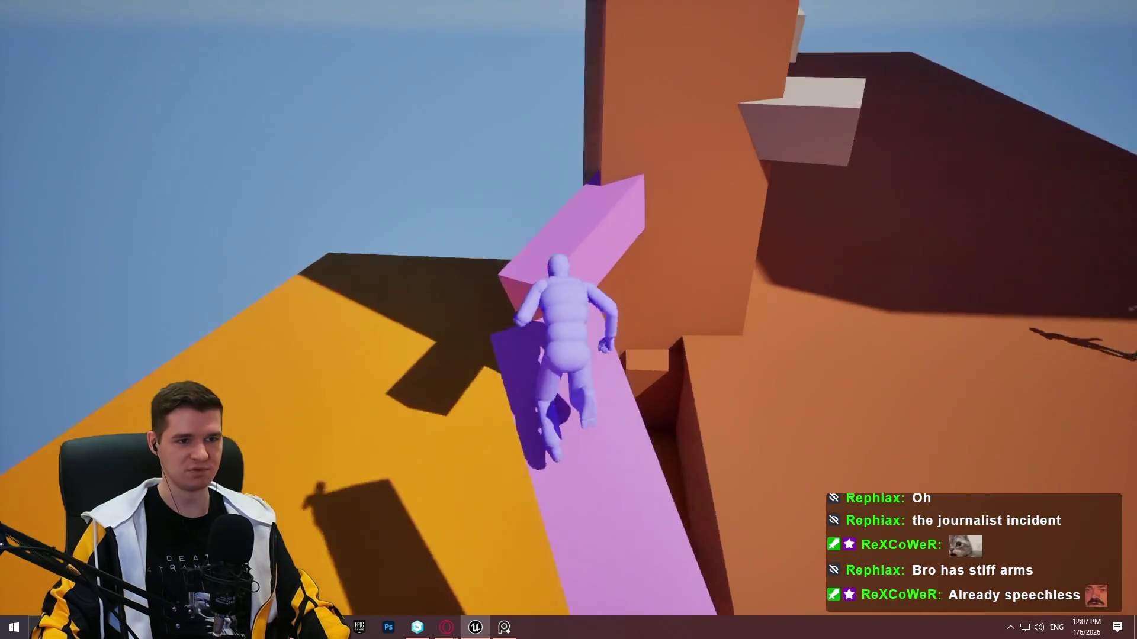
pyautogui.press('w')
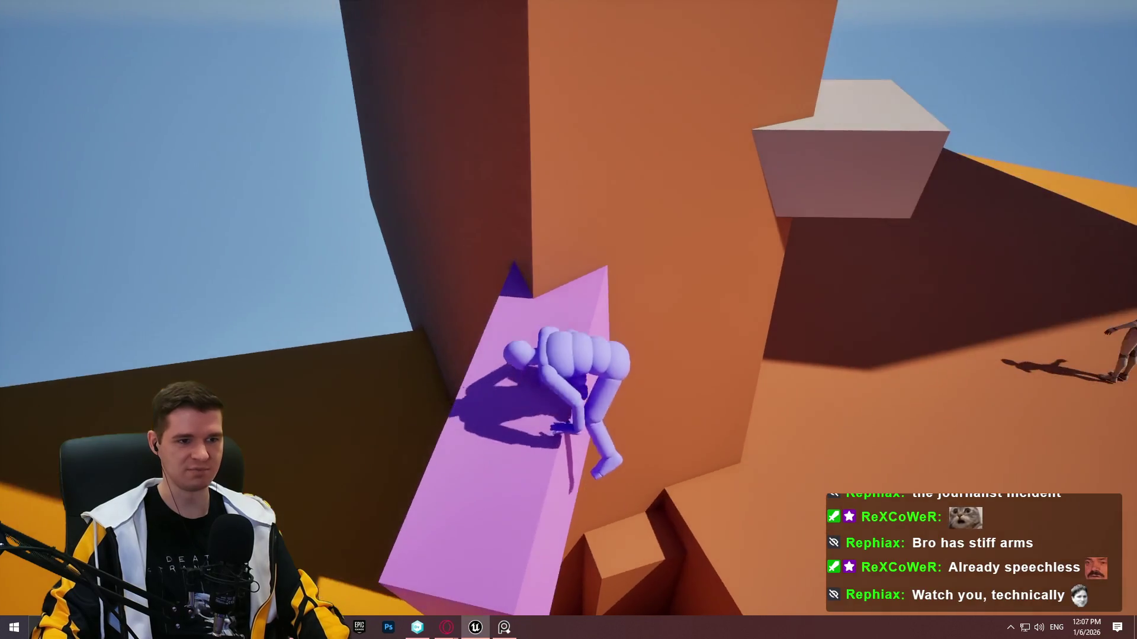
pyautogui.press('w')
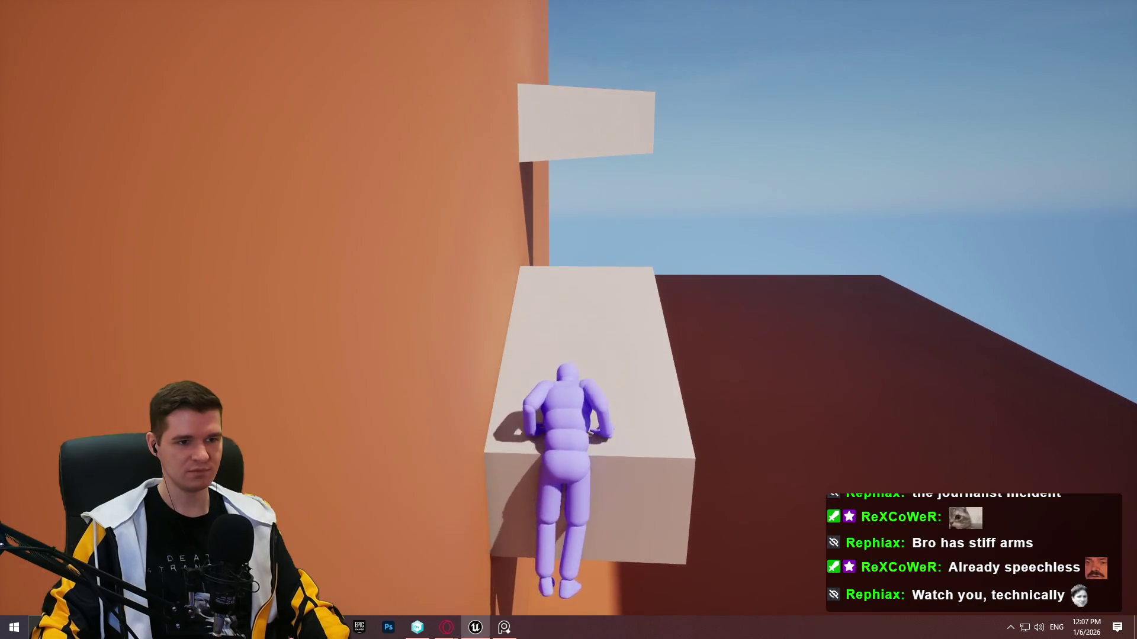
pyautogui.press('w')
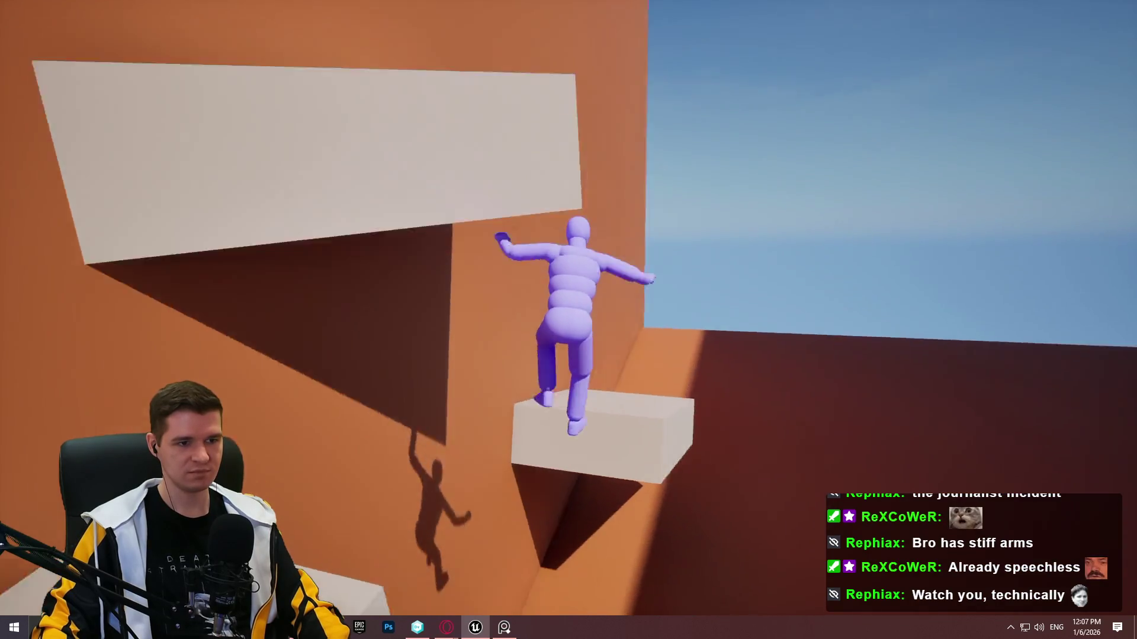
pyautogui.press('w')
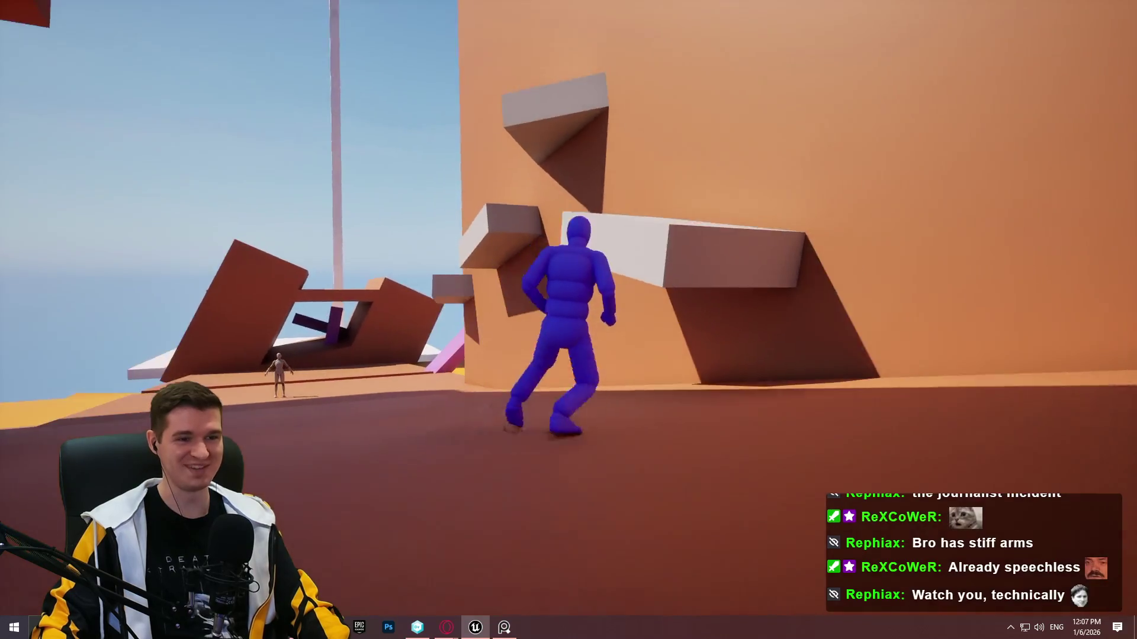
pyautogui.press('w')
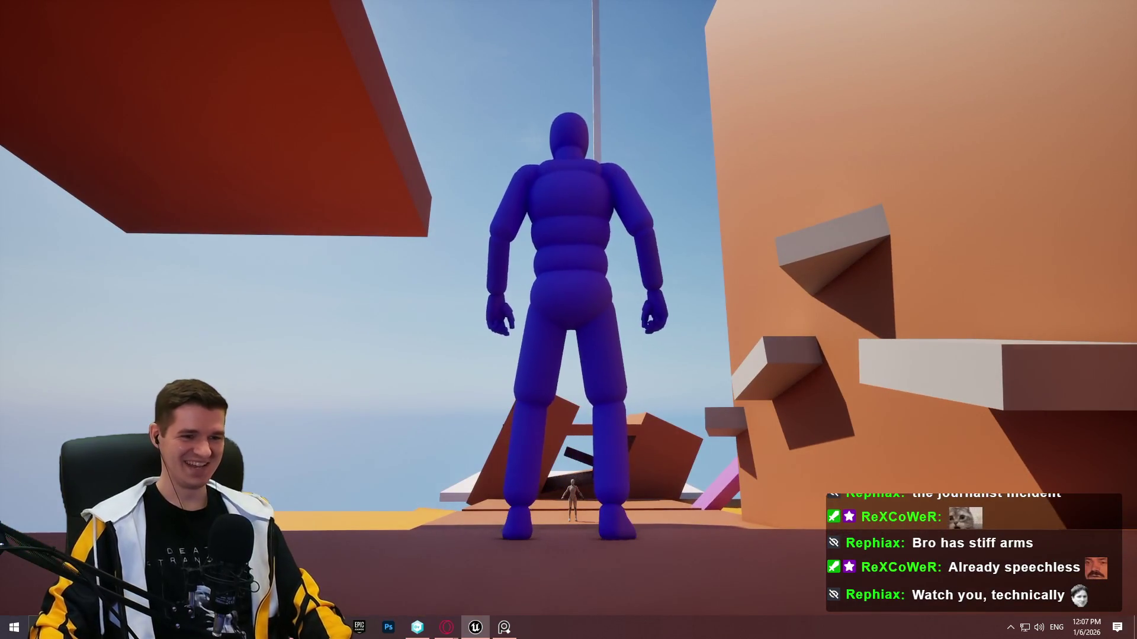
pyautogui.press('Escape')
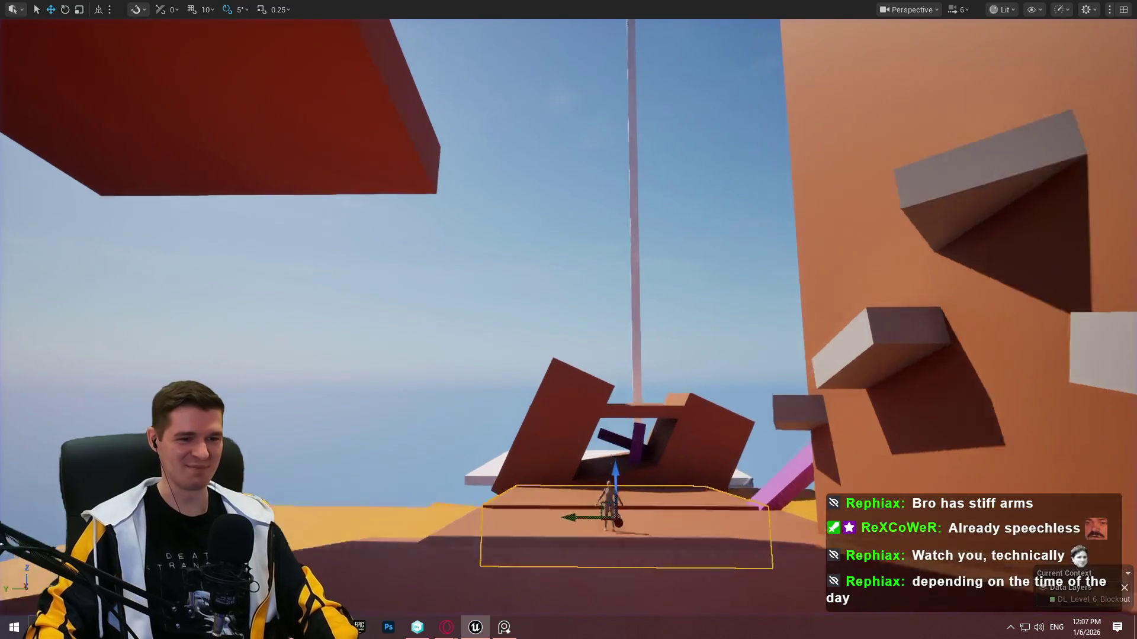
# Lower the camera speed to 1.9, fly toward the mannequin and tower, then switch to Opera.
pyautogui.press('w')
pyautogui.press('s')
pyautogui.scroll(-3, 569, 320)
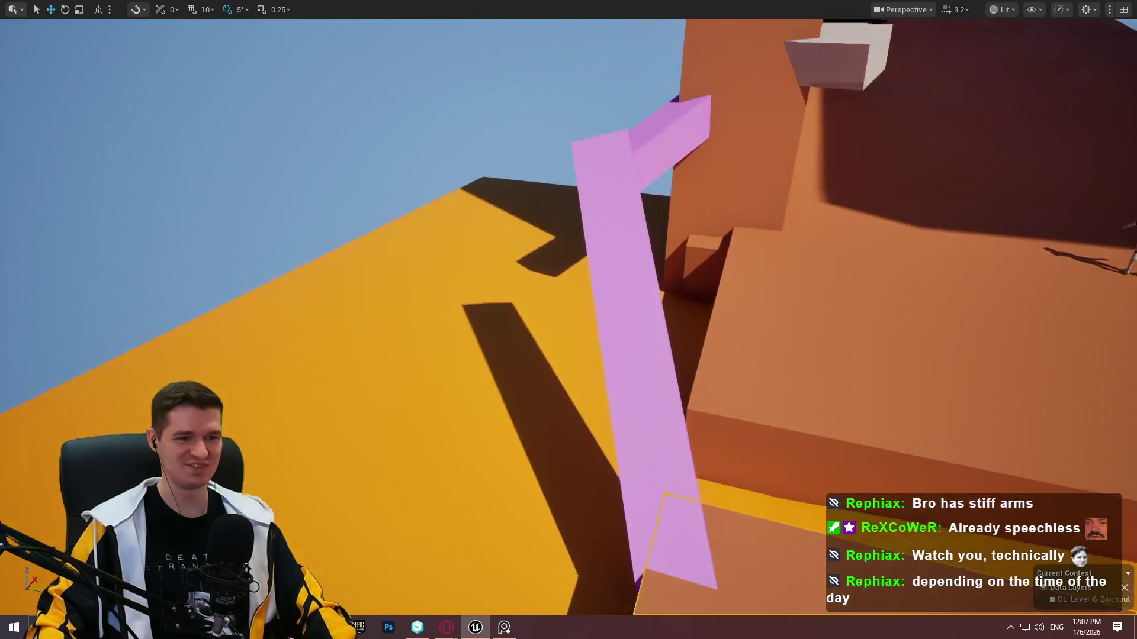
pyautogui.press('w')
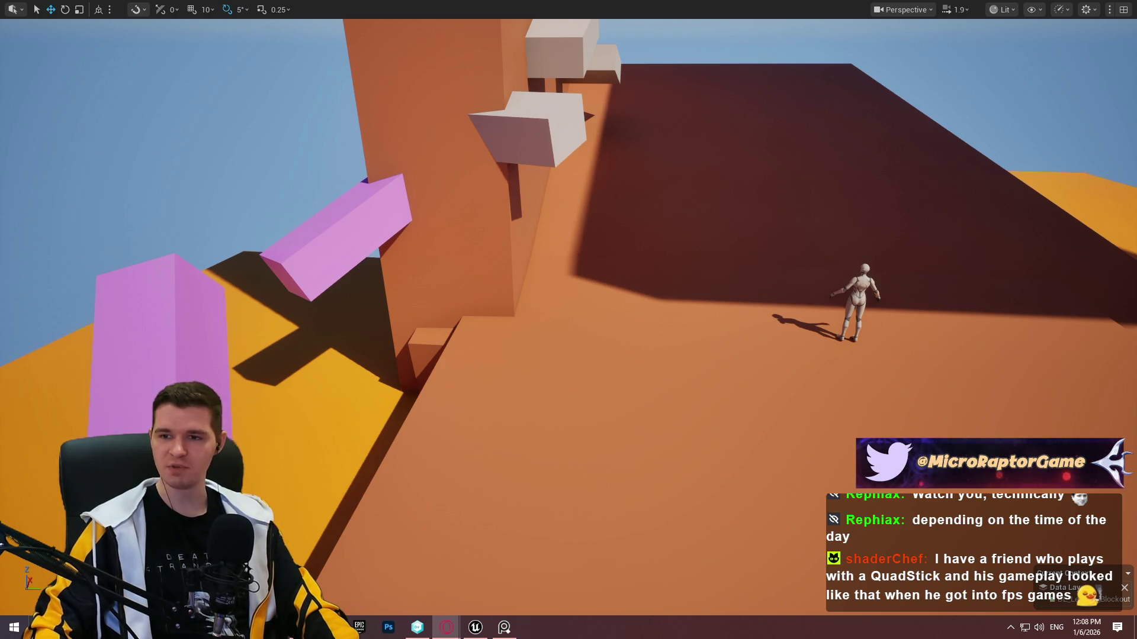
pyautogui.hotkey('alt', 'Tab')
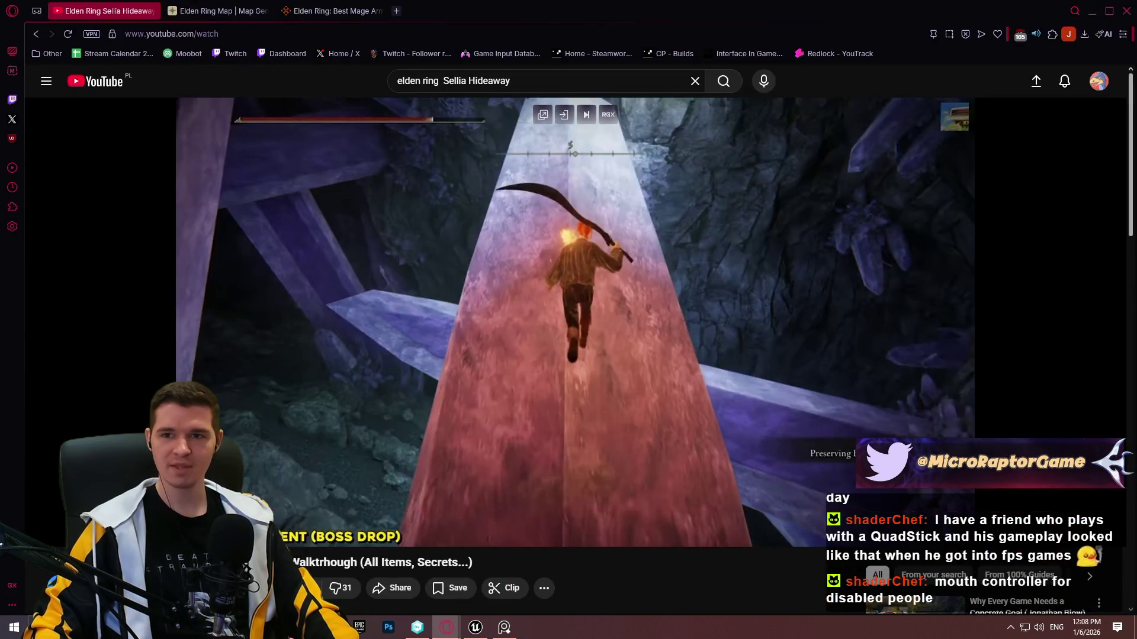
# Close the QuadStick image results and view image results for a journalist's name in a new tab.
pyautogui.hotkey('alt', 'Tab')
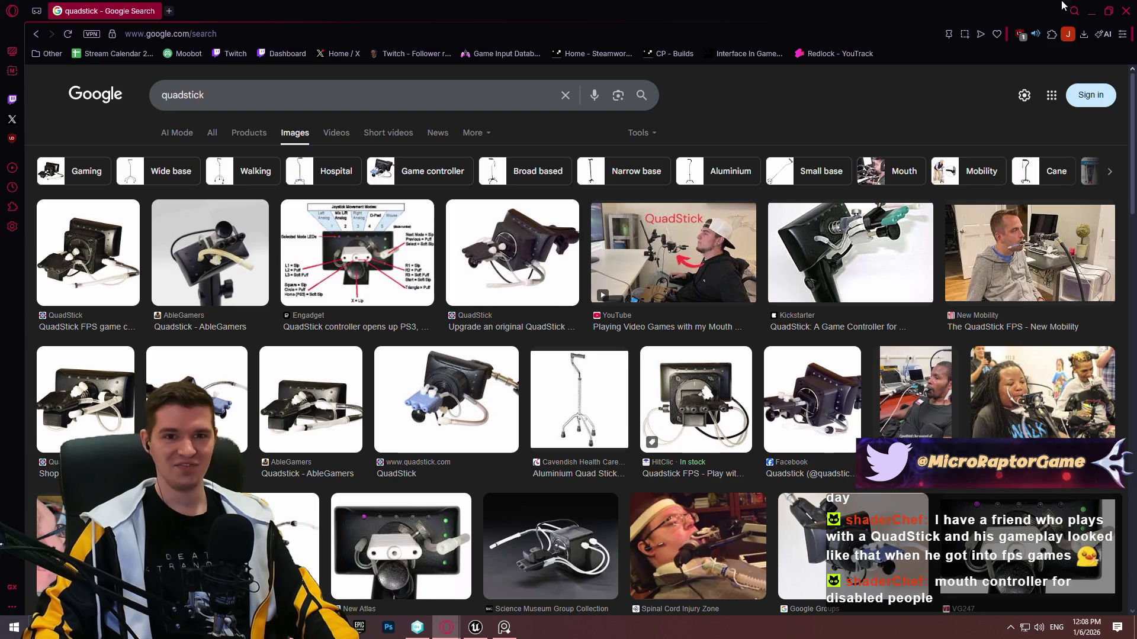
pyautogui.click(1130, 14)
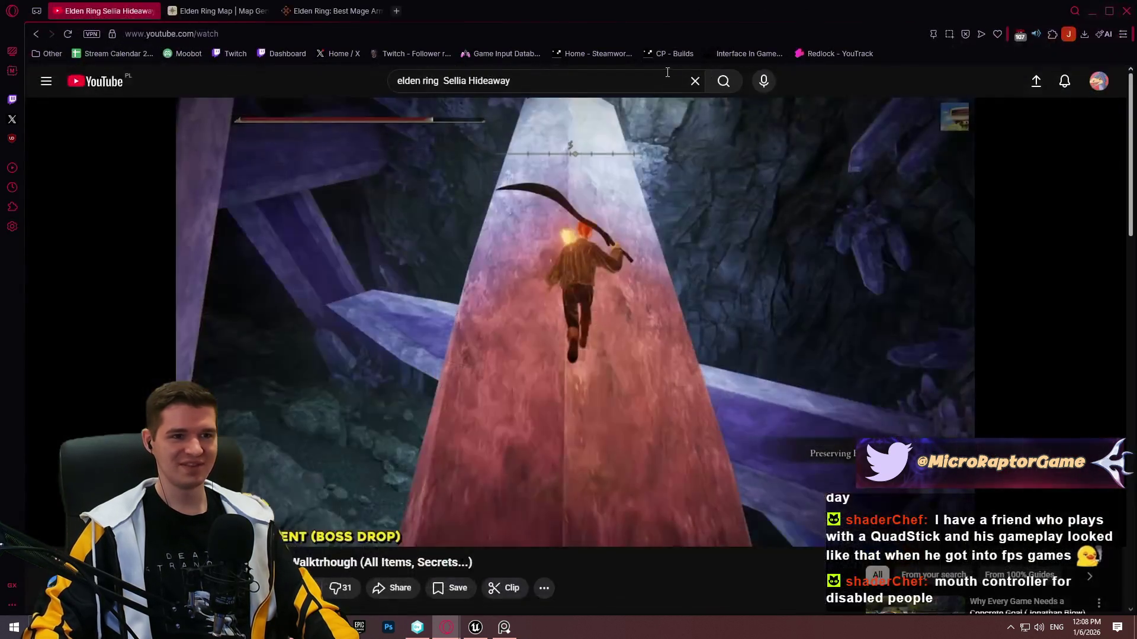
pyautogui.click(398, 11)
pyautogui.write('dean t')
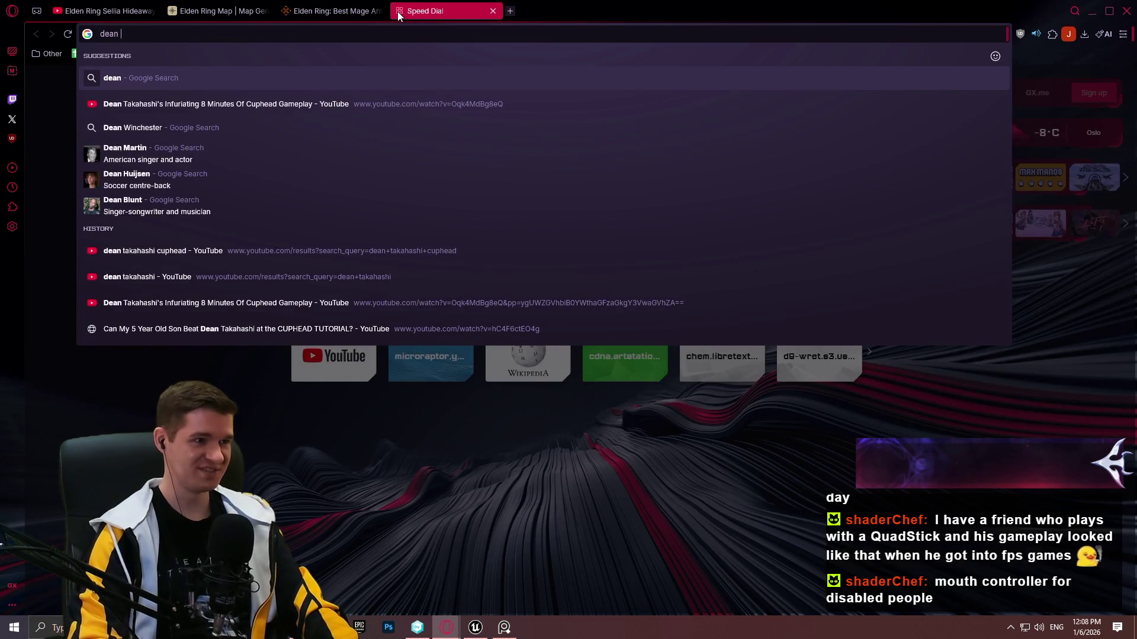
pyautogui.write('akahashi')
pyautogui.press('Return')
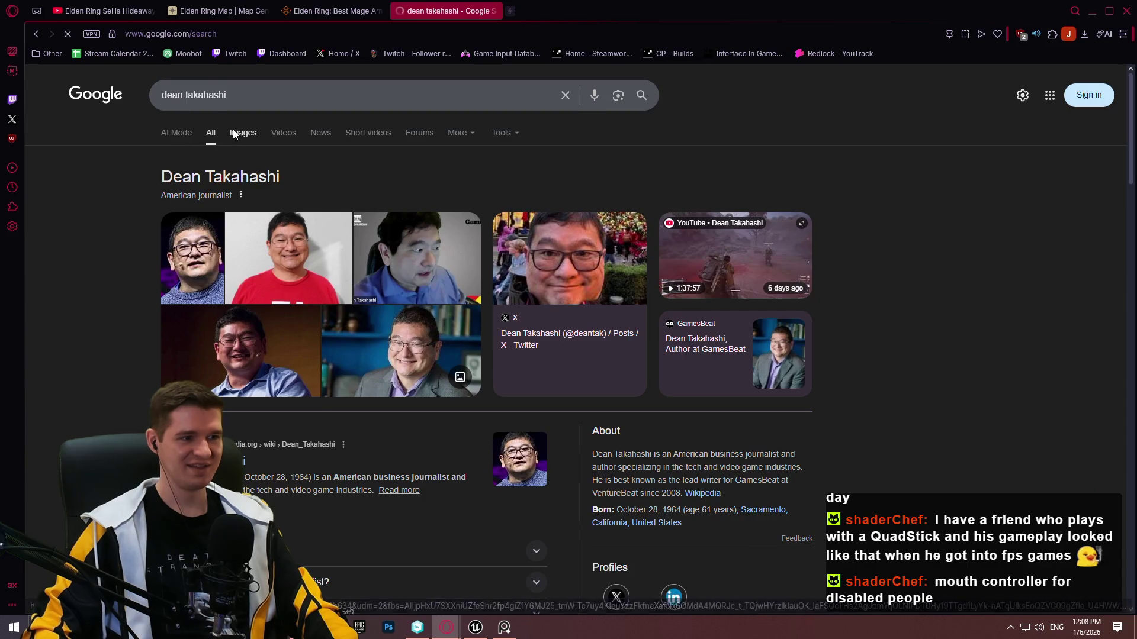
pyautogui.click(237, 131)
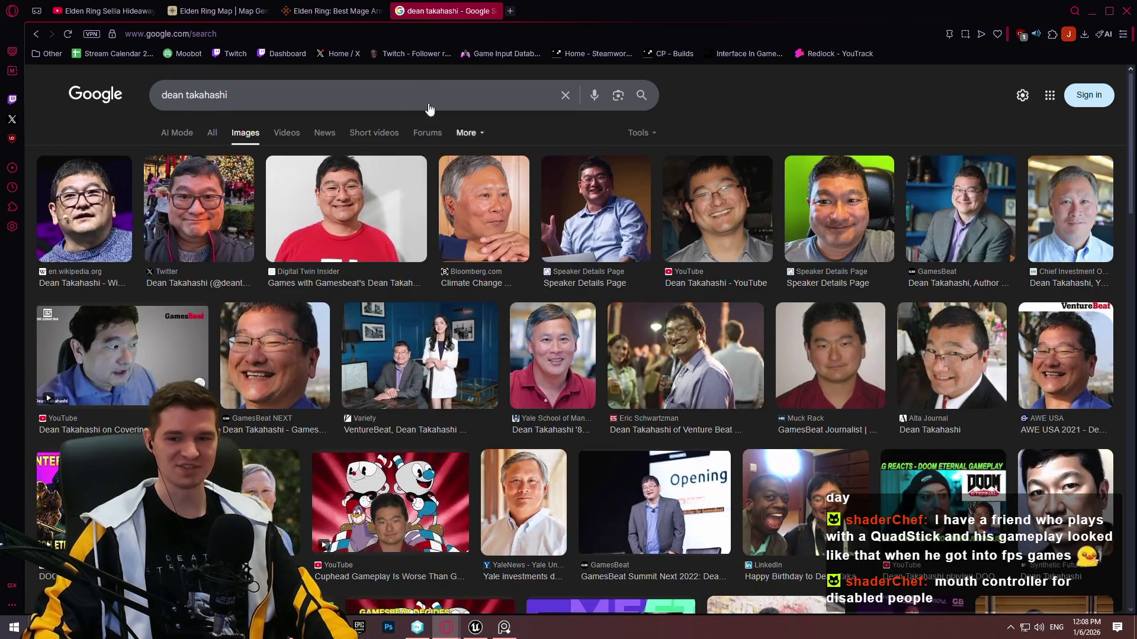
# Close the search tab, minimize Opera, and select the orange floor platform in Unreal.
pyautogui.click(493, 11)
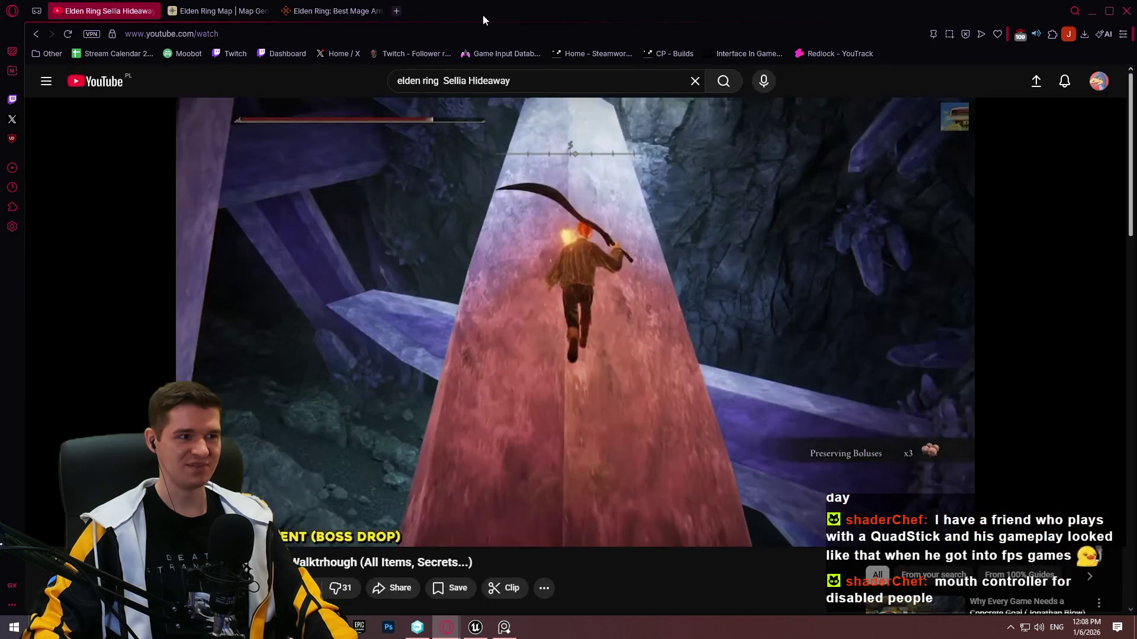
pyautogui.click(1088, 17)
pyautogui.click(659, 294)
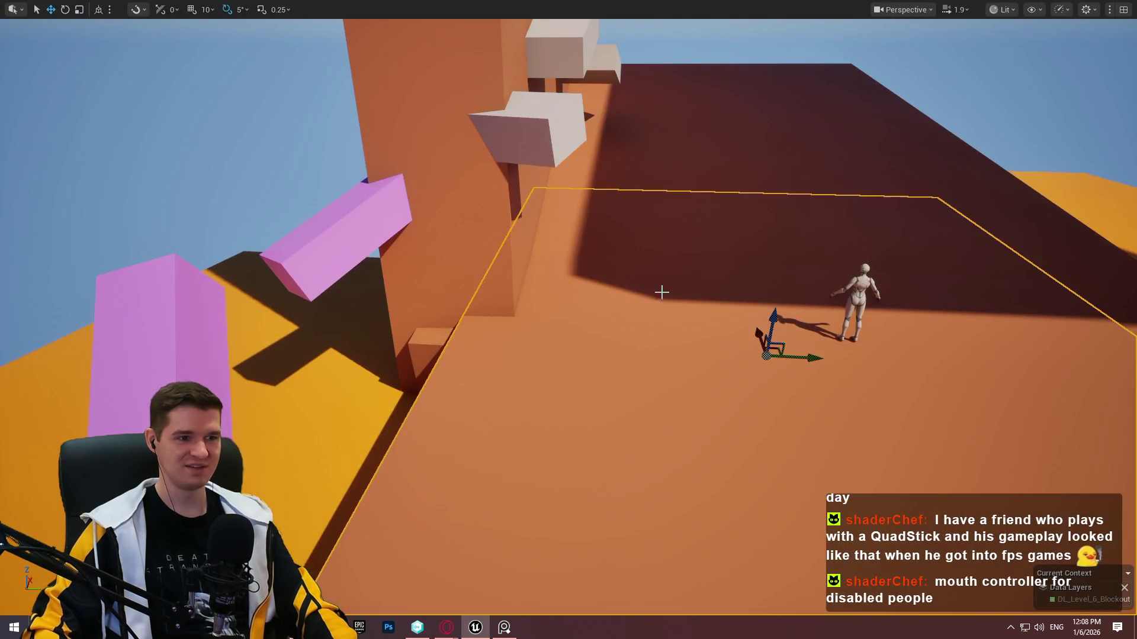
# Locate and select the thin purple piece near the tall tower, then focus on it.
pyautogui.moveTo(569, 320); pyautogui.dragTo(385, 240)
pyautogui.click(189, 370)
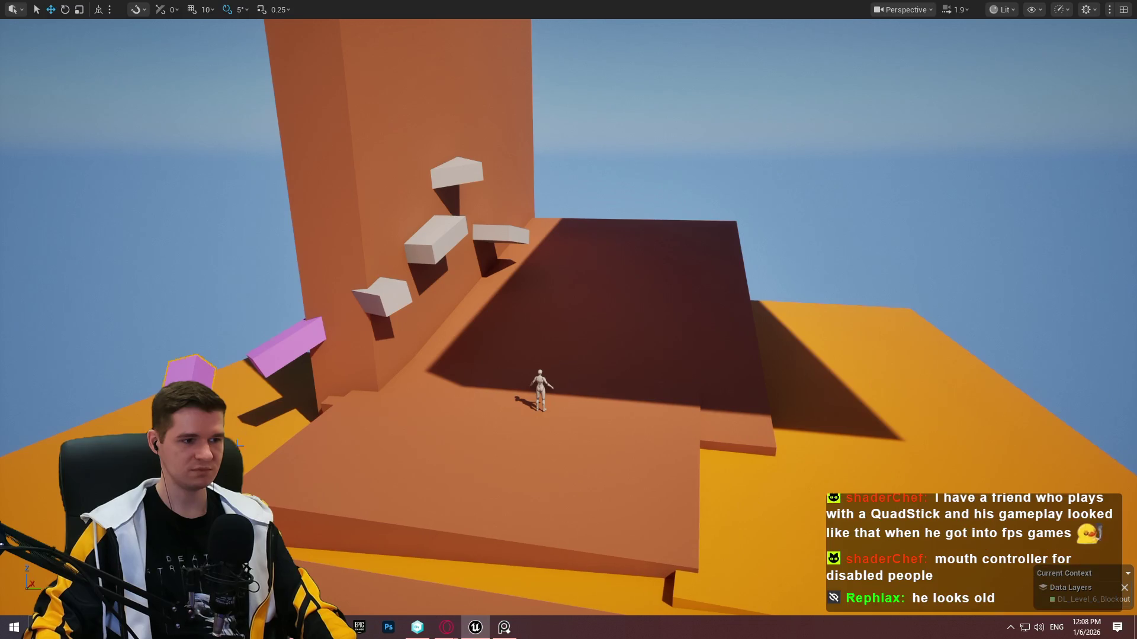
pyautogui.moveTo(660, 345); pyautogui.dragTo(733, 332)
pyautogui.click(733, 333)
pyautogui.moveTo(800, 284)
pyautogui.mouseDown()
pyautogui.moveTo(1013, 332)
pyautogui.moveTo(888, 213)
pyautogui.moveTo(375, 417)
pyautogui.mouseUp()
pyautogui.click(794, 212)
pyautogui.press('f')
# Move the purple block up toward the tower wall, slide it right, and raise it.
pyautogui.moveTo(41, 439); pyautogui.dragTo(491, 511)
pyautogui.press('e')
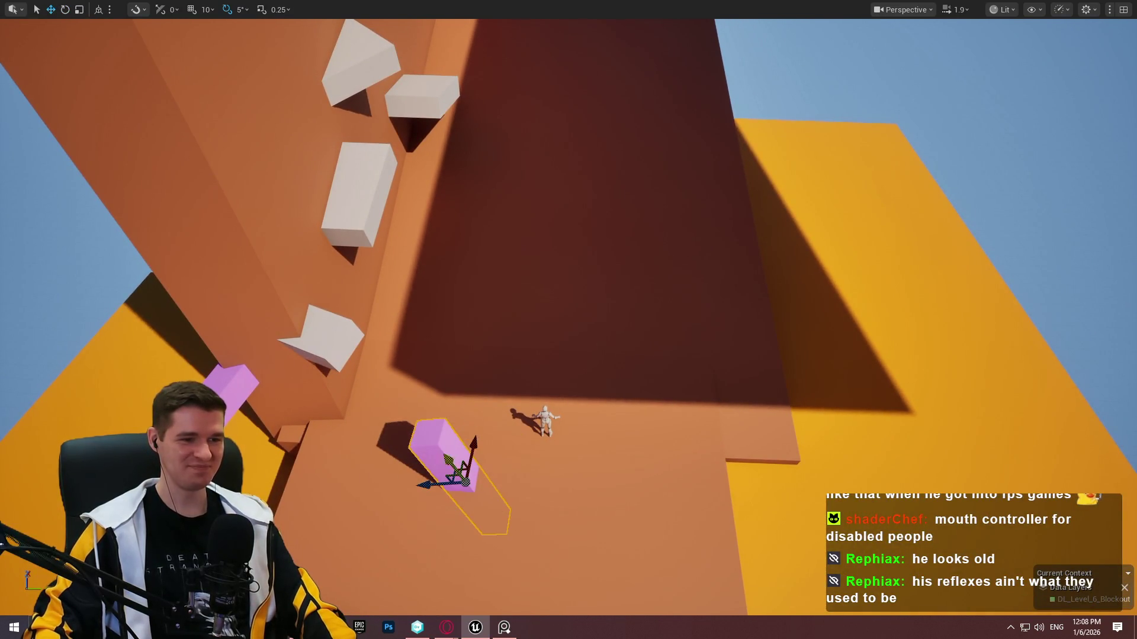
pyautogui.moveTo(460, 454); pyautogui.dragTo(374, 341)
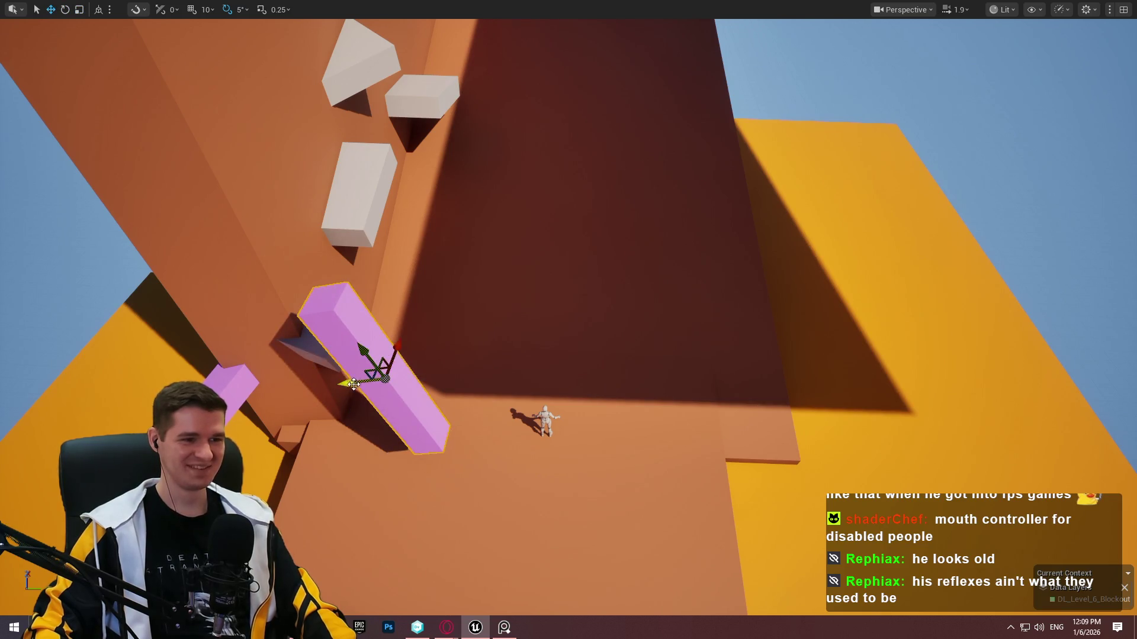
pyautogui.moveTo(355, 383); pyautogui.dragTo(610, 377)
pyautogui.moveTo(642, 332); pyautogui.dragTo(655, 193)
pyautogui.moveTo(848, 191)
pyautogui.mouseDown()
pyautogui.moveTo(850, 130)
pyautogui.moveTo(847, 191)
pyautogui.moveTo(782, 225)
pyautogui.moveTo(730, 317)
pyautogui.mouseUp()
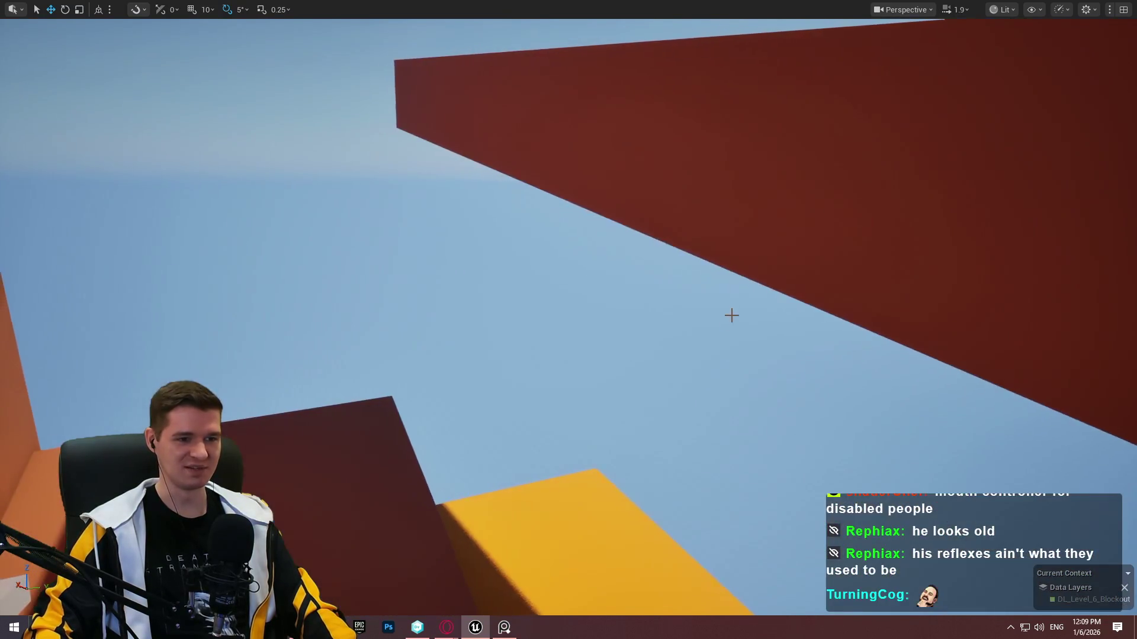
# Scroll through DOOM's global achievement percentages, then close the overlay and Steam window.
pyautogui.press('f')
pyautogui.scroll(-10, 748, 290)
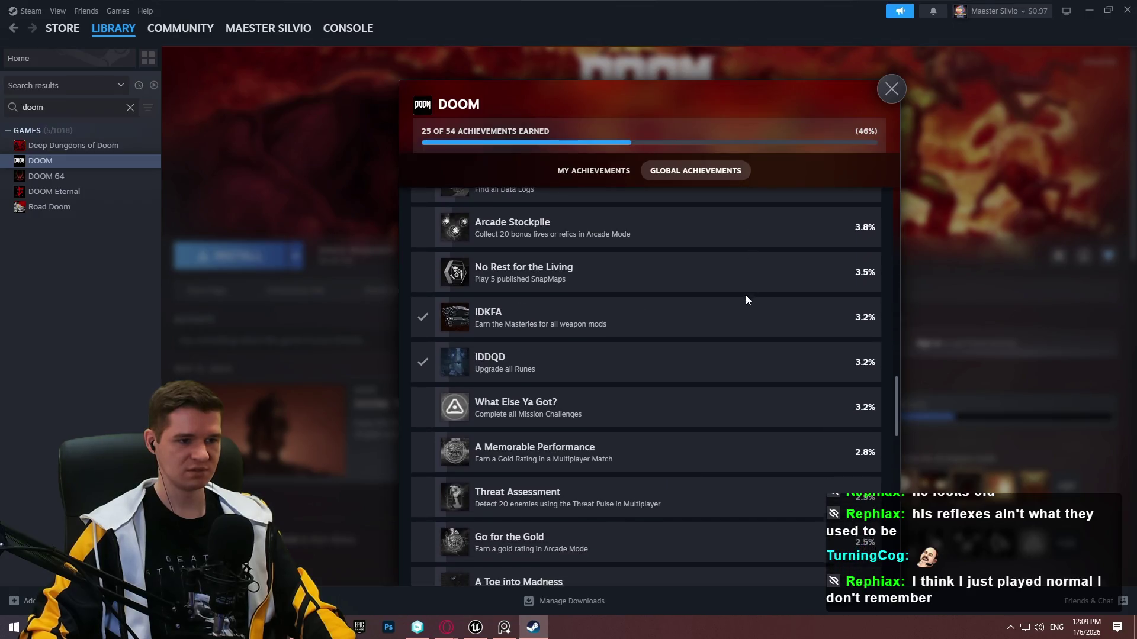
pyautogui.scroll(-5, 745, 290)
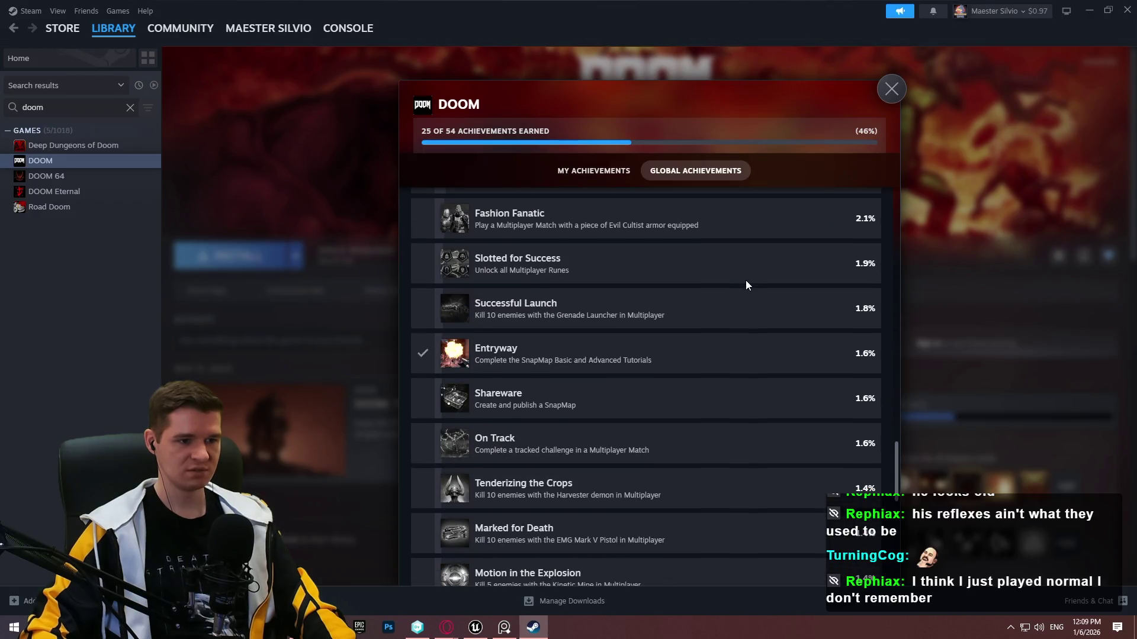
pyautogui.scroll(-4, 750, 284)
pyautogui.scroll(-3, 760, 290)
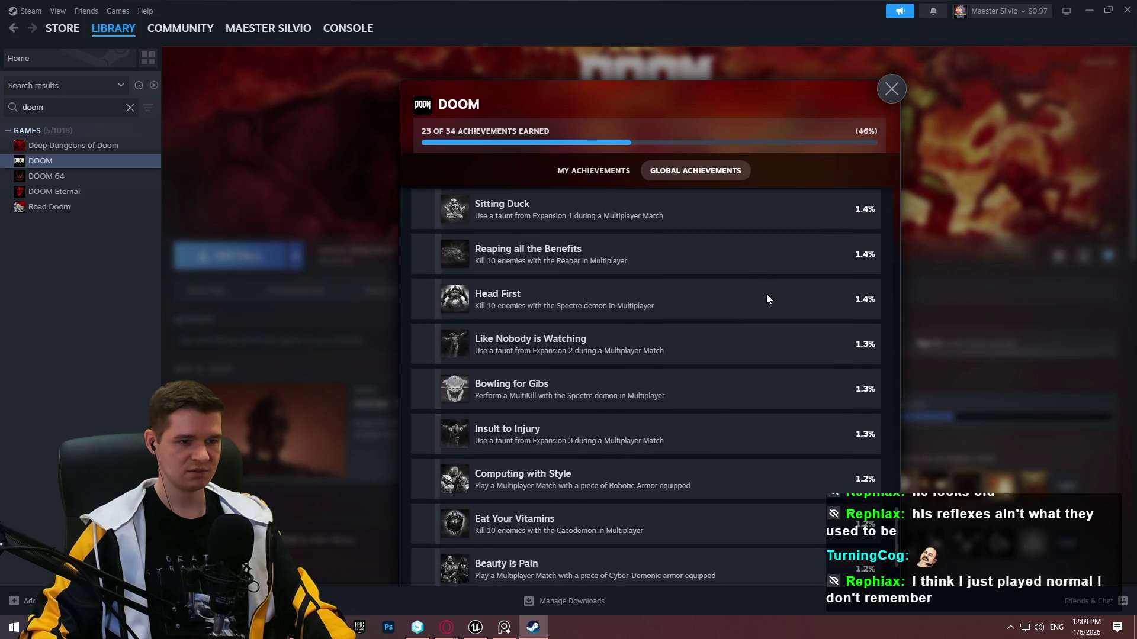
pyautogui.scroll(-2, 817, 367)
pyautogui.scroll(5, 853, 397)
pyautogui.scroll(15, 827, 372)
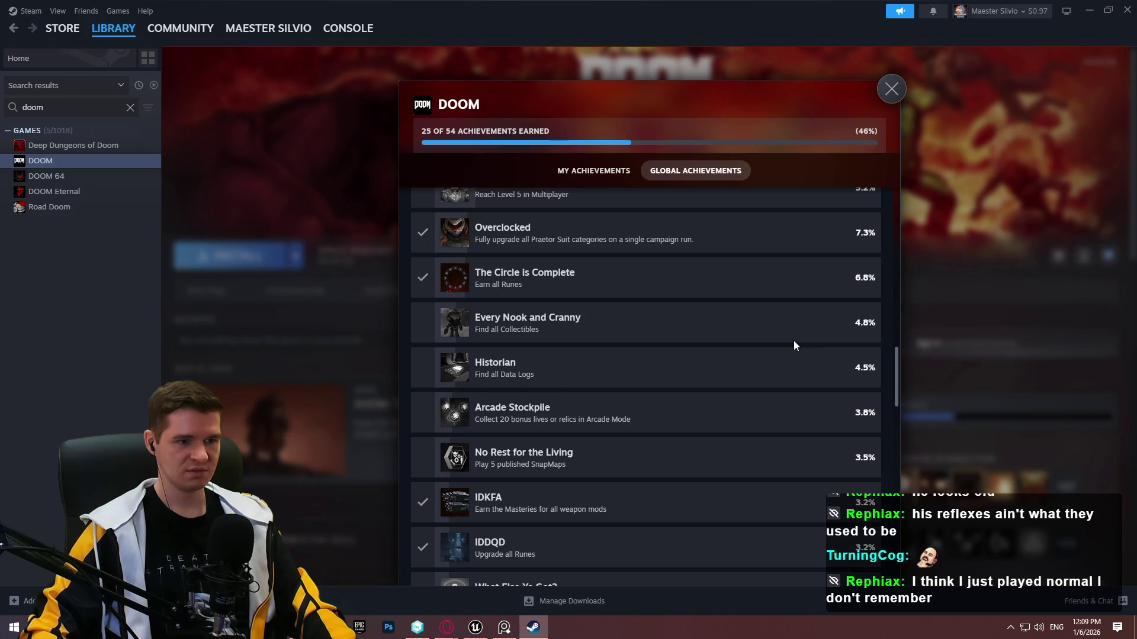
pyautogui.scroll(2, 802, 337)
pyautogui.scroll(4, 801, 335)
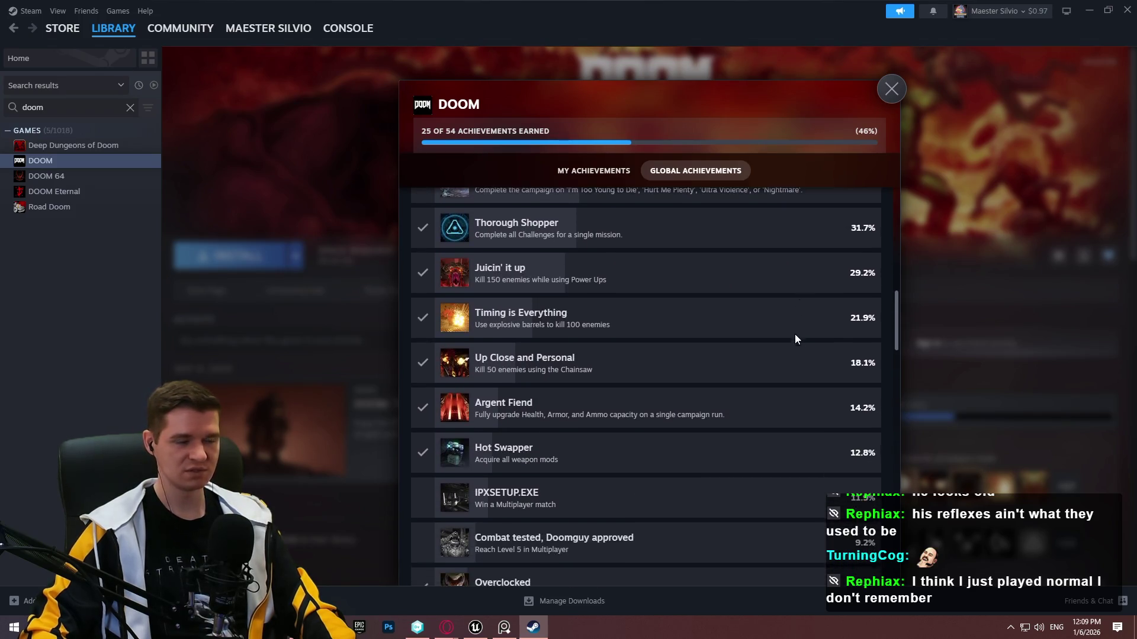
pyautogui.scroll(-8, 797, 335)
pyautogui.scroll(-2, 586, 343)
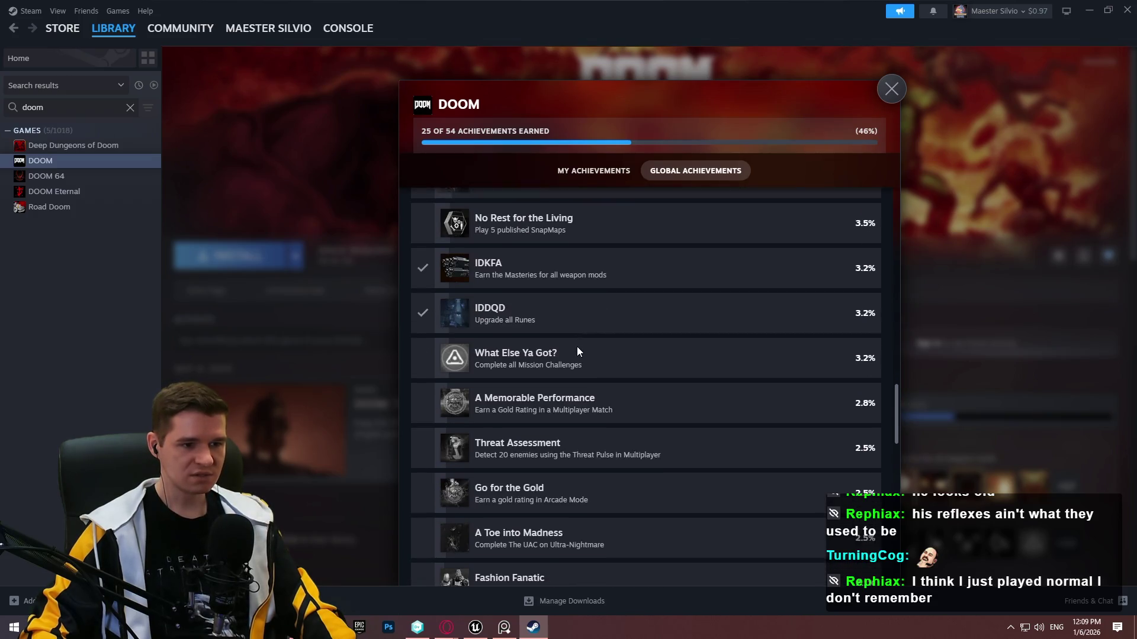
pyautogui.scroll(-3, 576, 350)
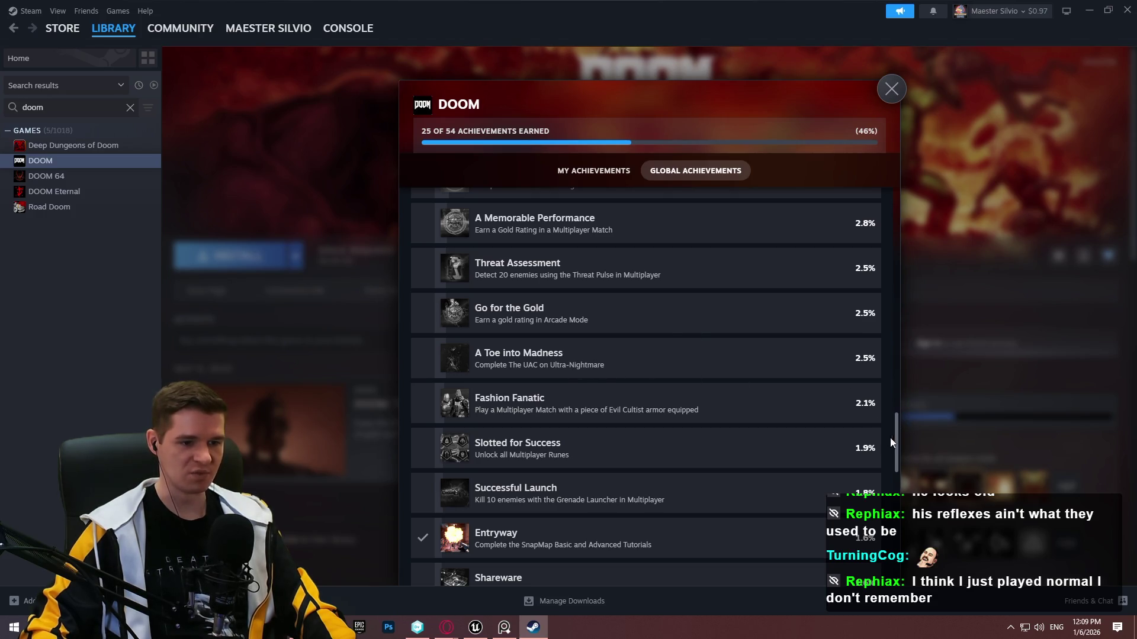
pyautogui.moveTo(897, 431)
pyautogui.mouseDown()
pyautogui.moveTo(885, 264)
pyautogui.moveTo(893, 185)
pyautogui.mouseUp()
pyautogui.click(1107, 54)
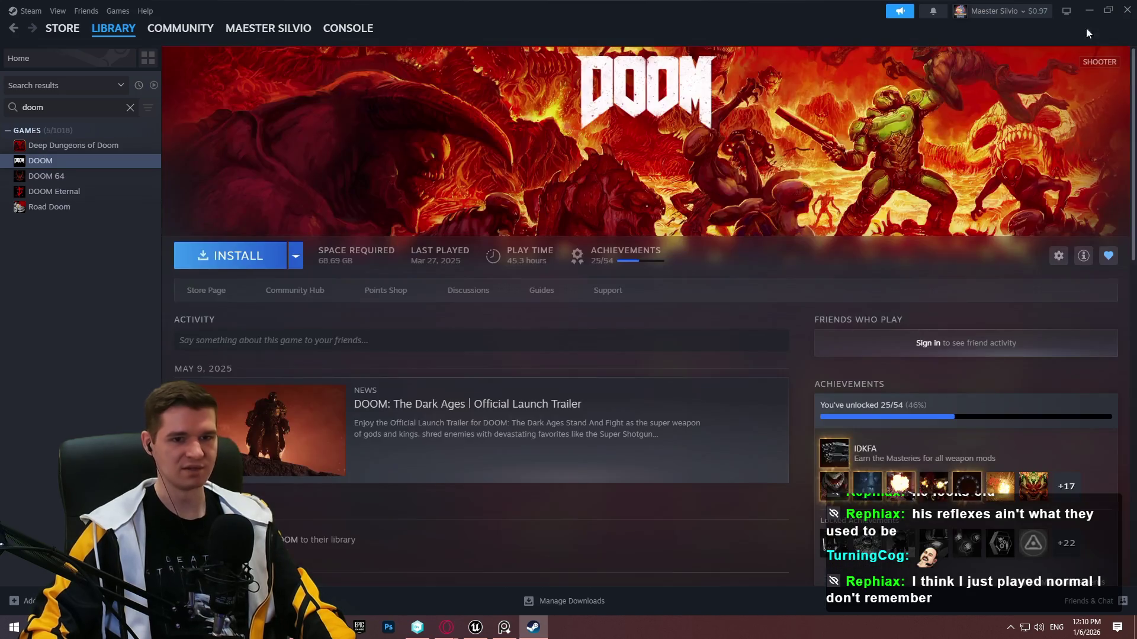
pyautogui.click(1127, 14)
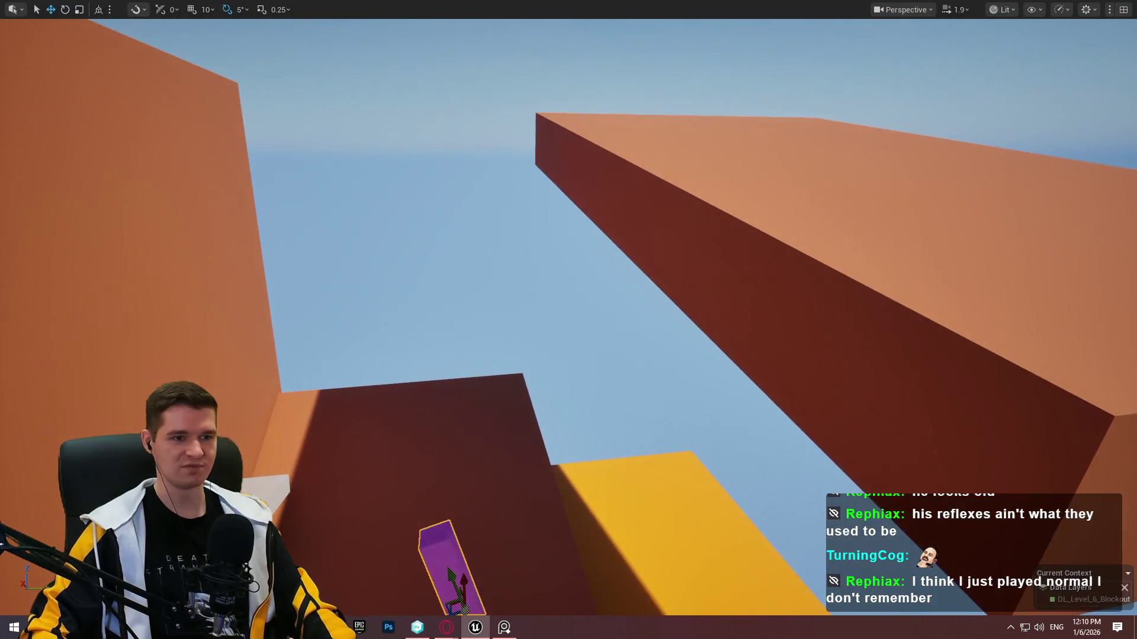
# Copy the left wall to the right of the centre block and widen the yellow block.
pyautogui.click(740, 279)
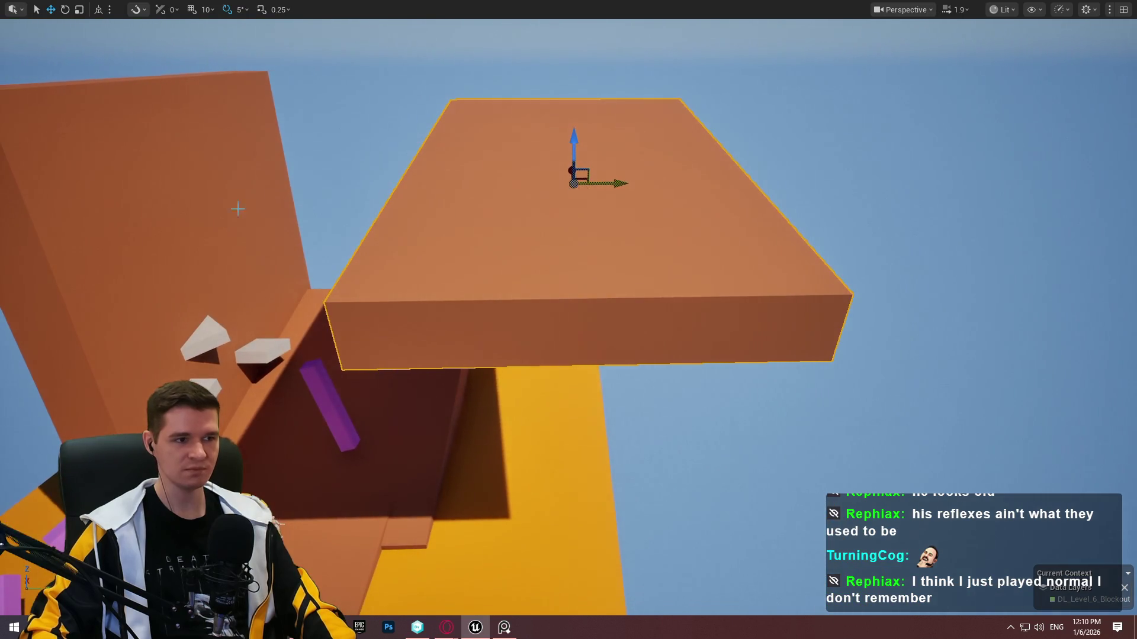
pyautogui.click(211, 240)
pyautogui.moveTo(255, 281)
pyautogui.mouseDown()
pyautogui.moveTo(825, 272)
pyautogui.moveTo(837, 287)
pyautogui.moveTo(747, 303)
pyautogui.mouseUp()
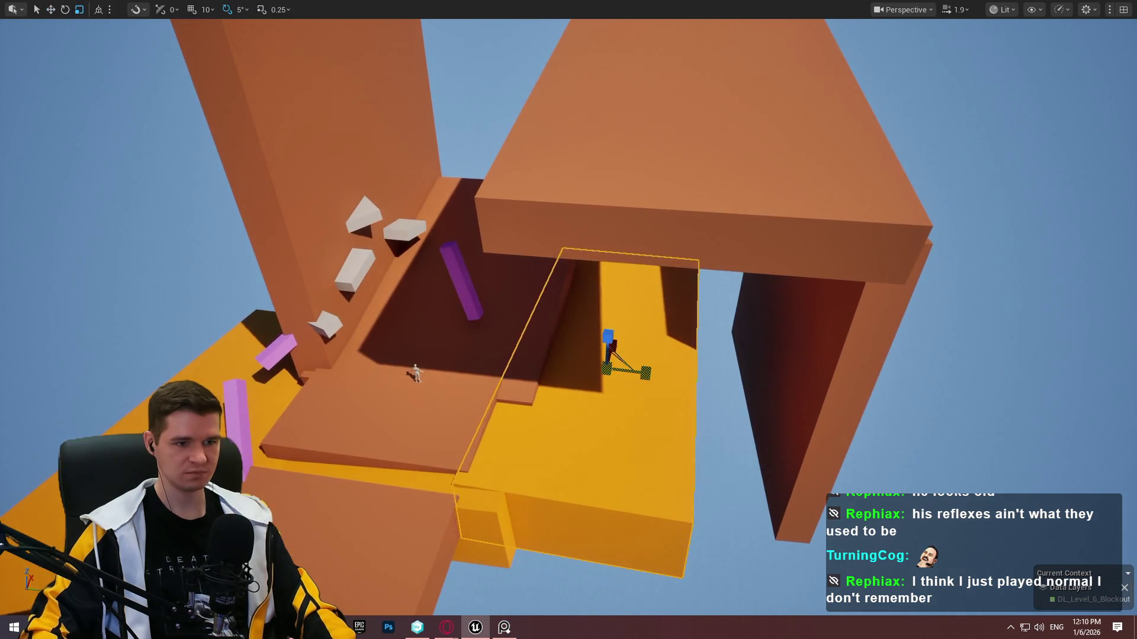
pyautogui.moveTo(627, 373)
pyautogui.mouseDown()
pyautogui.moveTo(794, 388)
pyautogui.moveTo(763, 383)
pyautogui.moveTo(772, 390)
pyautogui.mouseUp()
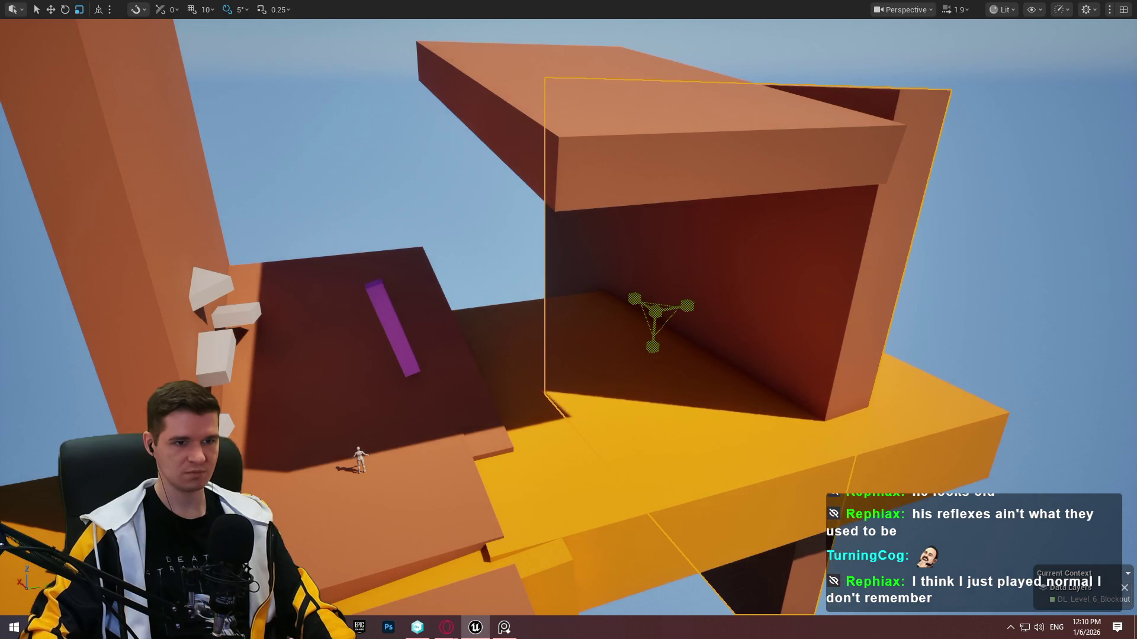
# Tilt the large block 10 degrees, shift it left, and exit full-screen viewport mode.
pyautogui.moveTo(623, 290); pyautogui.dragTo(622, 287)
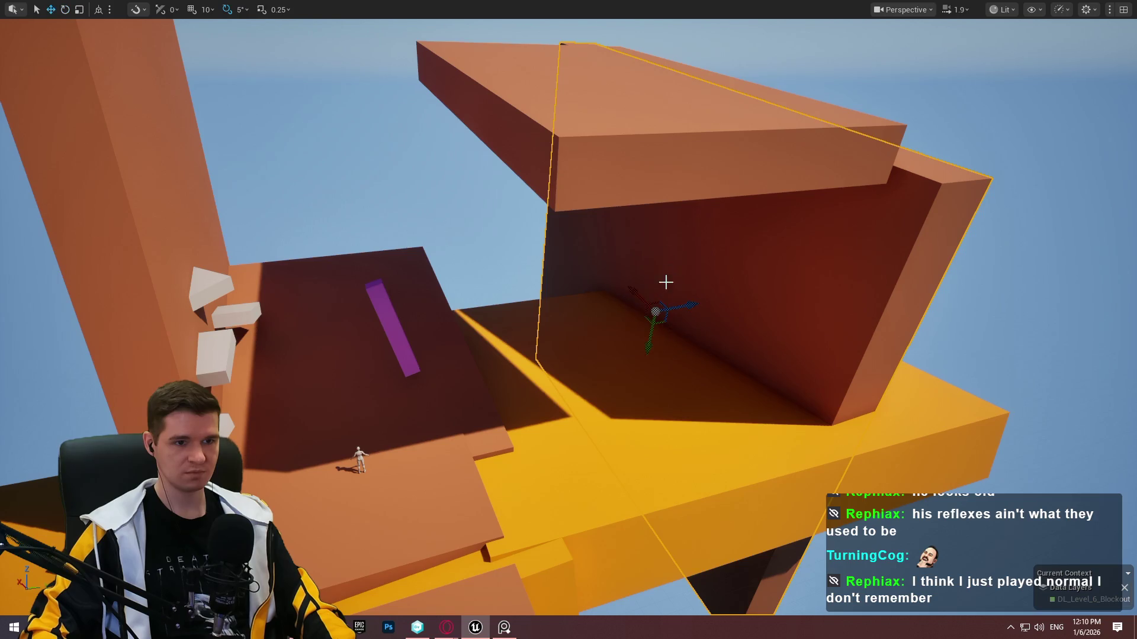
pyautogui.moveTo(693, 307); pyautogui.dragTo(664, 314)
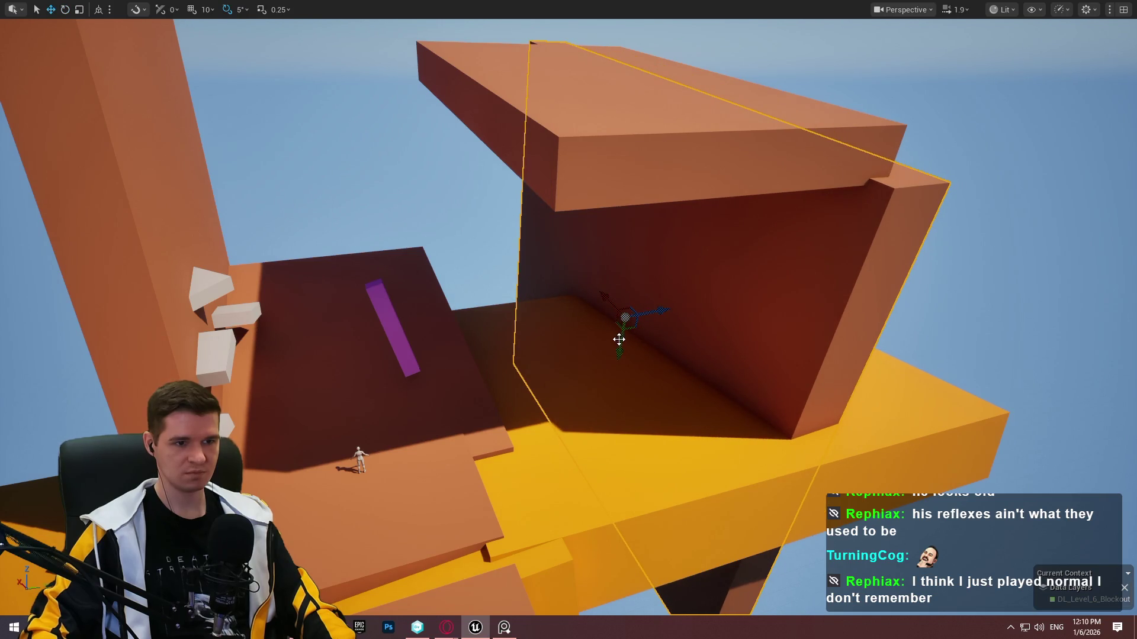
pyautogui.scroll(3, 619, 339)
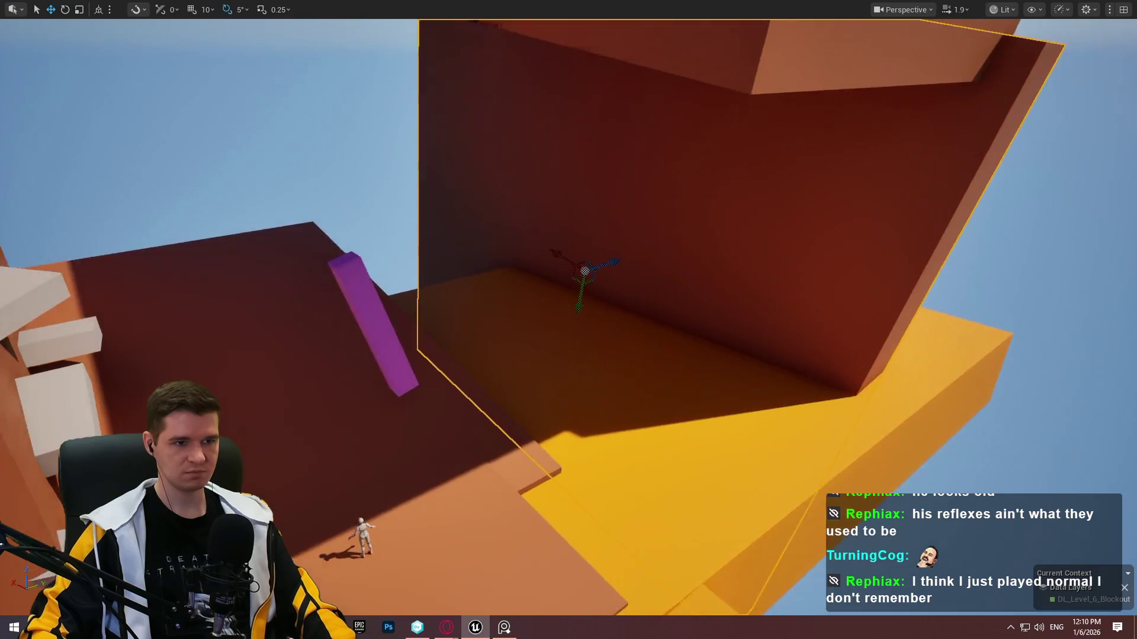
pyautogui.scroll(-3, 568, 320)
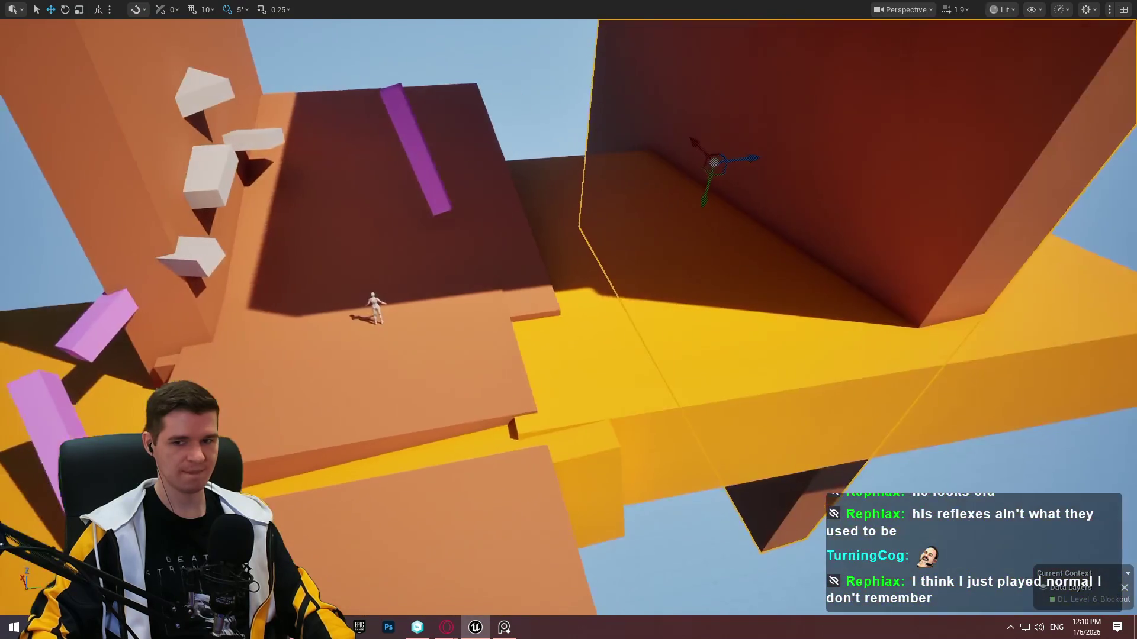
pyautogui.scroll(-3, 569, 320)
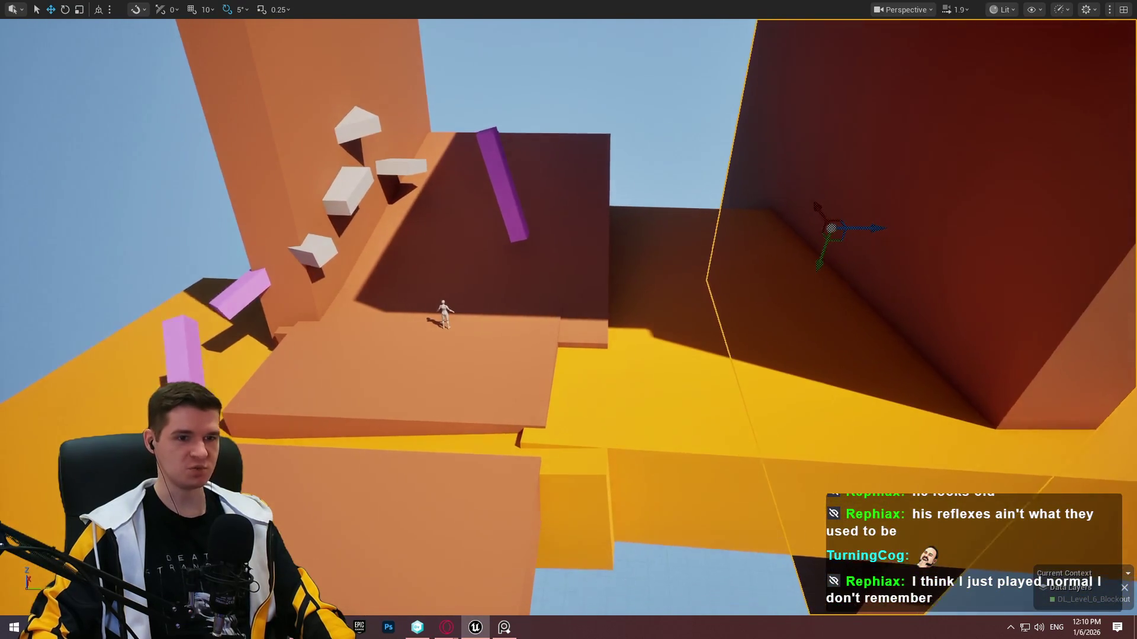
pyautogui.scroll(3, 820, 537)
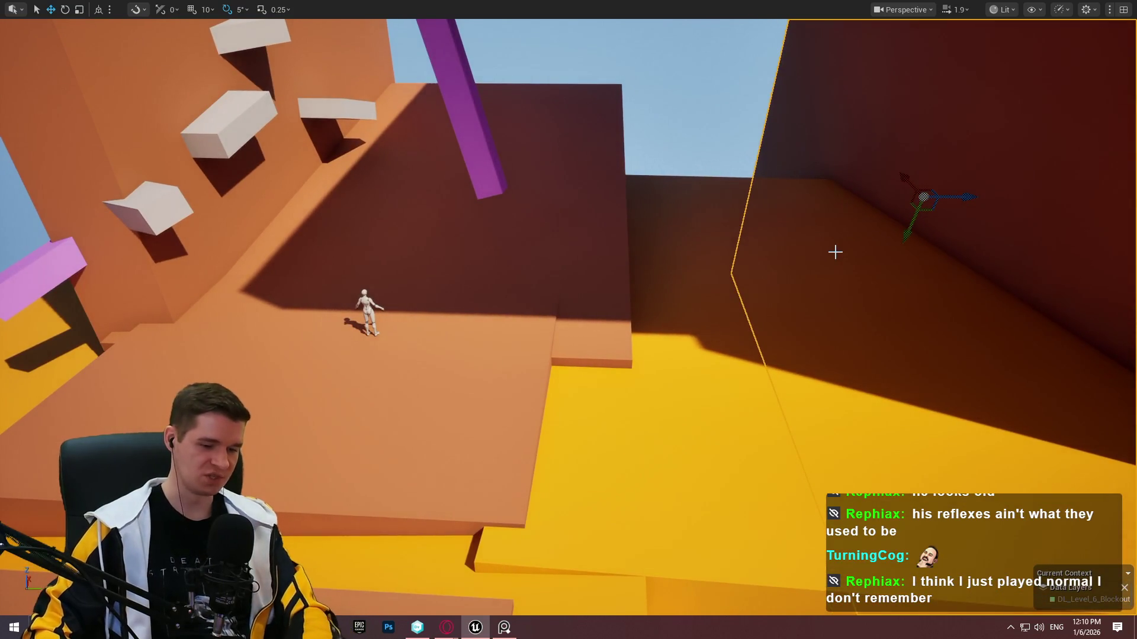
pyautogui.press('F11')
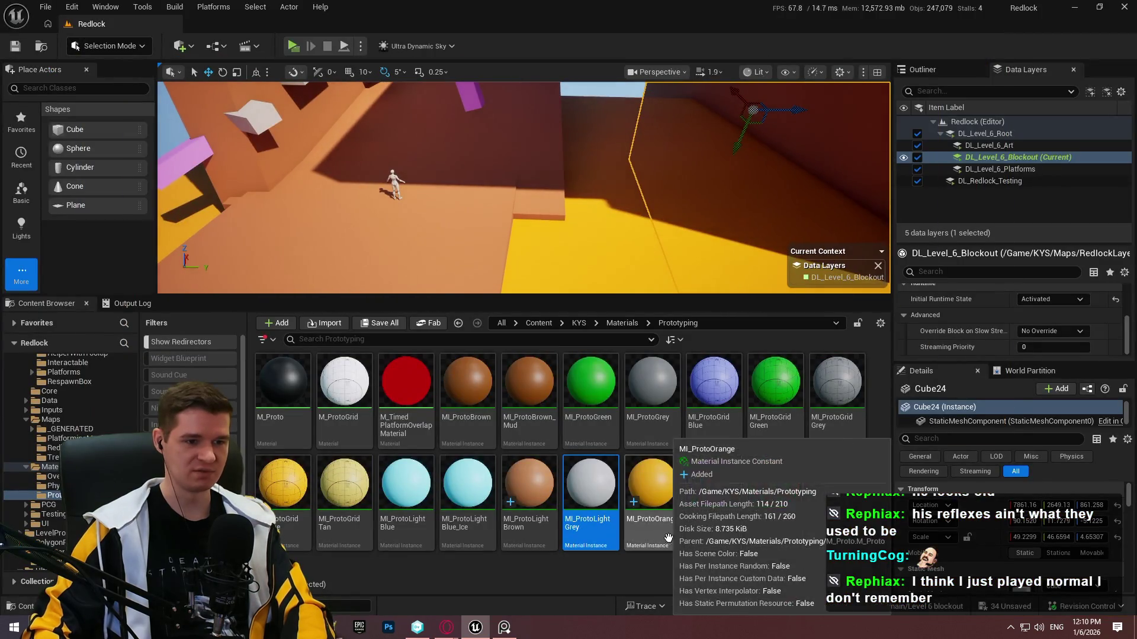
# Duplicate MI_ProtoOrange and name the copy MI_ProtoOrangeGlow.
pyautogui.click(666, 523)
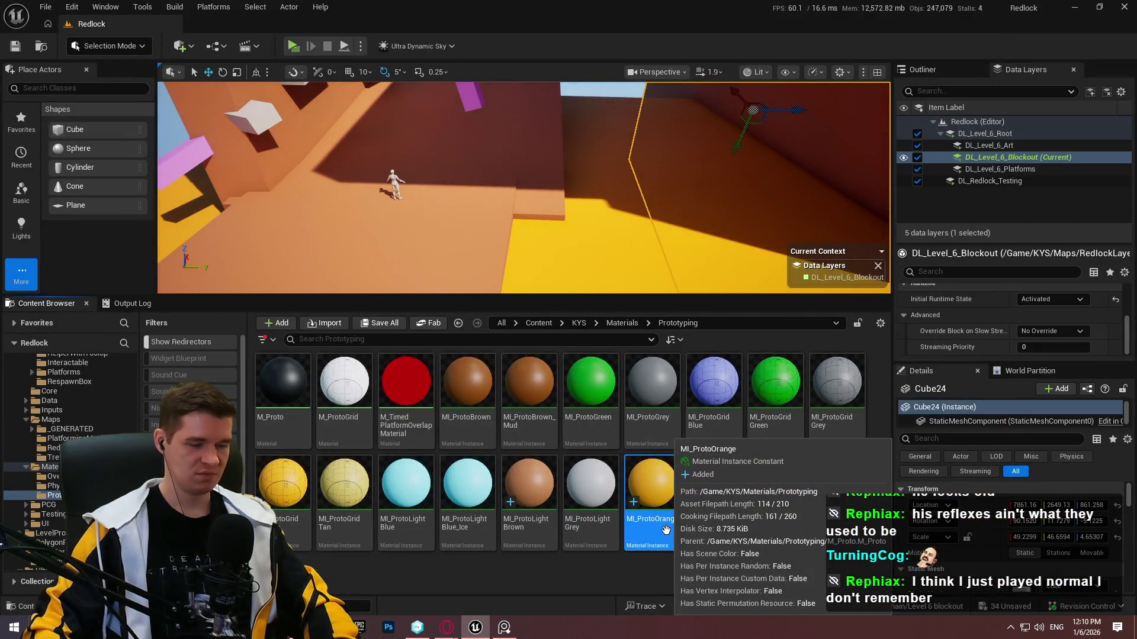
pyautogui.hotkey('ctrl', 'd')
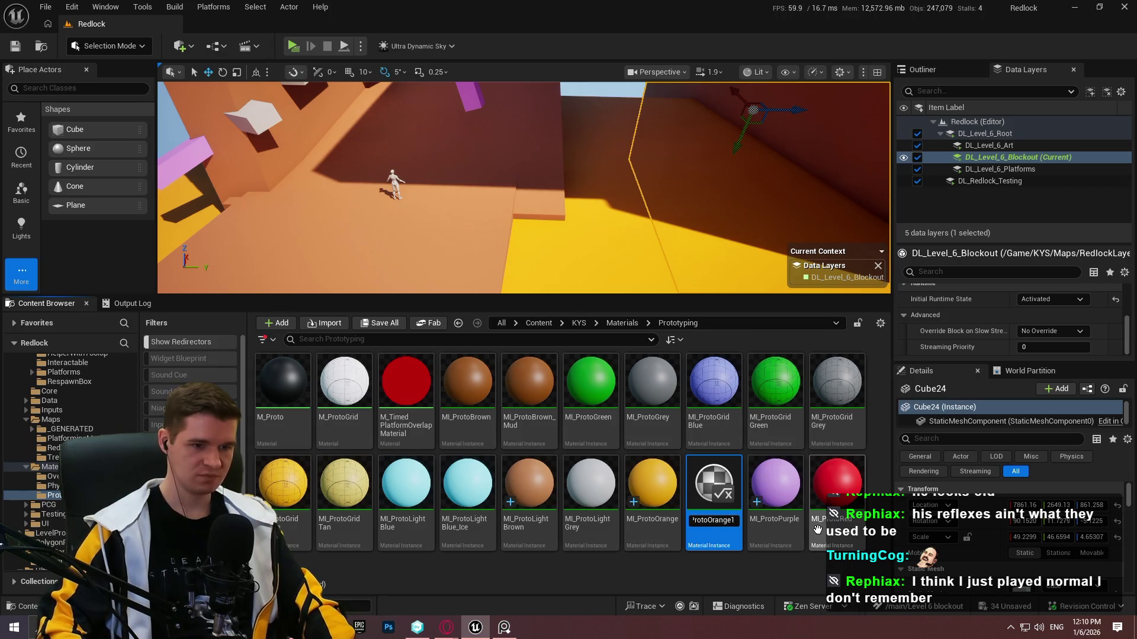
pyautogui.write('GLow')
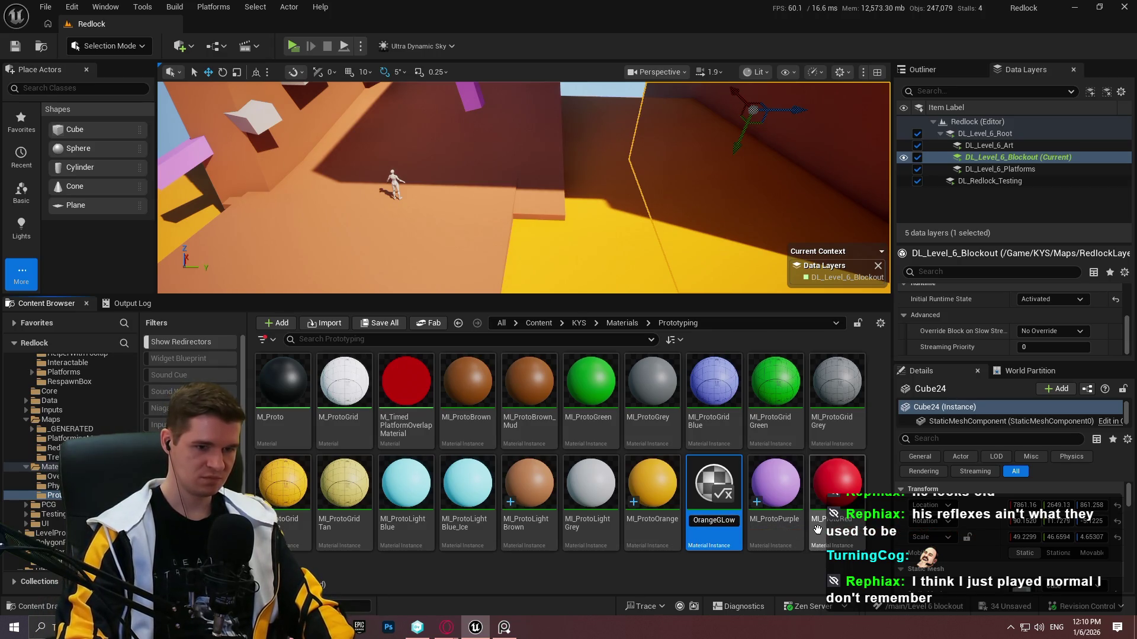
pyautogui.press('Return')
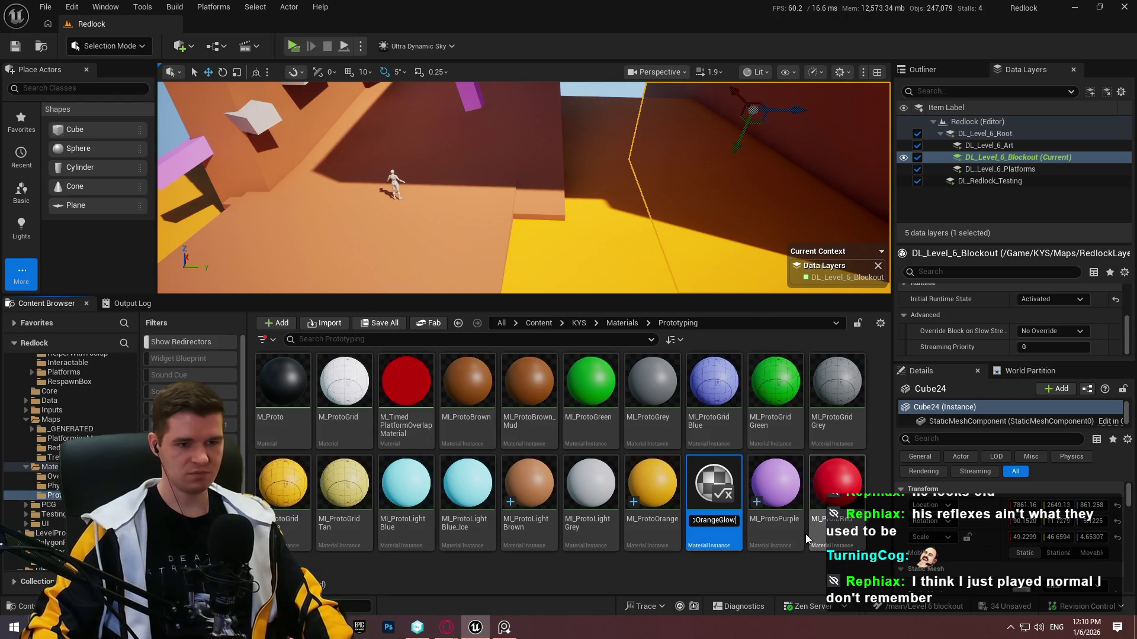
# Enable Emissive at 1.0 on MI_ProtoOrangeGlow, save it, and close its editor.
pyautogui.doubleClick(704, 532)
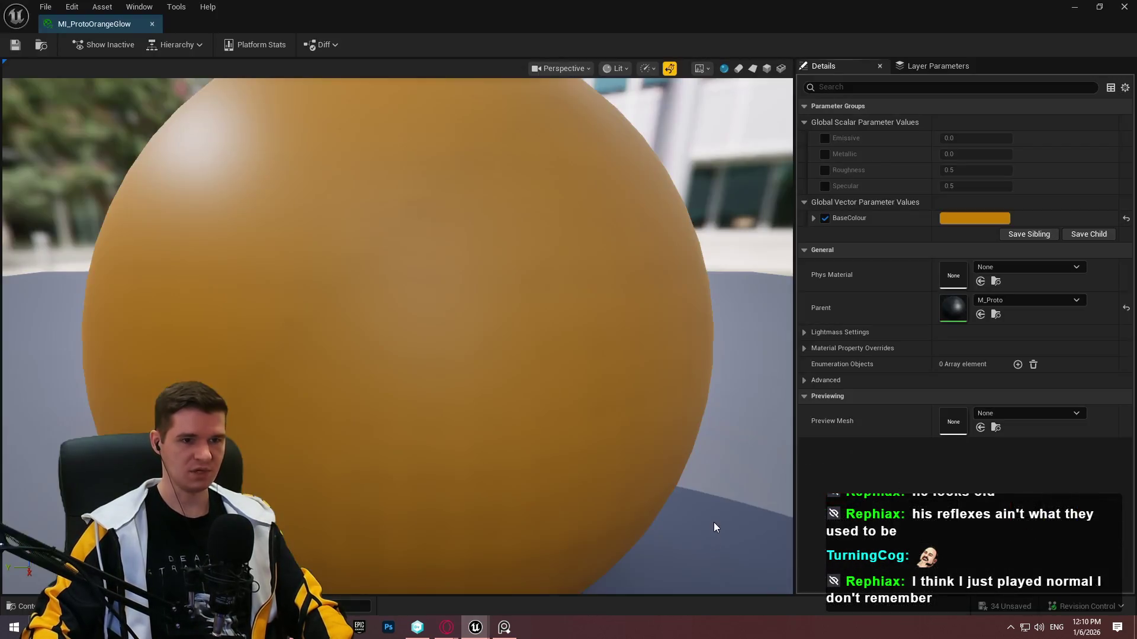
pyautogui.click(824, 139)
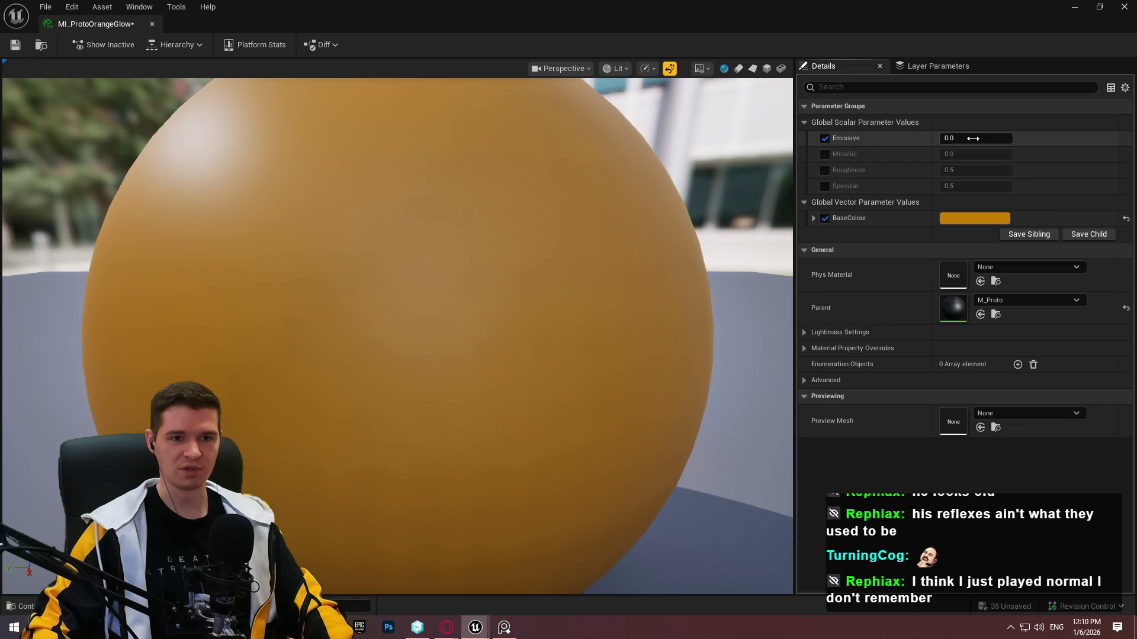
pyautogui.moveTo(976, 138); pyautogui.dragTo(1007, 138)
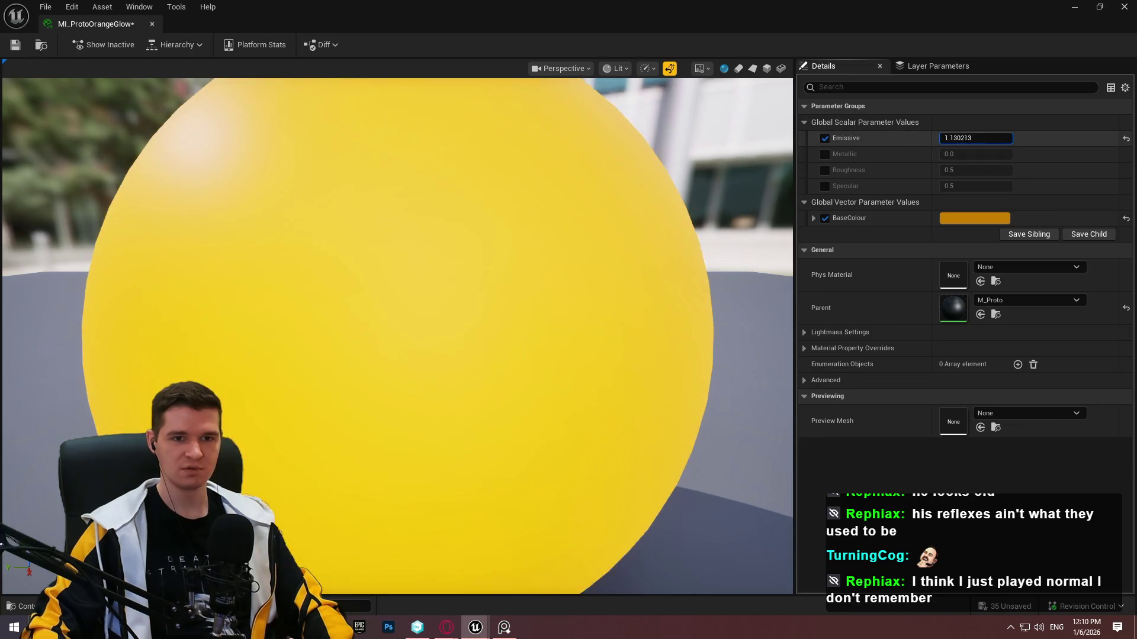
pyautogui.press('Return')
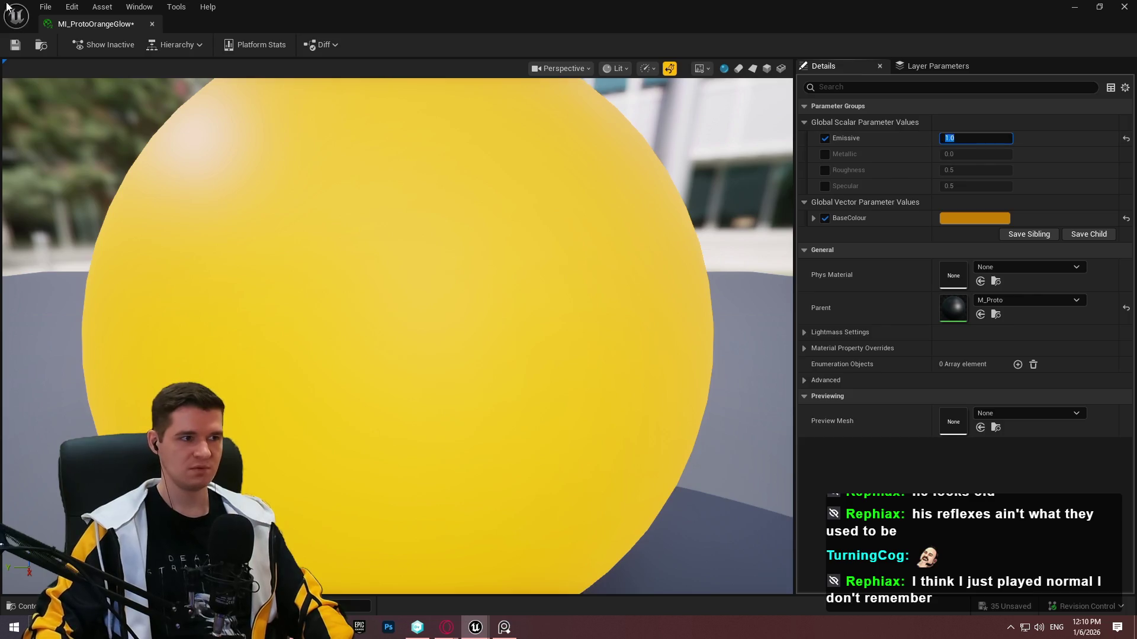
pyautogui.click(19, 48)
pyautogui.click(153, 23)
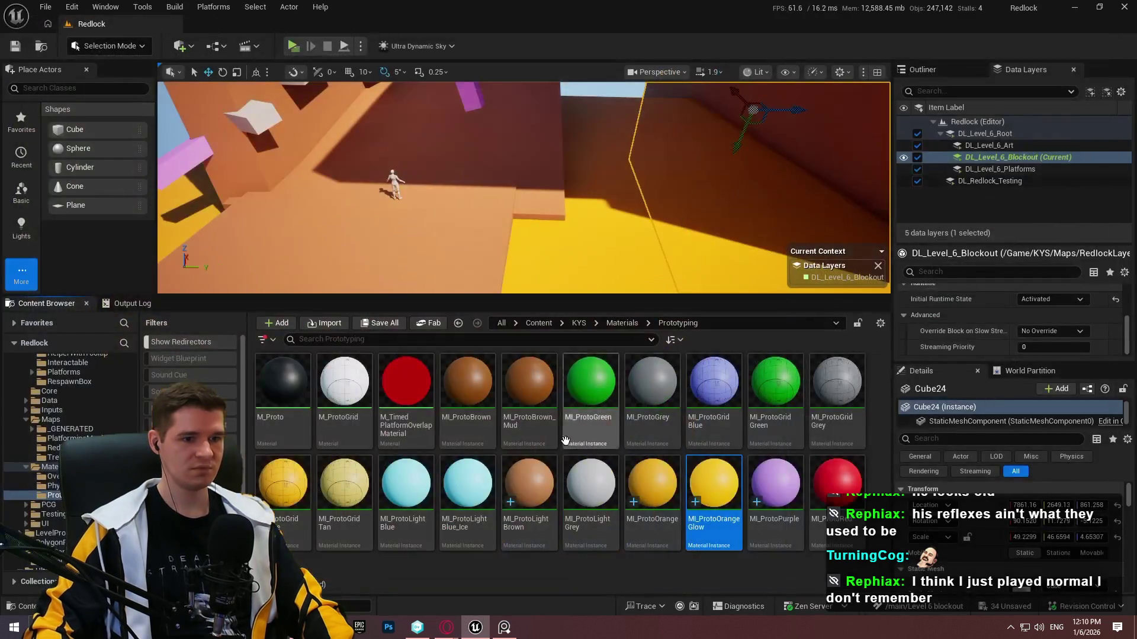
# Apply MI_ProtoOrangeGlow to the Cube17 slab and the large left slab.
pyautogui.moveTo(721, 518); pyautogui.dragTo(718, 228)
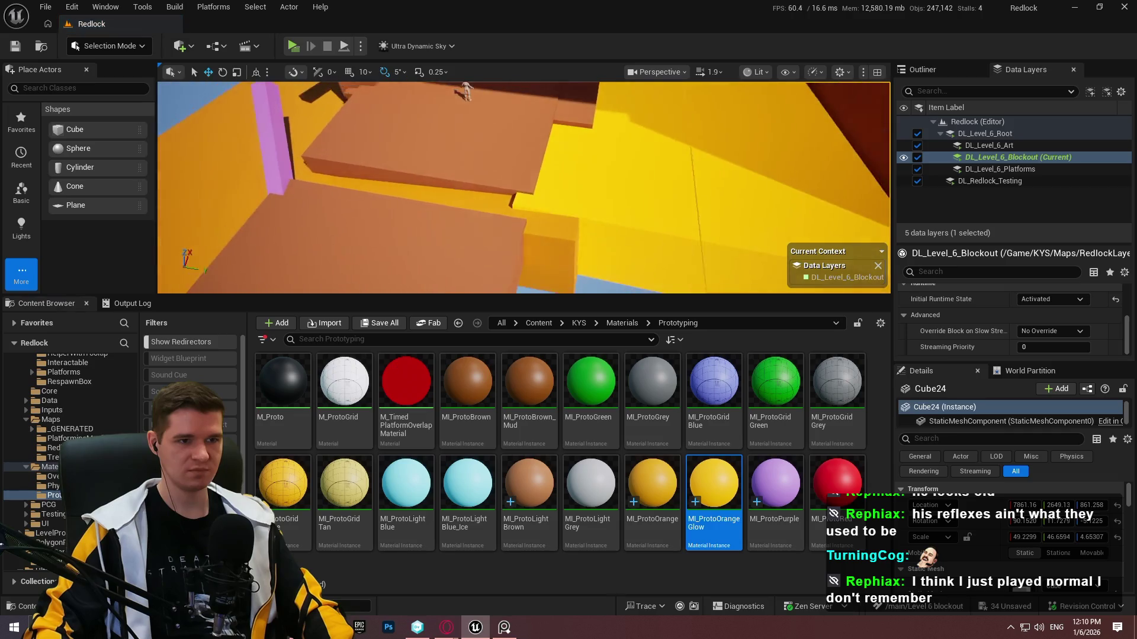
pyautogui.moveTo(782, 278); pyautogui.dragTo(782, 302)
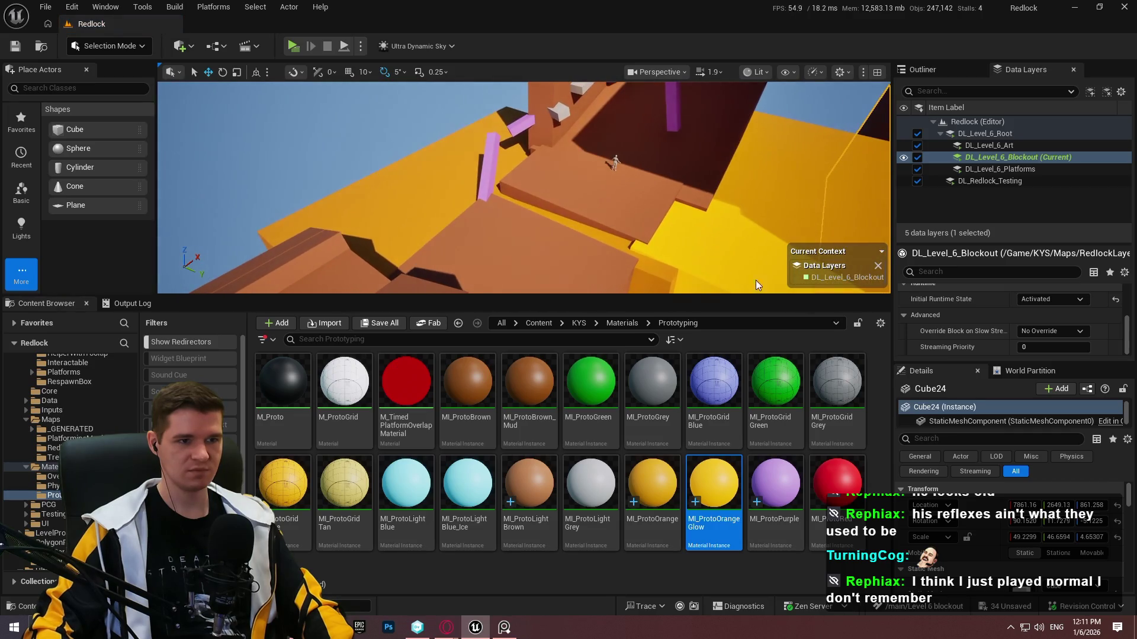
pyautogui.click(628, 246)
pyautogui.moveTo(714, 482)
pyautogui.mouseDown()
pyautogui.moveTo(604, 302)
pyautogui.moveTo(619, 248)
pyautogui.mouseUp()
pyautogui.moveTo(713, 483)
pyautogui.mouseDown()
pyautogui.moveTo(681, 304)
pyautogui.moveTo(379, 199)
pyautogui.mouseUp()
# Preview the sky's Time Of Day at night and back to daylight, toggling full-screen view.
pyautogui.moveTo(536, 279); pyautogui.dragTo(536, 316)
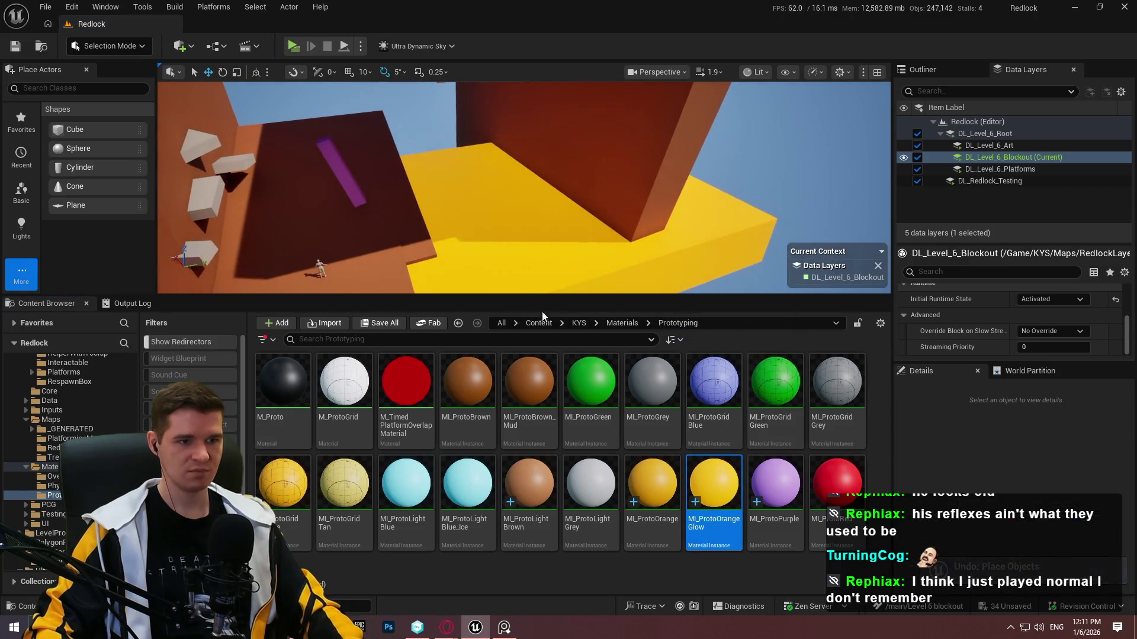
pyautogui.press('F11')
pyautogui.moveTo(562, 238); pyautogui.dragTo(563, 118)
pyautogui.moveTo(663, 254); pyautogui.dragTo(663, 248)
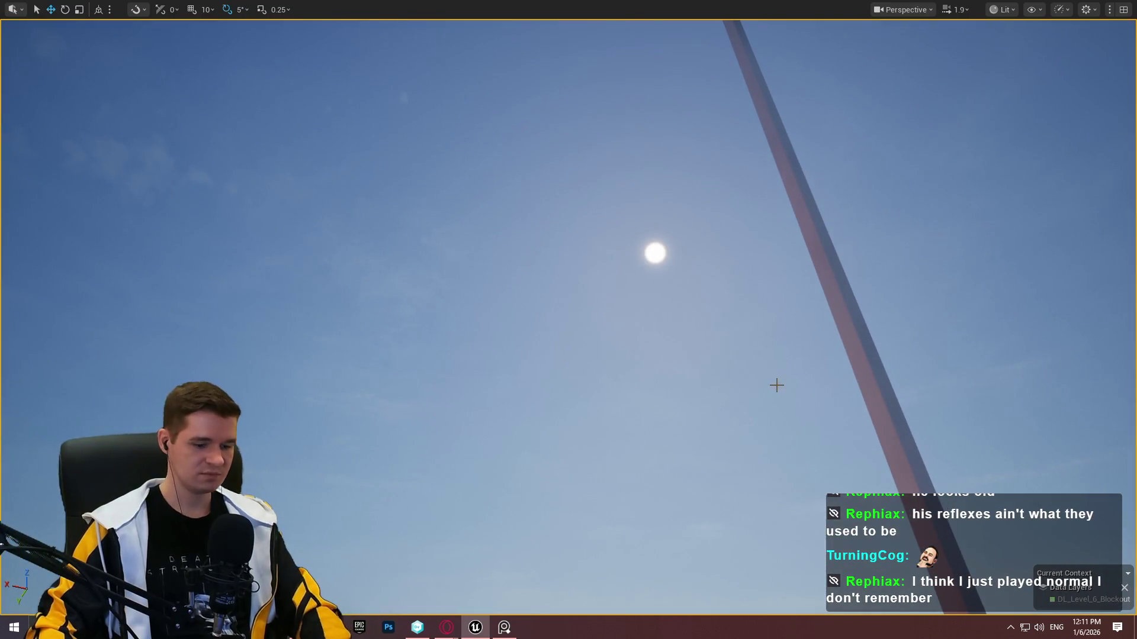
pyautogui.press('F11')
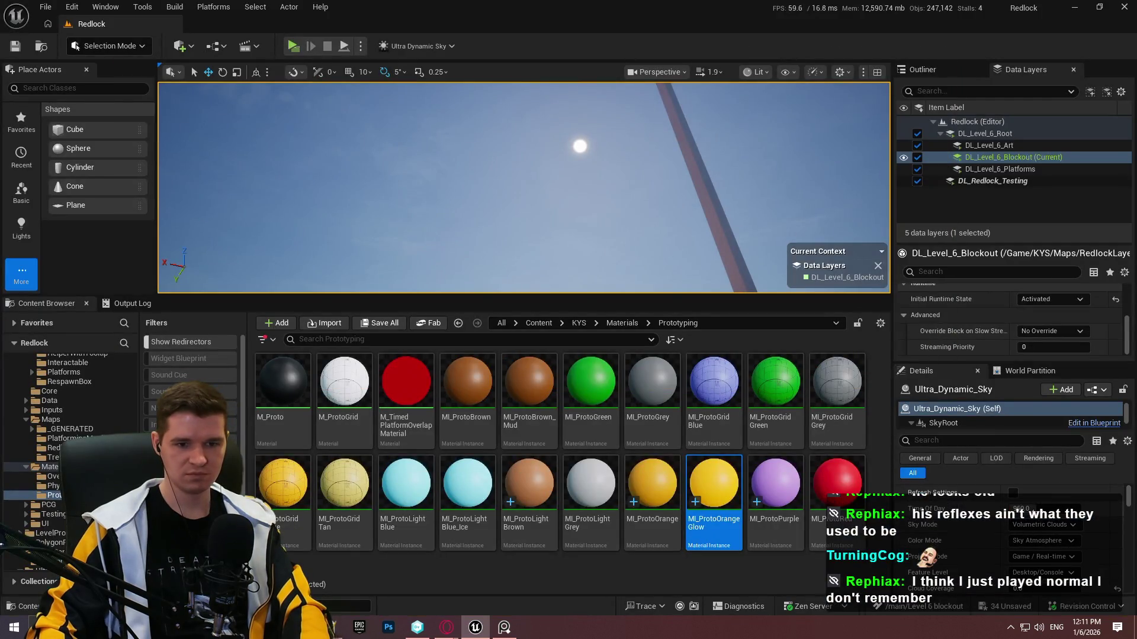
pyautogui.moveTo(1045, 509); pyautogui.dragTo(994, 509)
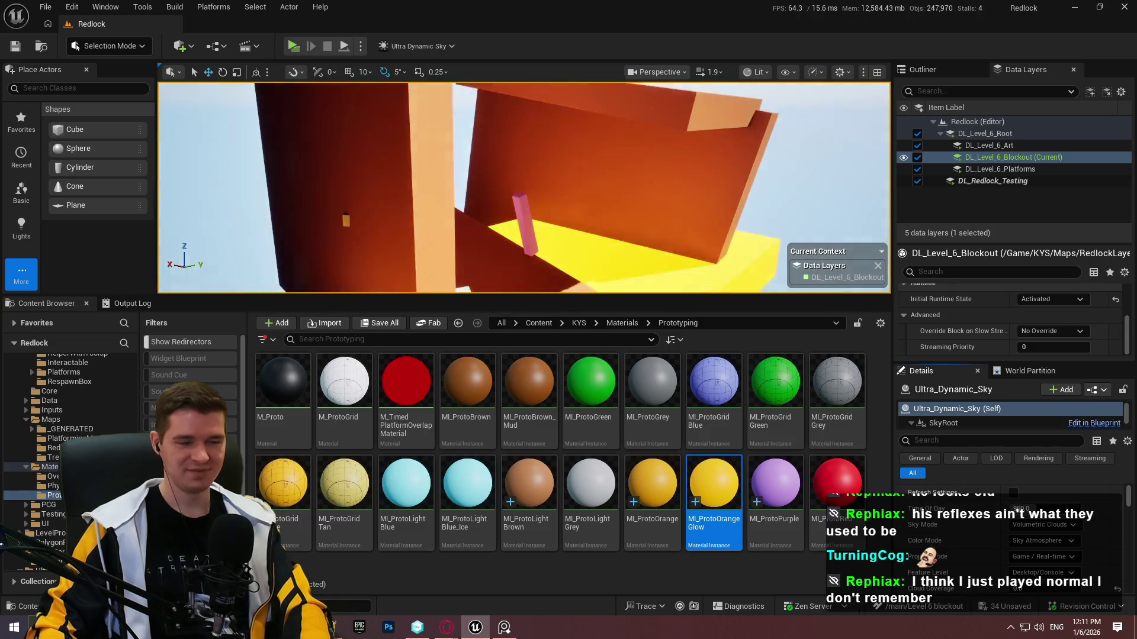
pyautogui.press('F11')
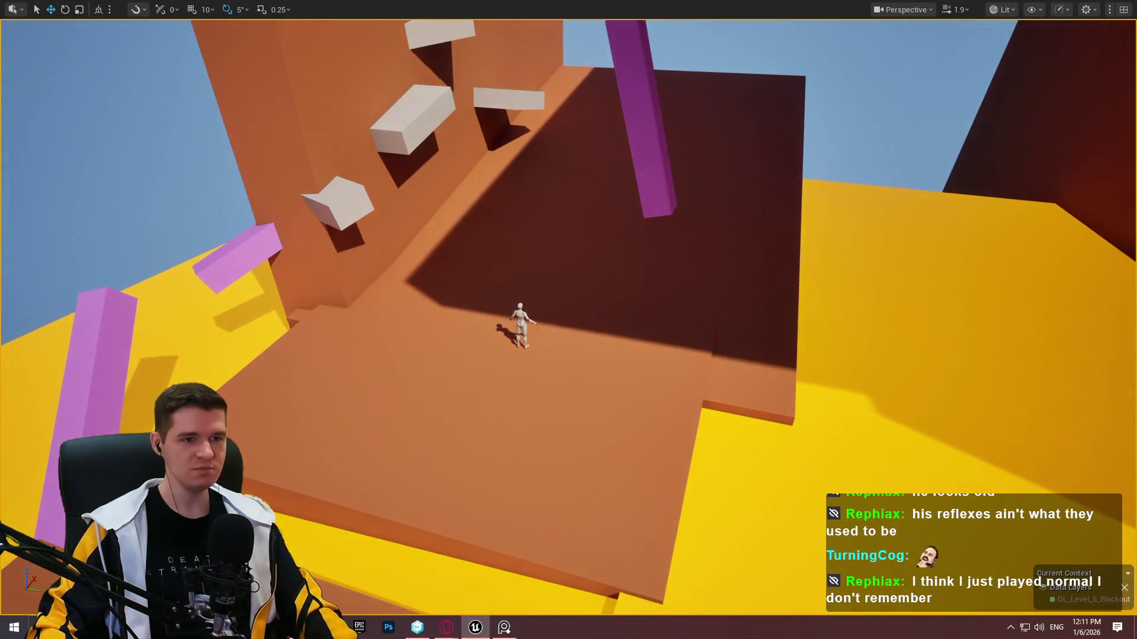
# Lay the purple pillar nearly horizontal, enlarge it about 1.5 times, and position it on the wall.
pyautogui.click(643, 118)
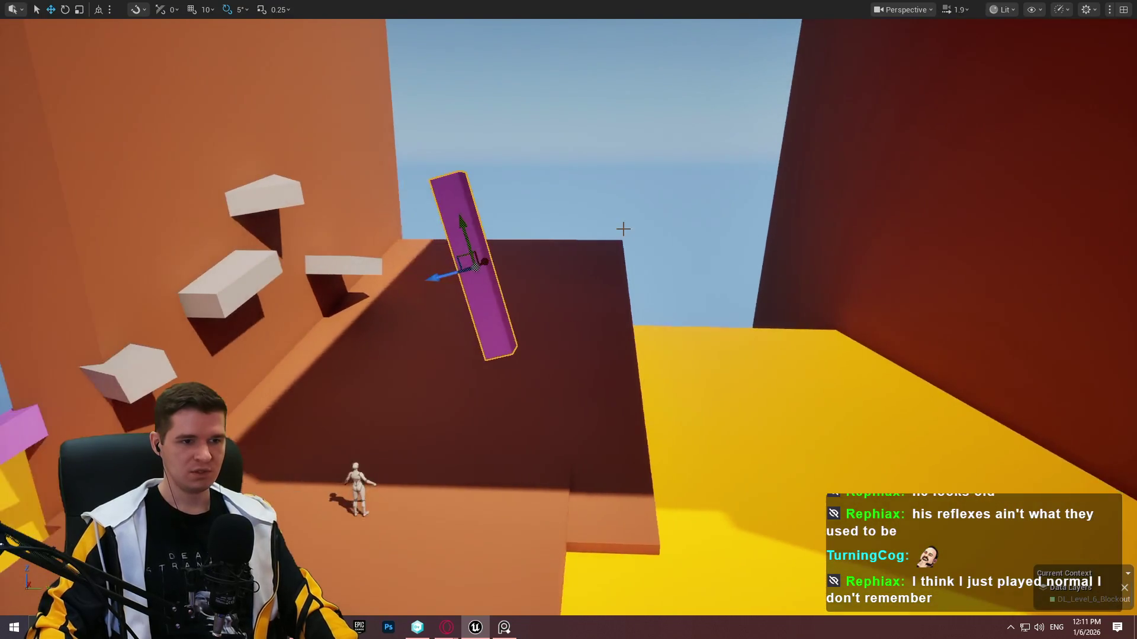
pyautogui.press('e')
pyautogui.moveTo(586, 237)
pyautogui.mouseDown()
pyautogui.moveTo(569, 278)
pyautogui.moveTo(548, 263)
pyautogui.mouseUp()
pyautogui.press('w')
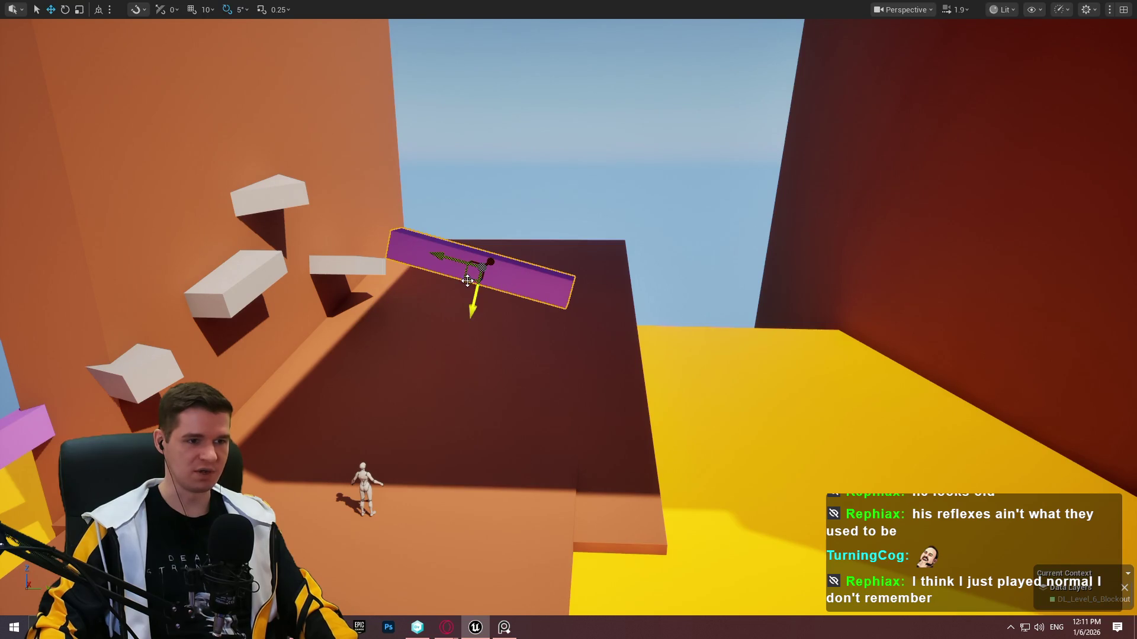
pyautogui.moveTo(479, 270)
pyautogui.mouseDown()
pyautogui.moveTo(522, 270)
pyautogui.moveTo(922, 156)
pyautogui.moveTo(889, 124)
pyautogui.mouseUp()
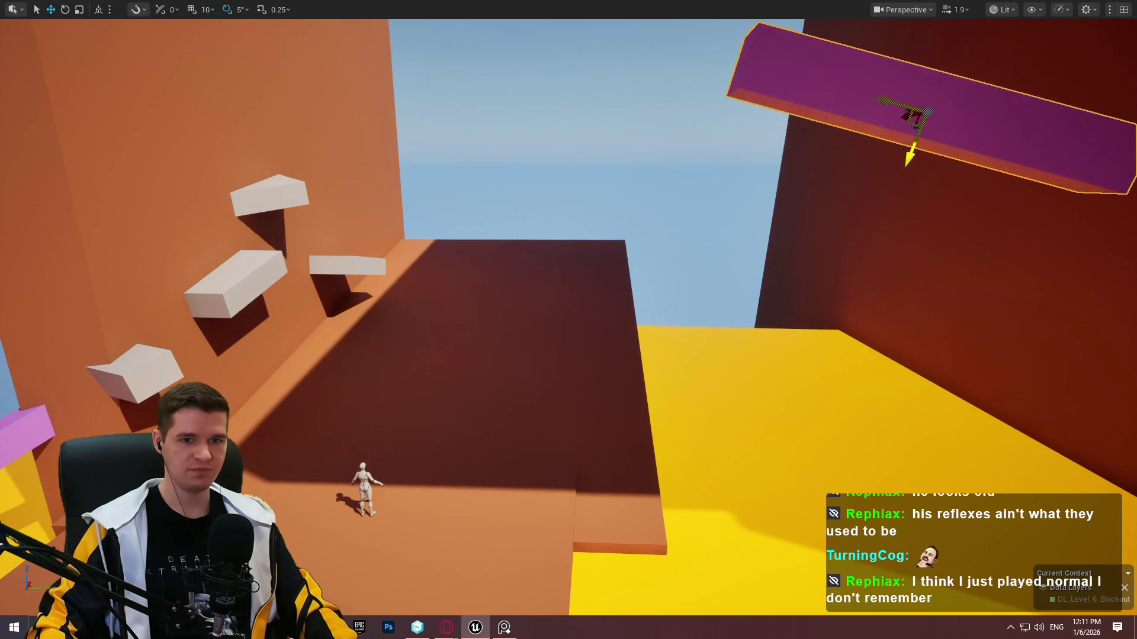
pyautogui.moveTo(521, 155); pyautogui.dragTo(259, 171)
pyautogui.moveTo(263, 126)
pyautogui.mouseDown()
pyautogui.moveTo(312, 167)
pyautogui.moveTo(350, 162)
pyautogui.moveTo(296, 154)
pyautogui.moveTo(355, 178)
pyautogui.moveTo(561, 166)
pyautogui.mouseUp()
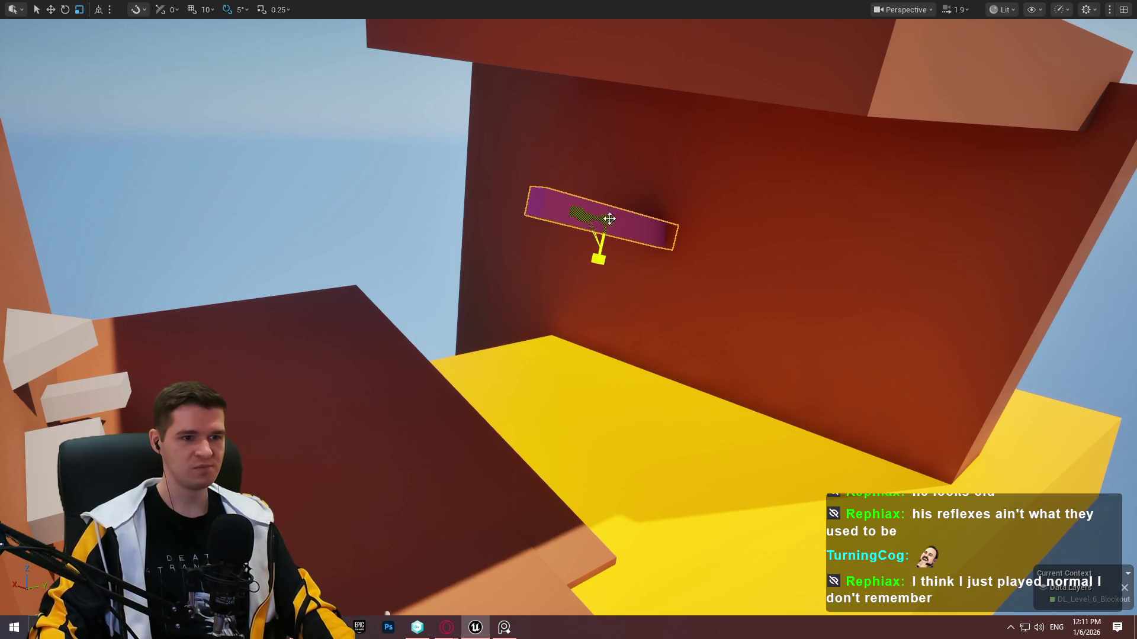
# Lengthen the purple bar at both ends and rotate it to a flatter angle.
pyautogui.moveTo(598, 258)
pyautogui.mouseDown()
pyautogui.moveTo(602, 269)
pyautogui.moveTo(611, 217)
pyautogui.moveTo(598, 207)
pyautogui.moveTo(645, 195)
pyautogui.mouseUp()
pyautogui.press('e')
pyautogui.moveTo(564, 215); pyautogui.dragTo(623, 209)
pyautogui.press('w')
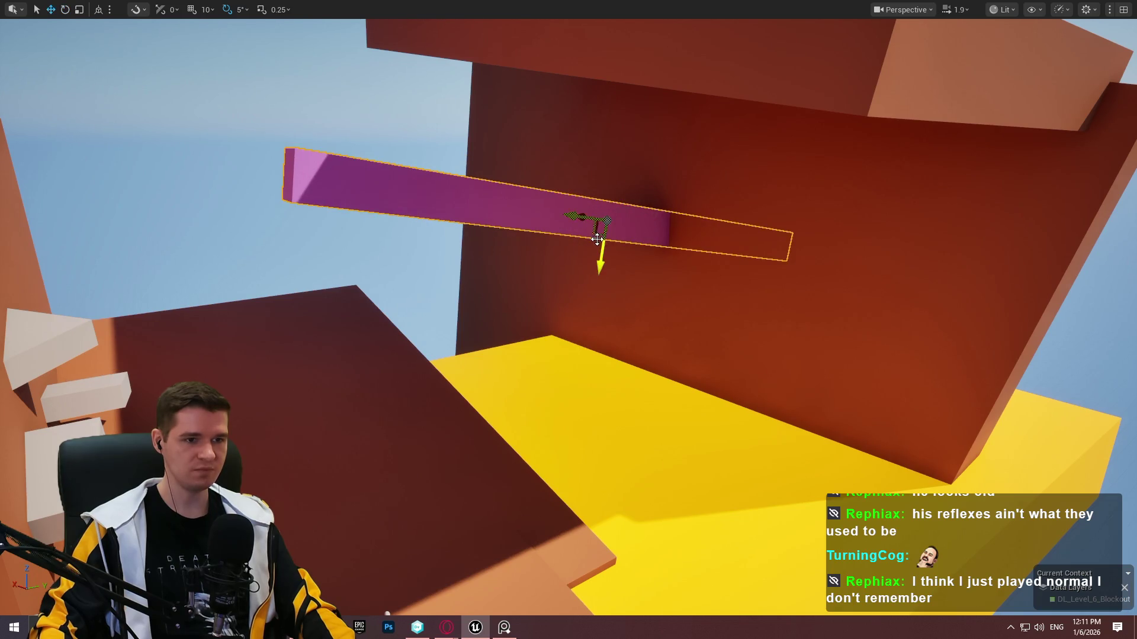
pyautogui.scroll(2, 595, 233)
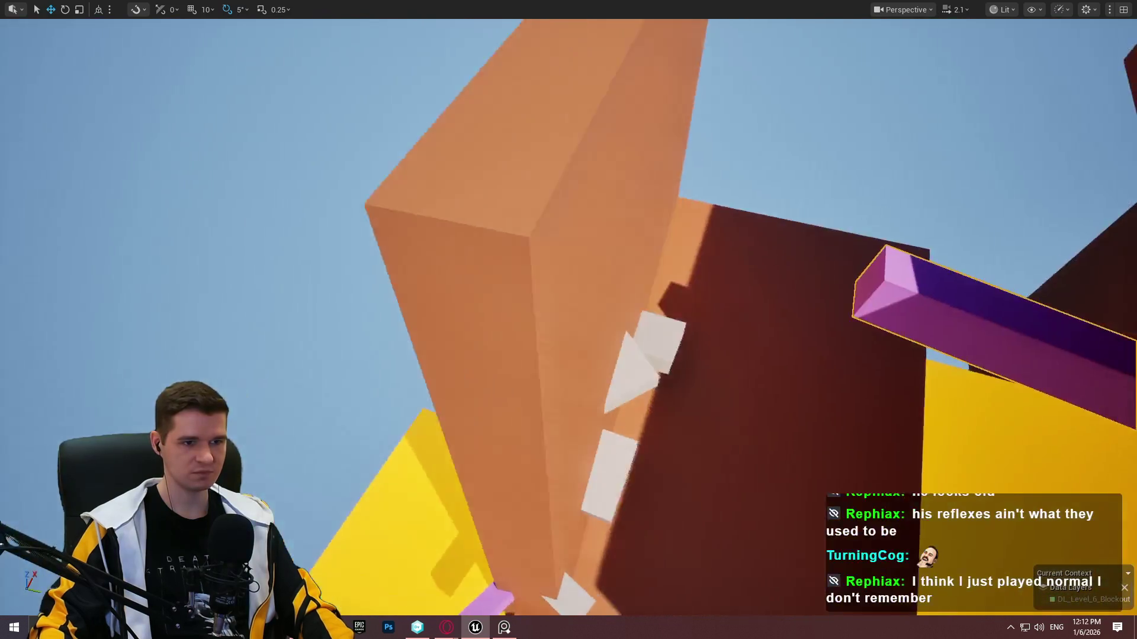
pyautogui.moveTo(373, 323); pyautogui.dragTo(373, 322)
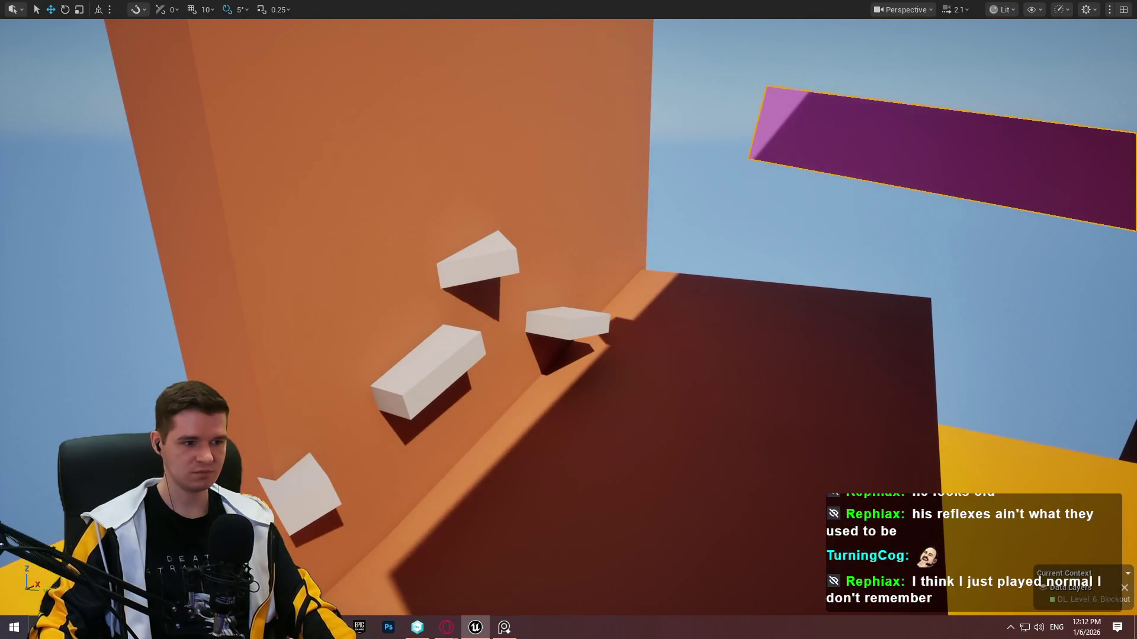
# Place the pink bar beside the white platform and lengthen it along its local axis.
pyautogui.moveTo(263, 485)
pyautogui.mouseDown()
pyautogui.moveTo(101, 297)
pyautogui.moveTo(94, 377)
pyautogui.moveTo(465, 195)
pyautogui.moveTo(467, 210)
pyautogui.moveTo(385, 223)
pyautogui.moveTo(449, 199)
pyautogui.moveTo(390, 201)
pyautogui.mouseUp()
pyautogui.moveTo(449, 265)
pyautogui.mouseDown()
pyautogui.moveTo(421, 243)
pyautogui.moveTo(449, 264)
pyautogui.mouseUp()
pyautogui.hotkey('ctrl', '`')
pyautogui.moveTo(437, 216)
pyautogui.mouseDown()
pyautogui.moveTo(440, 305)
pyautogui.moveTo(472, 328)
pyautogui.moveTo(414, 335)
pyautogui.moveTo(388, 261)
pyautogui.mouseUp()
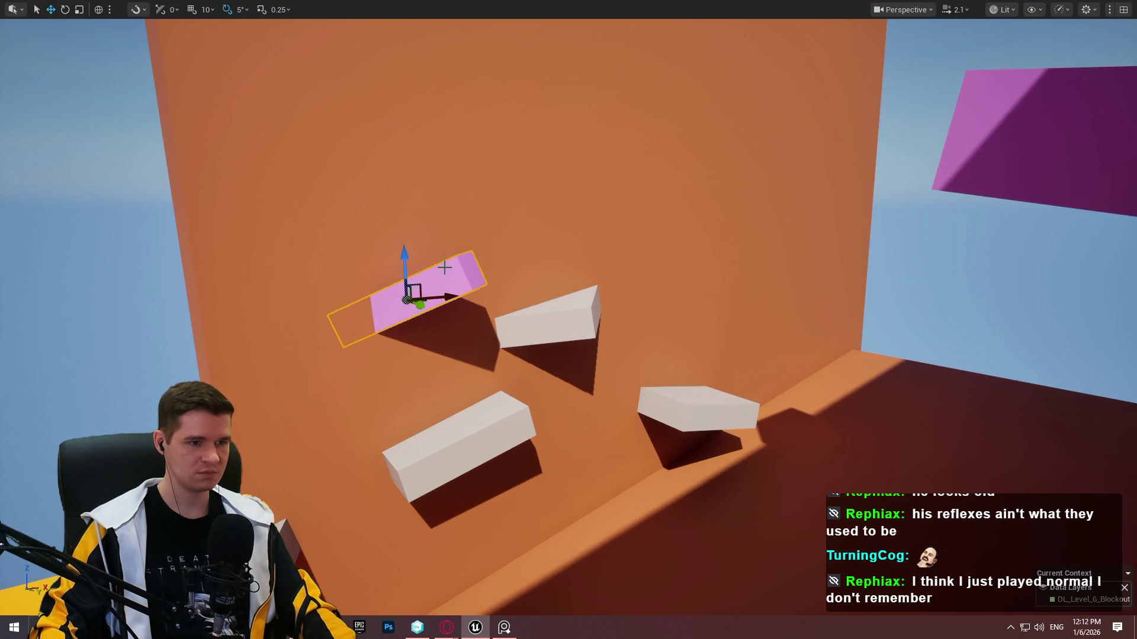
pyautogui.moveTo(369, 314); pyautogui.dragTo(344, 326)
pyautogui.moveTo(373, 289); pyautogui.dragTo(373, 288)
pyautogui.hotkey('ctrl', '`')
pyautogui.moveTo(273, 337)
pyautogui.mouseDown()
pyautogui.moveTo(627, 178)
pyautogui.moveTo(584, 195)
pyautogui.moveTo(583, 178)
pyautogui.moveTo(456, 225)
pyautogui.mouseUp()
pyautogui.moveTo(524, 208)
pyautogui.mouseDown()
pyautogui.moveTo(453, 242)
pyautogui.moveTo(484, 194)
pyautogui.mouseUp()
# Slide the upper purple bar right and back left along its length.
pyautogui.click(502, 207)
pyautogui.moveTo(966, 250)
pyautogui.mouseDown()
pyautogui.moveTo(953, 225)
pyautogui.moveTo(955, 261)
pyautogui.moveTo(962, 185)
pyautogui.moveTo(966, 267)
pyautogui.moveTo(965, 196)
pyautogui.moveTo(942, 190)
pyautogui.moveTo(962, 196)
pyautogui.moveTo(966, 240)
pyautogui.mouseUp()
pyautogui.moveTo(818, 264)
pyautogui.mouseDown()
pyautogui.moveTo(965, 263)
pyautogui.moveTo(929, 263)
pyautogui.mouseUp()
pyautogui.moveTo(861, 268)
pyautogui.mouseDown()
pyautogui.moveTo(708, 285)
pyautogui.moveTo(731, 284)
pyautogui.moveTo(769, 332)
pyautogui.mouseUp()
pyautogui.moveTo(563, 284); pyautogui.dragTo(562, 355)
pyautogui.click(561, 368)
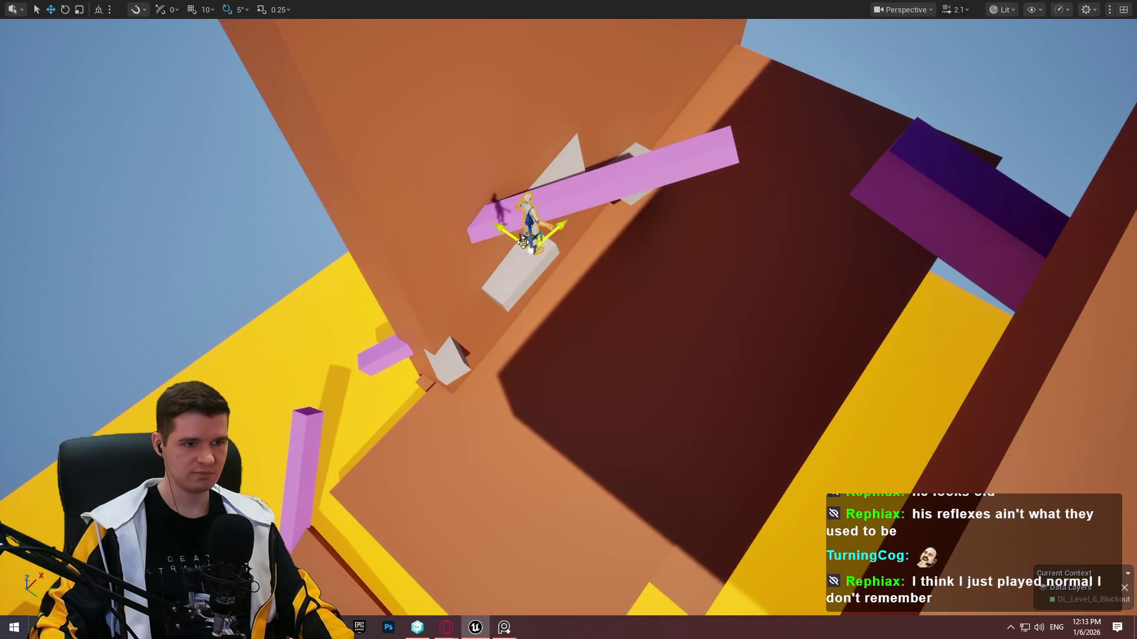
# Move the mannequin up onto the pink beam and frame the view on it.
pyautogui.moveTo(531, 243)
pyautogui.mouseDown()
pyautogui.moveTo(687, 117)
pyautogui.moveTo(717, 118)
pyautogui.mouseUp()
pyautogui.press('f')
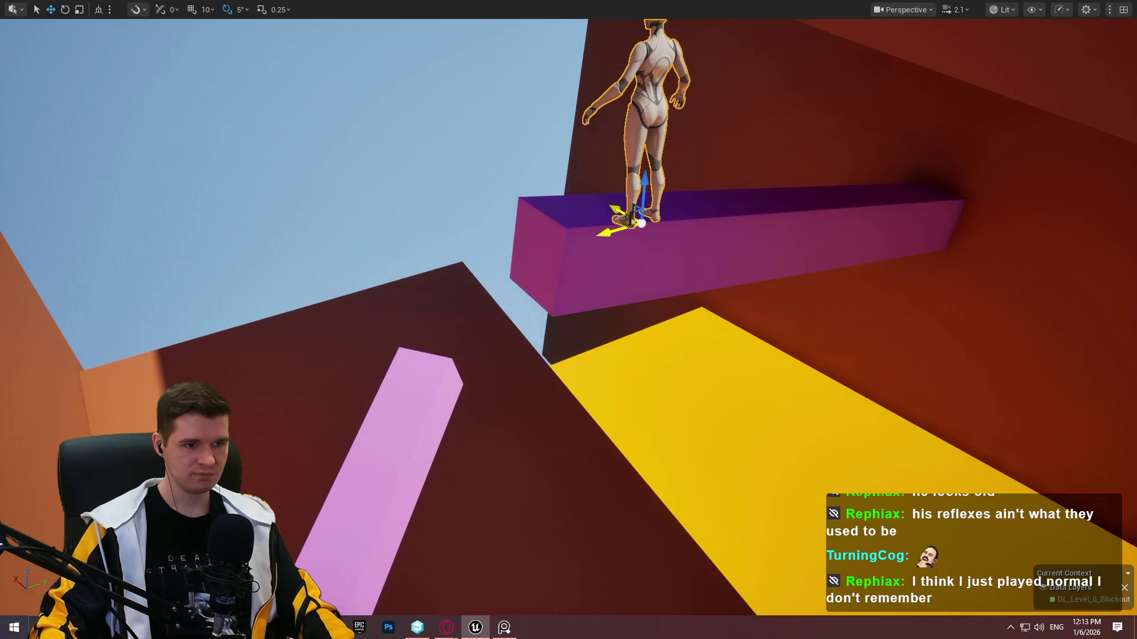
pyautogui.moveTo(630, 219); pyautogui.dragTo(332, 183)
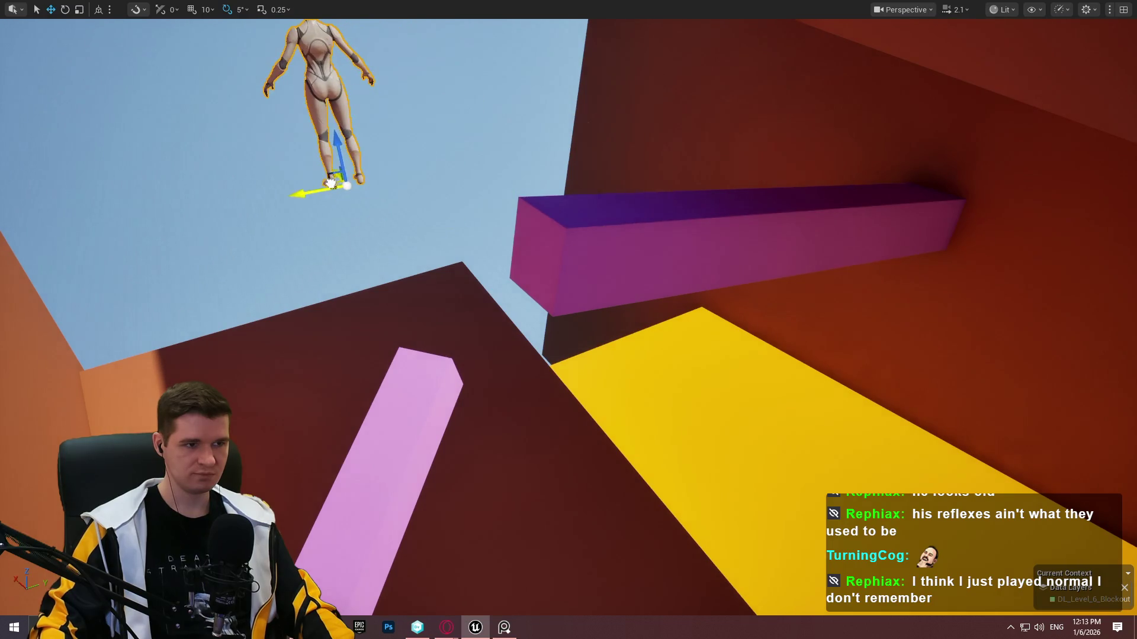
pyautogui.moveTo(334, 142)
pyautogui.mouseDown()
pyautogui.moveTo(381, 470)
pyautogui.moveTo(387, 436)
pyautogui.mouseUp()
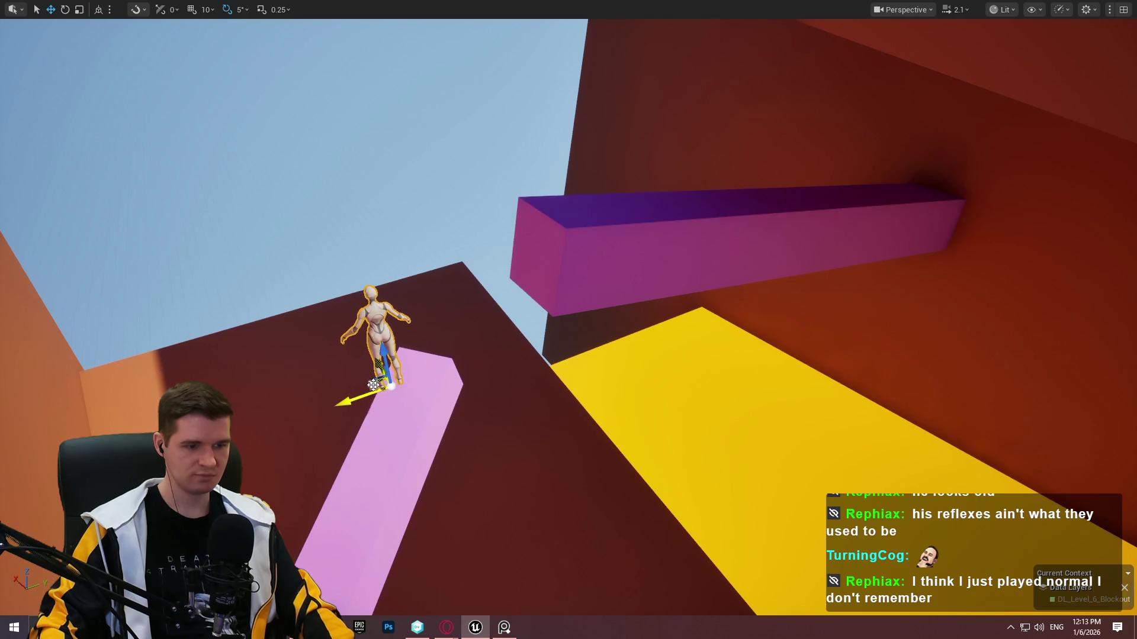
pyautogui.press('f')
# Fly around the pink ramp, then leave immersive mode to restore the editor panels.
pyautogui.moveTo(568, 320)
pyautogui.mouseDown()
pyautogui.moveTo(473, 349)
pyautogui.moveTo(633, 325)
pyautogui.moveTo(639, 314)
pyautogui.moveTo(598, 284)
pyautogui.moveTo(509, 266)
pyautogui.moveTo(415, 285)
pyautogui.moveTo(355, 249)
pyautogui.moveTo(421, 260)
pyautogui.moveTo(385, 246)
pyautogui.moveTo(422, 246)
pyautogui.mouseUp()
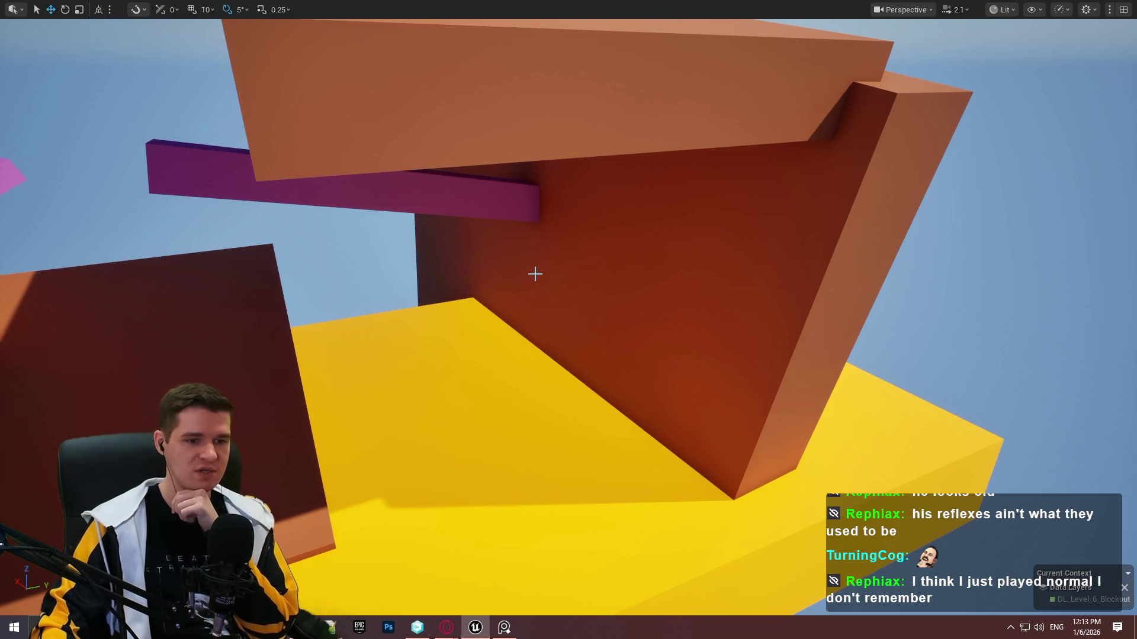
pyautogui.moveTo(532, 271)
pyautogui.mouseDown()
pyautogui.moveTo(486, 255)
pyautogui.moveTo(513, 271)
pyautogui.mouseUp()
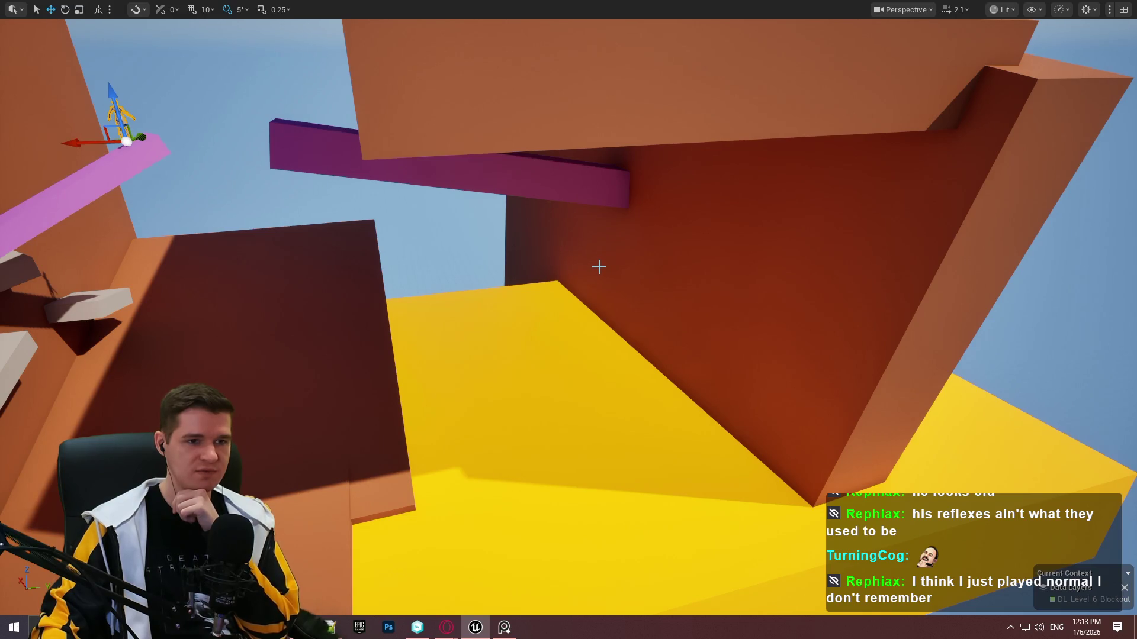
pyautogui.moveTo(597, 267); pyautogui.dragTo(597, 266)
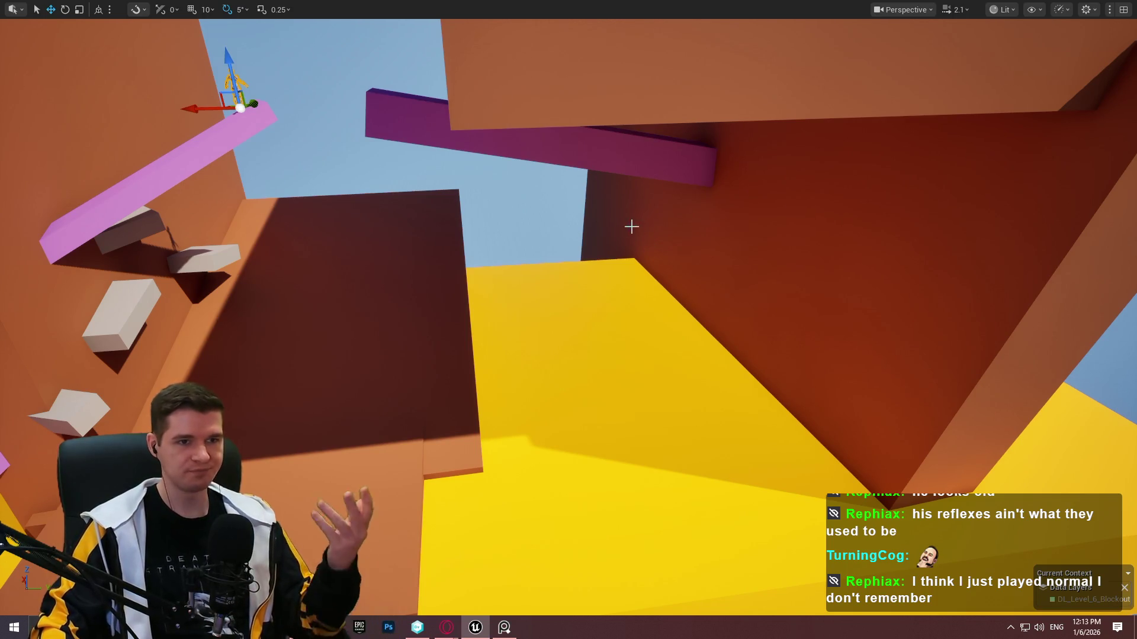
pyautogui.moveTo(597, 266); pyautogui.dragTo(598, 266)
pyautogui.press('F11')
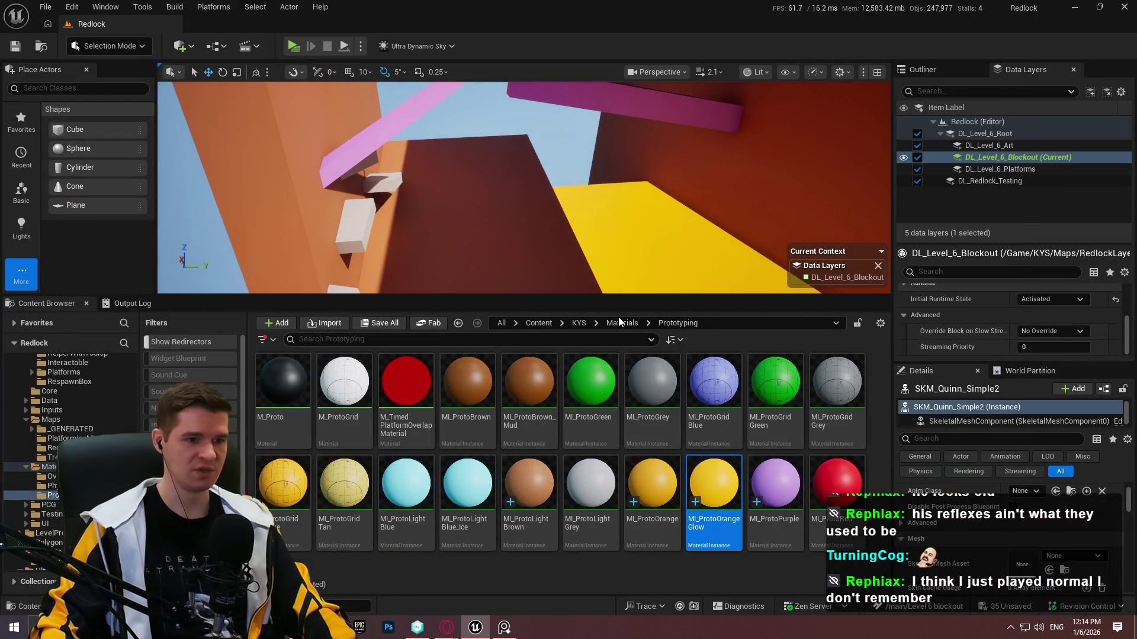
# Browse to Content > KYS > UI > MainGameHUD and open WBP_MainGameHUD.
pyautogui.click(576, 322)
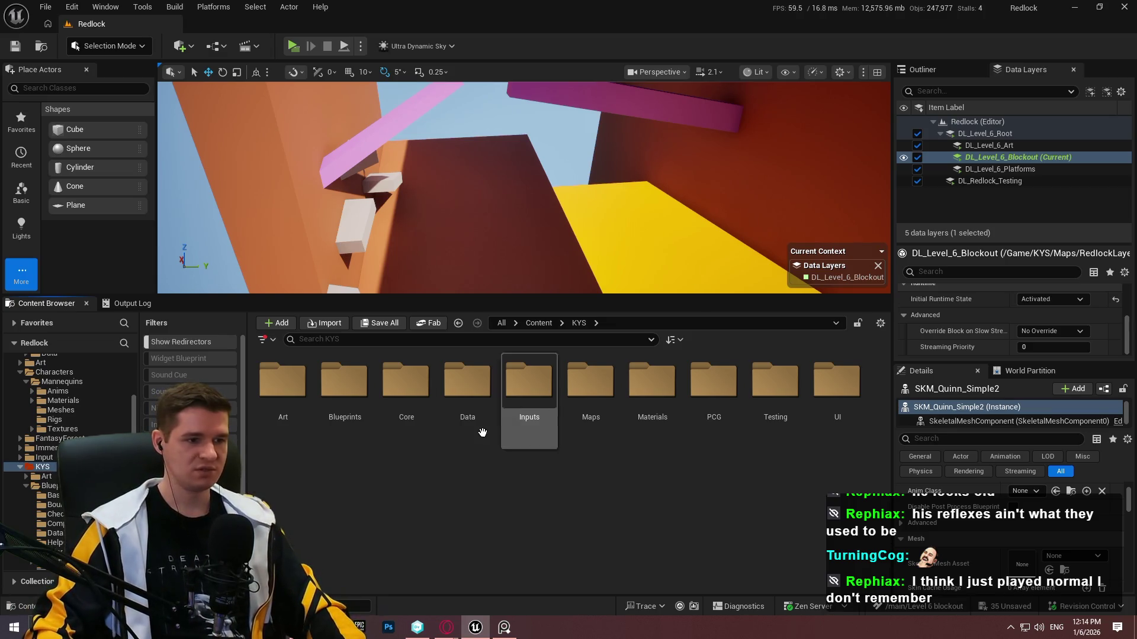
pyautogui.doubleClick(362, 377)
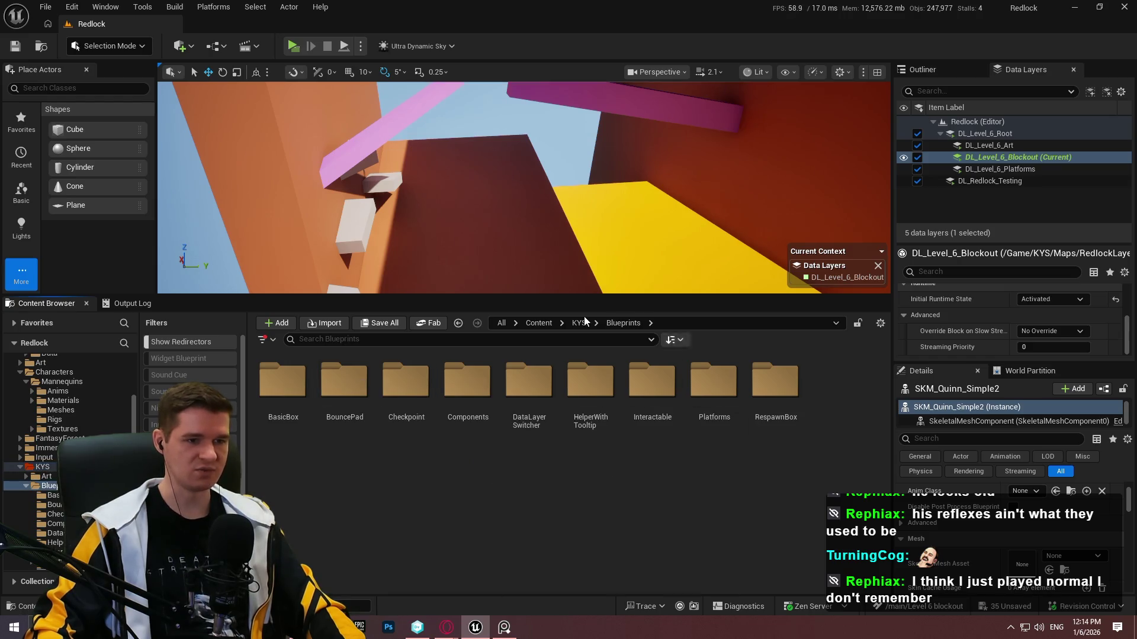
pyautogui.click(539, 322)
pyautogui.click(514, 440)
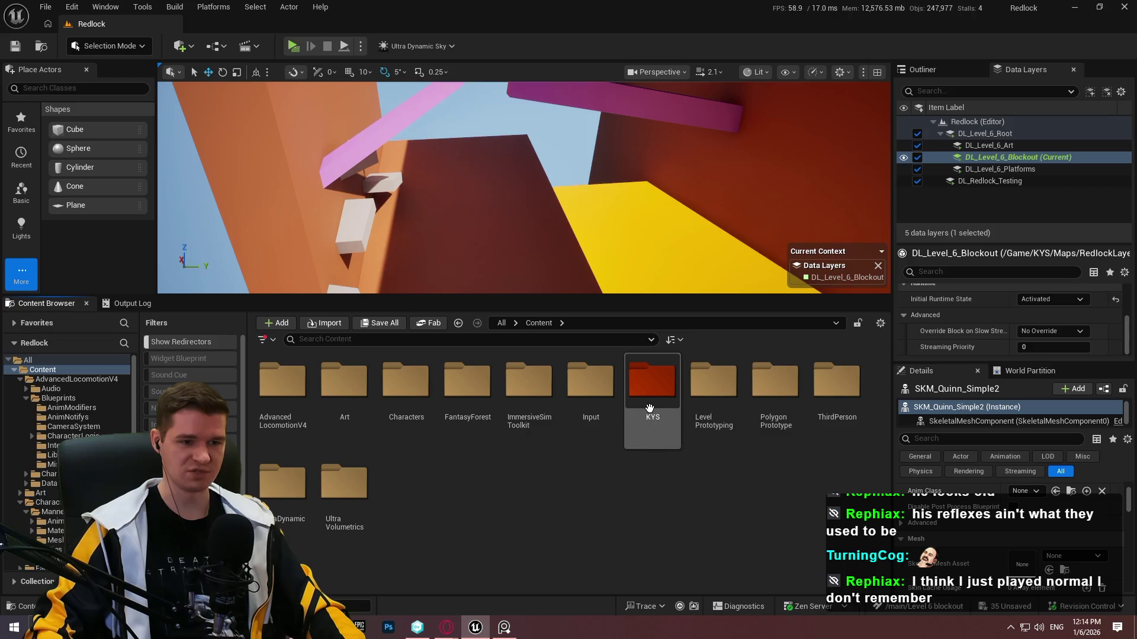
pyautogui.doubleClick(652, 382)
pyautogui.doubleClick(837, 435)
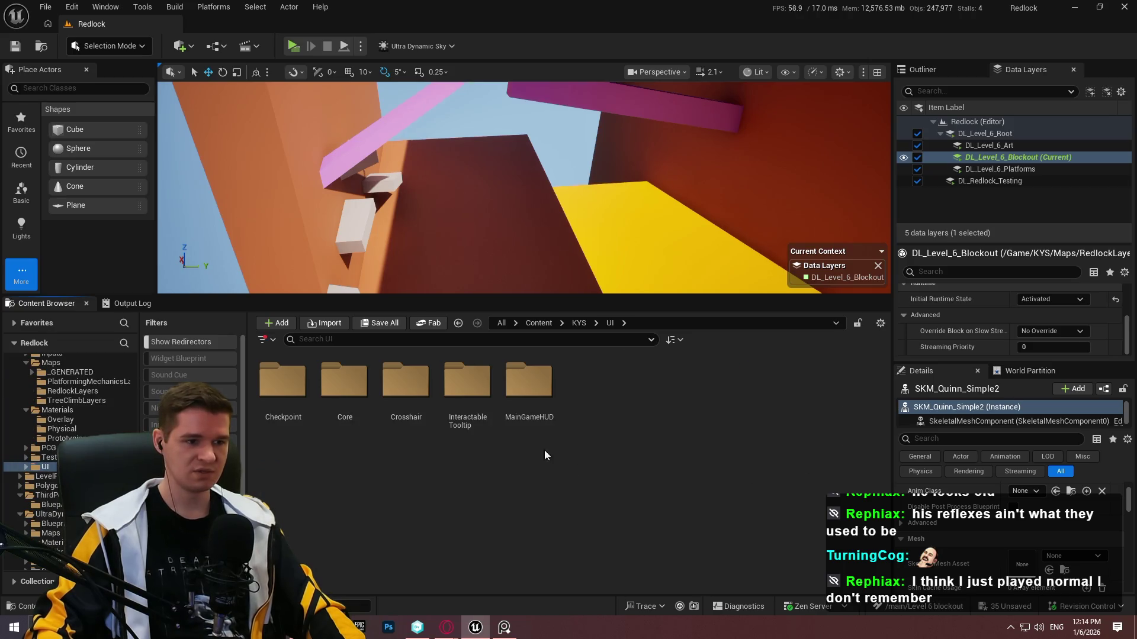
pyautogui.doubleClick(528, 384)
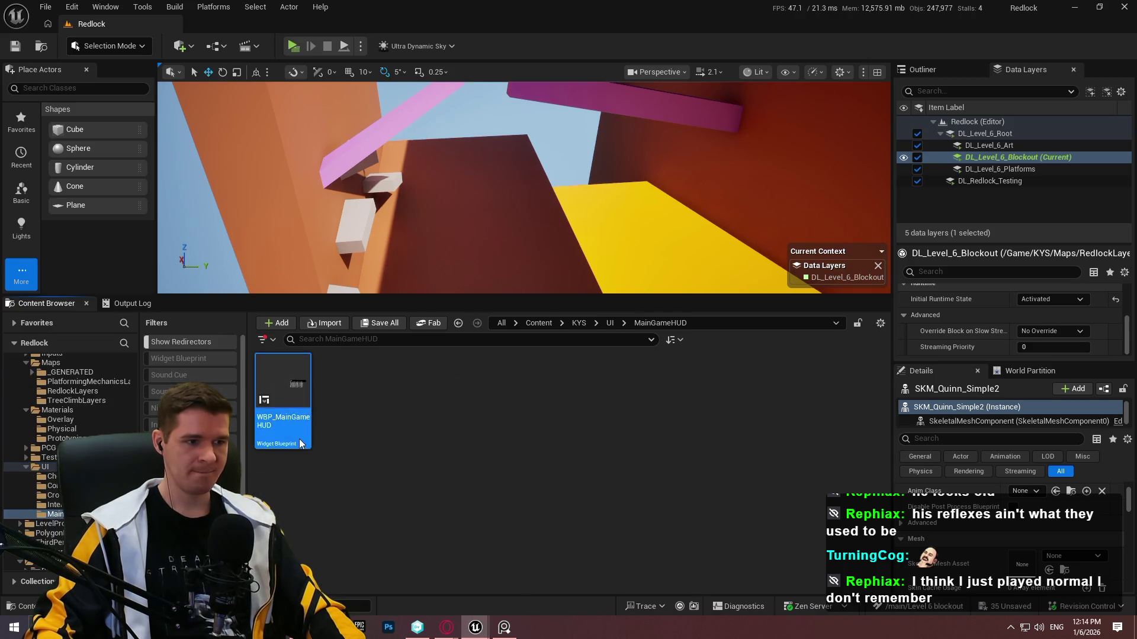
pyautogui.doubleClick(301, 443)
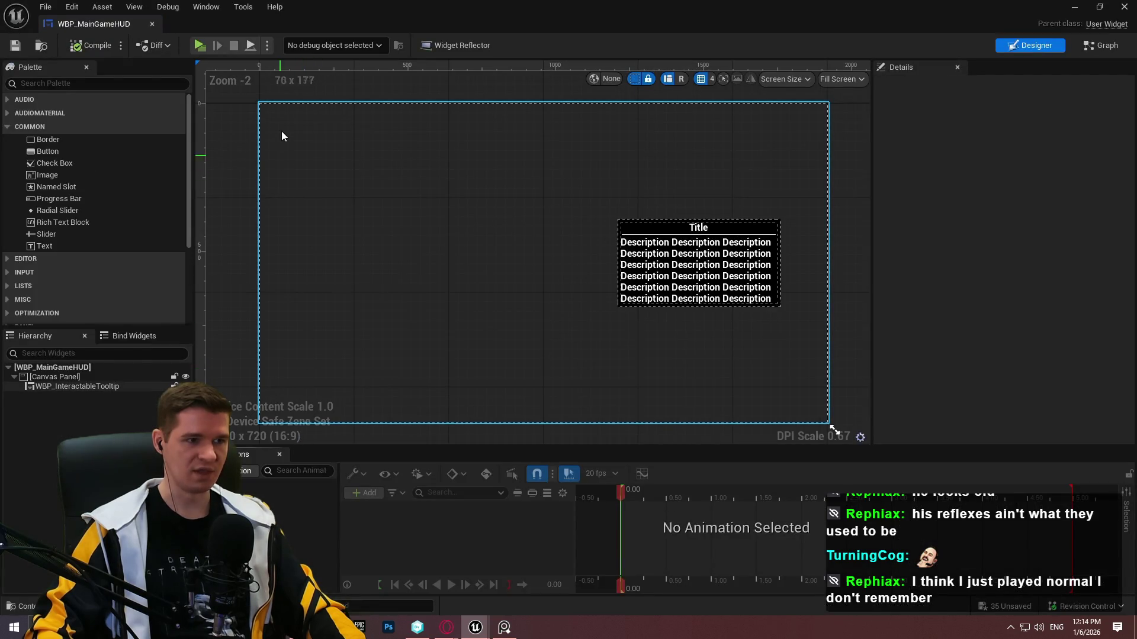
# Dock the widget editor tab, then create an OnScreenTimer folder in KYS/UI.
pyautogui.moveTo(95, 23)
pyautogui.mouseDown()
pyautogui.moveTo(364, 78)
pyautogui.moveTo(373, 26)
pyautogui.mouseUp()
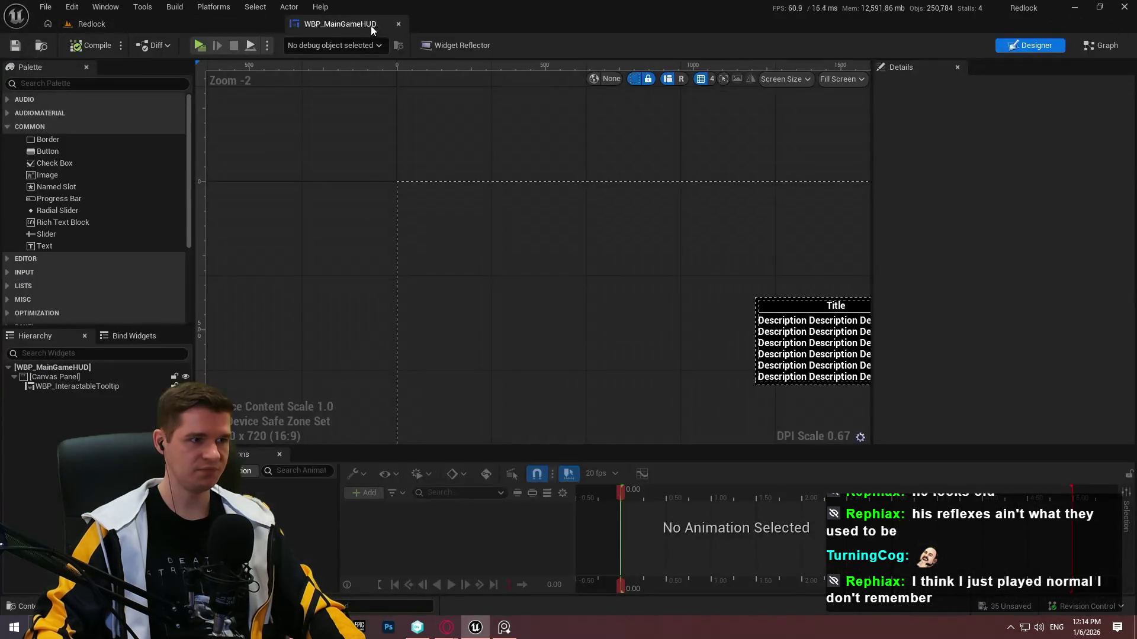
pyautogui.click(92, 24)
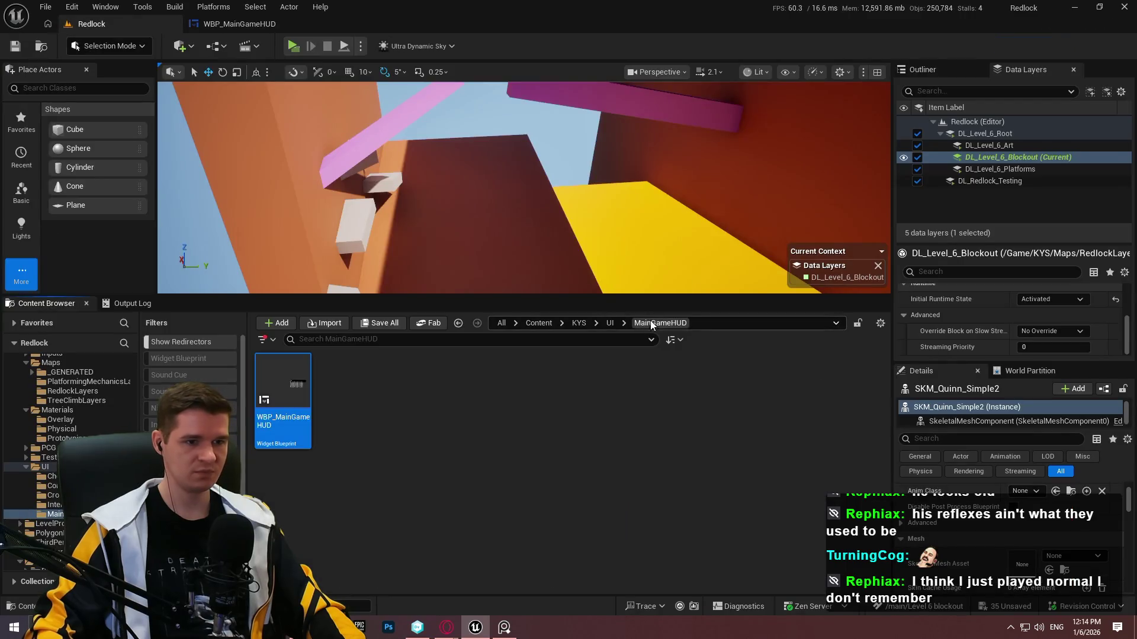
pyautogui.rightClick(627, 432)
pyautogui.click(671, 228)
pyautogui.write('OnScreenTim')
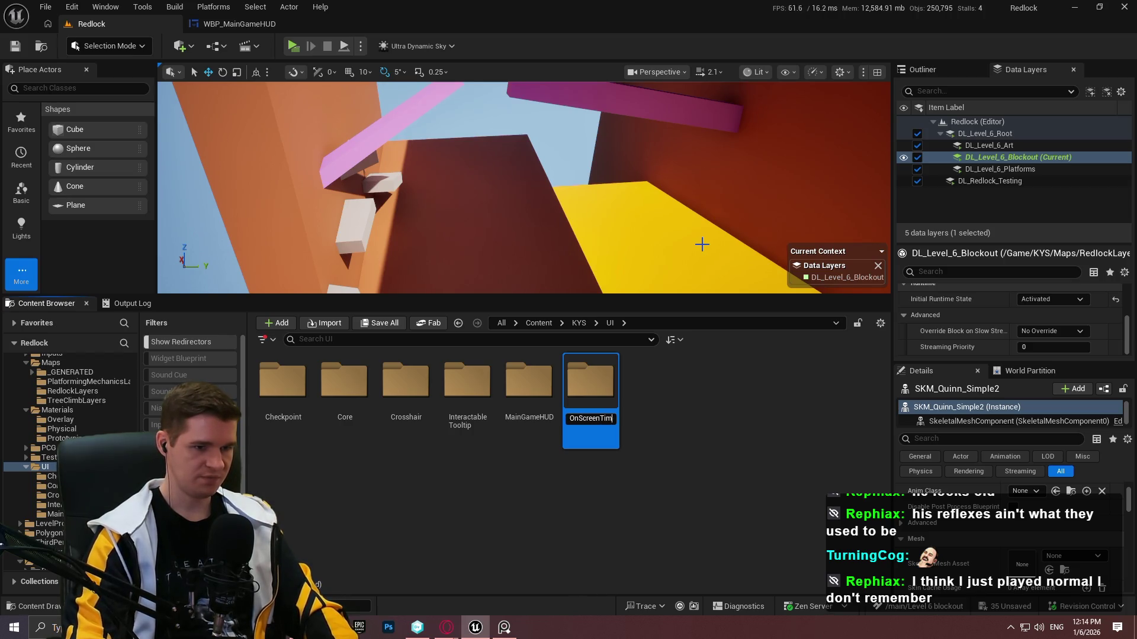
pyautogui.write('er')
pyautogui.press('Return')
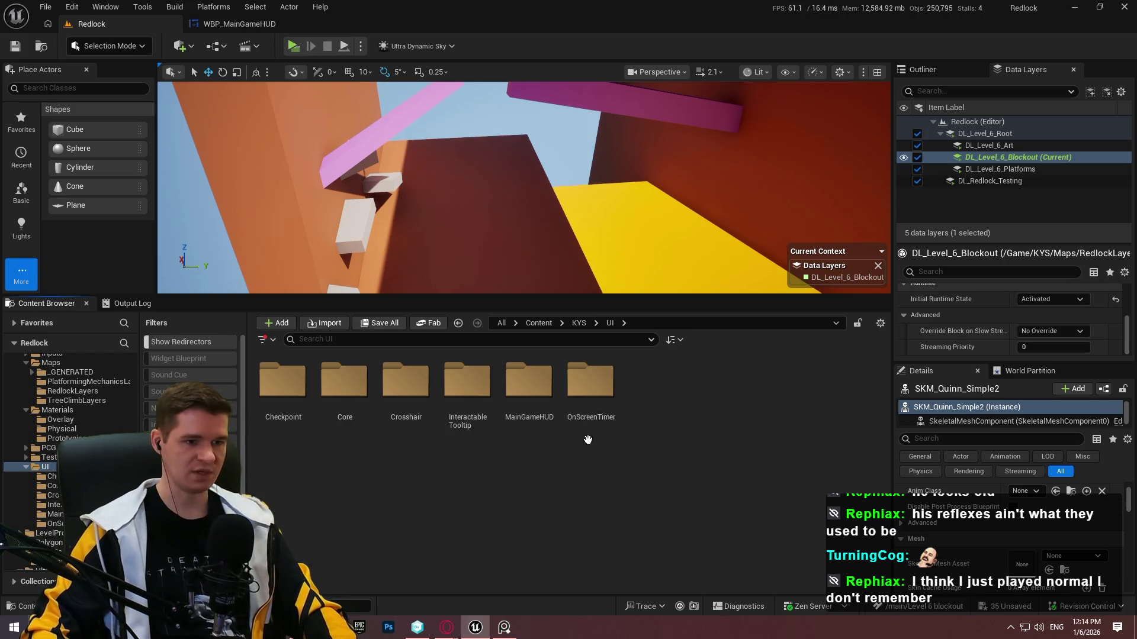
# Create a User Widget blueprint named WBP_OnScreenTimer inside OnScreenTimer and save it.
pyautogui.doubleClick(589, 437)
pyautogui.rightClick(496, 454)
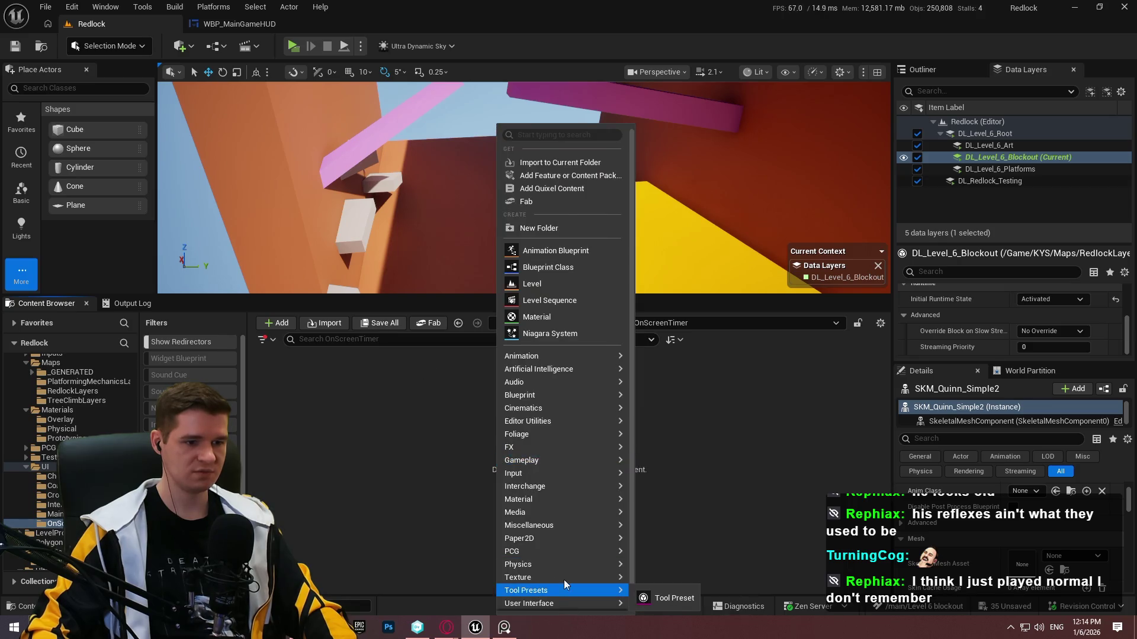
pyautogui.moveTo(552, 584)
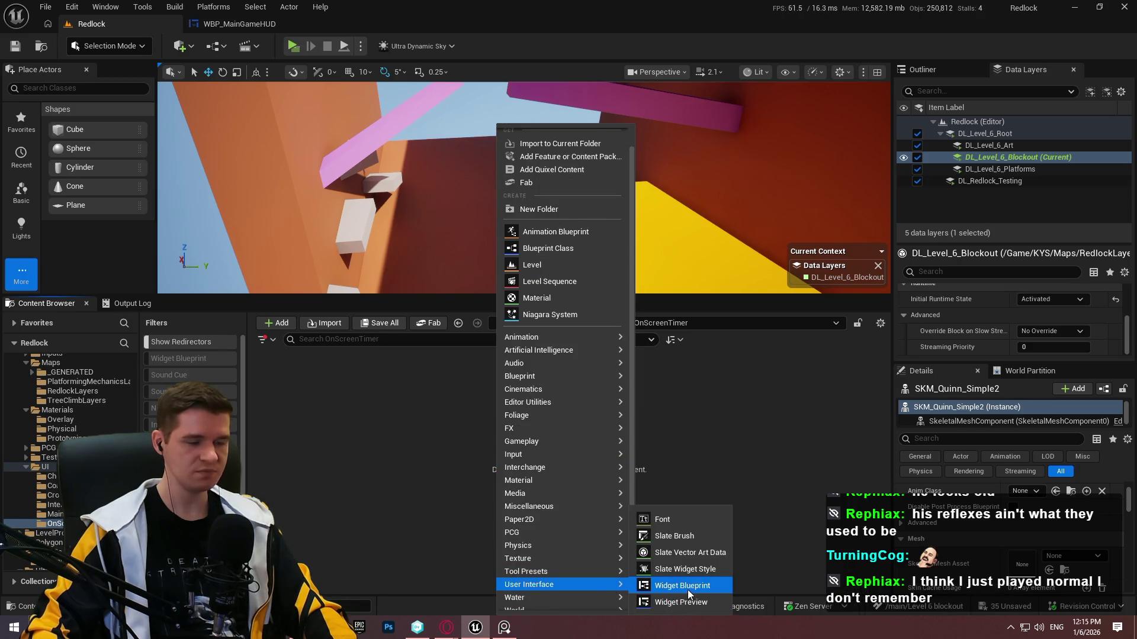
pyautogui.click(687, 589)
pyautogui.click(443, 210)
pyautogui.write('WBP_OnScreenTimer')
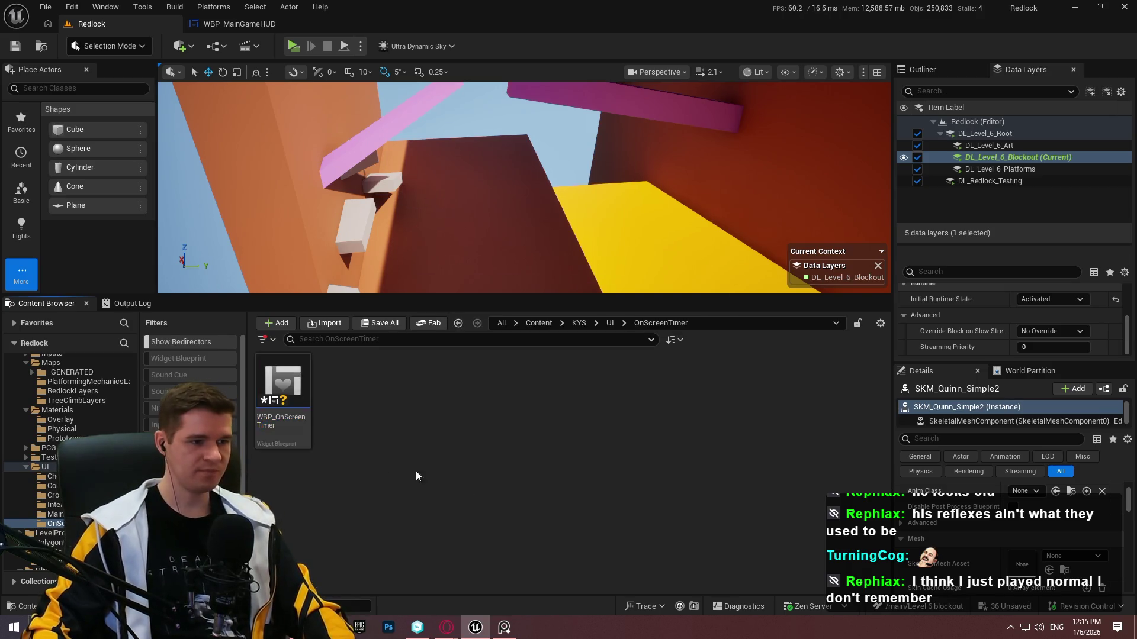
pyautogui.hotkey('ctrl', 's')
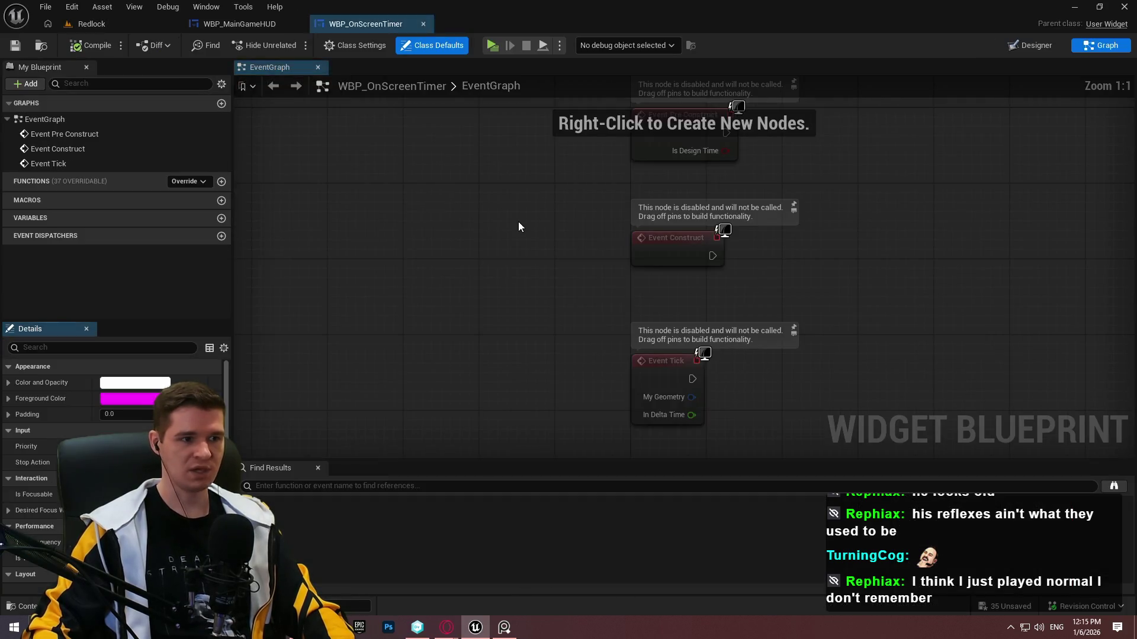
# Add a Get Game Time in Seconds node to the event graph below Event Tick.
pyautogui.rightClick(524, 227)
pyautogui.write('game world')
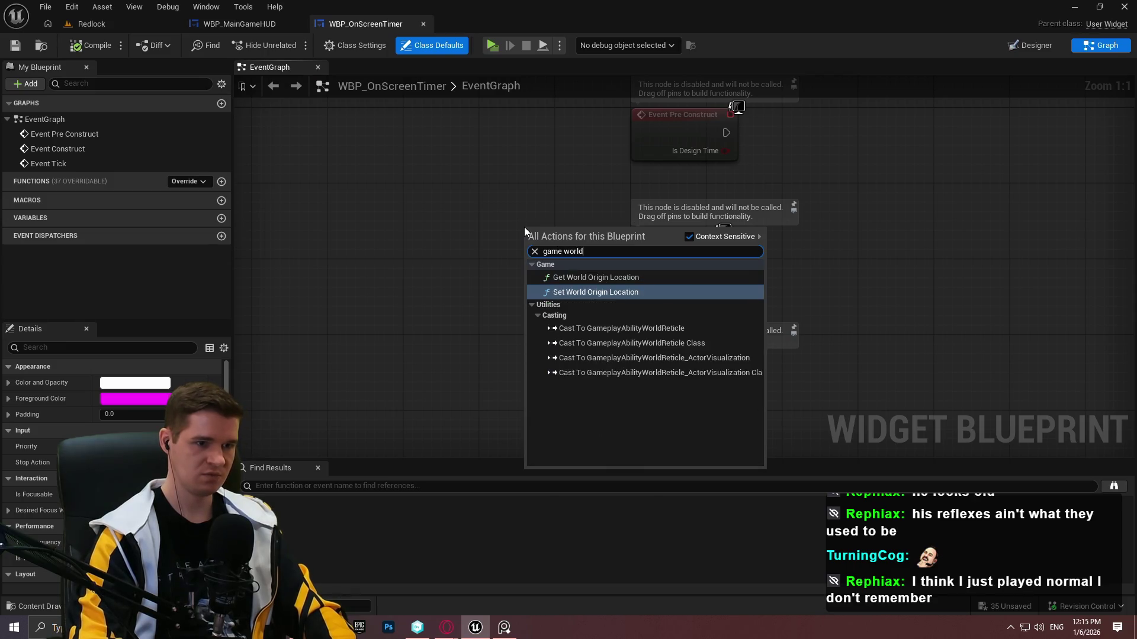
pyautogui.hotkey('ctrl', 'a')
pyautogui.write('game time s')
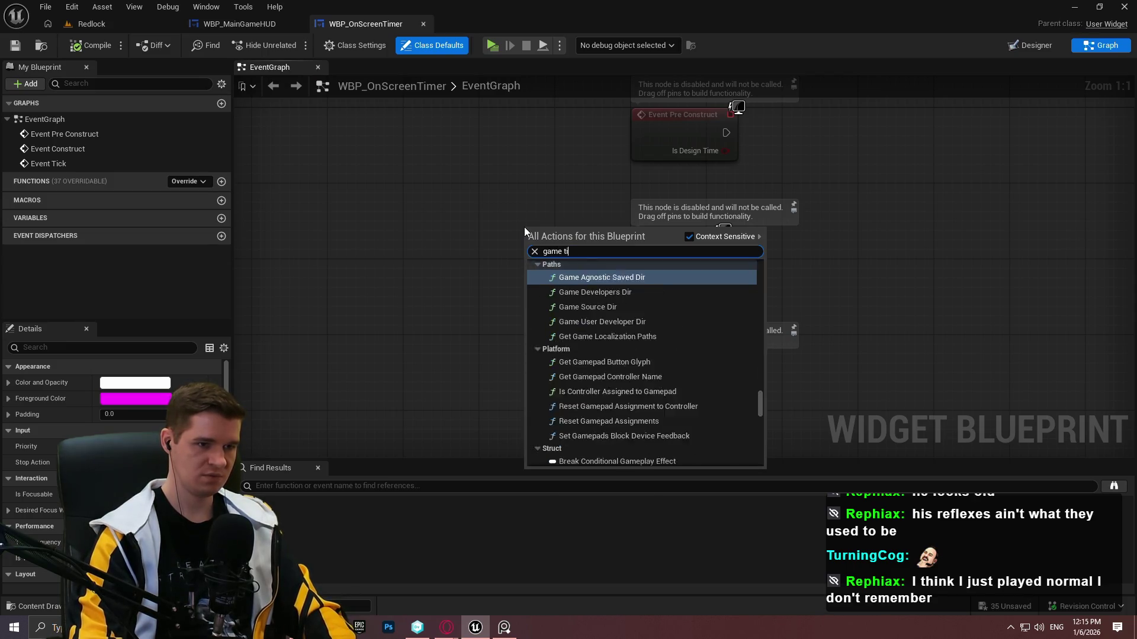
pyautogui.press('Return')
pyautogui.moveTo(552, 242)
pyautogui.mouseDown()
pyautogui.moveTo(635, 438)
pyautogui.moveTo(717, 296)
pyautogui.moveTo(666, 248)
pyautogui.moveTo(685, 247)
pyautogui.mouseUp()
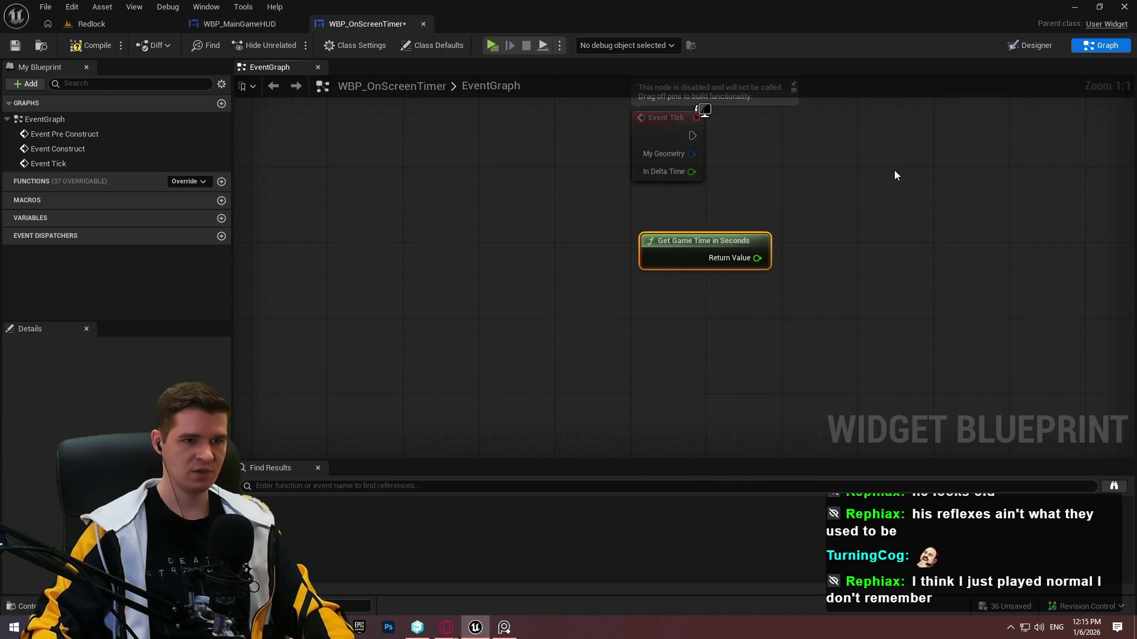
pyautogui.moveTo(883, 173); pyautogui.dragTo(815, 240)
pyautogui.moveTo(596, 256); pyautogui.dragTo(596, 254)
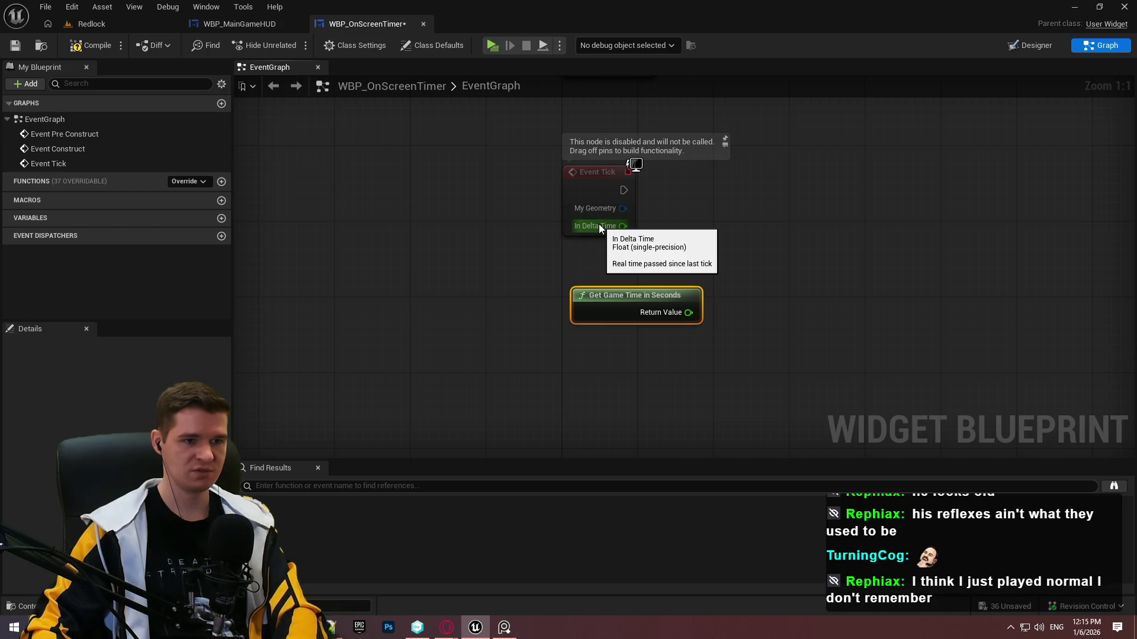
pyautogui.moveTo(612, 299); pyautogui.dragTo(603, 309)
pyautogui.moveTo(718, 264); pyautogui.dragTo(663, 292)
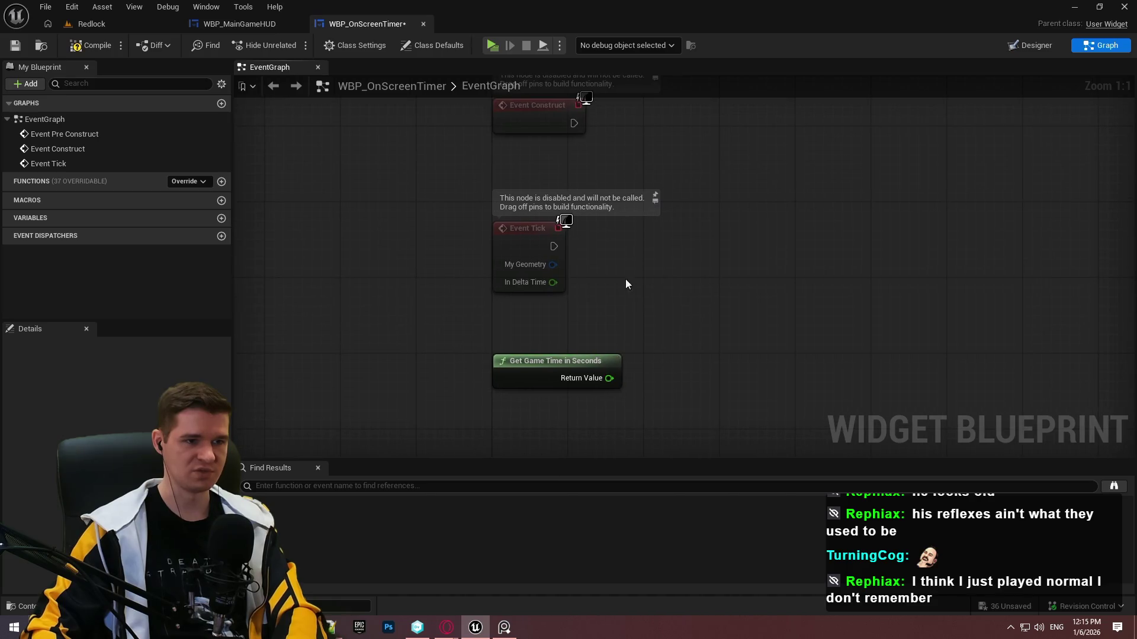
pyautogui.moveTo(723, 218); pyautogui.dragTo(629, 208)
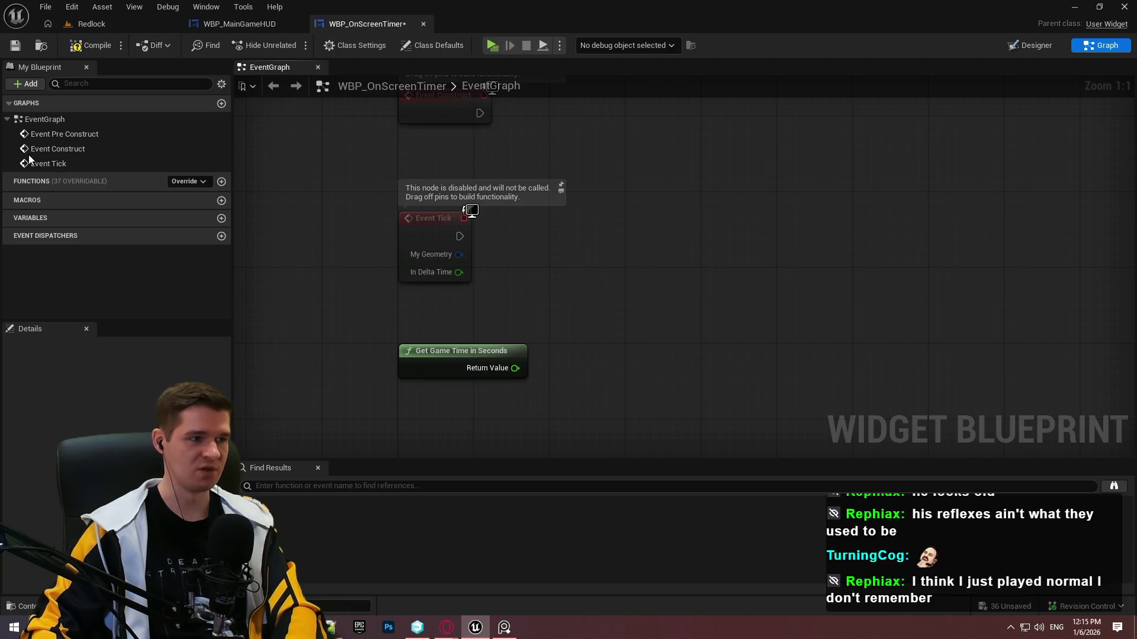
# In the Designer, add a Canvas Panel with a text block for the timer.
pyautogui.click(1033, 45)
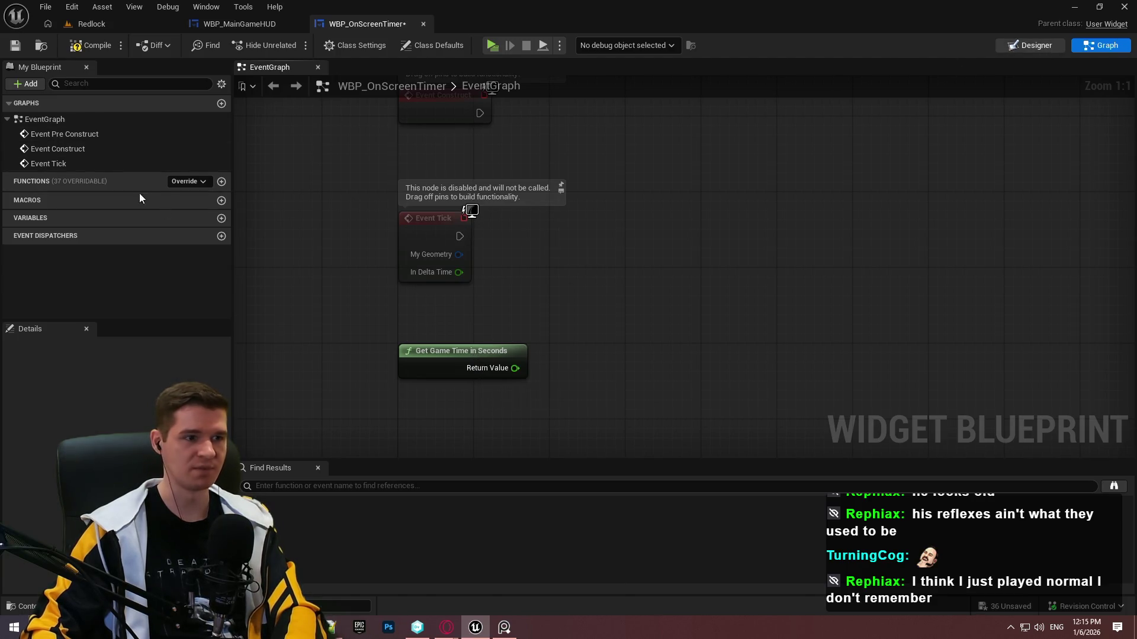
pyautogui.click(54, 83)
pyautogui.write('canvas')
pyautogui.moveTo(59, 112); pyautogui.dragTo(68, 365)
pyautogui.click(12, 83)
pyautogui.moveTo(44, 246); pyautogui.dragTo(49, 377)
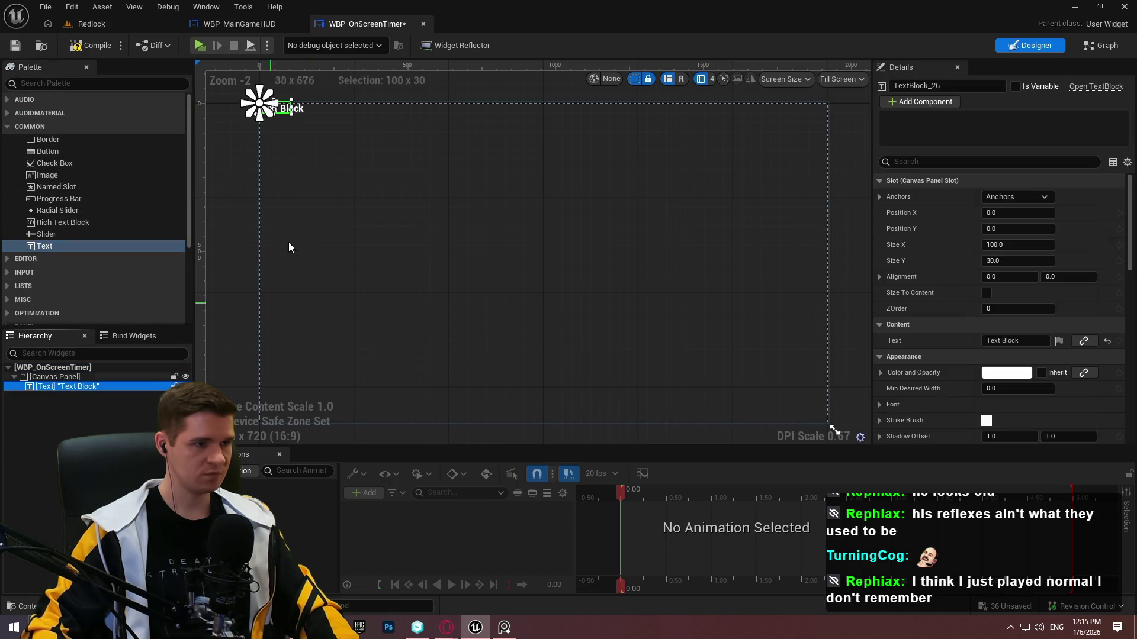
pyautogui.rightClick(55, 389)
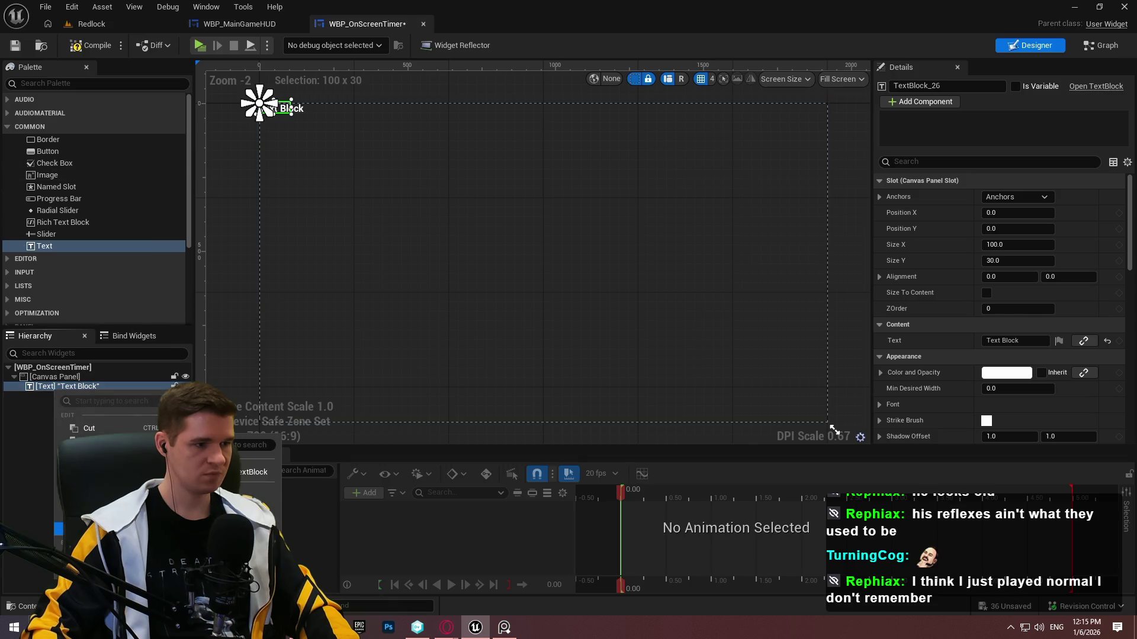
pyautogui.click(10, 451)
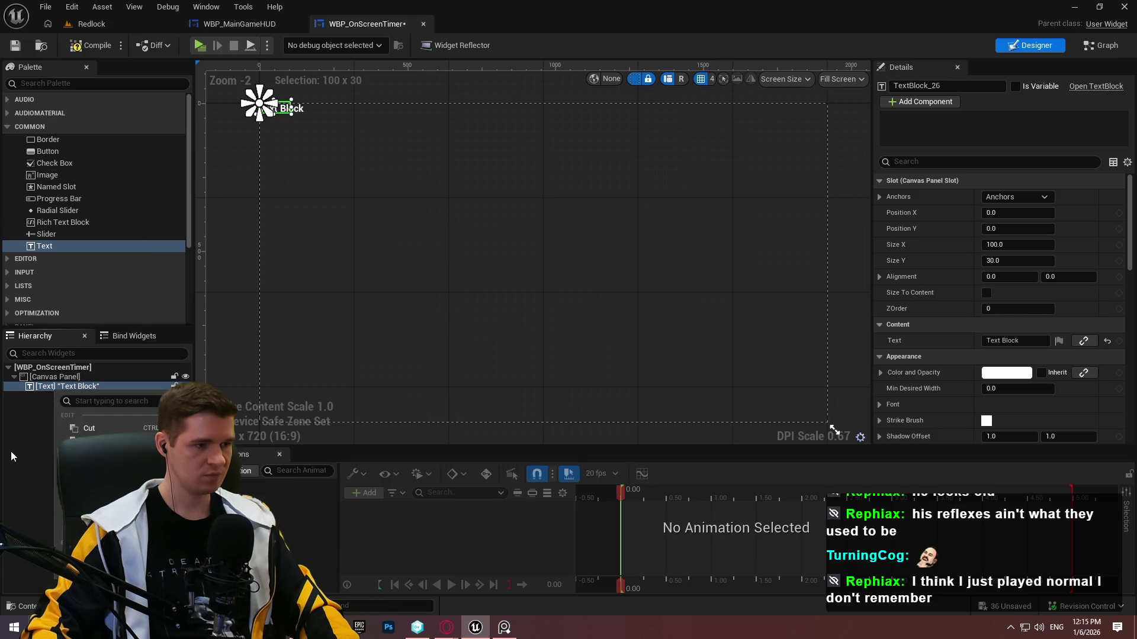
pyautogui.click(10, 450)
pyautogui.click(79, 389)
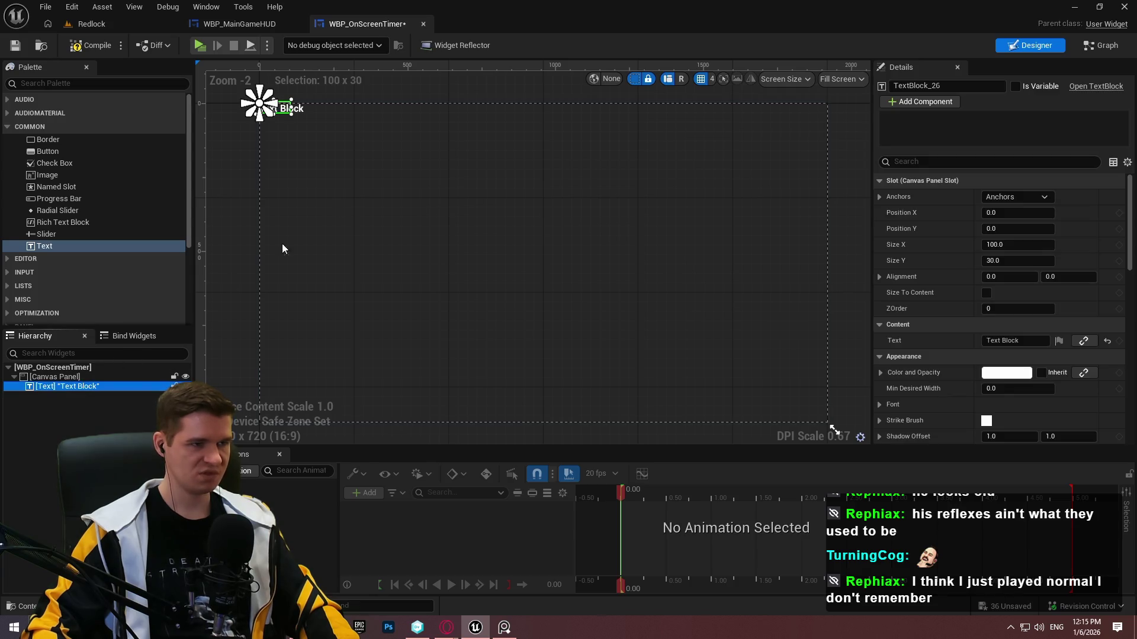
# Connect a Time Seconds to String node to the game time Return Value.
pyautogui.click(271, 24)
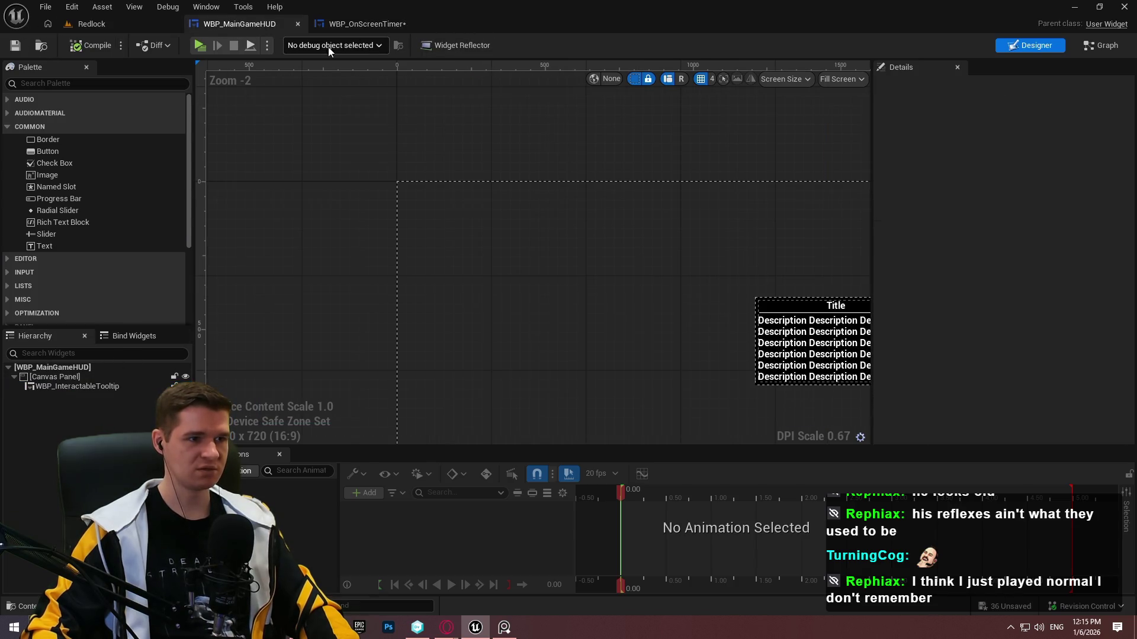
pyautogui.click(381, 23)
pyautogui.click(1100, 46)
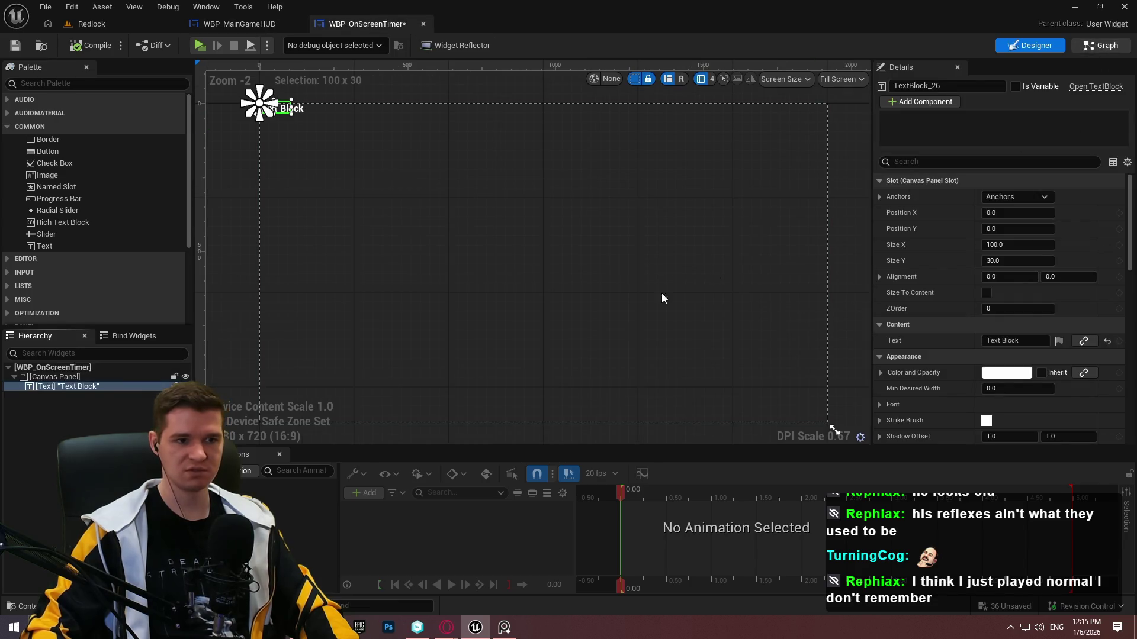
pyautogui.moveTo(601, 352); pyautogui.dragTo(619, 347)
pyautogui.write('format')
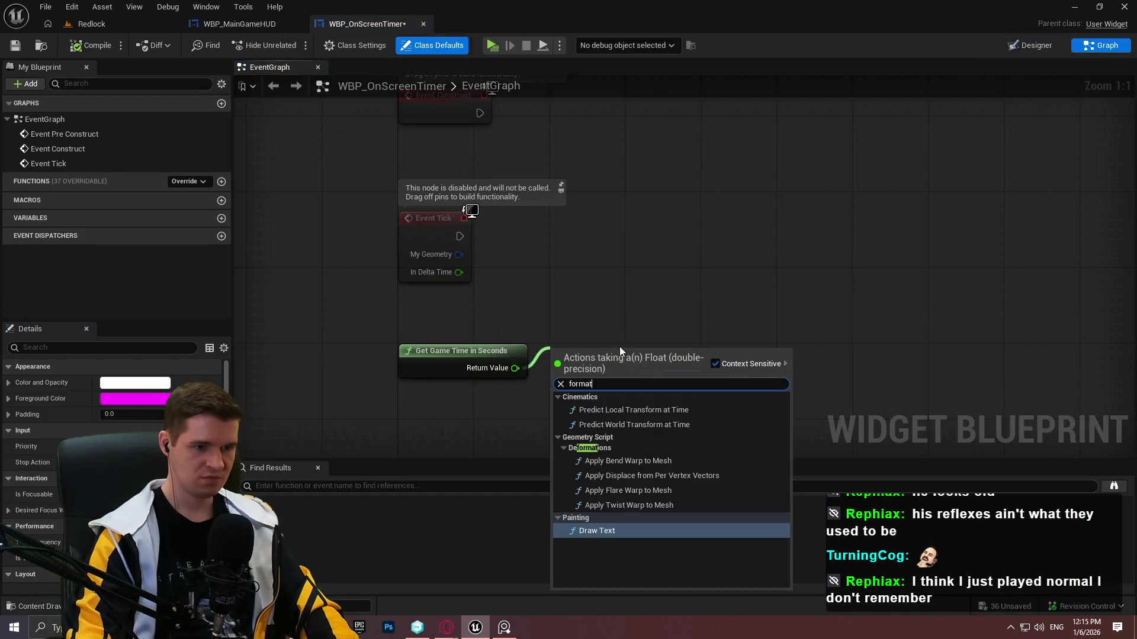
pyautogui.hotkey('ctrl', 'a')
pyautogui.write('time')
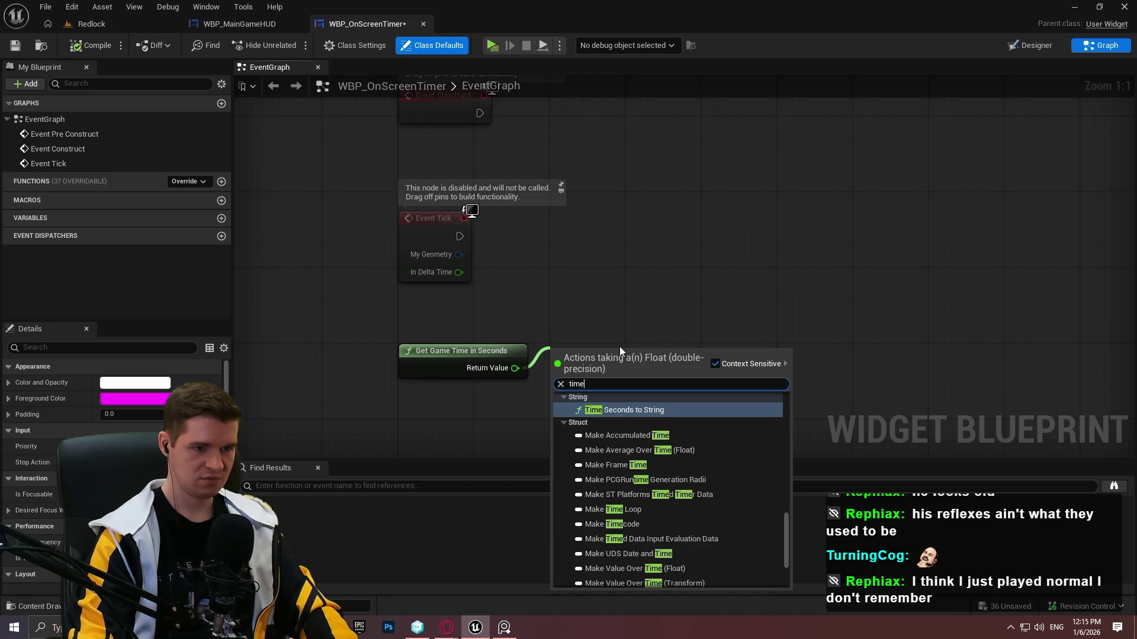
pyautogui.press('Return')
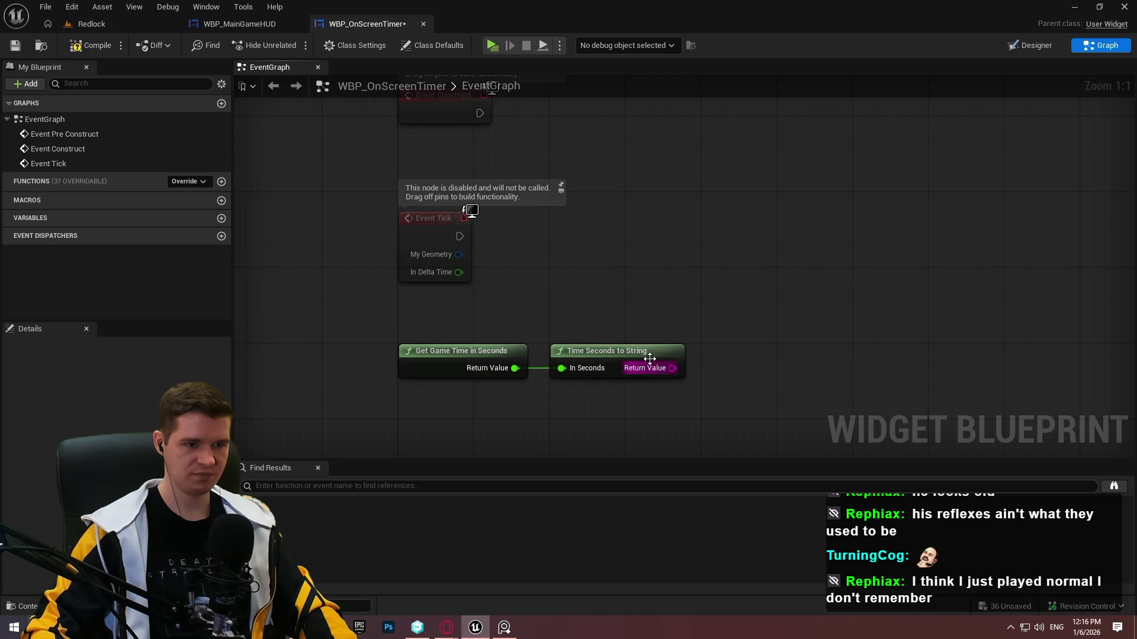
# Tick Size To Content on the text block and enter Time as its text.
pyautogui.click(1031, 45)
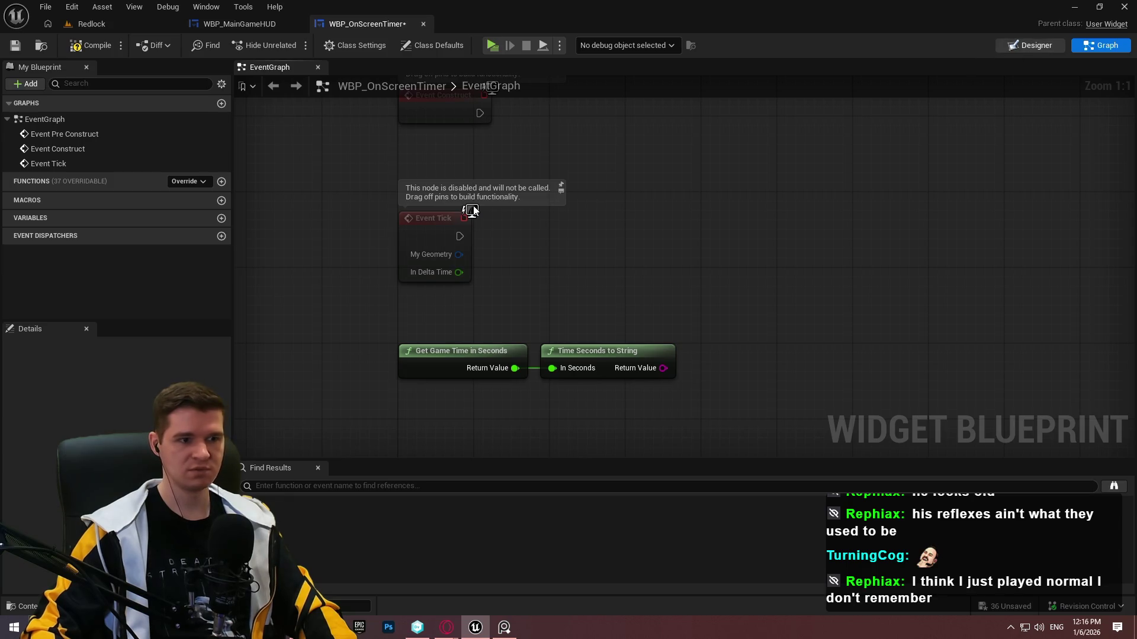
pyautogui.click(986, 293)
pyautogui.click(1014, 341)
pyautogui.write('T')
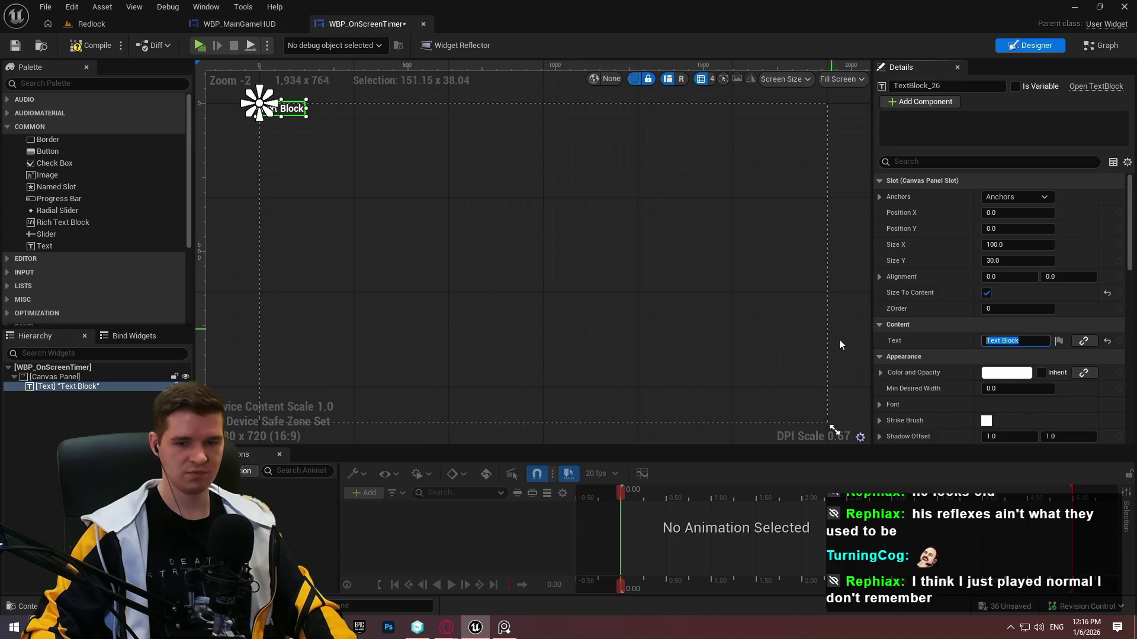
pyautogui.write('ime')
# Rename the text block T_GameTime and tick Is Variable.
pyautogui.click(957, 83)
pyautogui.write('T_G')
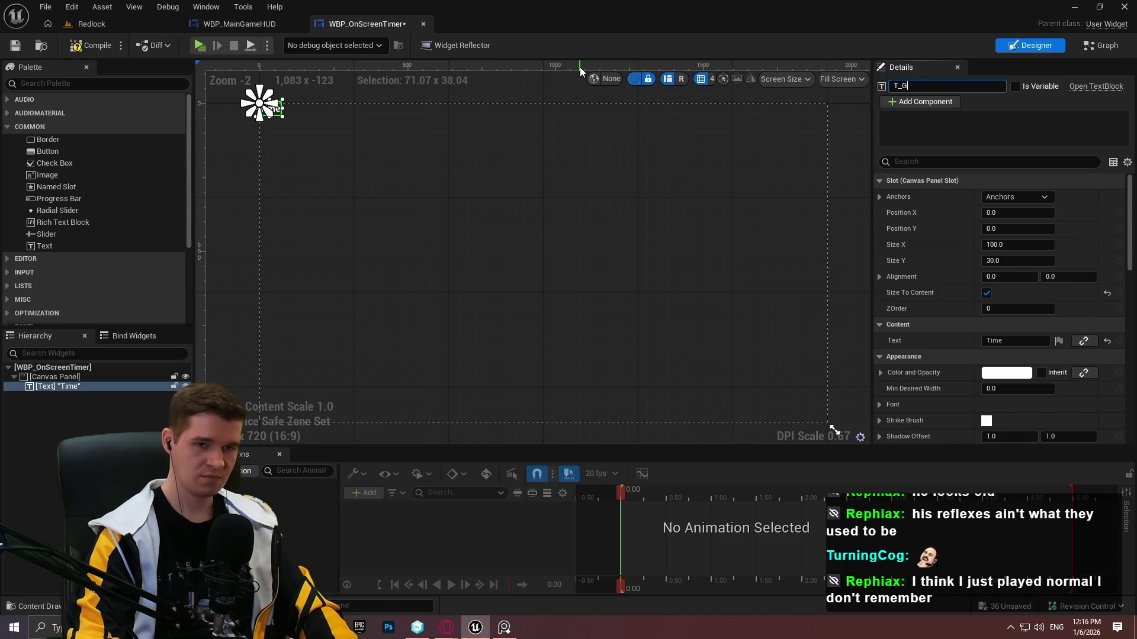
pyautogui.write('ameTime')
pyautogui.press('Return')
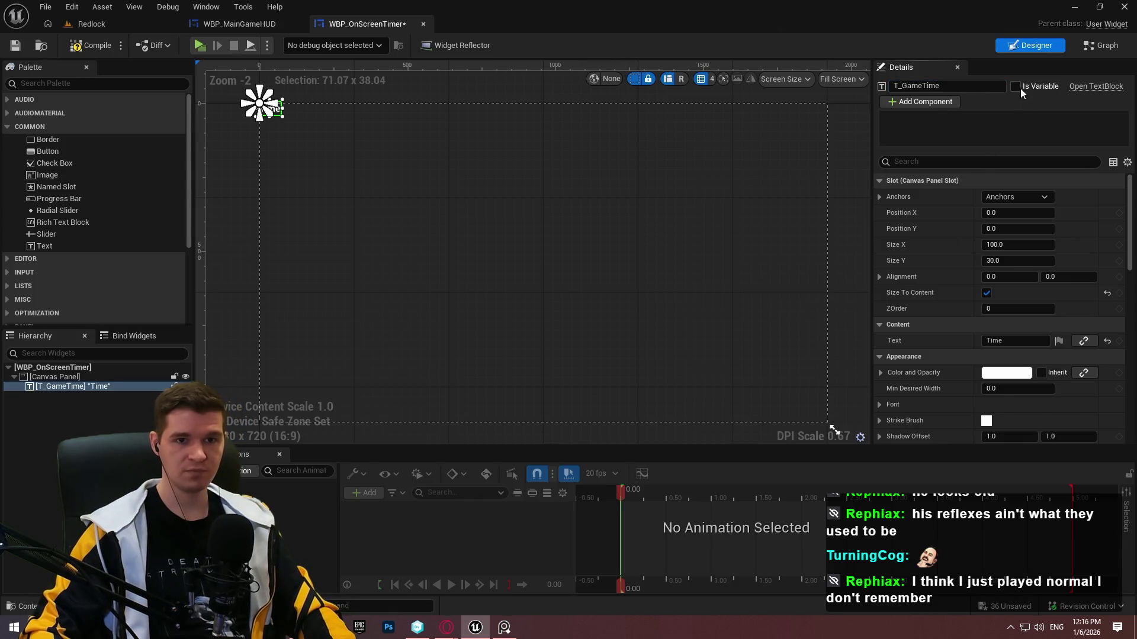
pyautogui.click(1093, 51)
# Build a T_GameTime SetText node chain, cut the graph nodes, and open the Text binding dropdown.
pyautogui.moveTo(27, 229)
pyautogui.mouseDown()
pyautogui.moveTo(695, 277)
pyautogui.moveTo(540, 268)
pyautogui.mouseUp()
pyautogui.click(595, 289)
pyautogui.moveTo(719, 239); pyautogui.dragTo(719, 239)
pyautogui.write('set text')
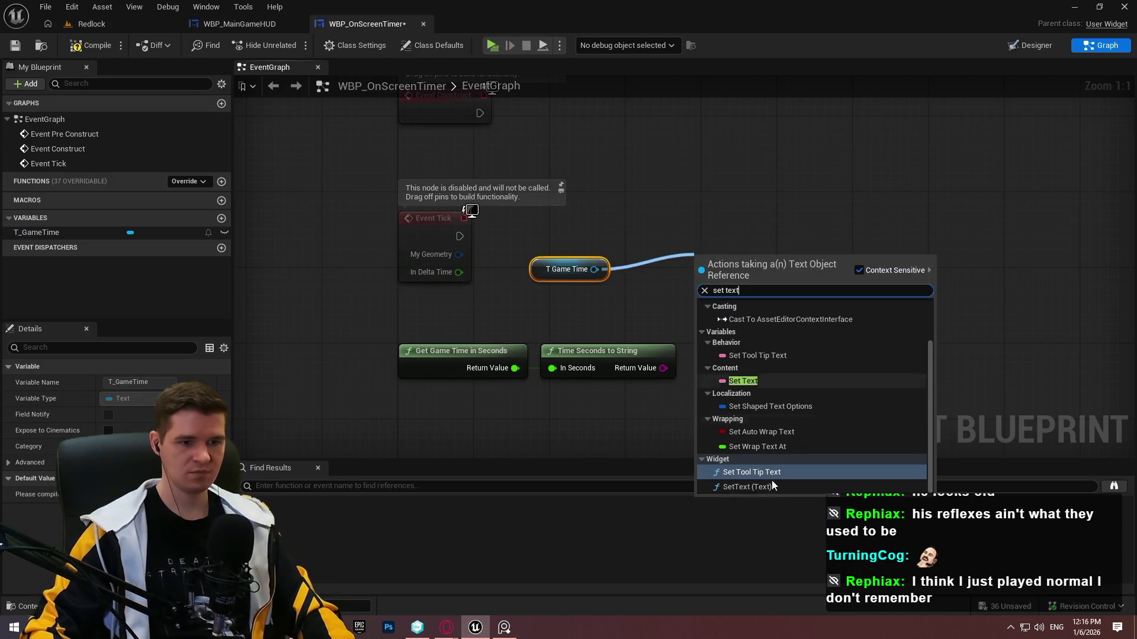
pyautogui.click(763, 486)
pyautogui.moveTo(703, 307); pyautogui.dragTo(752, 253)
pyautogui.moveTo(607, 265); pyautogui.dragTo(655, 303)
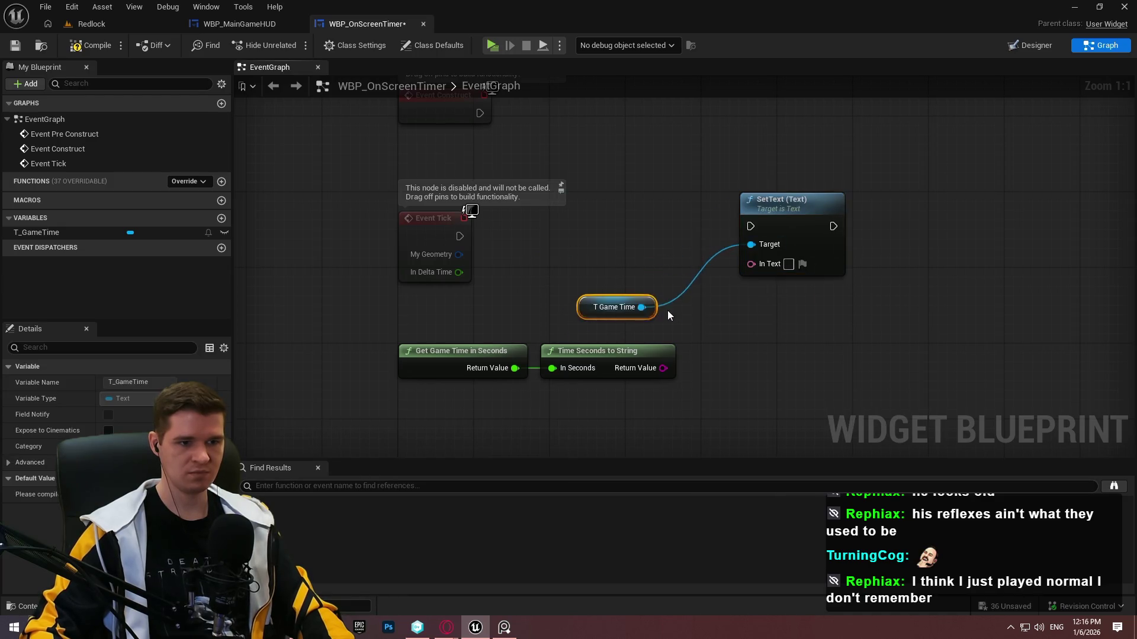
pyautogui.moveTo(858, 408); pyautogui.dragTo(258, 290)
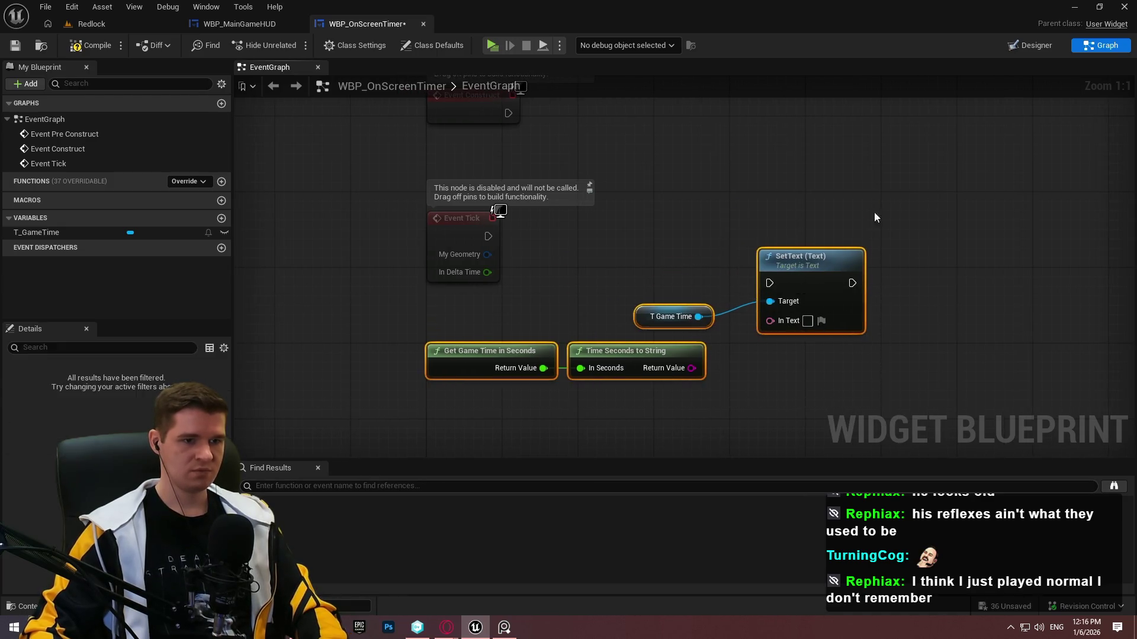
pyautogui.press('Delete')
pyautogui.click(1030, 46)
pyautogui.click(1083, 341)
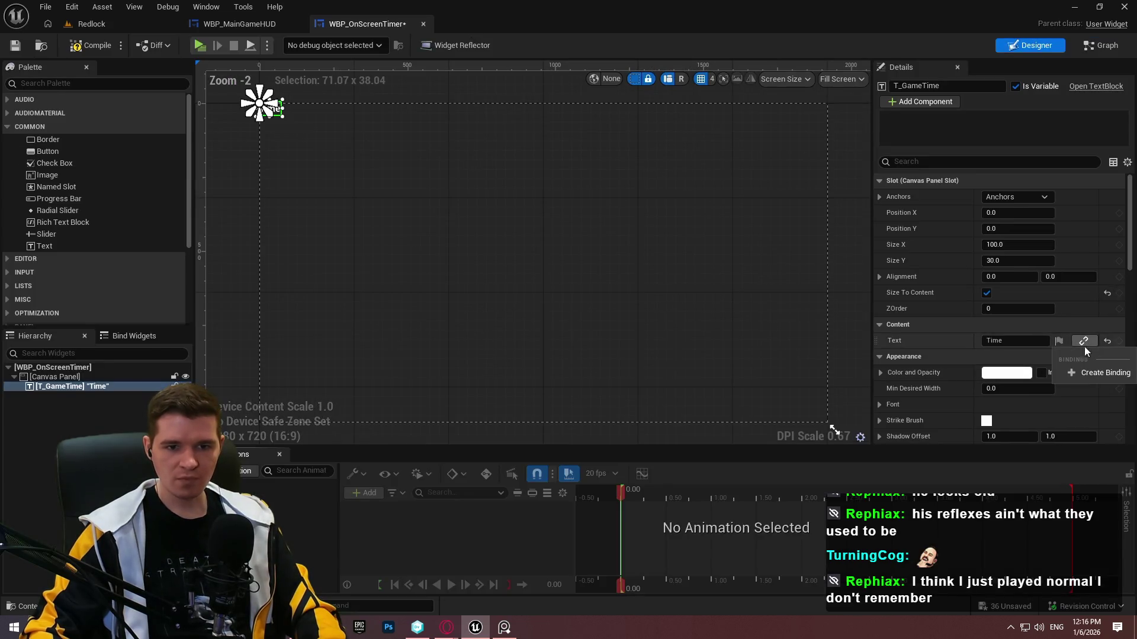
# Create a Text binding, paste the nodes, and wire Time Seconds to String through To Text.
pyautogui.click(1091, 379)
pyautogui.hotkey('ctrl', 'v')
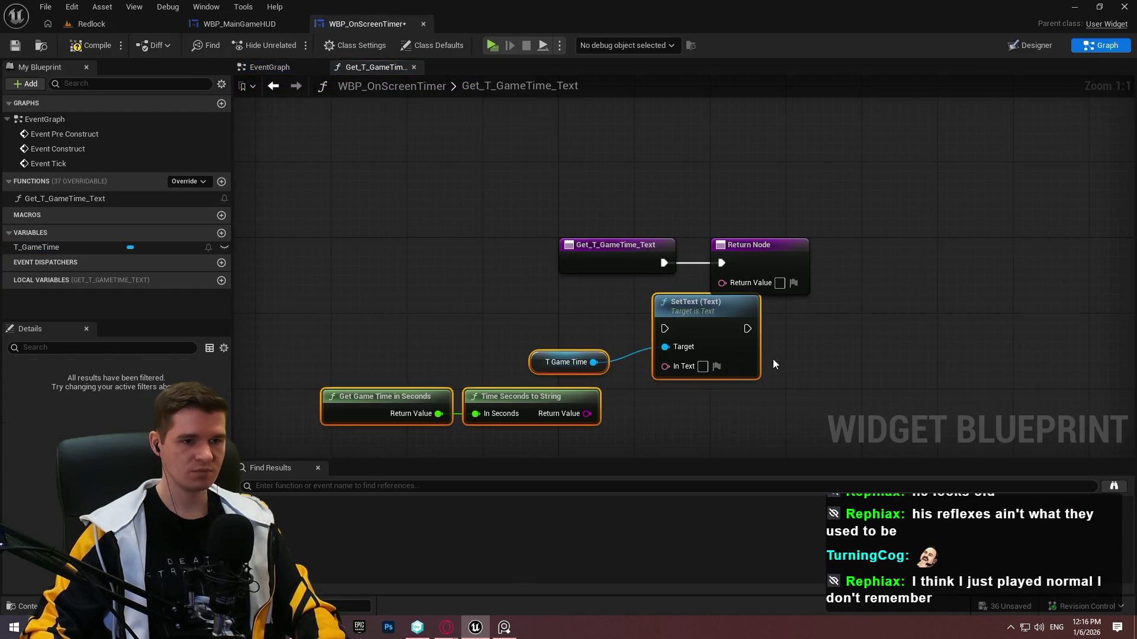
pyautogui.moveTo(811, 363); pyautogui.dragTo(752, 355)
pyautogui.moveTo(671, 338); pyautogui.dragTo(609, 375)
pyautogui.press('Delete')
pyautogui.moveTo(586, 413); pyautogui.dragTo(741, 290)
pyautogui.moveTo(630, 327)
pyautogui.mouseDown()
pyautogui.moveTo(652, 355)
pyautogui.moveTo(659, 403)
pyautogui.mouseUp()
# Tidy the binding graph, compile and save the widget, then play the Redlock level.
pyautogui.moveTo(378, 361)
pyautogui.mouseDown()
pyautogui.moveTo(744, 372)
pyautogui.moveTo(977, 320)
pyautogui.mouseUp()
pyautogui.click(888, 246)
pyautogui.moveTo(888, 246); pyautogui.dragTo(592, 204)
pyautogui.moveTo(462, 218)
pyautogui.mouseDown()
pyautogui.moveTo(791, 219)
pyautogui.moveTo(745, 223)
pyautogui.mouseUp()
pyautogui.click(741, 344)
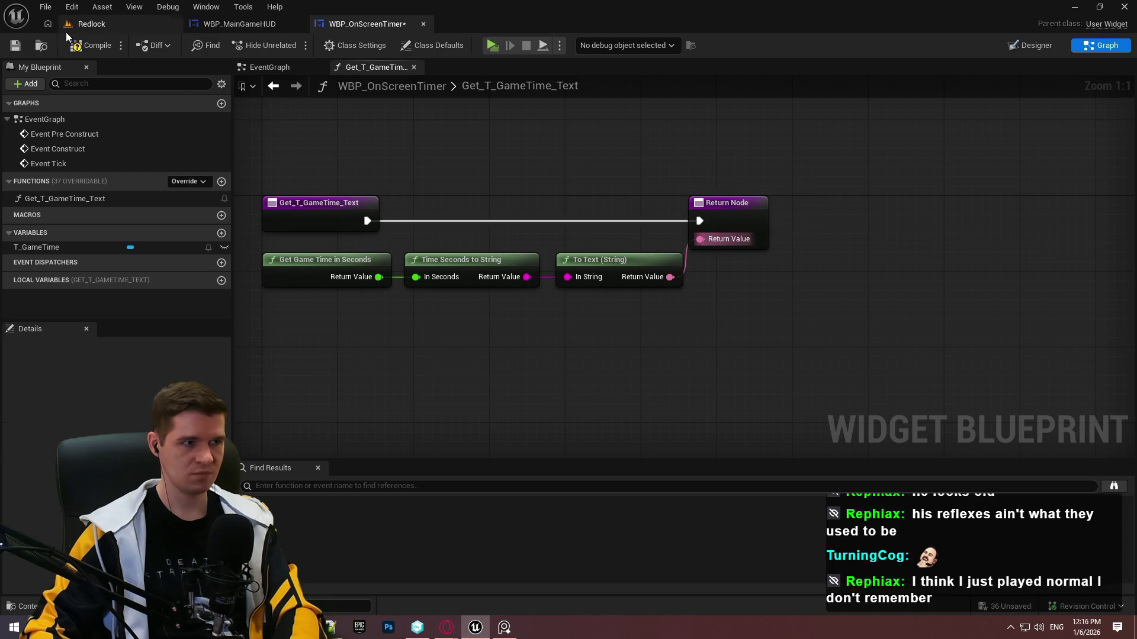
pyautogui.click(15, 46)
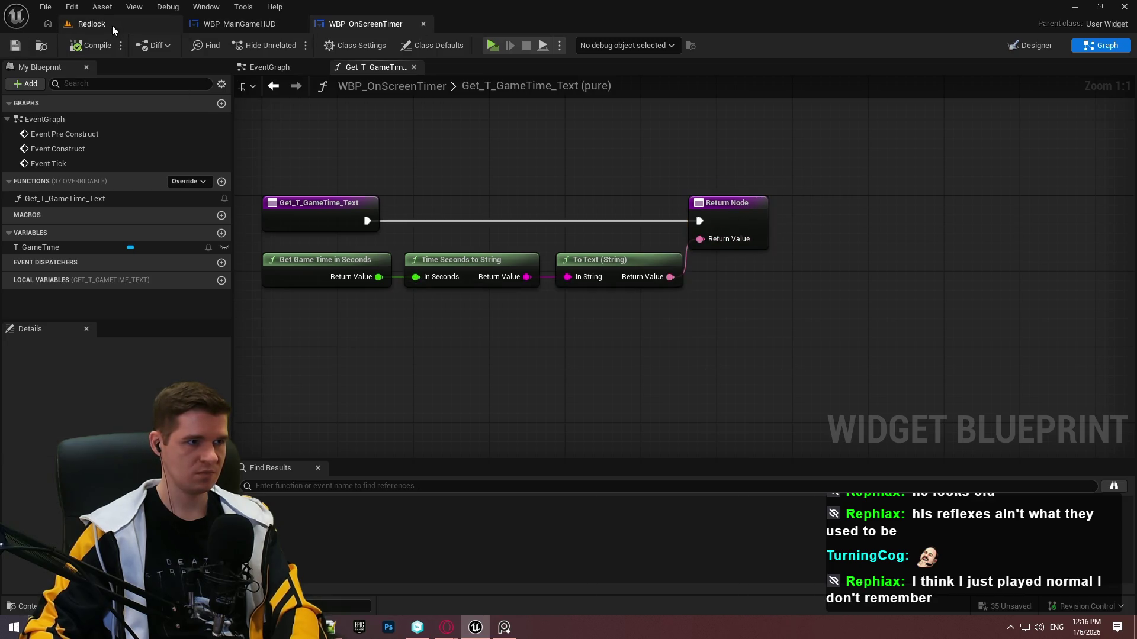
pyautogui.click(92, 24)
pyautogui.hotkey('alt', 'p')
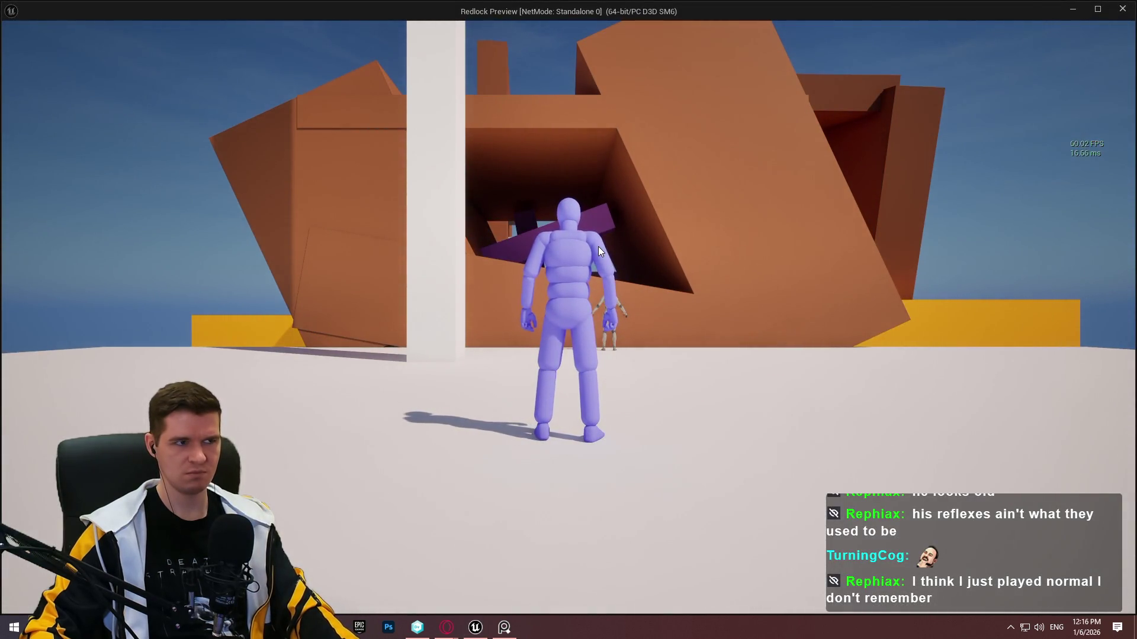
# Add a Startup Level call after Event BeginPlay in the level blueprint and compile.
pyautogui.press('Escape')
pyautogui.click(226, 45)
pyautogui.click(274, 165)
pyautogui.moveTo(528, 214); pyautogui.dragTo(594, 216)
pyautogui.write('start')
pyautogui.click(667, 327)
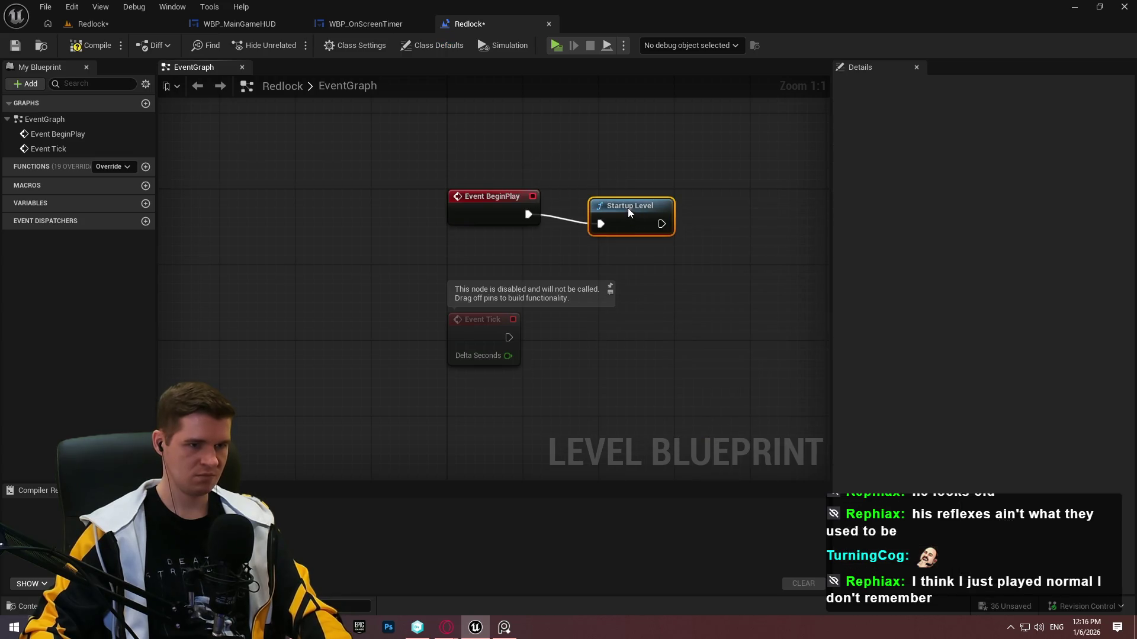
pyautogui.click(87, 53)
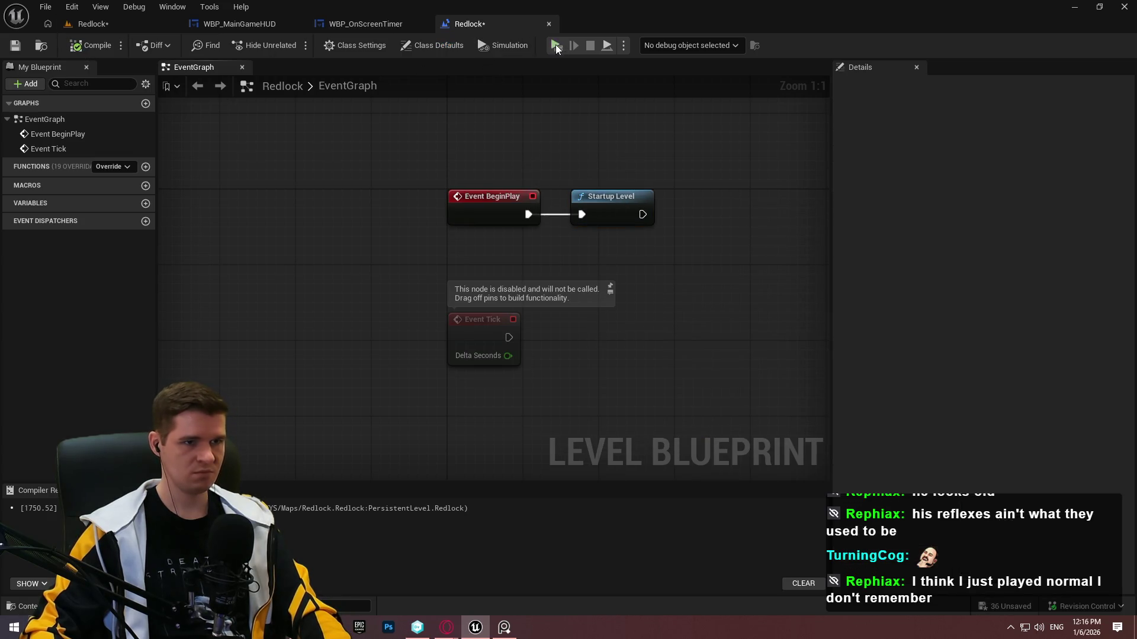
# Test-play the level, then return to the WBP_MainGameHUD designer.
pyautogui.hotkey('alt', 'p')
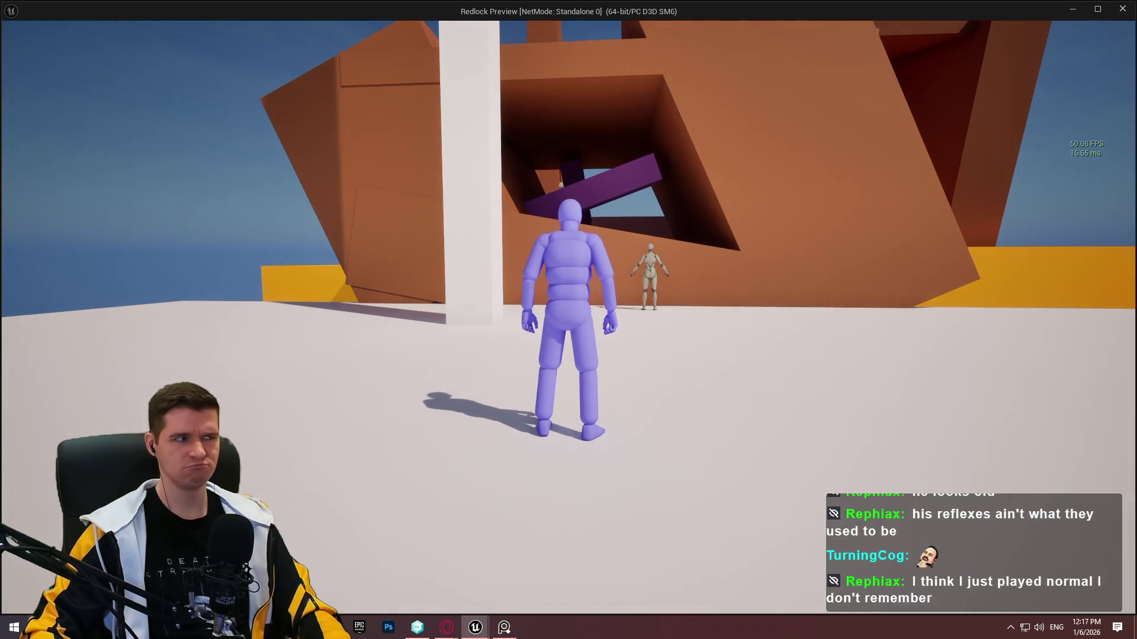
pyautogui.press('Escape')
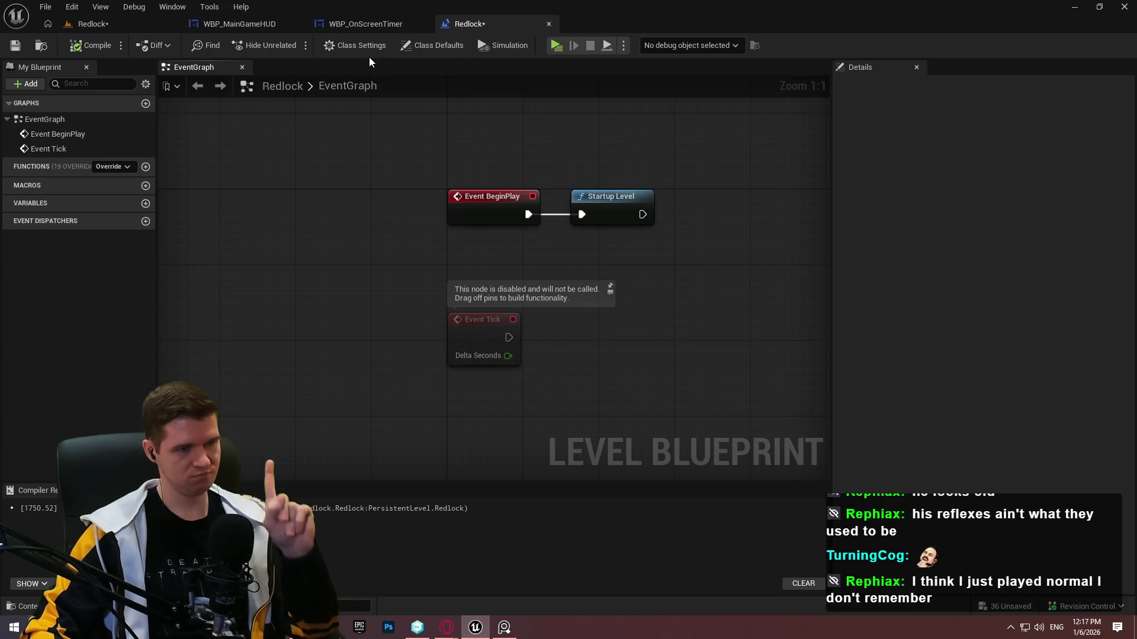
pyautogui.click(261, 28)
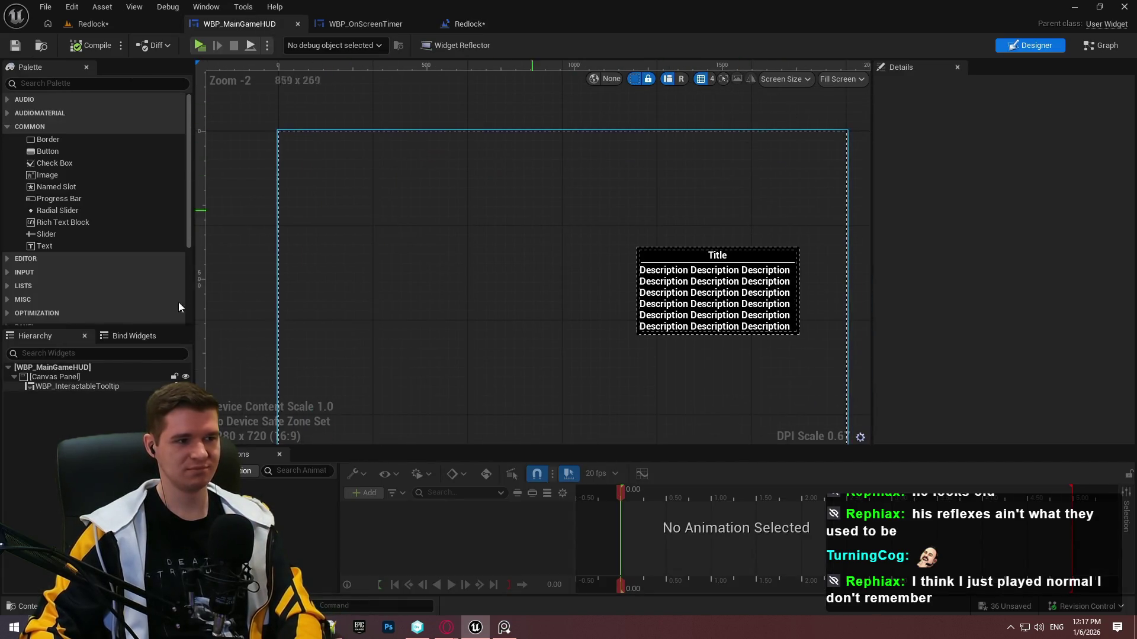
# Drop WBP_OnScreenTimer into the MainGameHUD canvas near the top-left.
pyautogui.write('timer')
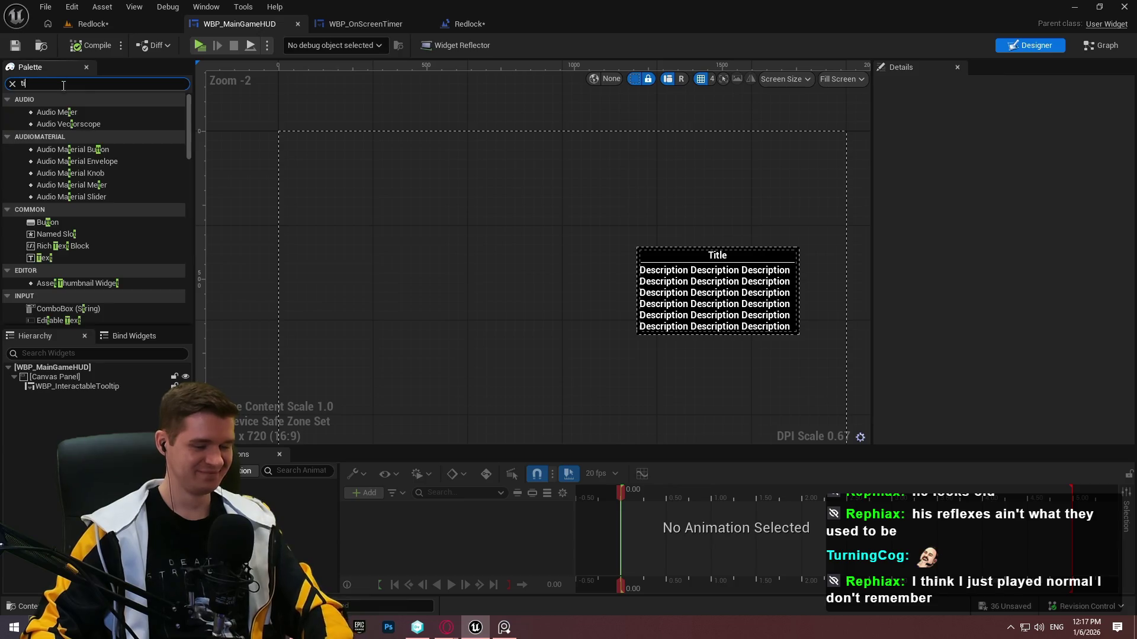
pyautogui.moveTo(94, 111)
pyautogui.mouseDown()
pyautogui.moveTo(75, 384)
pyautogui.moveTo(71, 375)
pyautogui.mouseUp()
pyautogui.scroll(-10, 1020, 267)
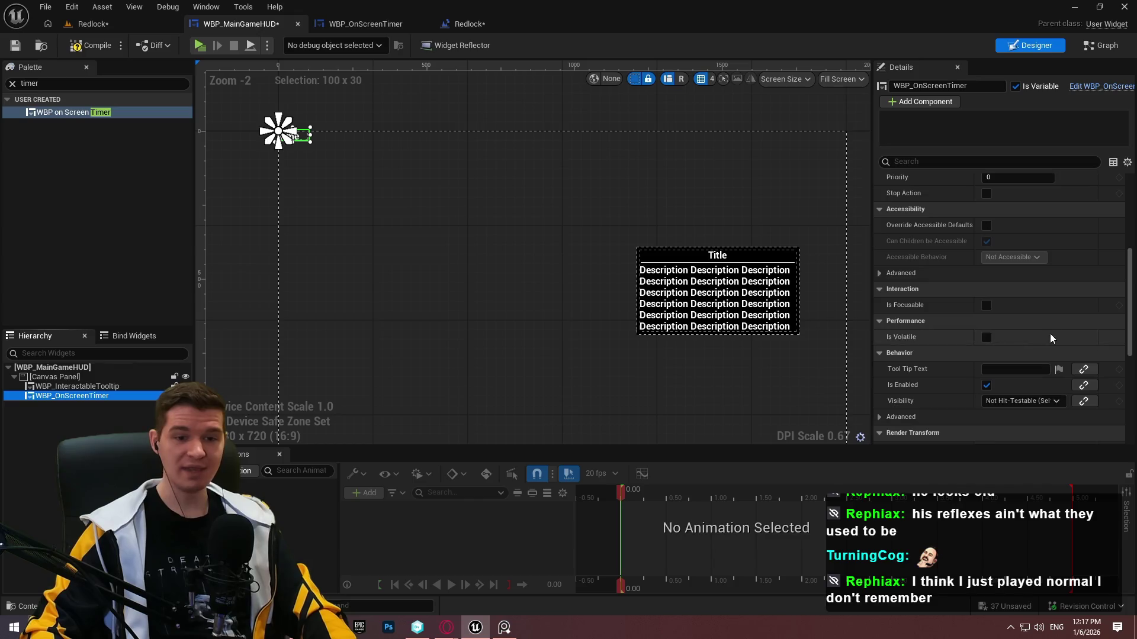
pyautogui.click(1030, 384)
pyautogui.click(928, 360)
pyautogui.scroll(10, 948, 291)
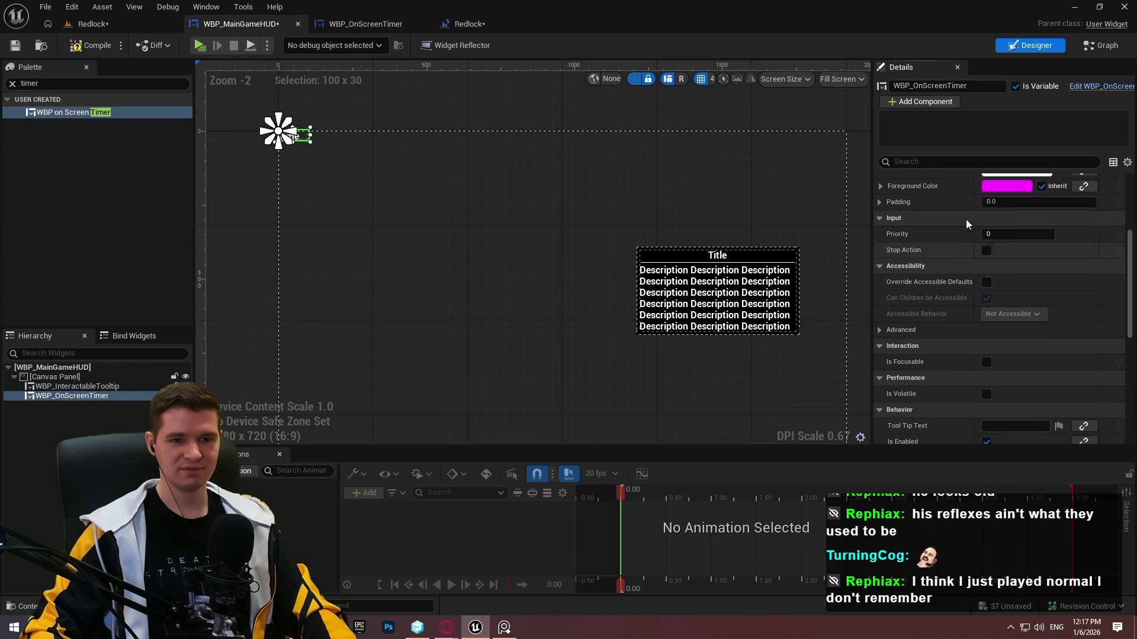
pyautogui.scroll(3, 1007, 237)
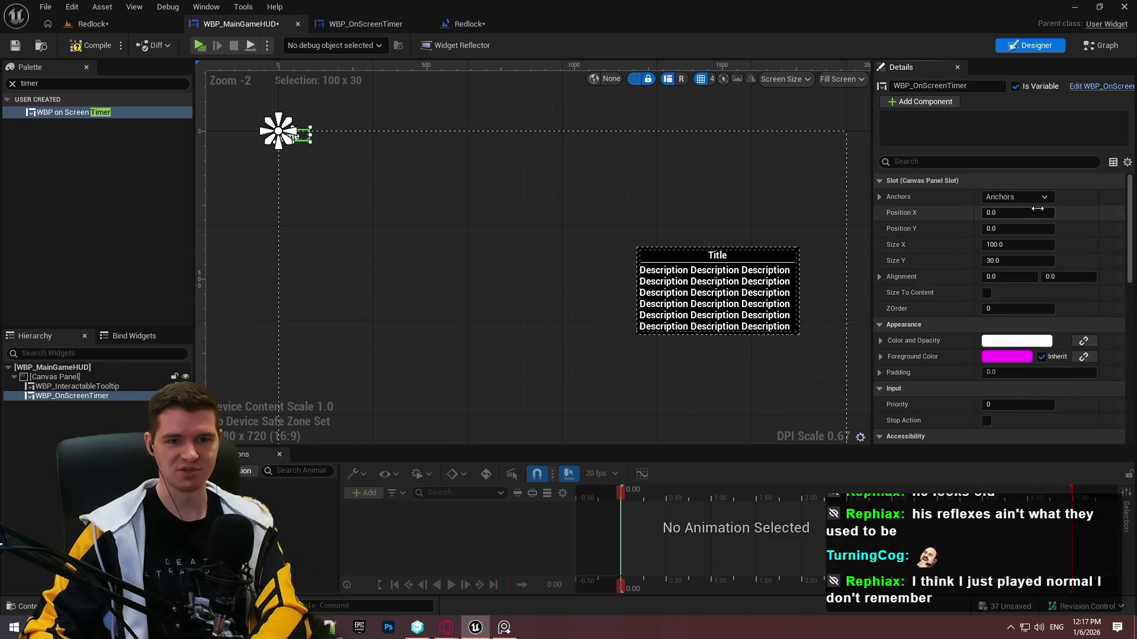
# Anchor the timer across the top with right and bottom offsets 0, then compile and save.
pyautogui.click(1030, 197)
pyautogui.keyDown('ctrl'); pyautogui.click(1113, 217); pyautogui.keyUp('ctrl')
pyautogui.click(1014, 244)
pyautogui.write('0')
pyautogui.press('Return')
pyautogui.click(1012, 260)
pyautogui.write('0')
pyautogui.press('Return')
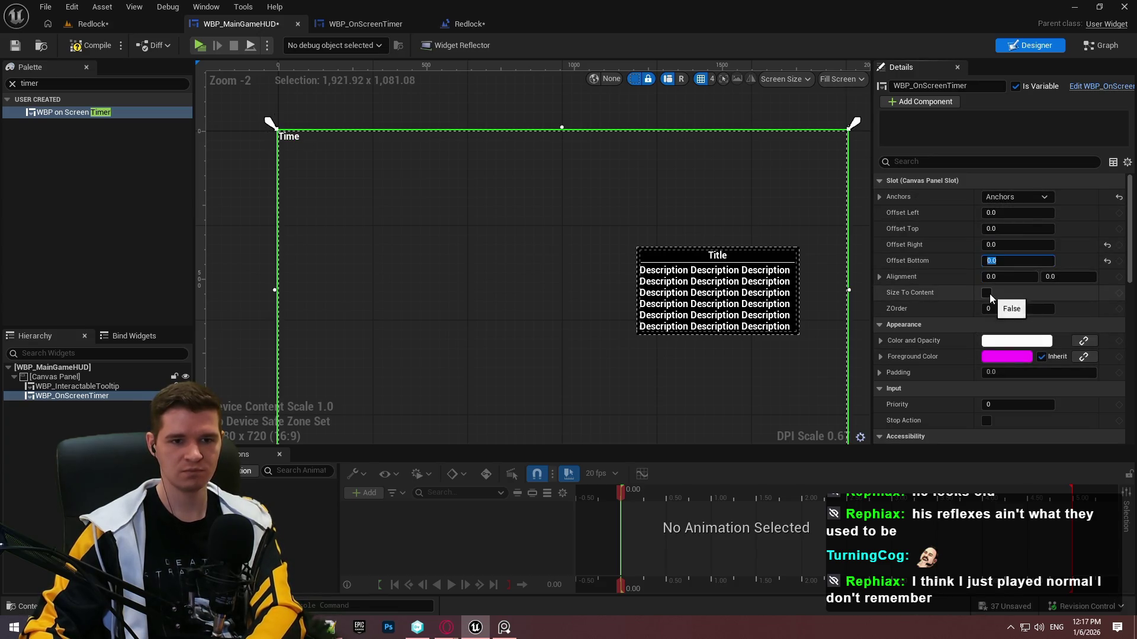
pyautogui.click(986, 292)
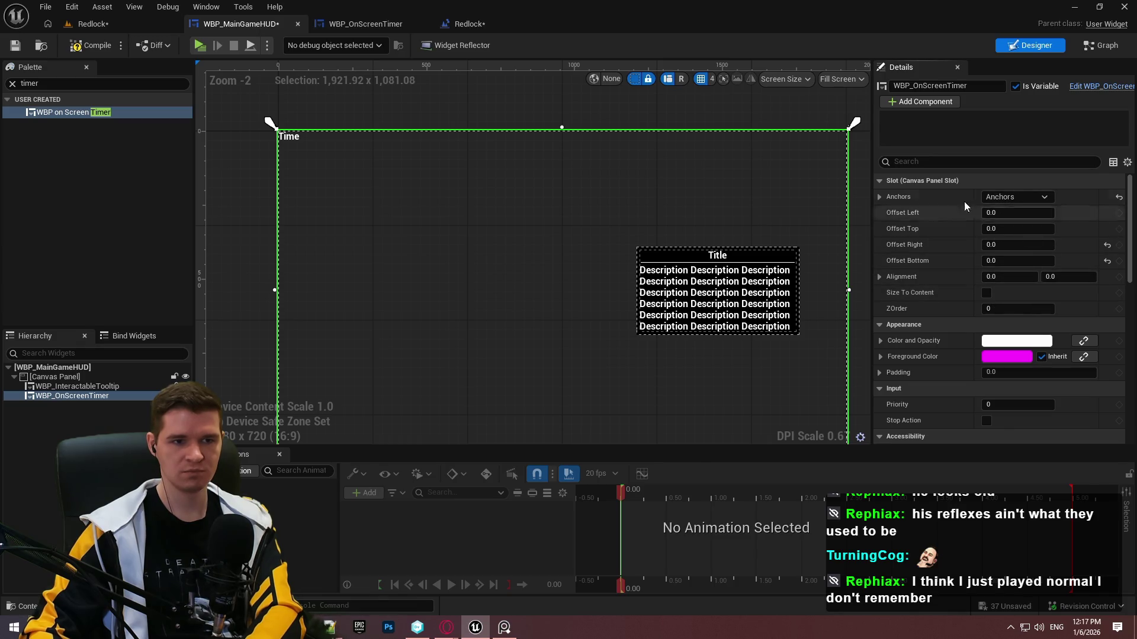
pyautogui.click(109, 52)
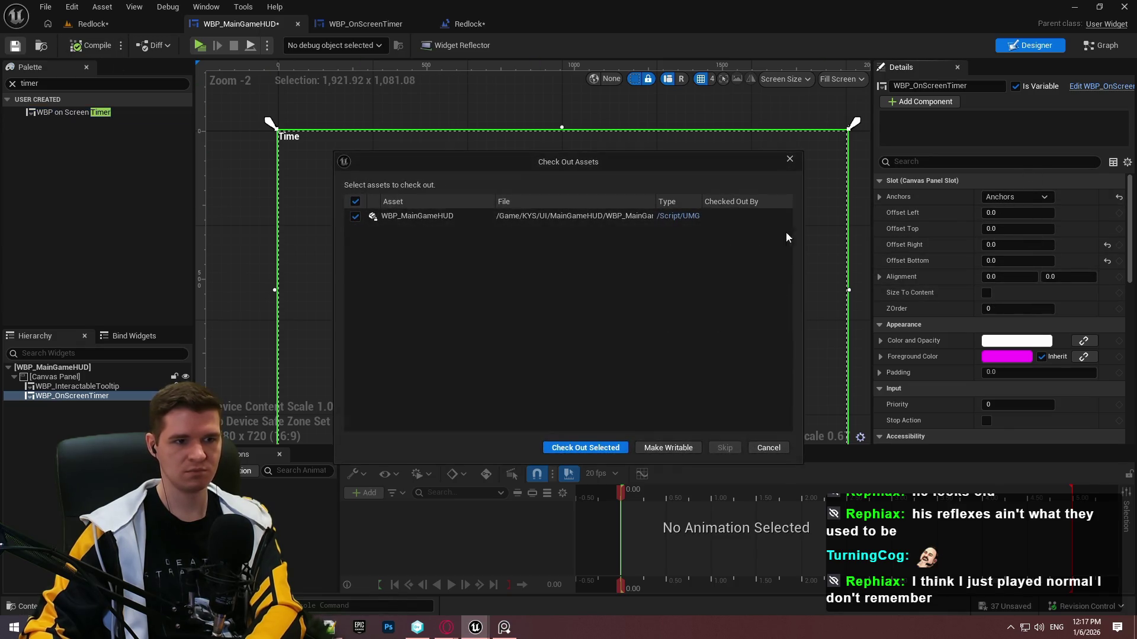
pyautogui.click(588, 447)
# Turn on Size To Content for the timer and move it to the top-left.
pyautogui.click(367, 24)
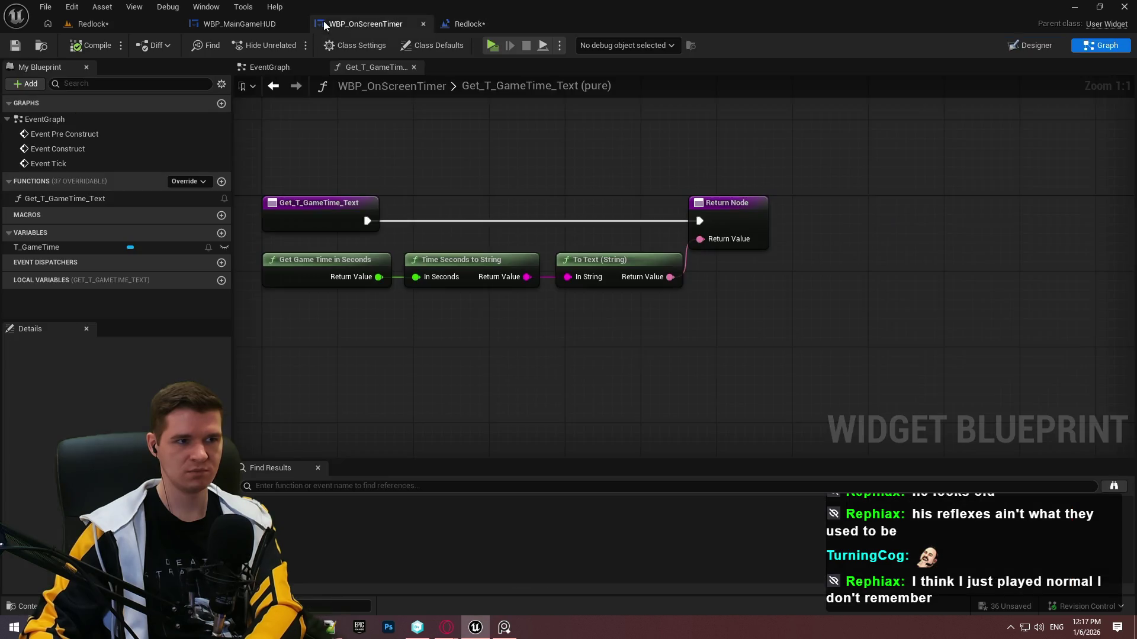
pyautogui.click(266, 25)
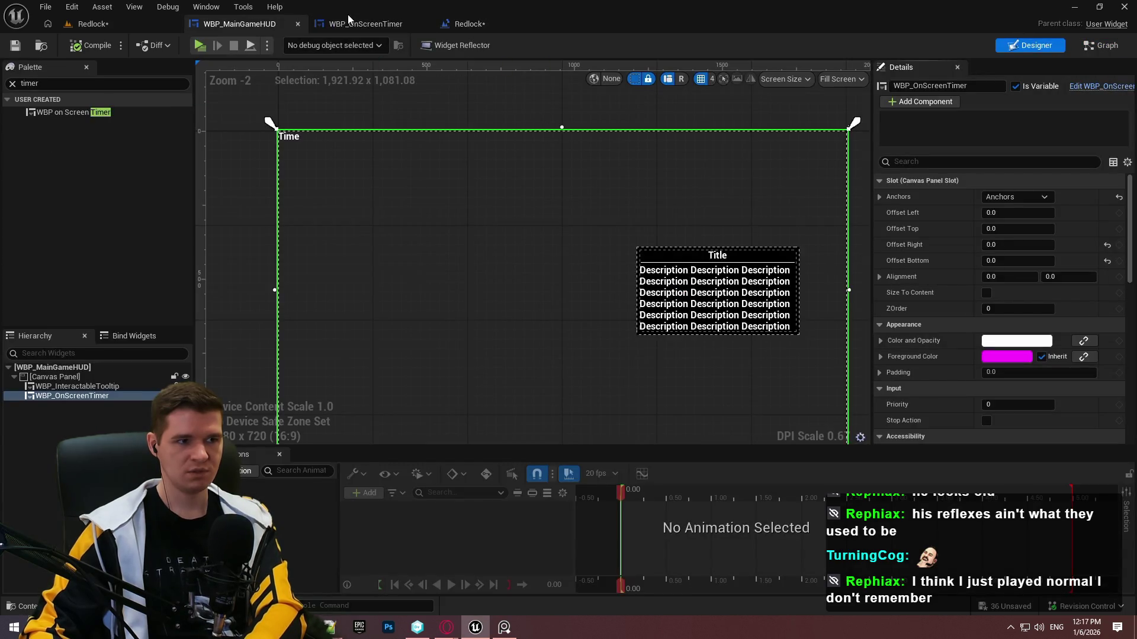
pyautogui.click(1016, 197)
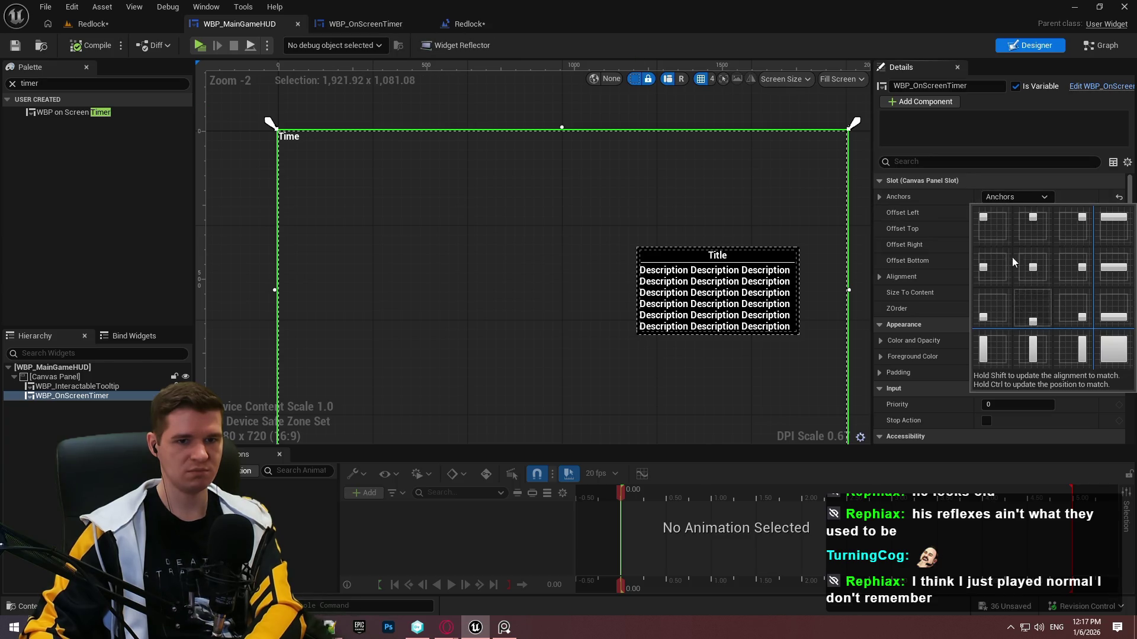
pyautogui.click(1016, 246)
pyautogui.click(1107, 245)
pyautogui.click(1106, 260)
pyautogui.click(985, 292)
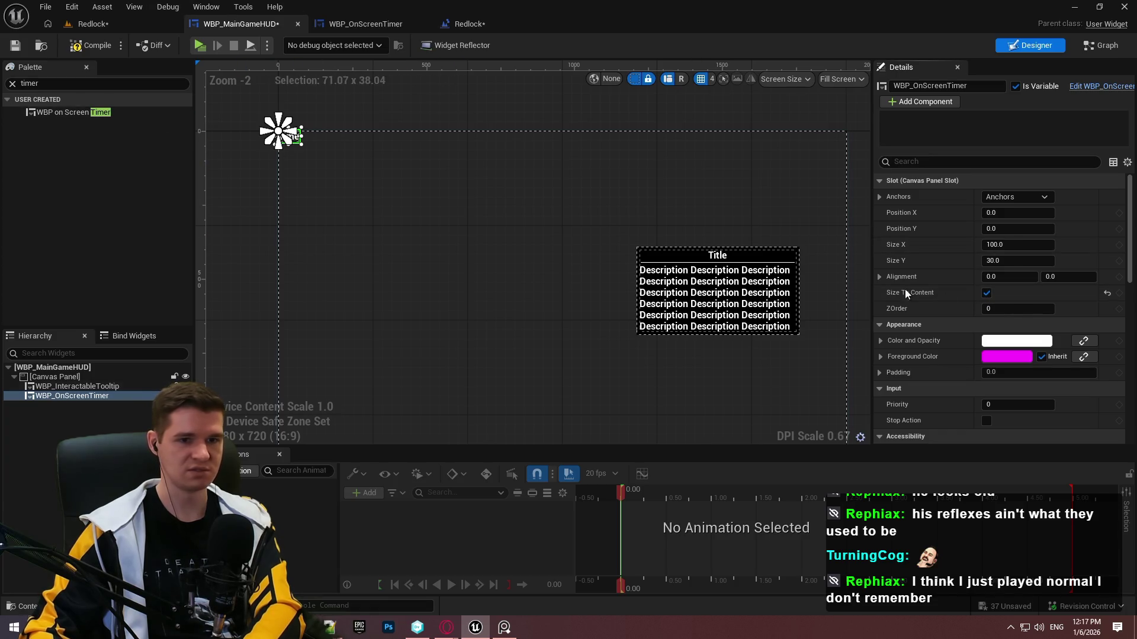
pyautogui.moveTo(295, 140)
pyautogui.mouseDown()
pyautogui.moveTo(314, 169)
pyautogui.moveTo(299, 149)
pyautogui.mouseUp()
# Set the timer's Position X and Y to 25 and save MainGameHUD.
pyautogui.write('25')
pyautogui.press('Return')
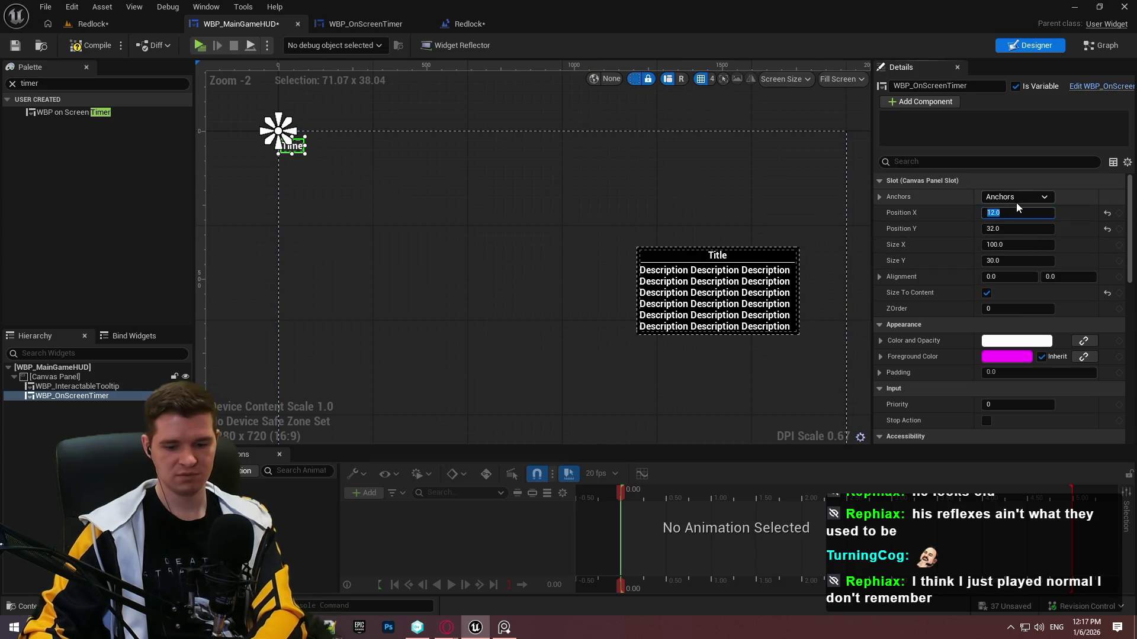
pyautogui.press('Return')
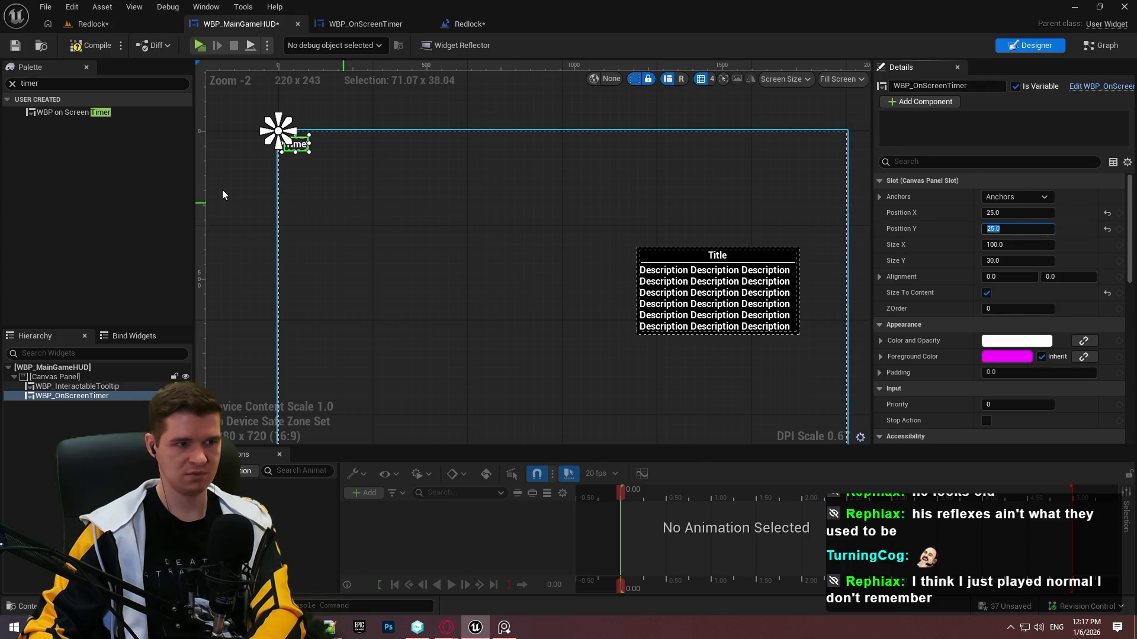
pyautogui.click(232, 188)
pyautogui.click(21, 43)
pyautogui.click(402, 22)
pyautogui.click(241, 27)
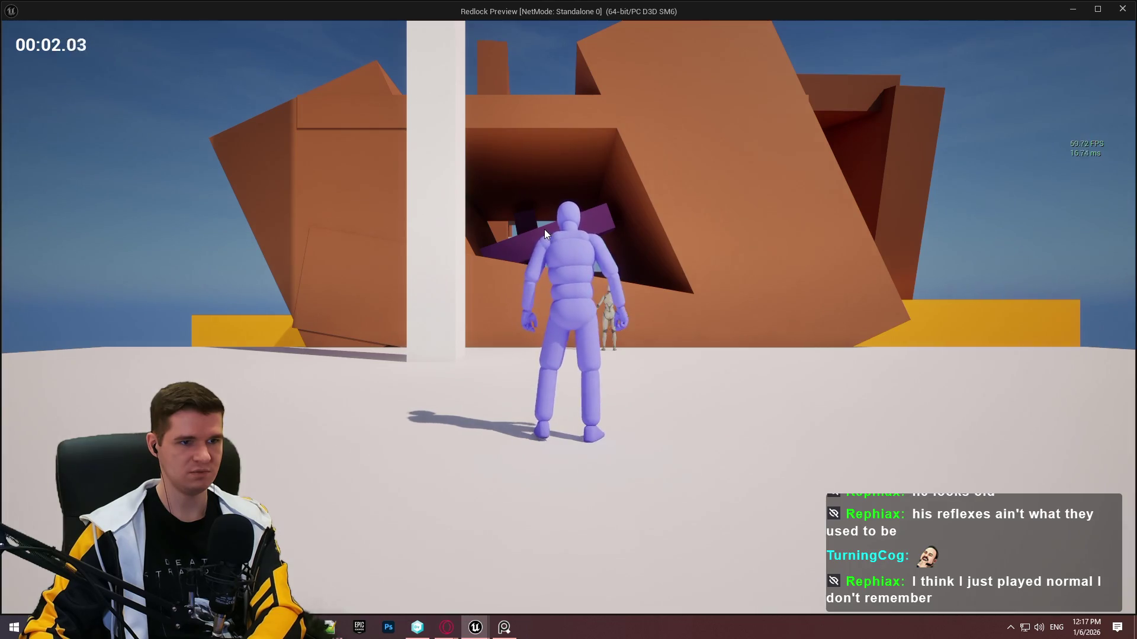
# Stop the test play with the timer counting top-left, then reopen WBP_OnScreenTimer's Designer view.
pyautogui.click(546, 217)
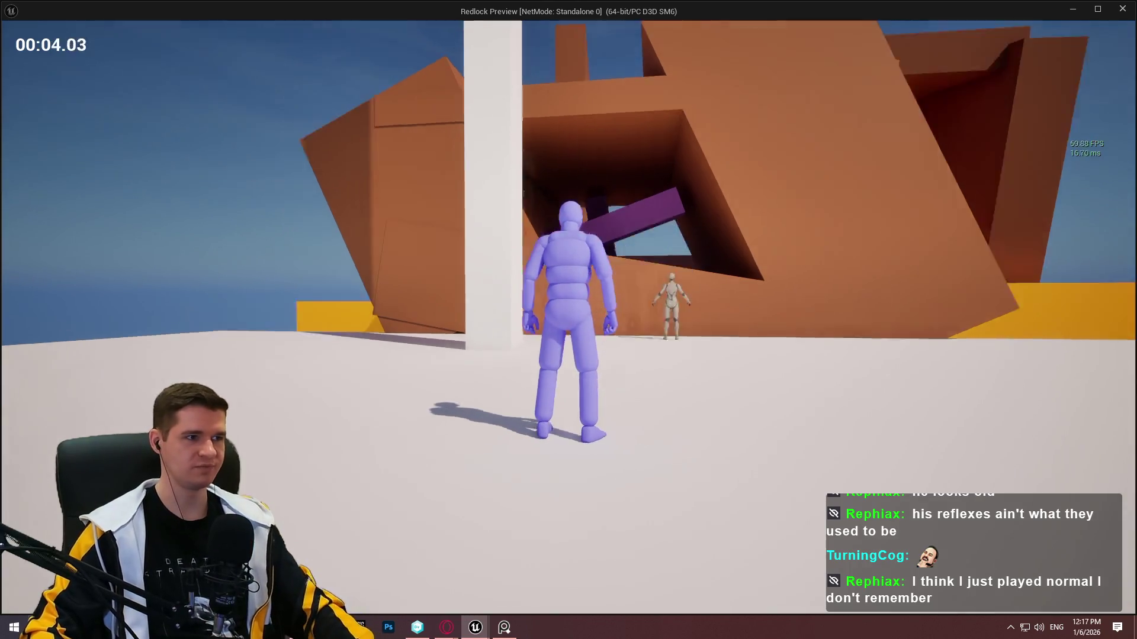
pyautogui.press('Escape')
pyautogui.click(357, 23)
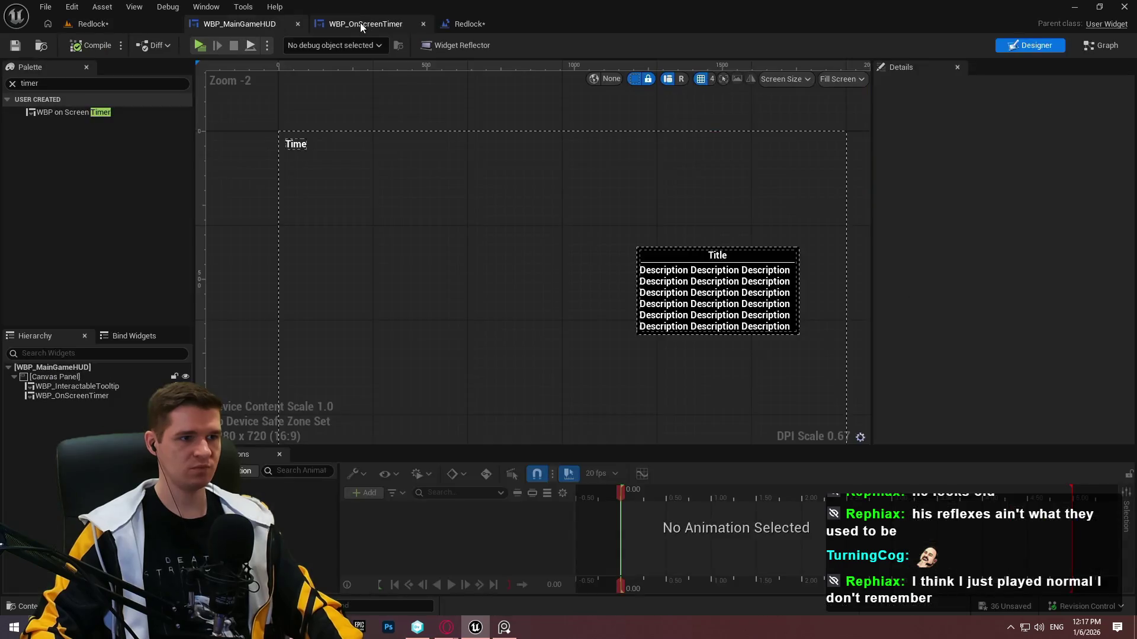
pyautogui.click(239, 23)
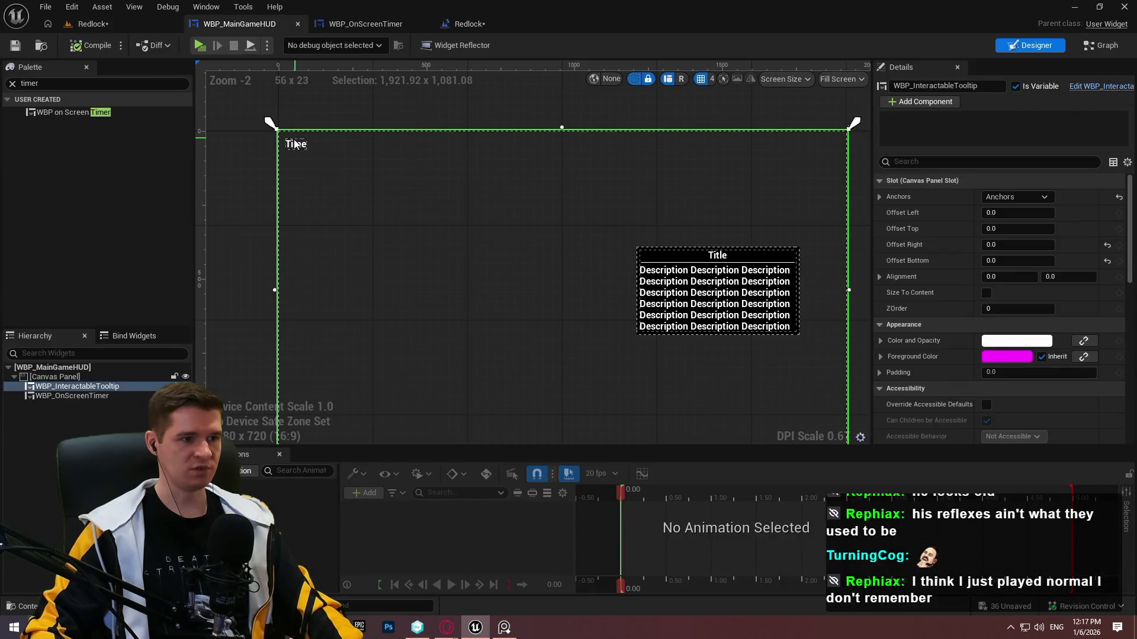
pyautogui.scroll(-10, 943, 285)
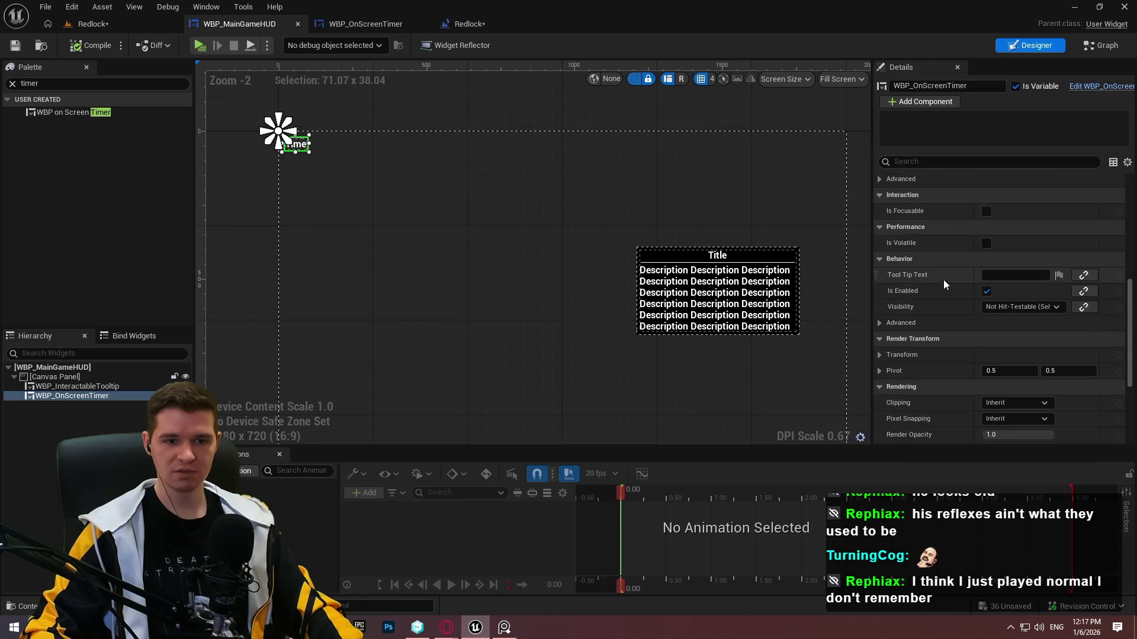
pyautogui.click(363, 24)
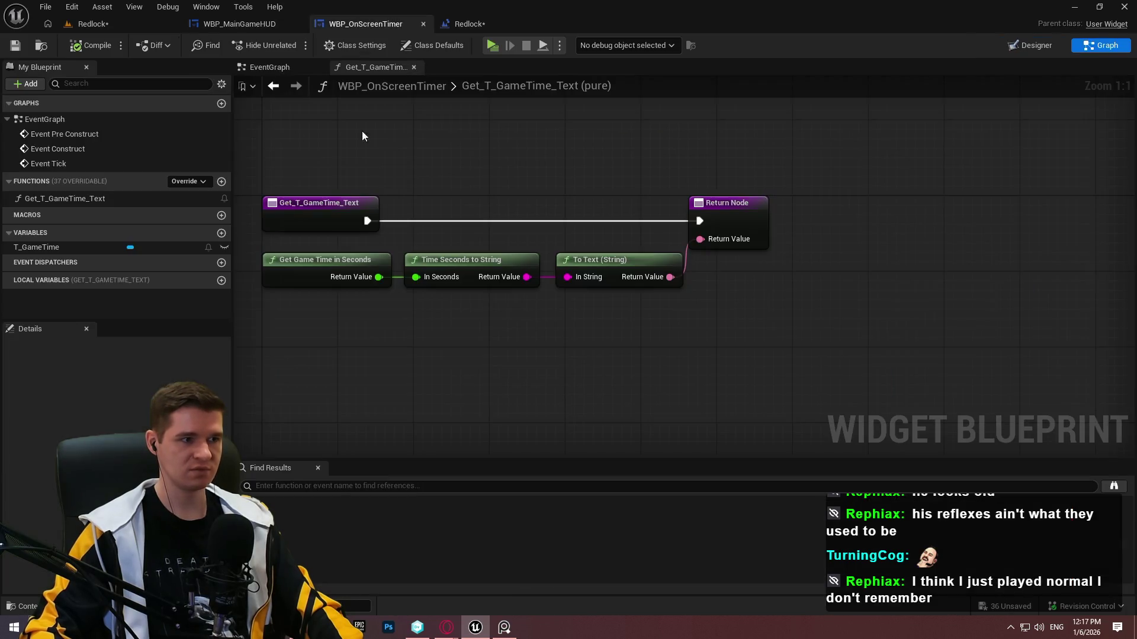
pyautogui.click(1002, 47)
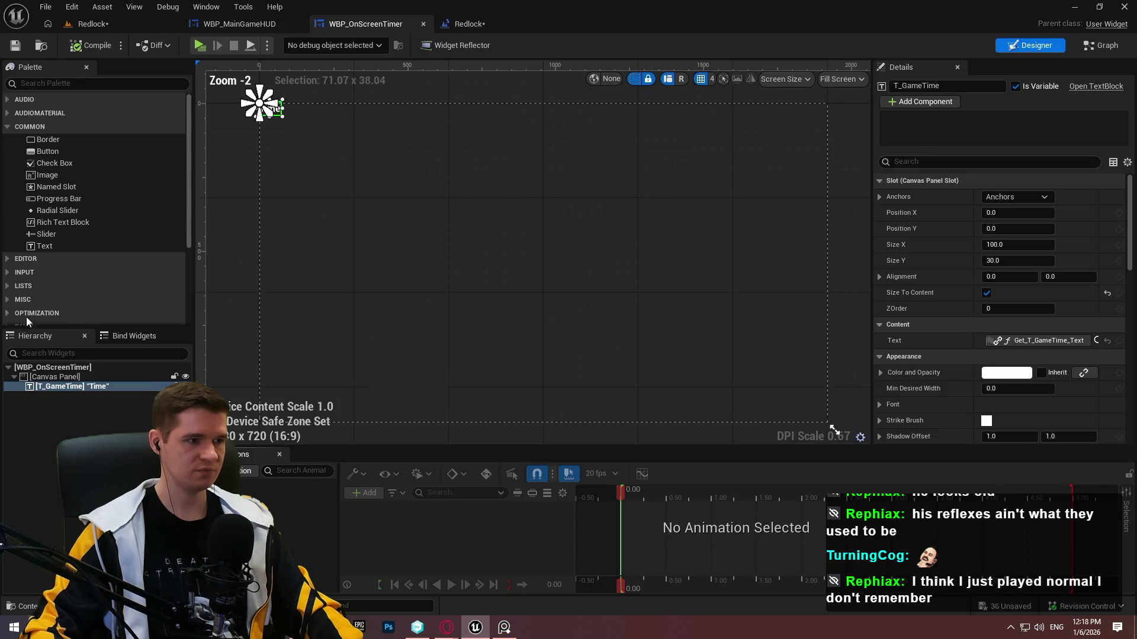
# Scroll through T_GameTime's Details panel, checking the text margin settings.
pyautogui.moveTo(1133, 261); pyautogui.dragTo(1129, 330)
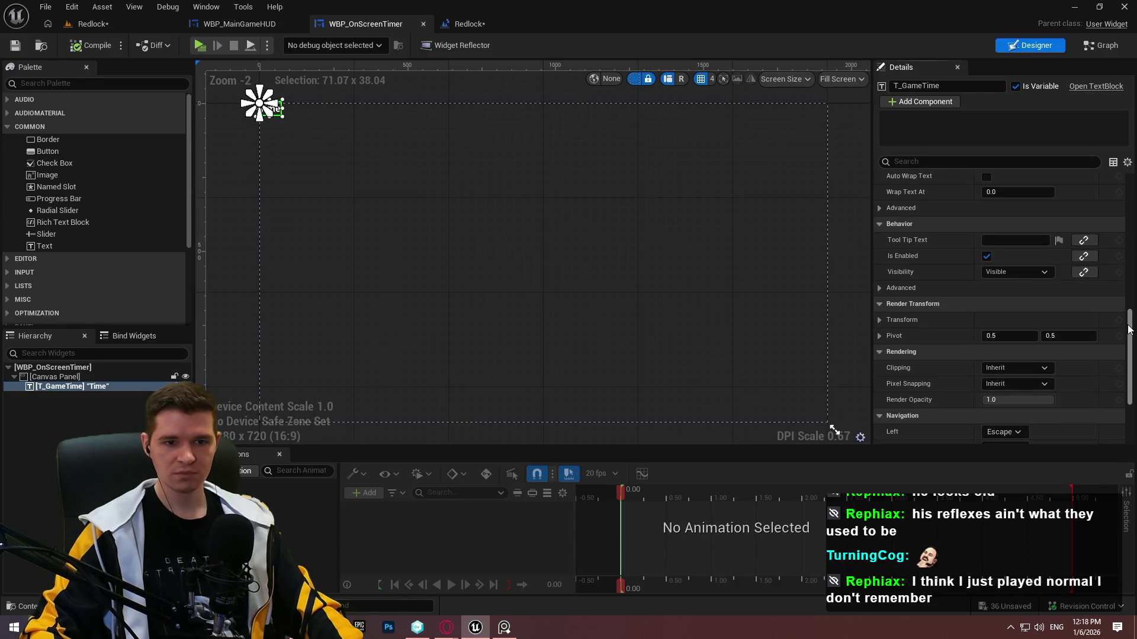
pyautogui.scroll(8, 926, 267)
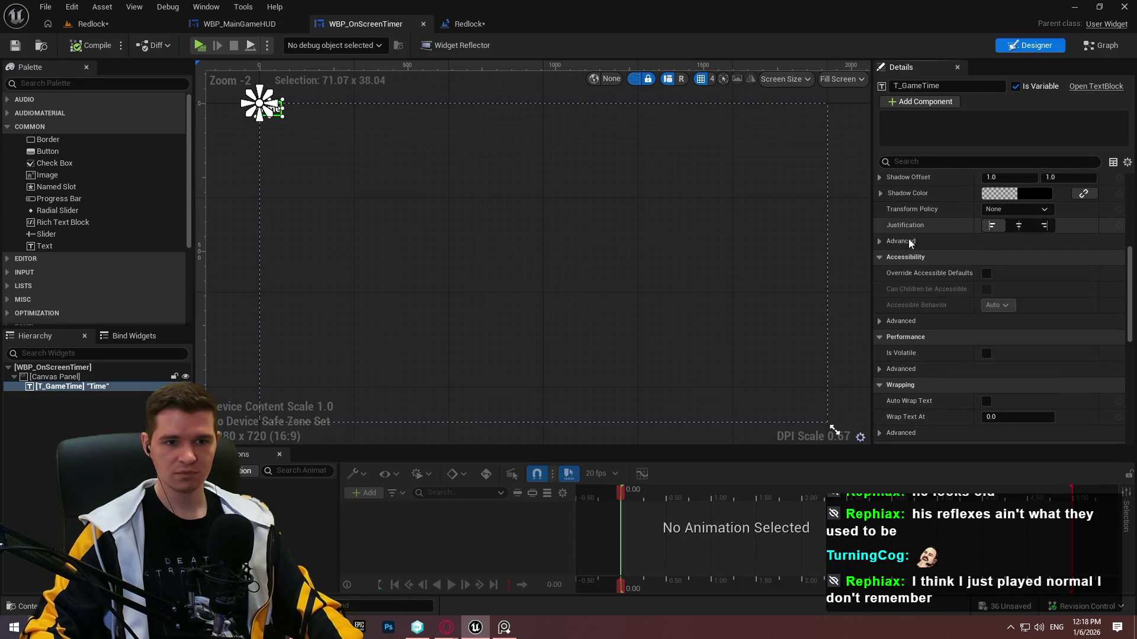
pyautogui.scroll(3, 885, 266)
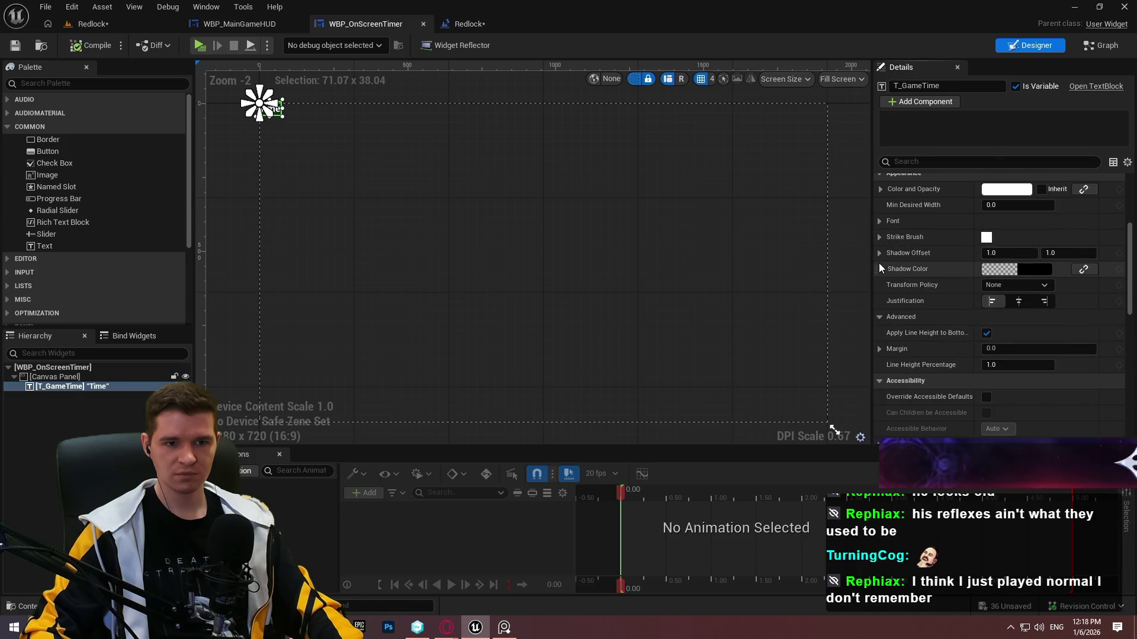
pyautogui.scroll(-3, 880, 270)
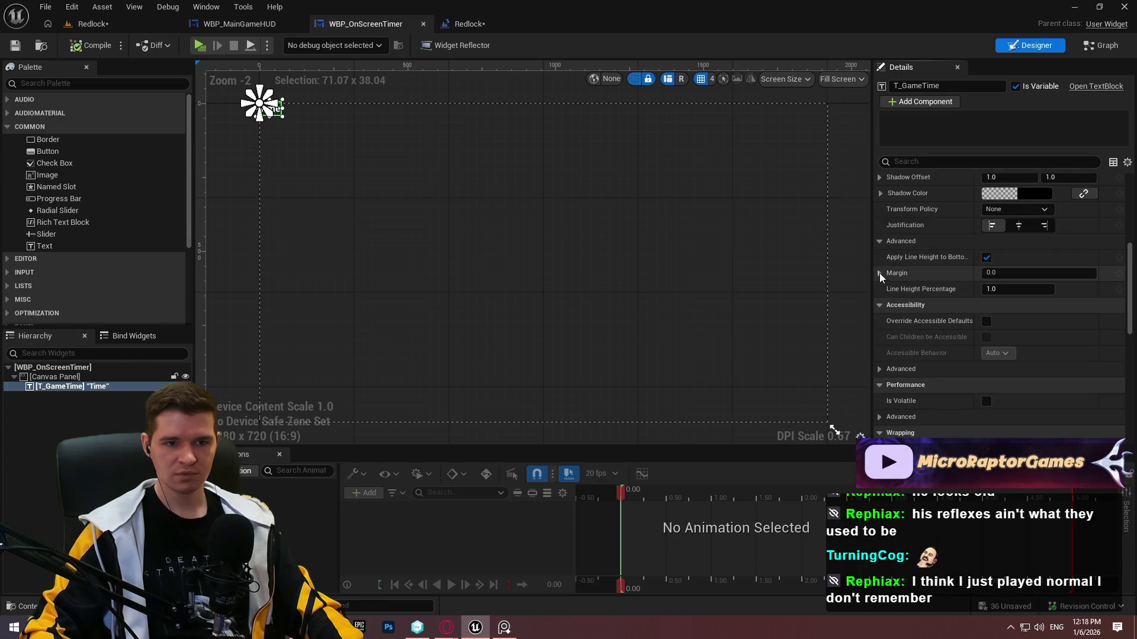
pyautogui.click(879, 273)
pyautogui.click(879, 273)
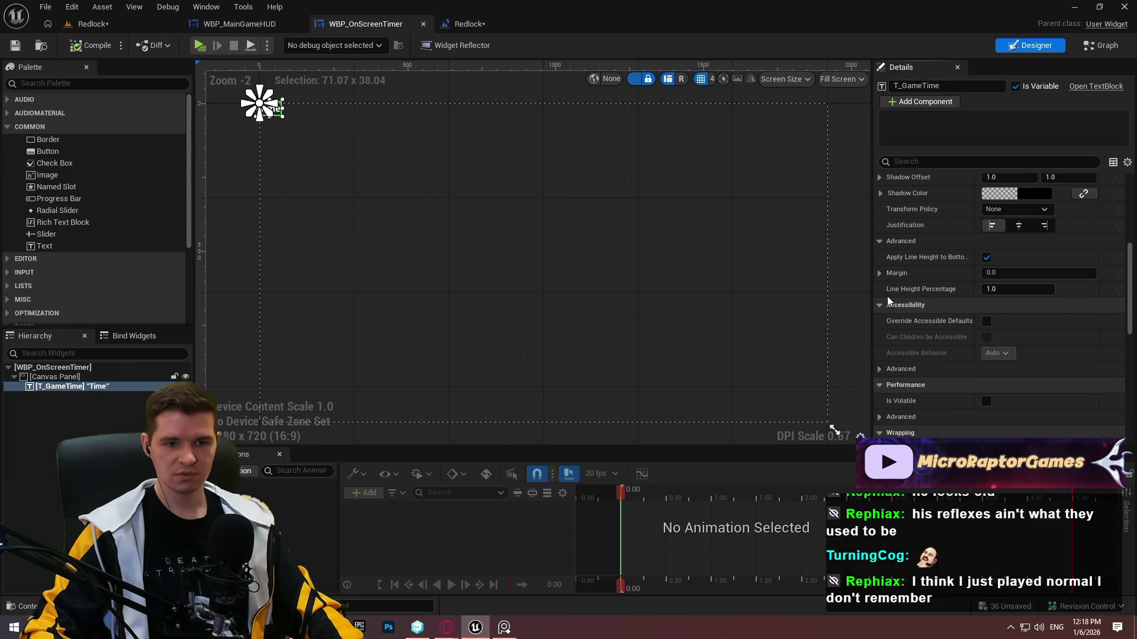
# Expand Font, set the text Outline Size to 1, and preview it during play.
pyautogui.scroll(3, 907, 268)
pyautogui.scroll(4, 908, 269)
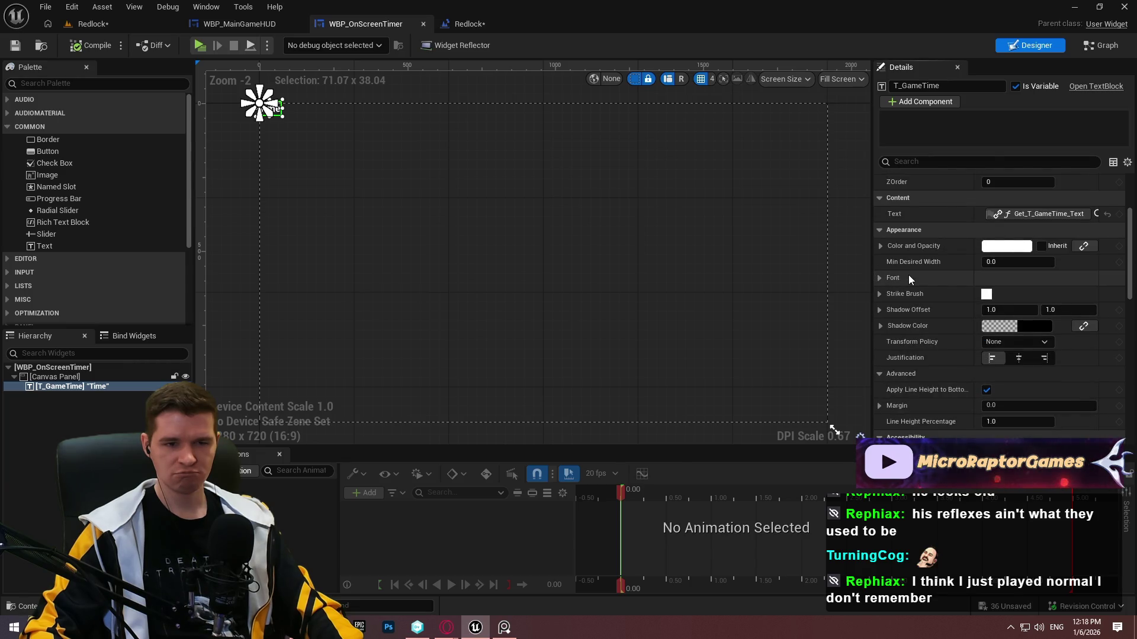
pyautogui.click(880, 277)
pyautogui.scroll(-6, 897, 293)
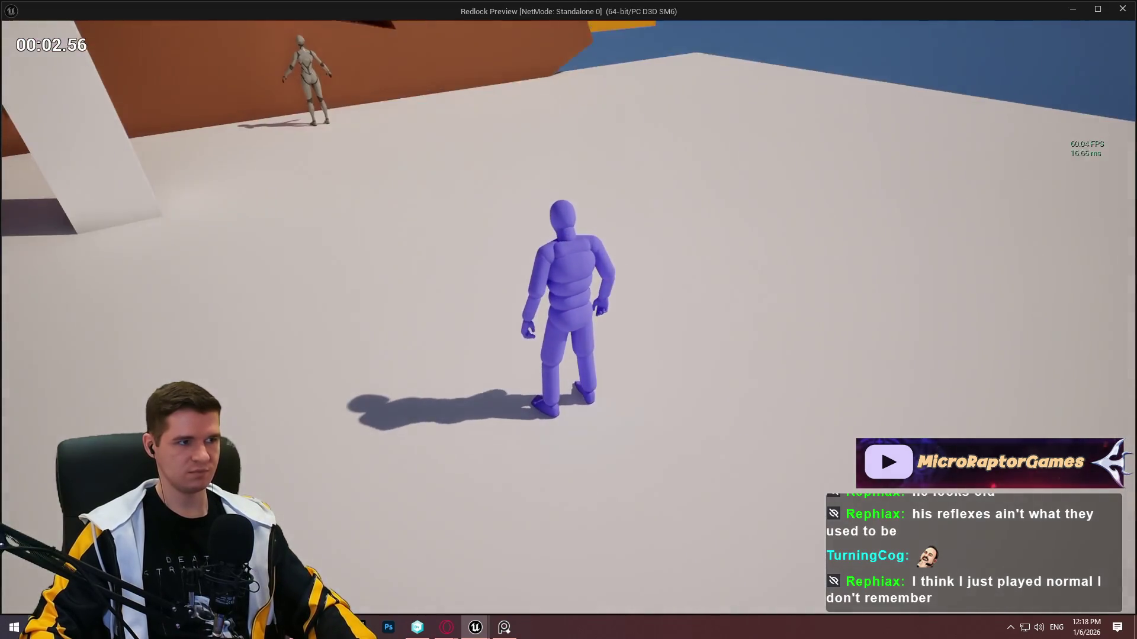
pyautogui.press('Escape')
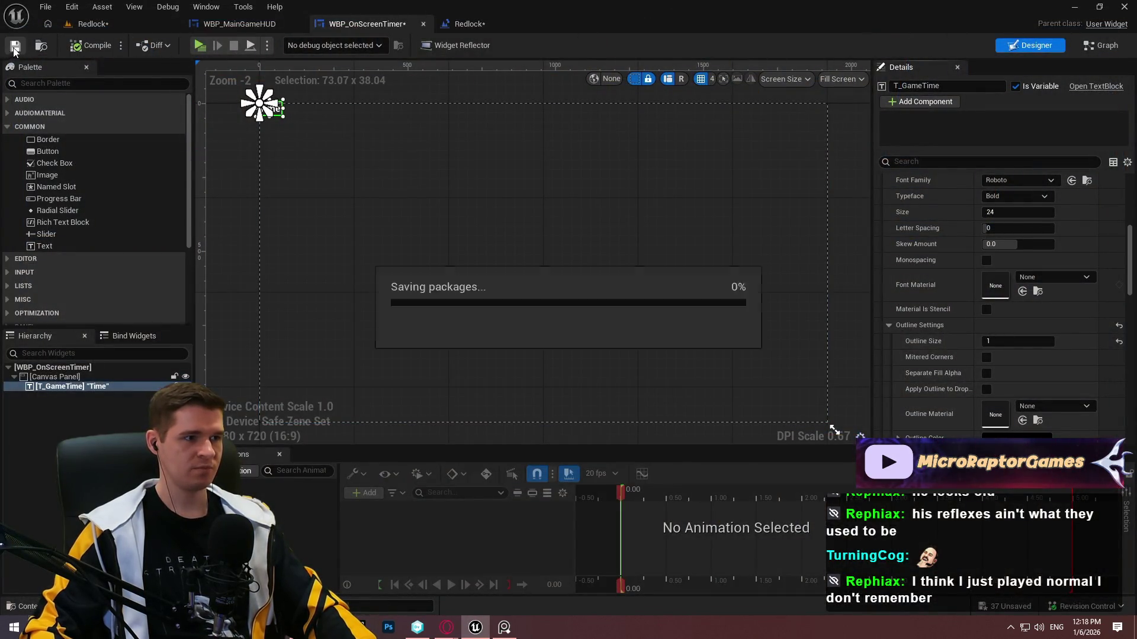
# Close the widget blueprint tabs and the Level Blueprint editor.
pyautogui.click(298, 24)
pyautogui.click(298, 26)
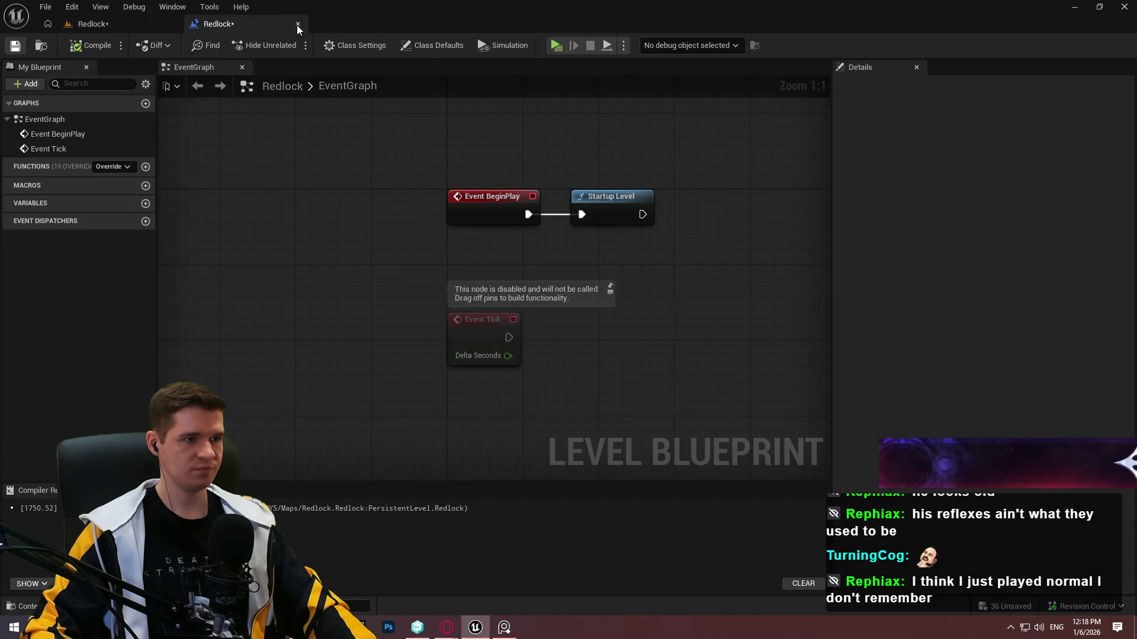
pyautogui.click(297, 24)
# Save the current level via File, then enlarge the viewport and frame the selected character.
pyautogui.click(45, 6)
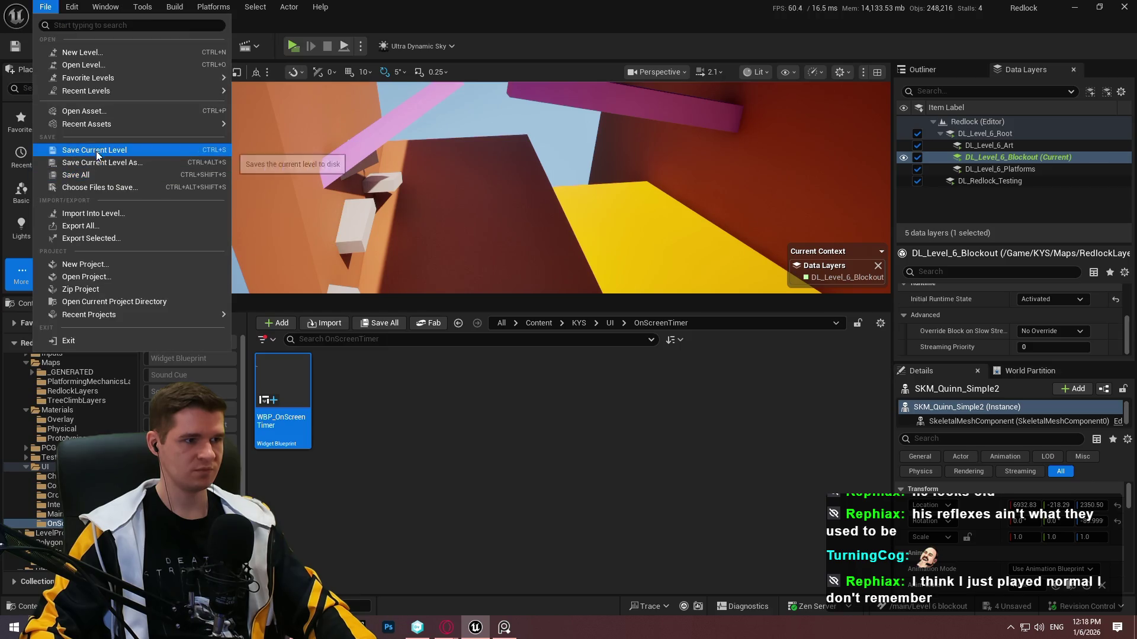
pyautogui.click(96, 149)
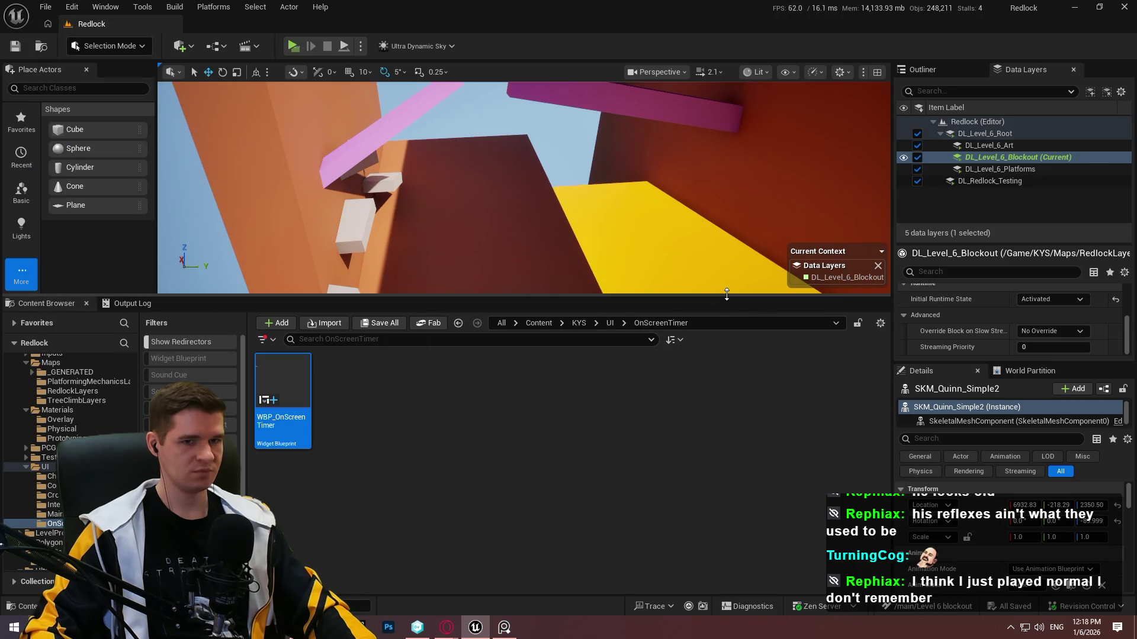
pyautogui.moveTo(727, 295); pyautogui.dragTo(726, 437)
pyautogui.press('f')
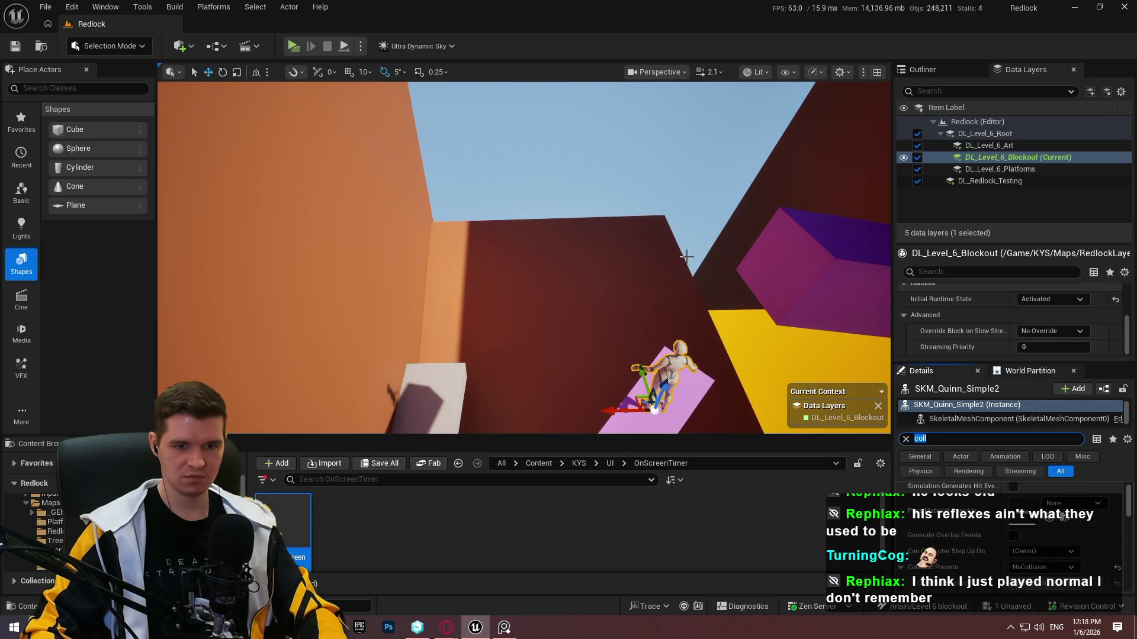
# Play from a spot beside the cube in fullscreen, climb the wall briefly, then stop.
pyautogui.moveTo(738, 289); pyautogui.dragTo(738, 320)
pyautogui.rightClick(556, 379)
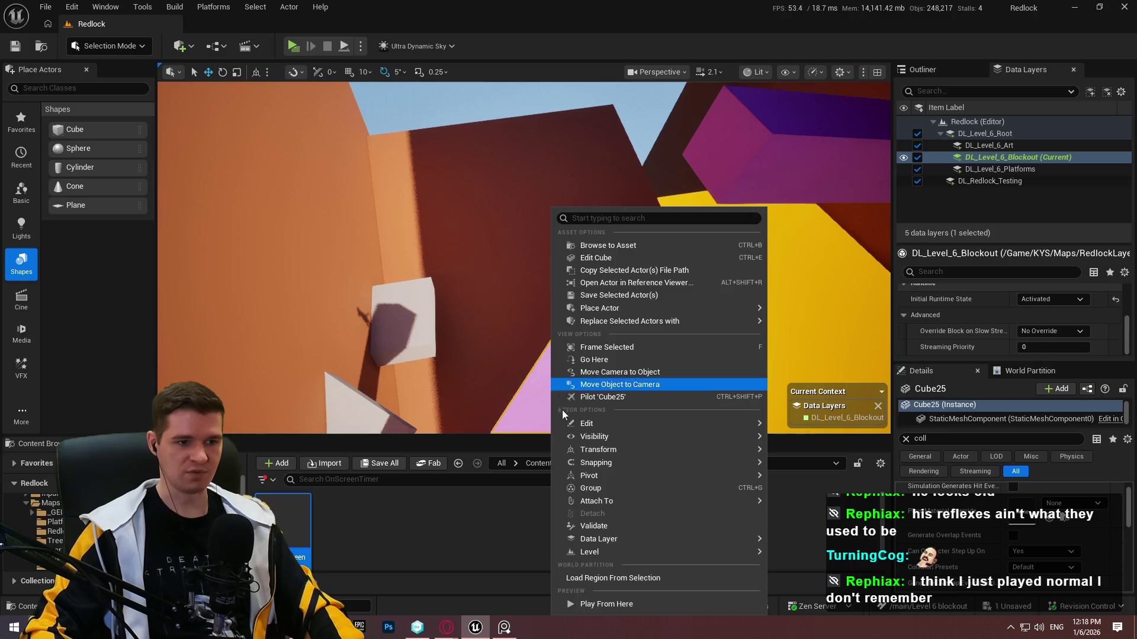
pyautogui.click(612, 607)
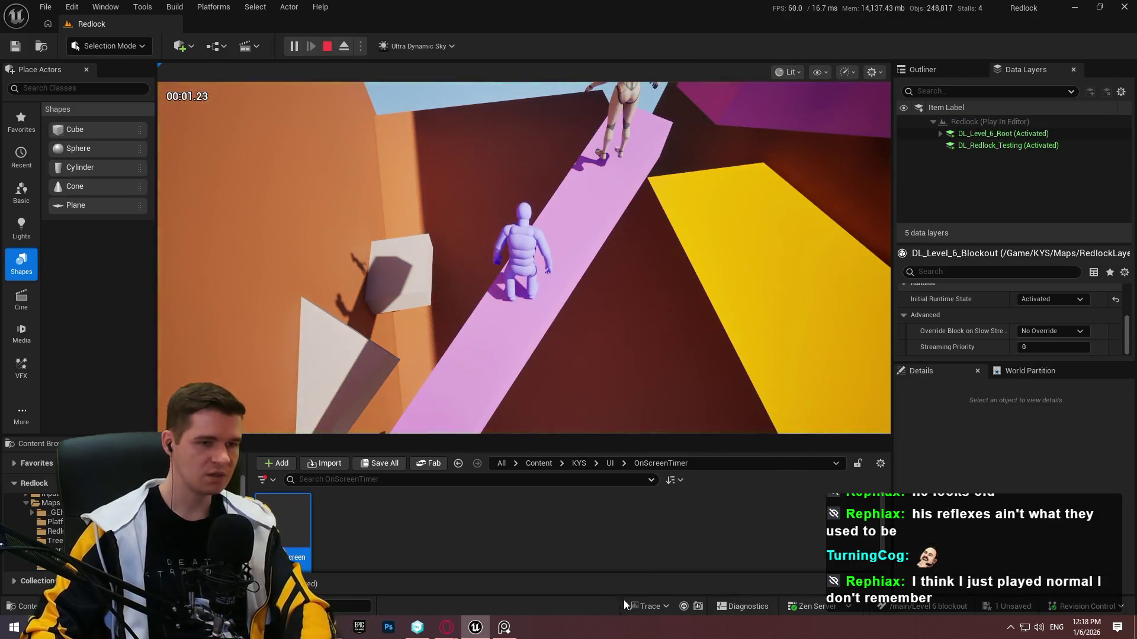
pyautogui.click(578, 308)
pyautogui.press('F11')
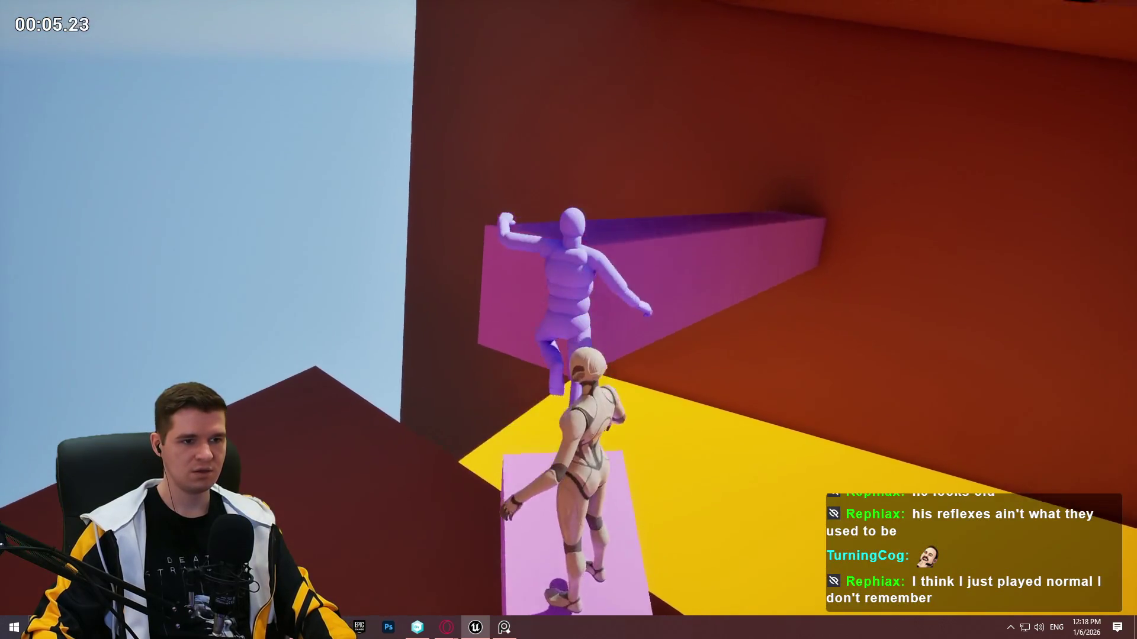
pyautogui.press('space')
pyautogui.press('Escape')
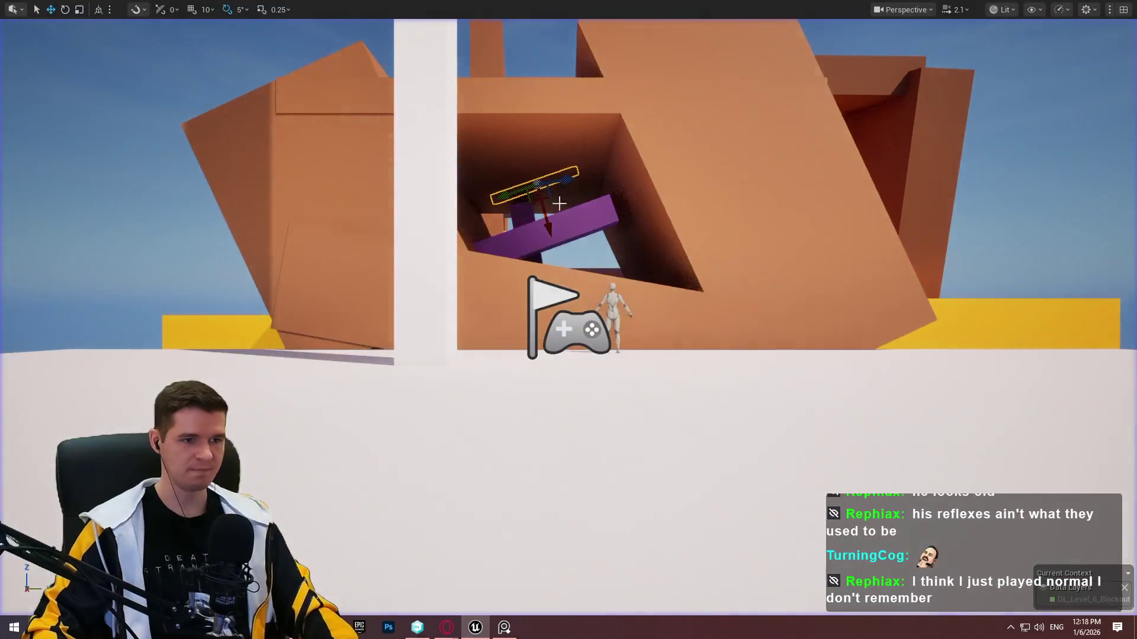
# Move the editor view toward the orange stepped wall and start a new play session.
pyautogui.press('w')
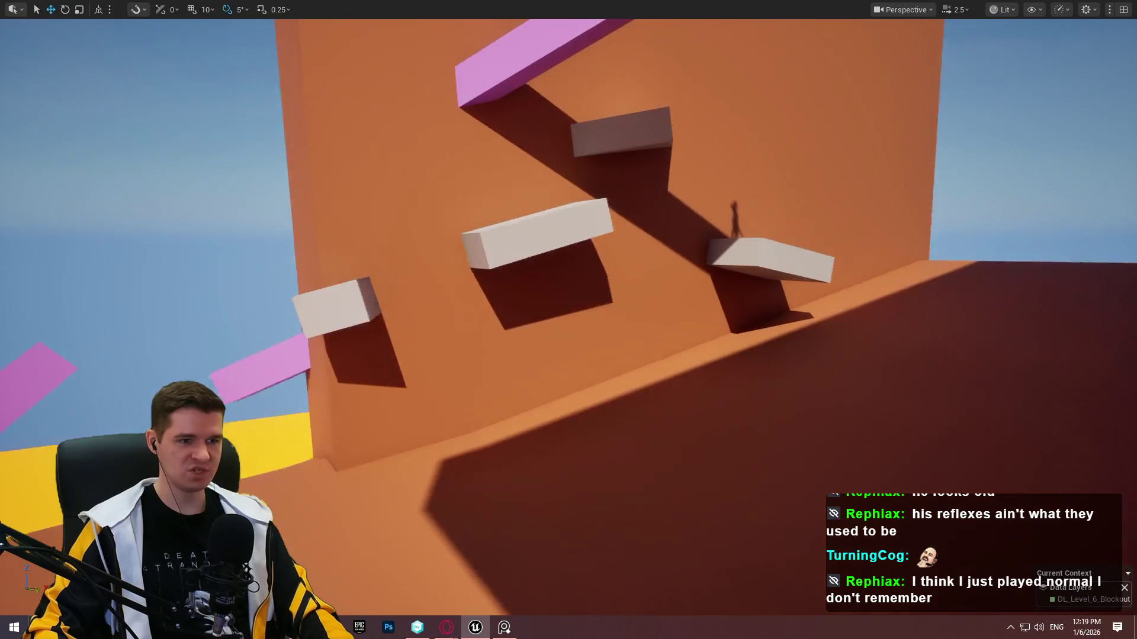
pyautogui.rightClick(799, 368)
pyautogui.click(860, 565)
pyautogui.hotkey('alt', 'p')
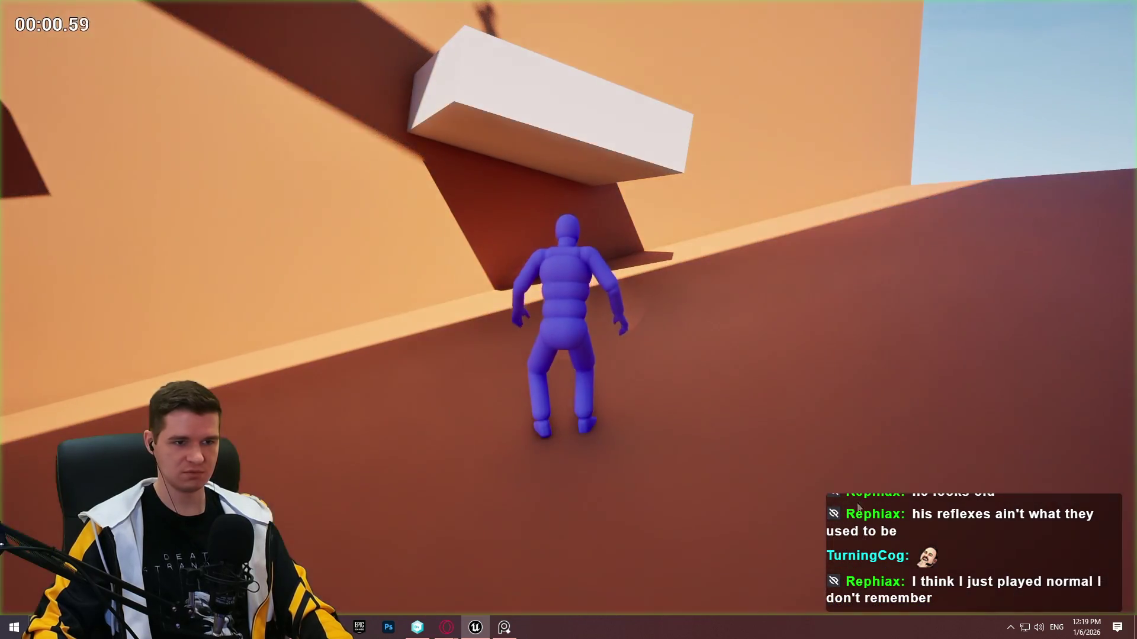
# Run up the ramp and climb the ledges, red wall and white blocks onto the pink beam.
pyautogui.press('w')
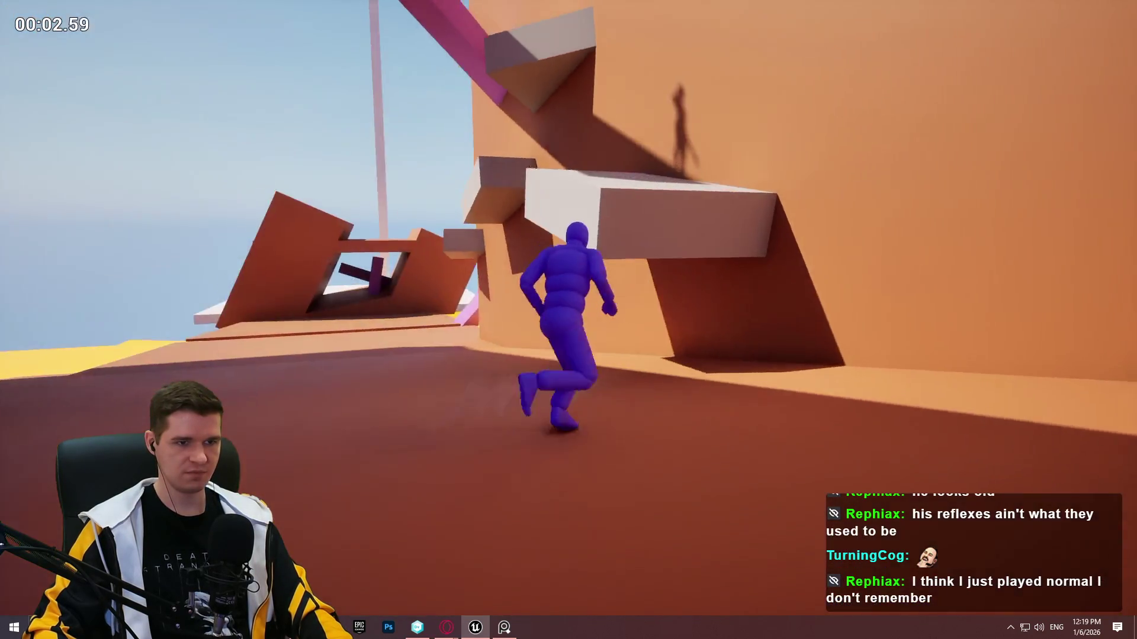
pyautogui.press('space')
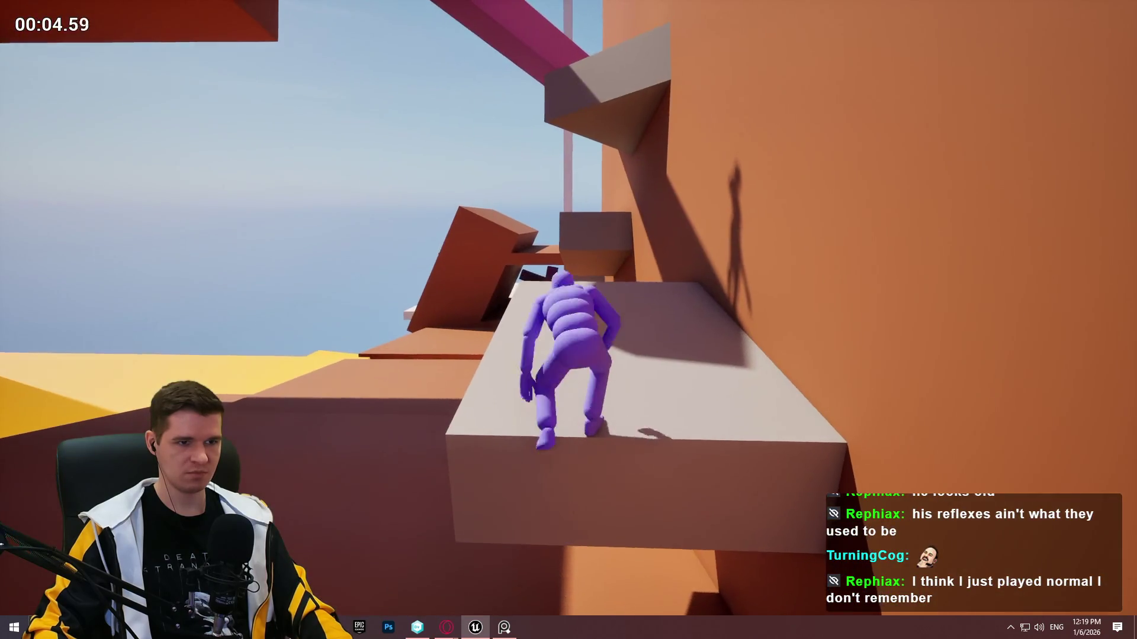
pyautogui.press('space')
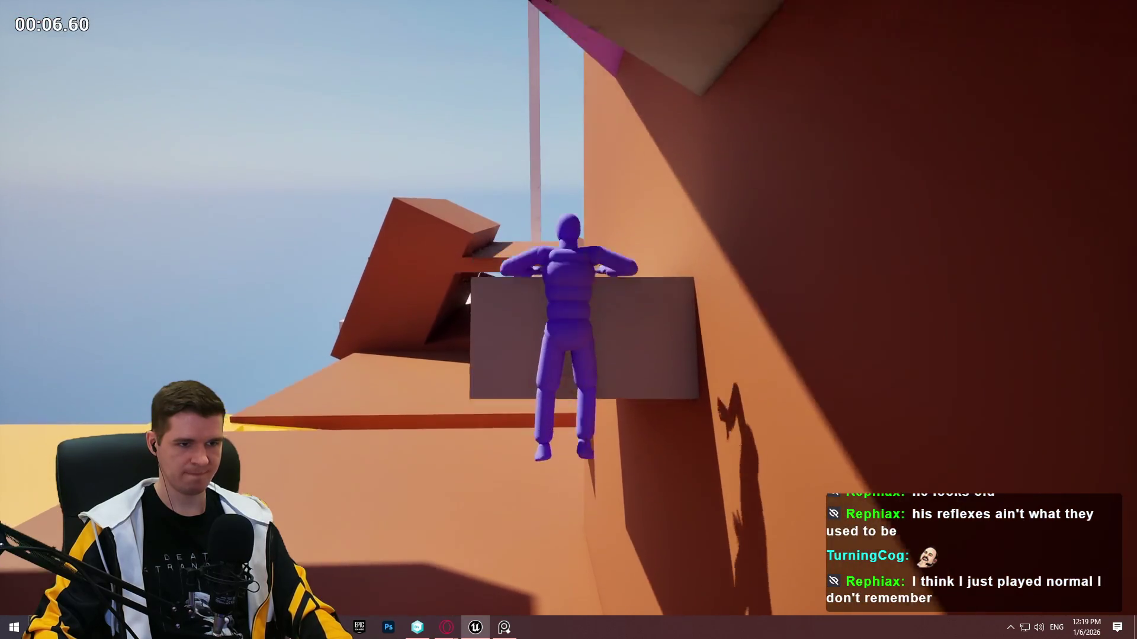
pyautogui.press('space')
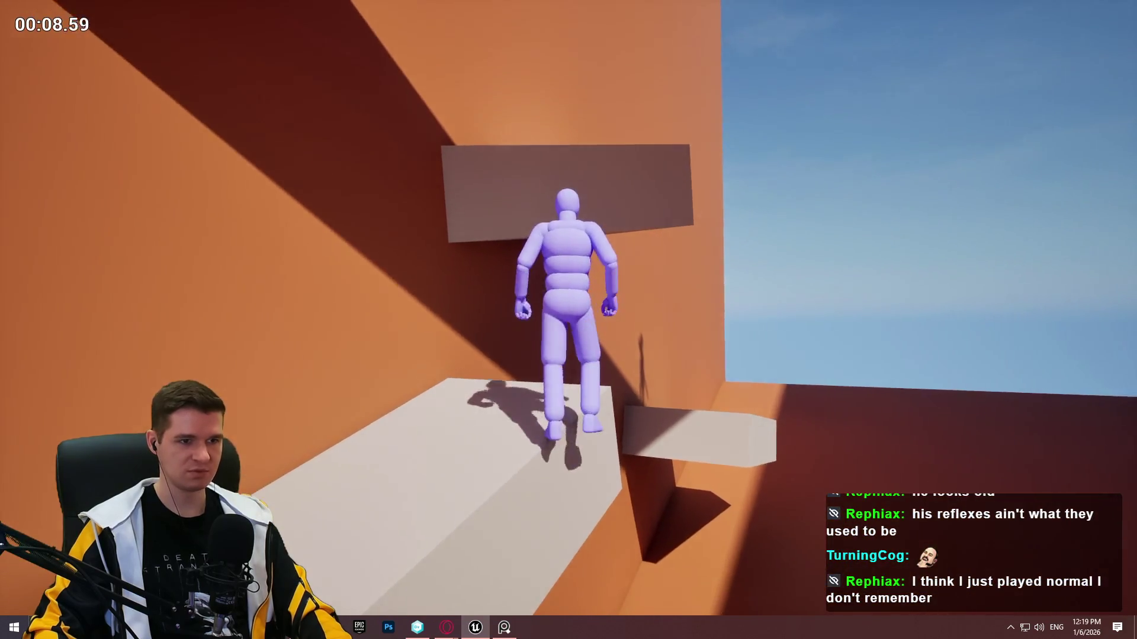
pyautogui.press('space')
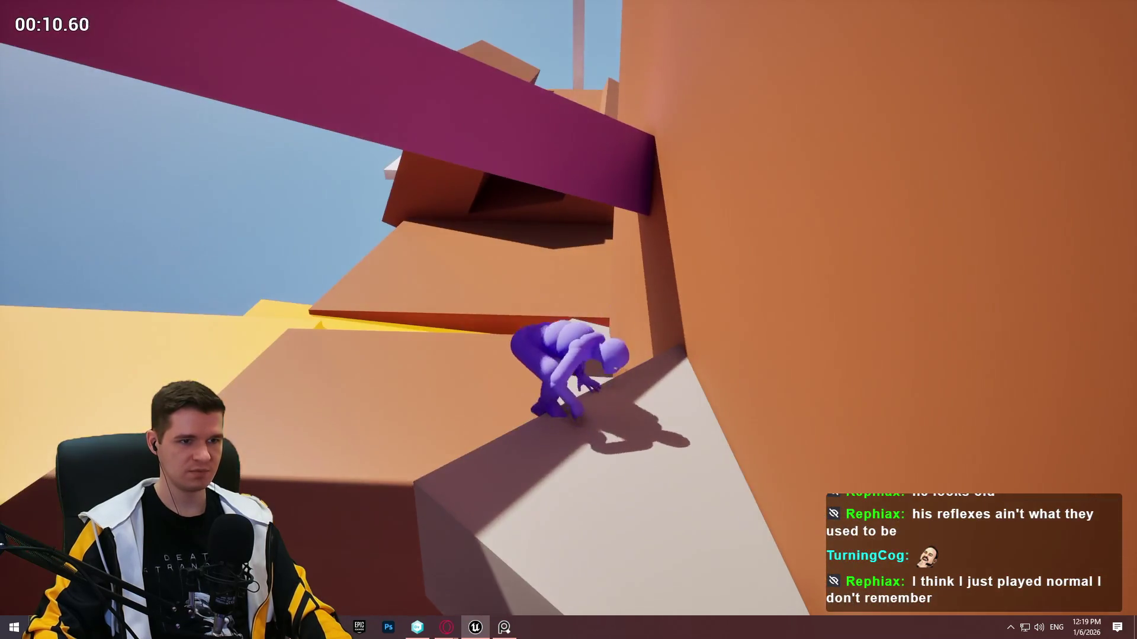
pyautogui.press('space')
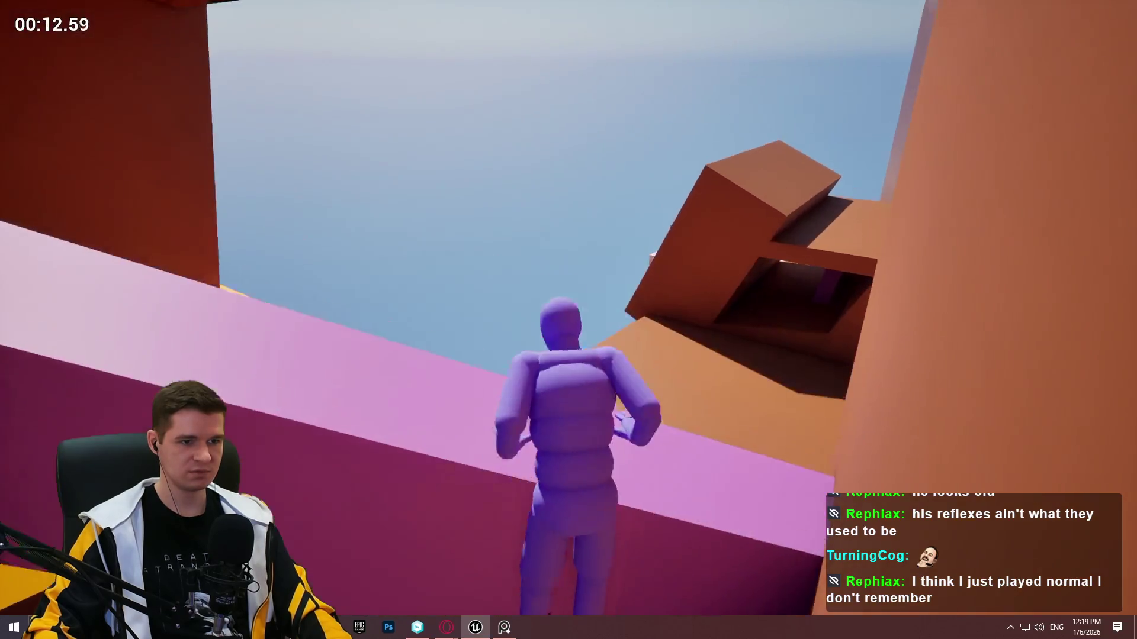
pyautogui.press('w')
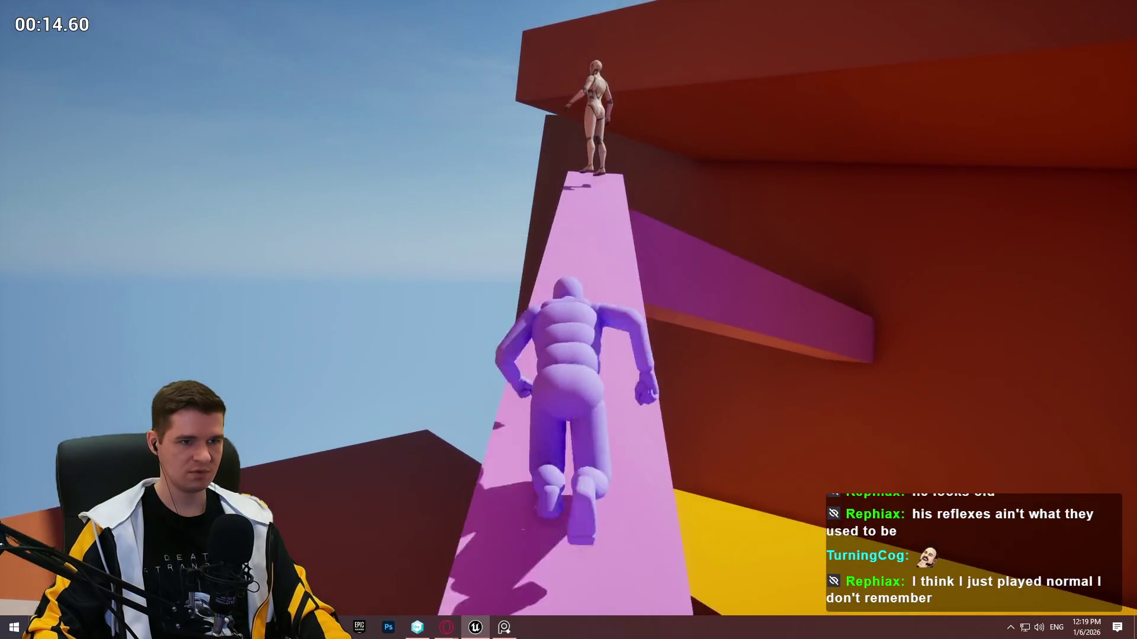
pyautogui.press('space')
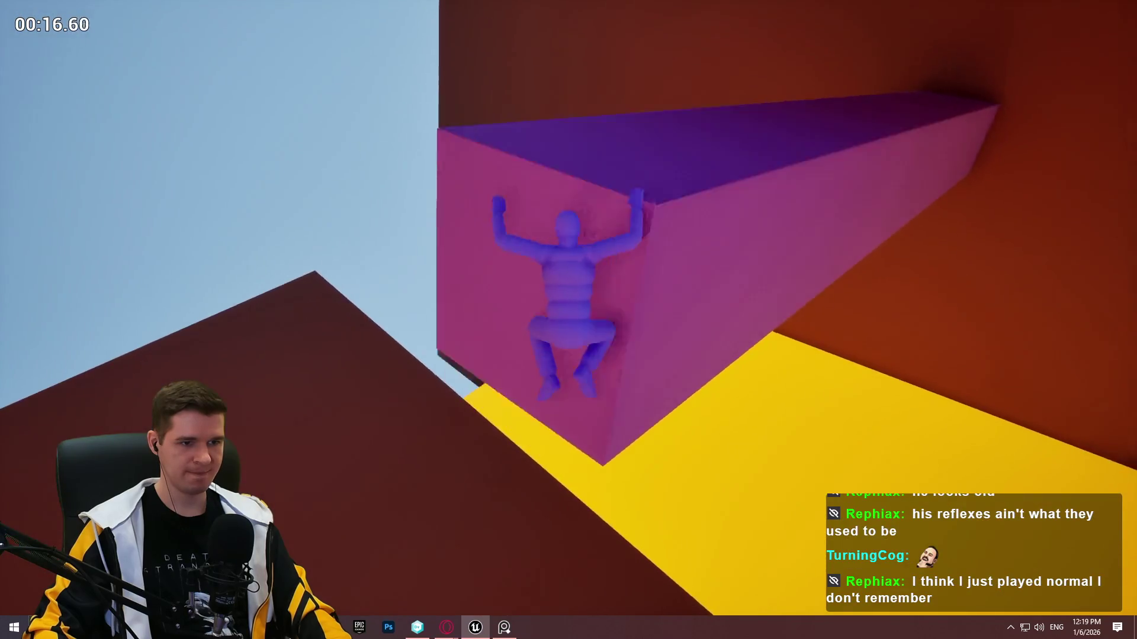
pyautogui.press('w')
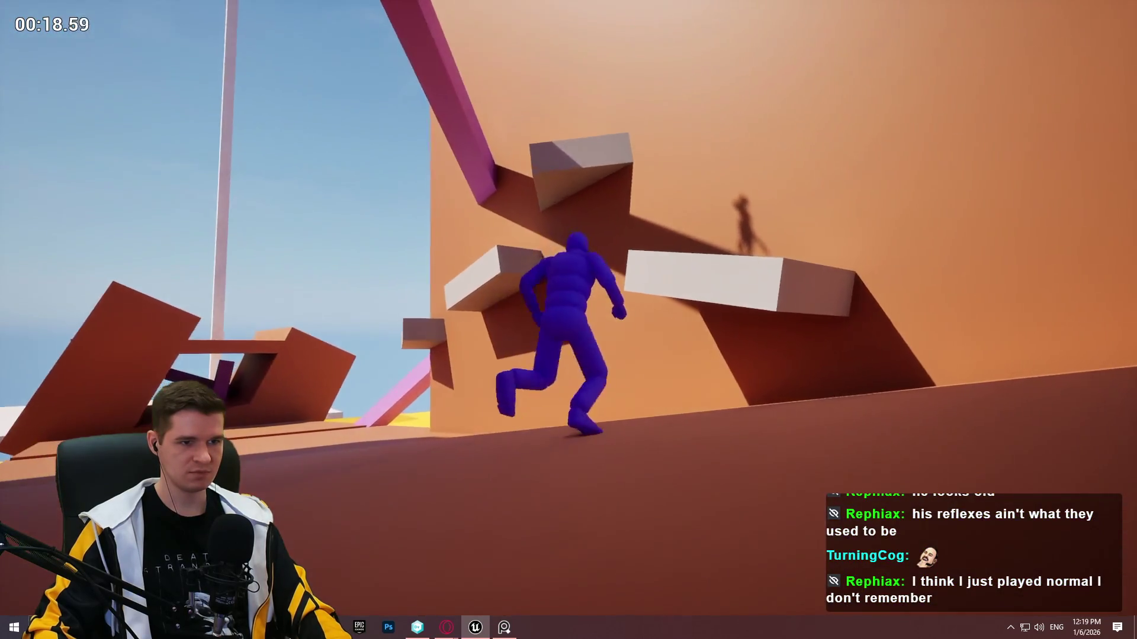
pyautogui.press('space')
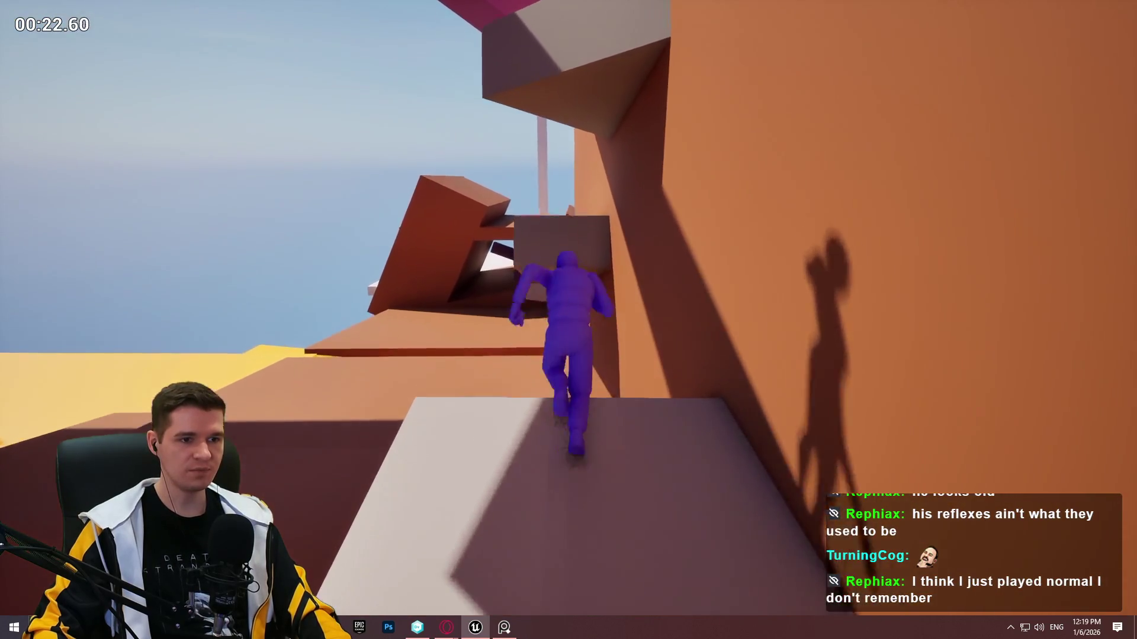
pyautogui.press('w')
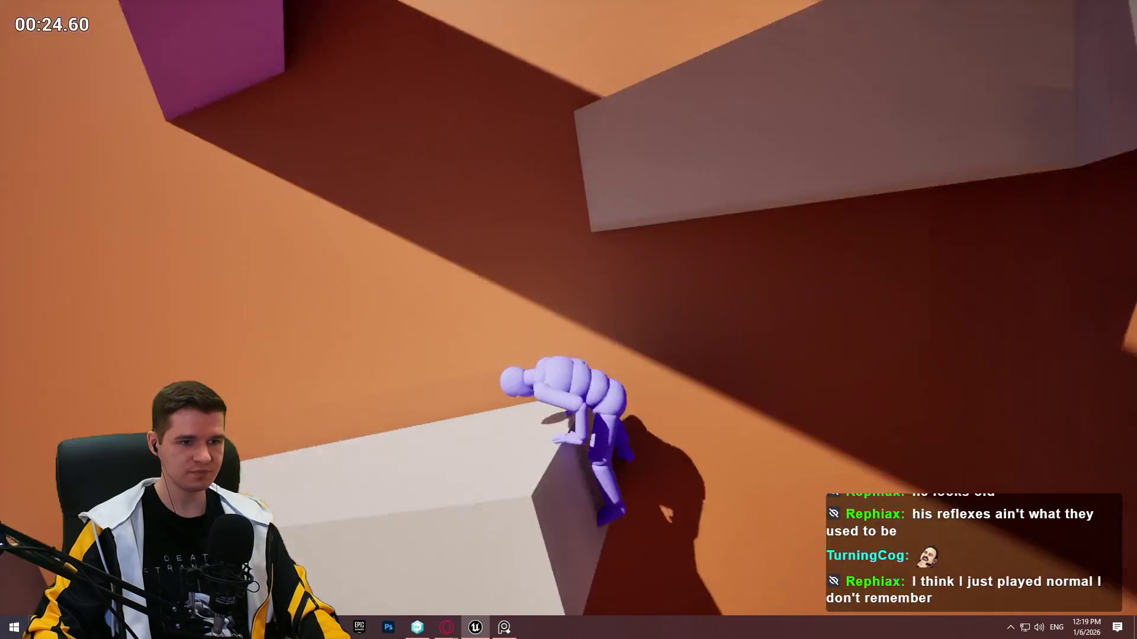
pyautogui.press('space')
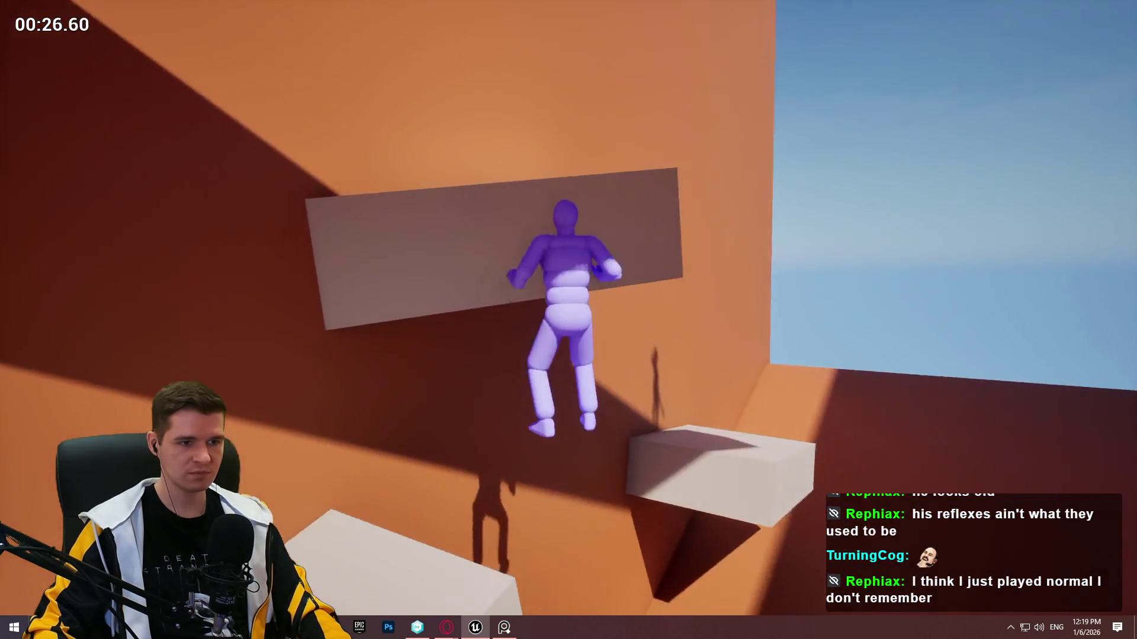
pyautogui.press('w')
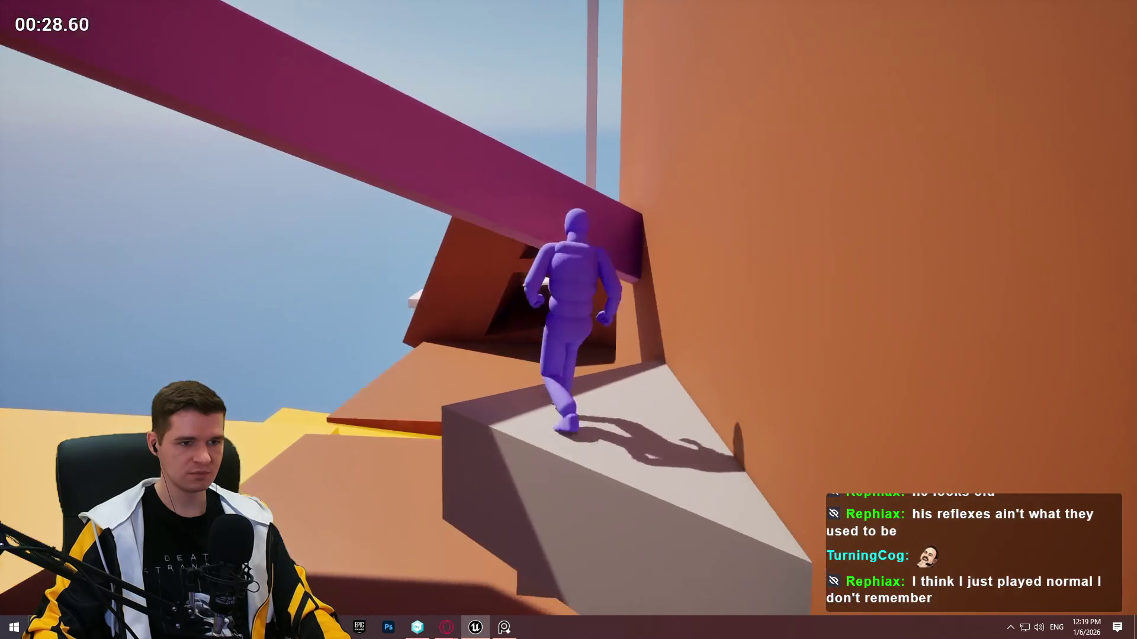
pyautogui.press('space')
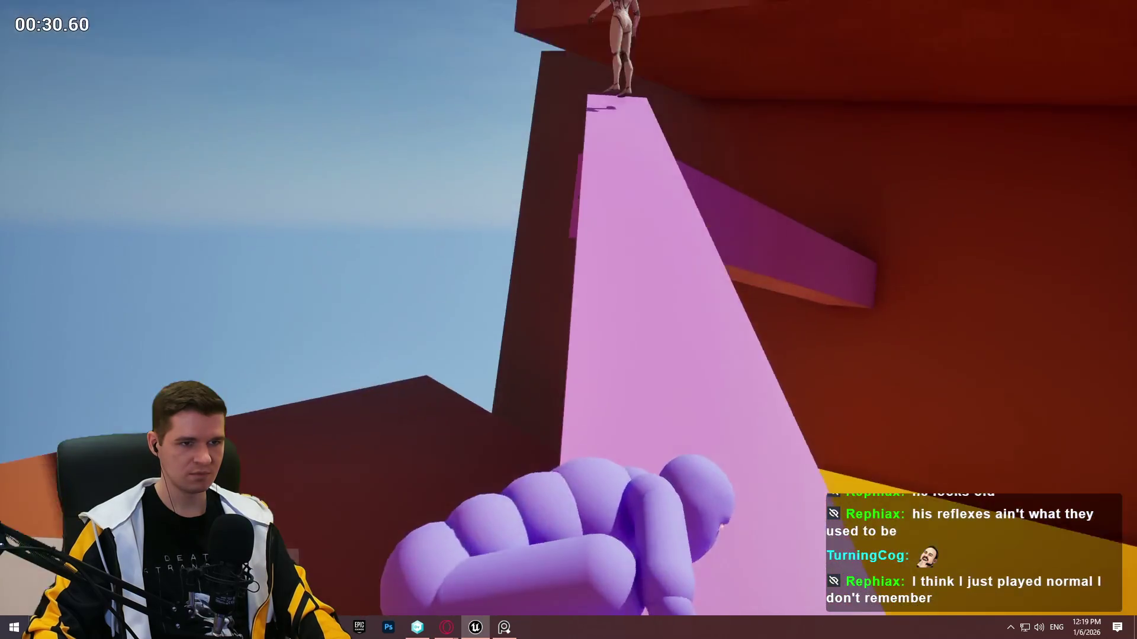
pyautogui.press('w')
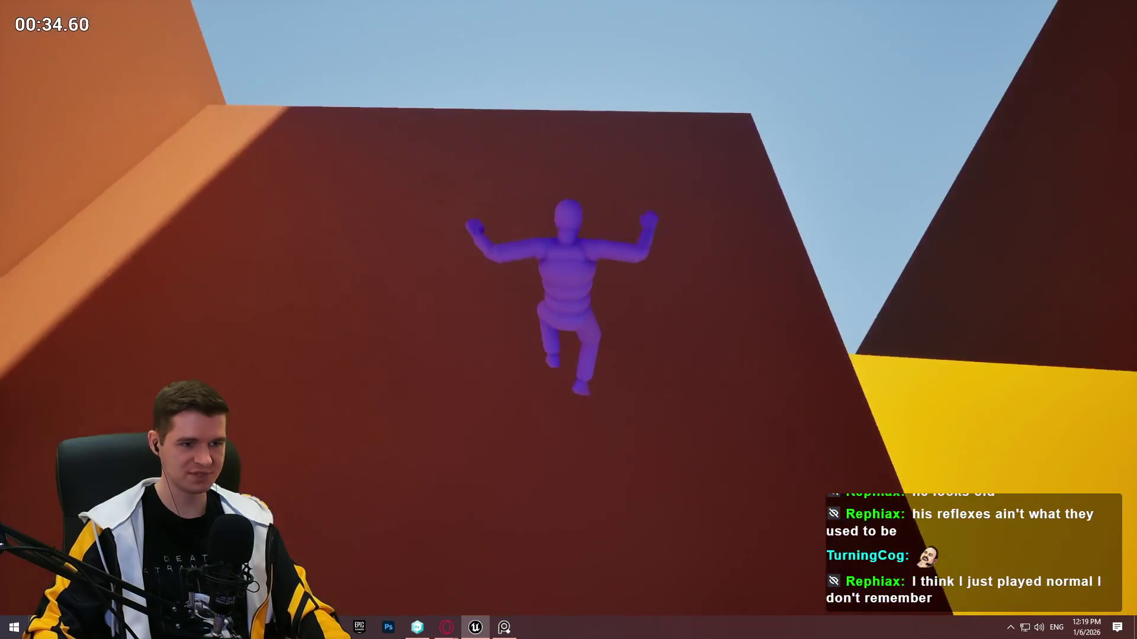
# After respawning, climb the ledges and platforms back up to the pink beam.
pyautogui.press('w')
pyautogui.press('w')
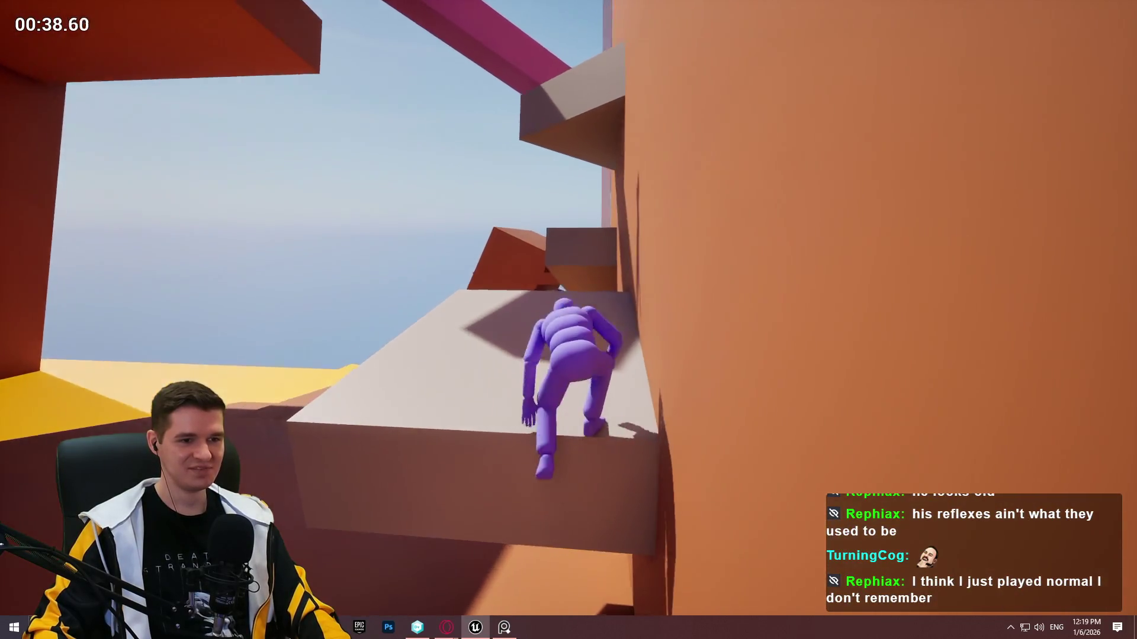
pyautogui.press('w')
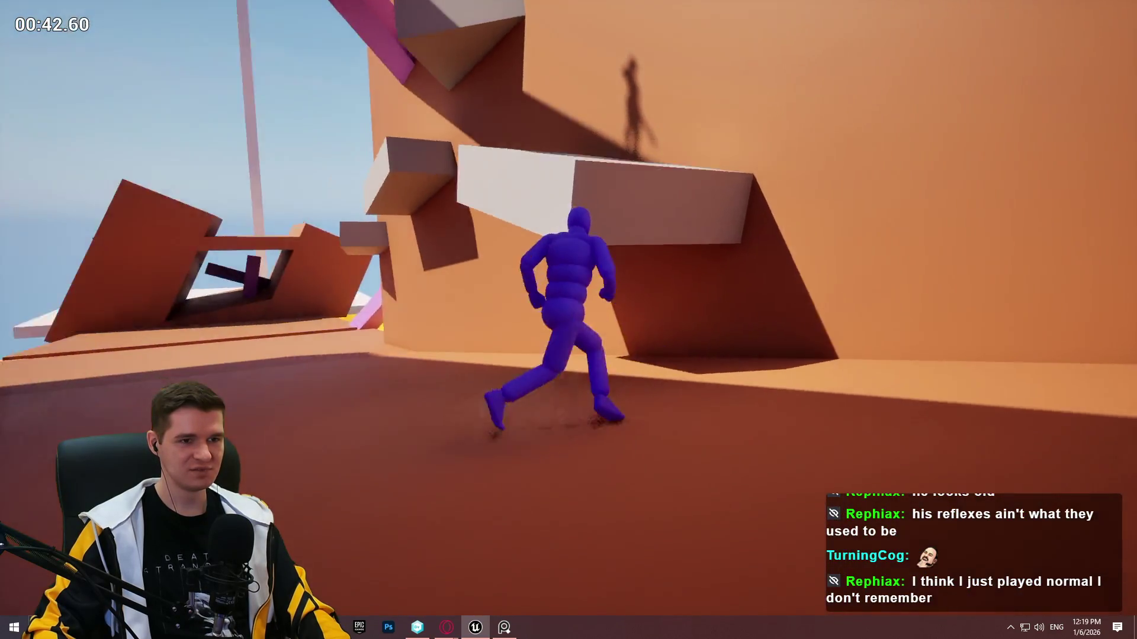
pyautogui.press('space')
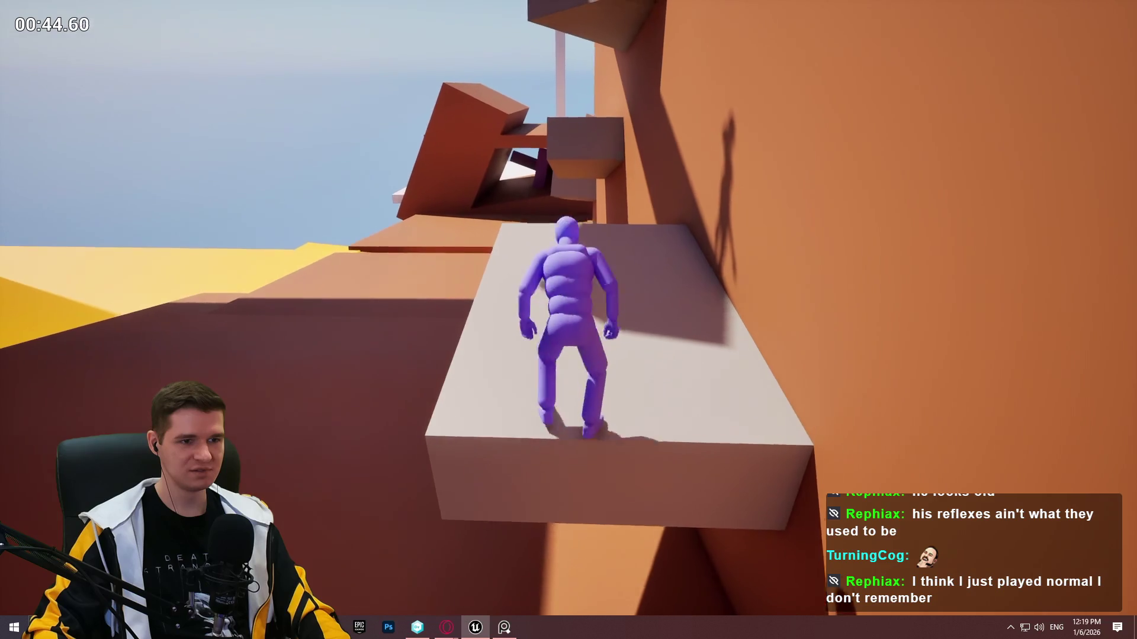
pyautogui.press('space')
pyautogui.press('w')
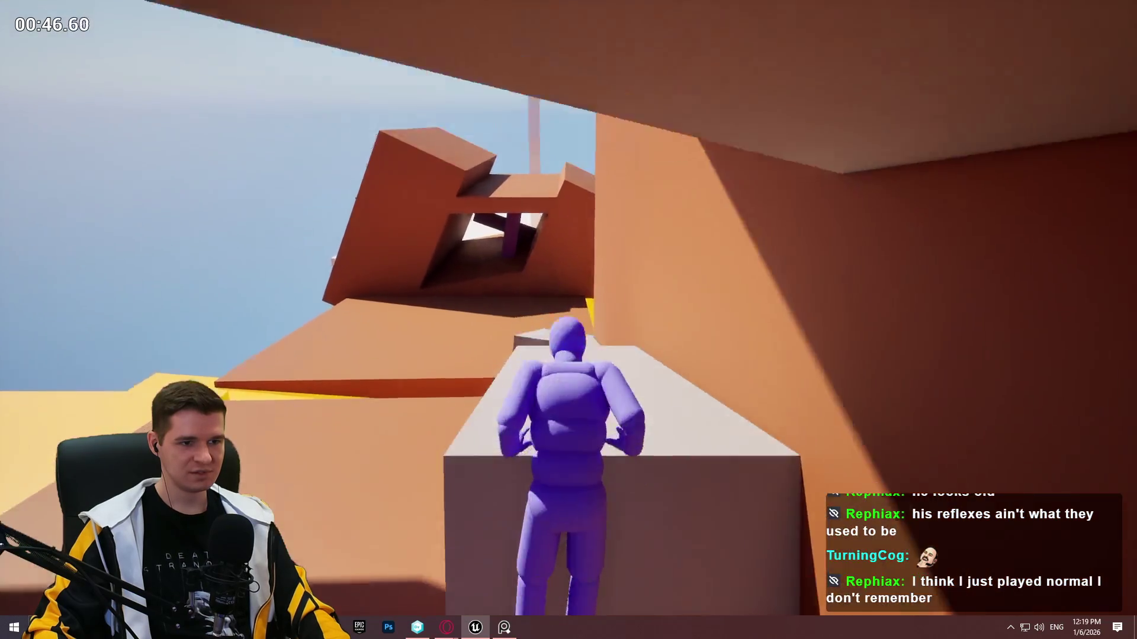
pyautogui.press('w')
pyautogui.press('space')
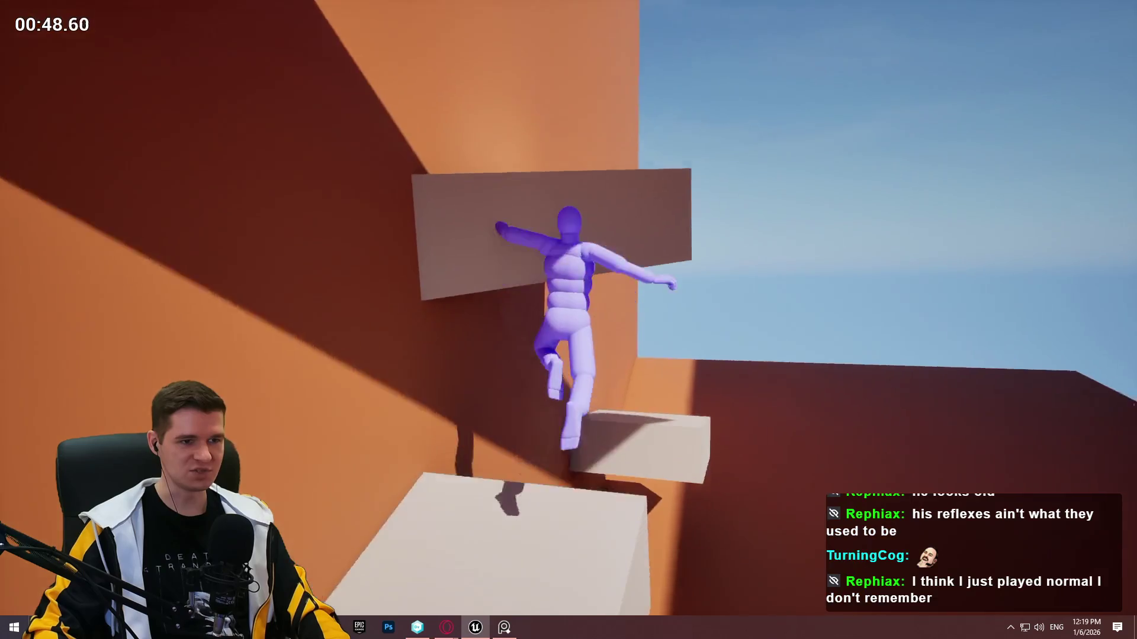
pyautogui.press('w')
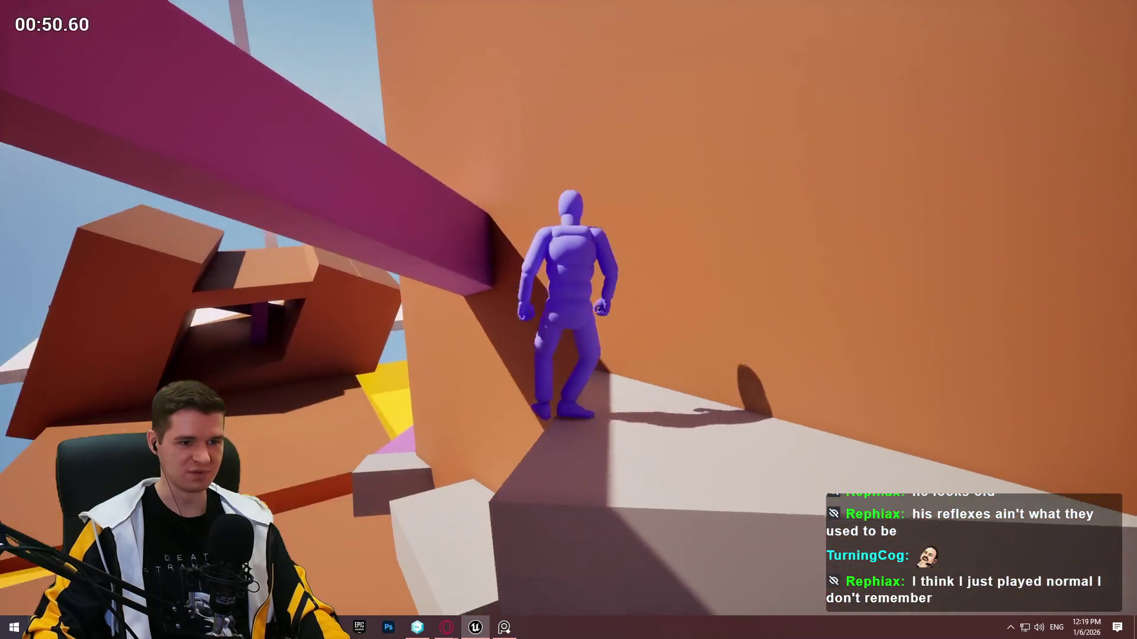
pyautogui.press('w')
pyautogui.press('space')
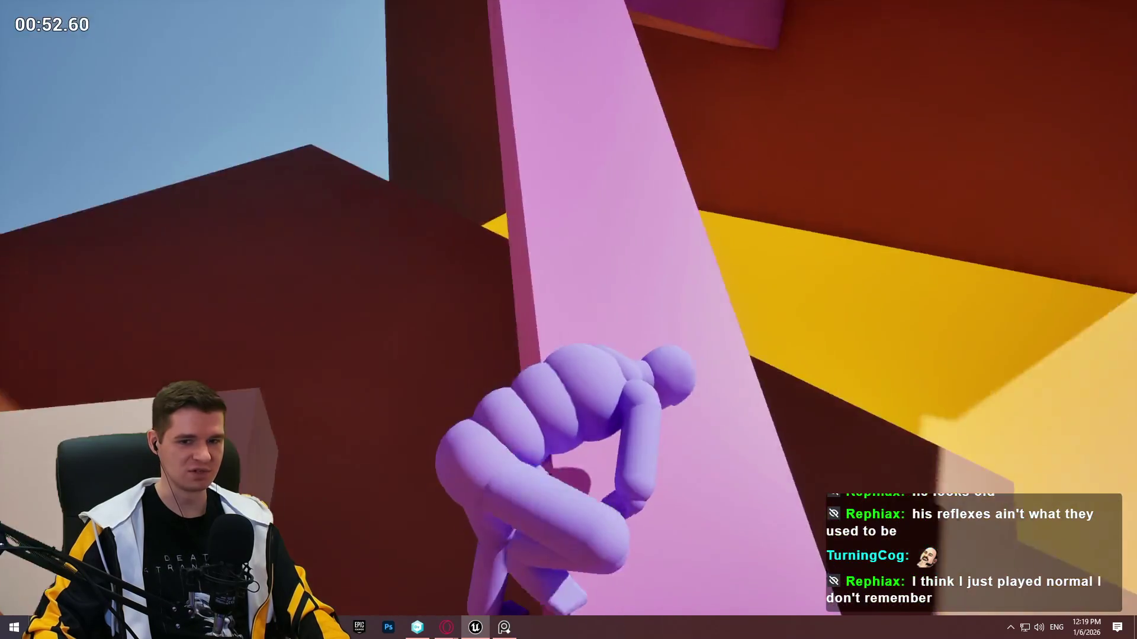
pyautogui.press('w')
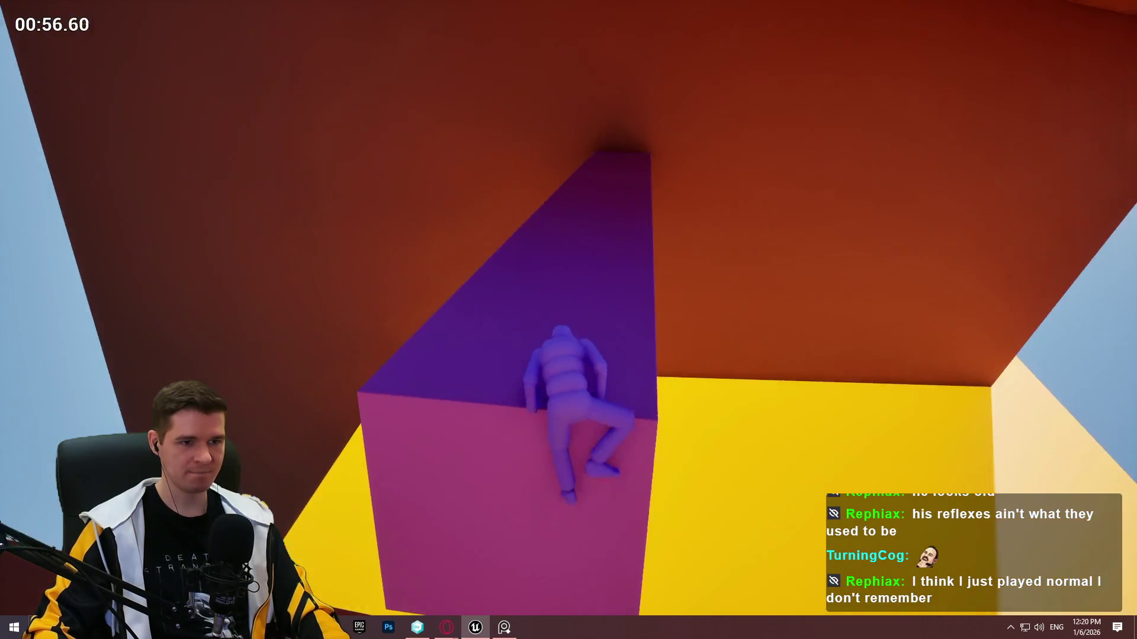
# Walk the purple beam toward the orange wall as the timer passes 01:10.
pyautogui.press('w')
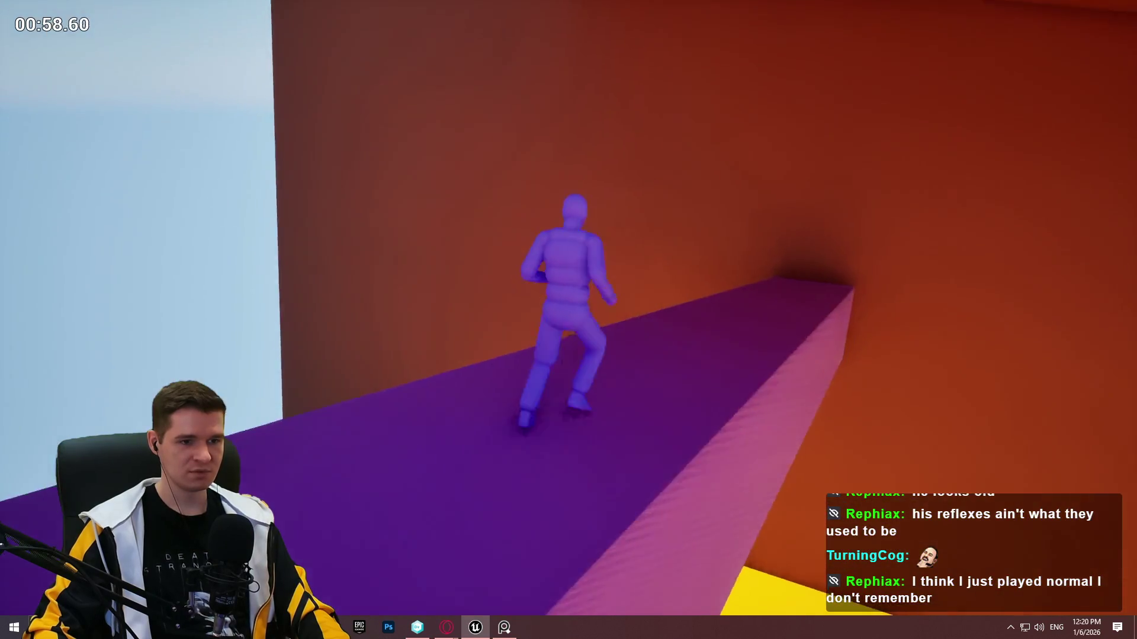
pyautogui.press('w')
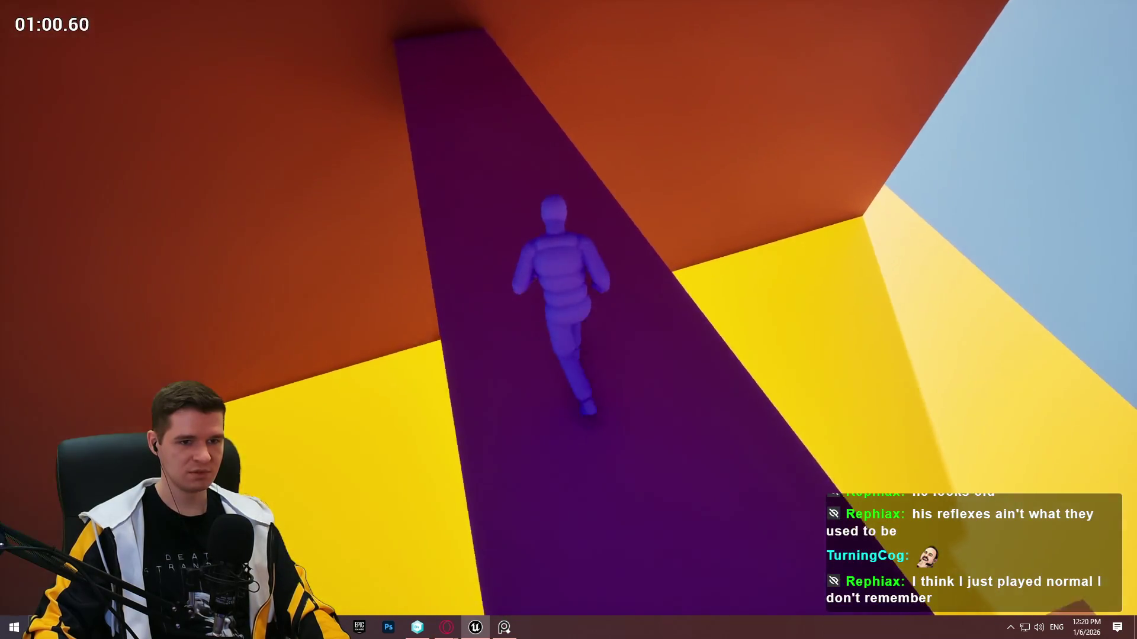
pyautogui.press('w')
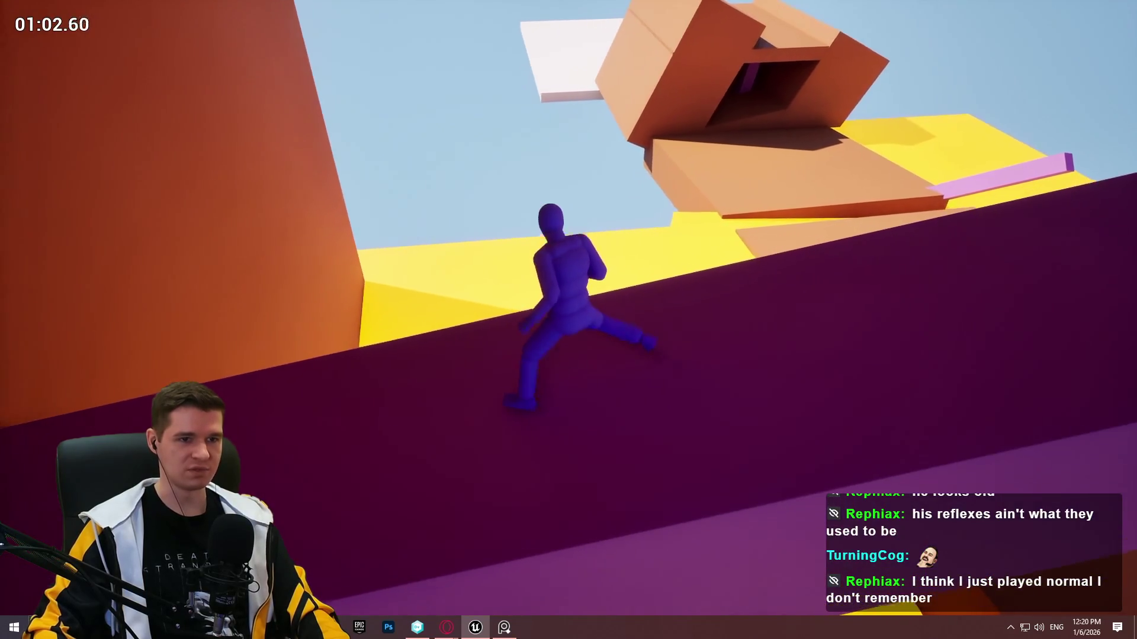
pyautogui.press('w')
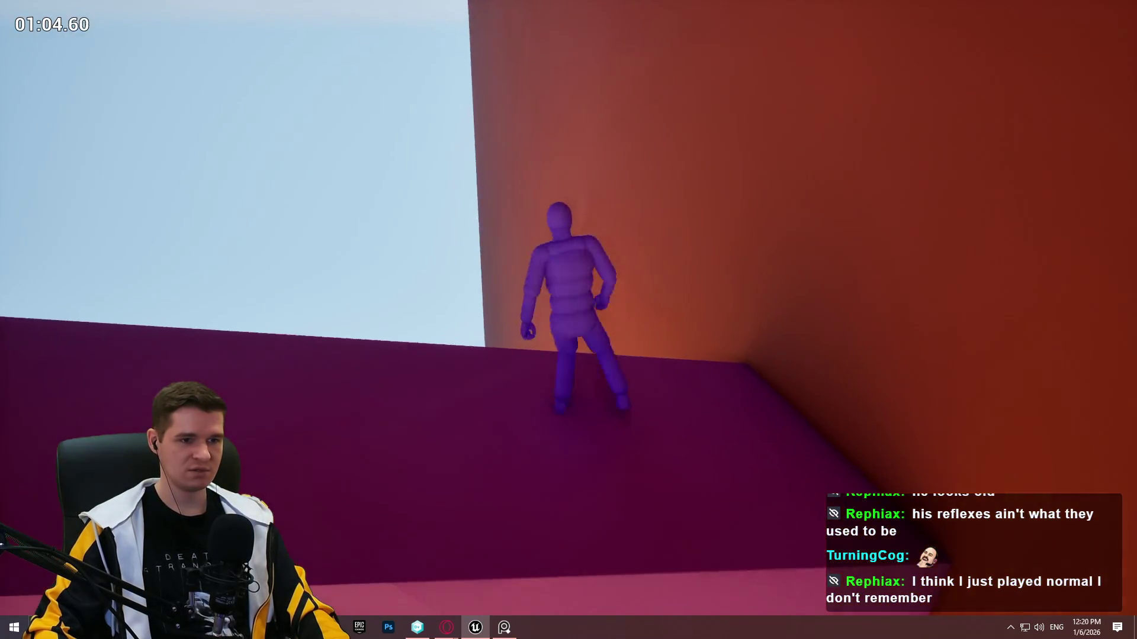
pyautogui.press('w')
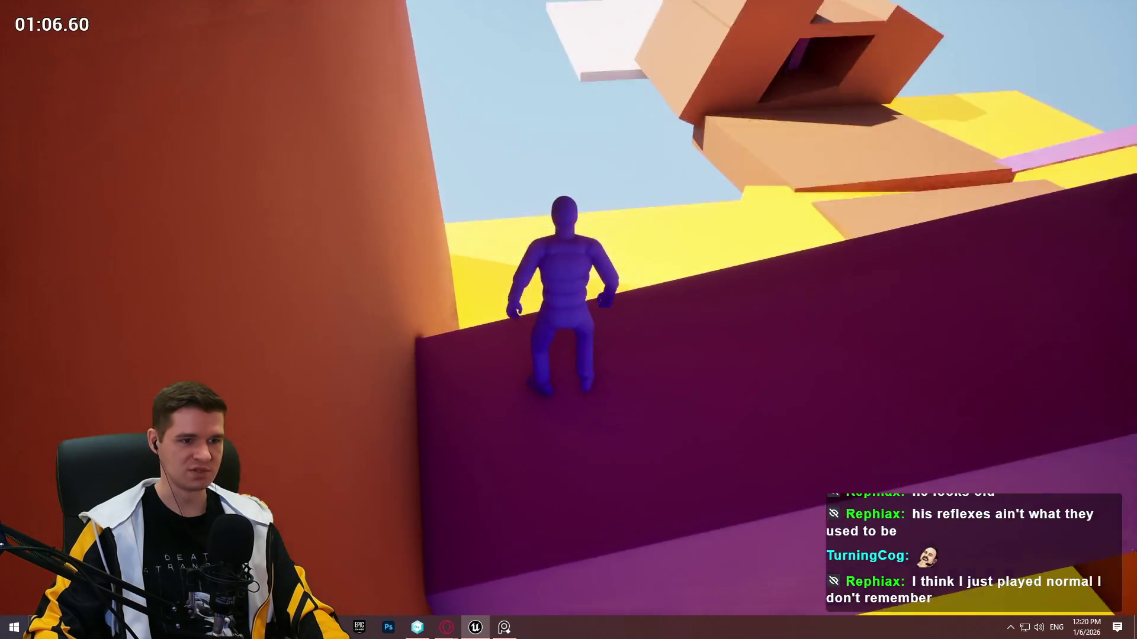
pyautogui.press('w')
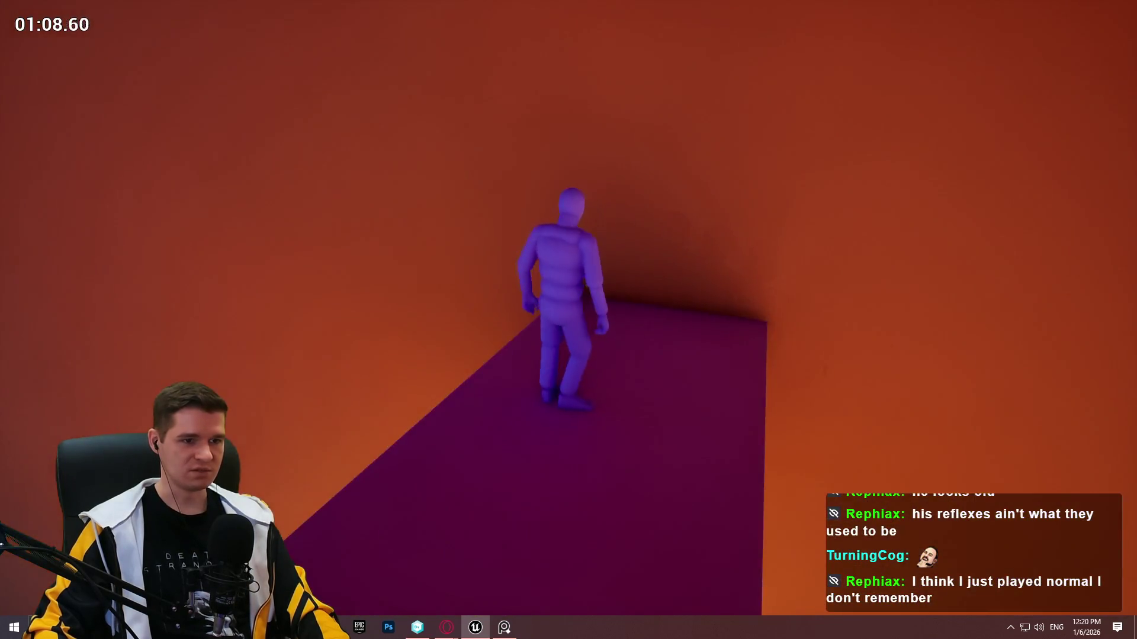
pyautogui.press('w')
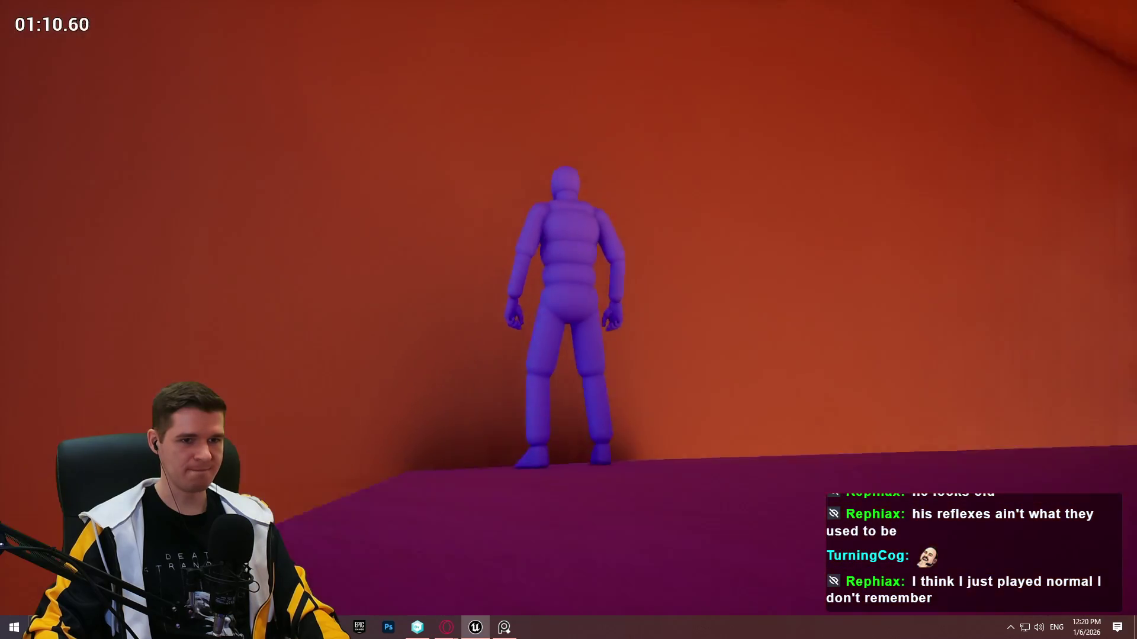
pyautogui.press('w')
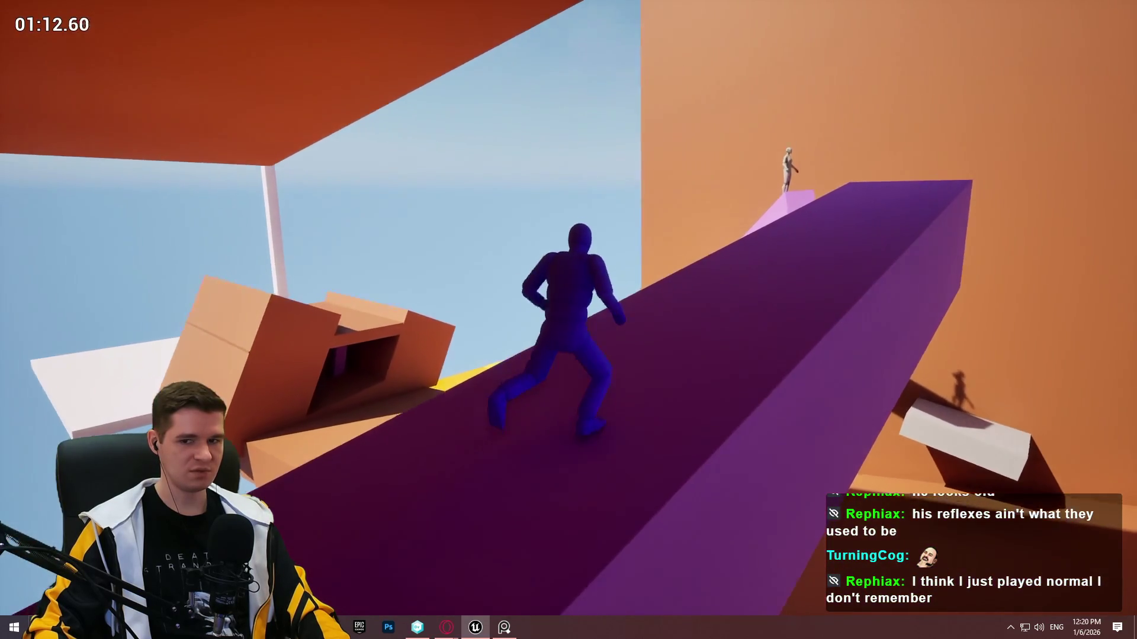
# Climb past the orange wall and run up the pink beam toward the standing figure.
pyautogui.press('w')
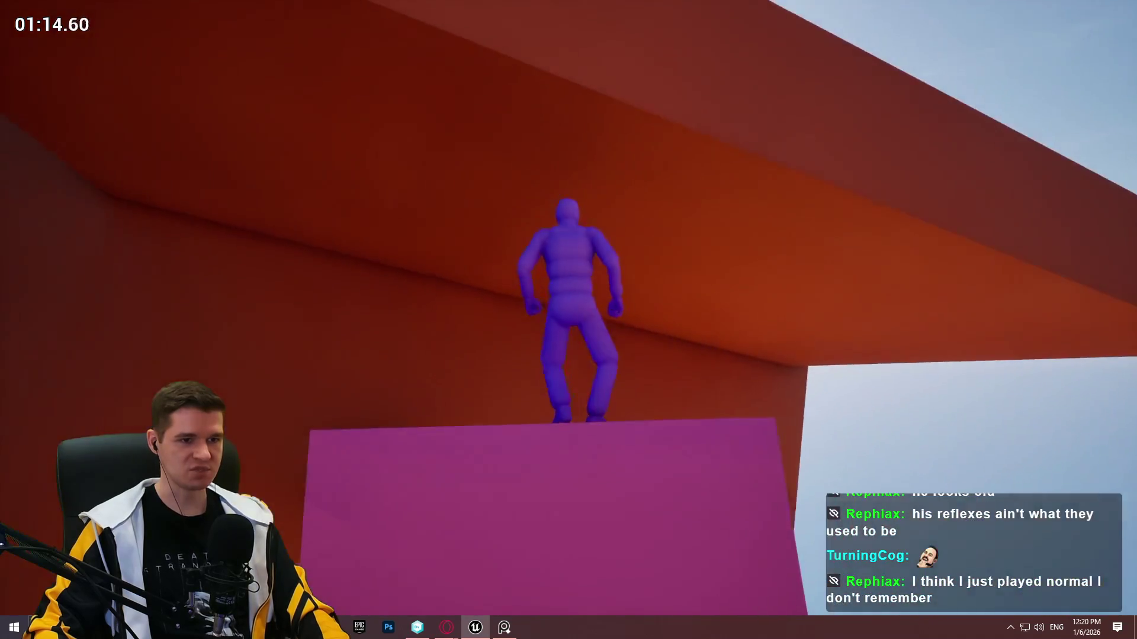
pyautogui.press('space')
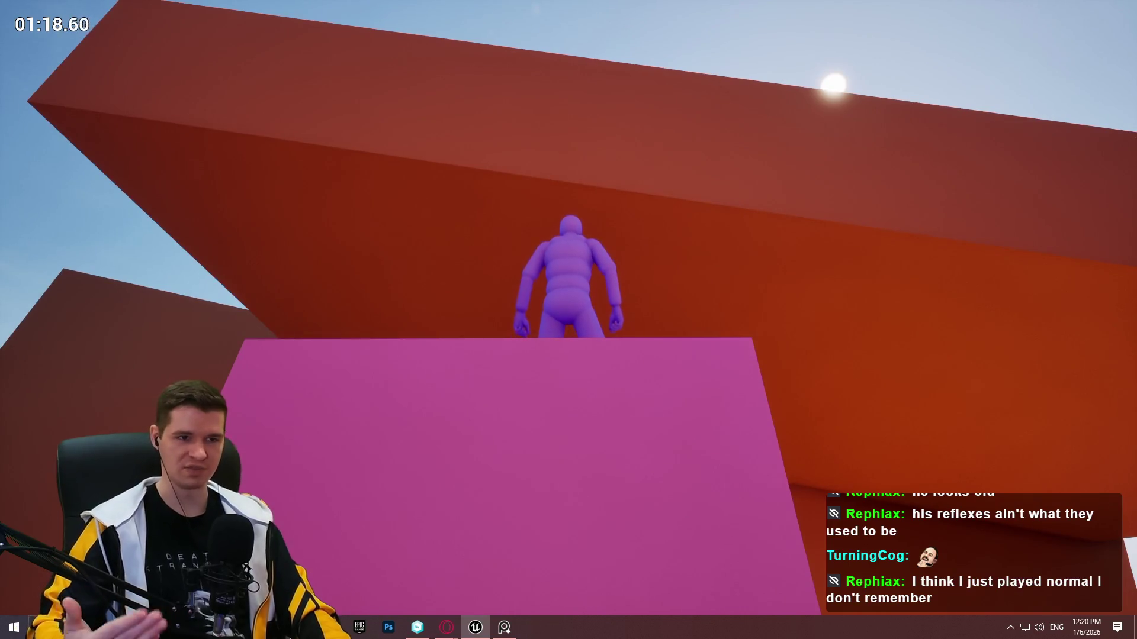
pyautogui.press('w')
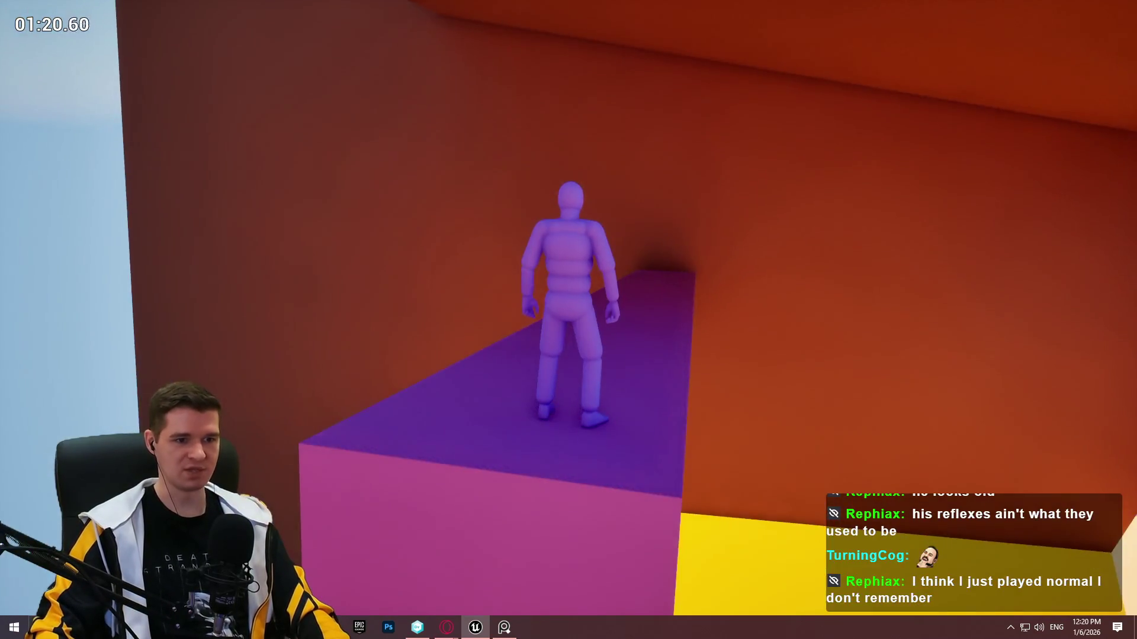
pyautogui.press('space')
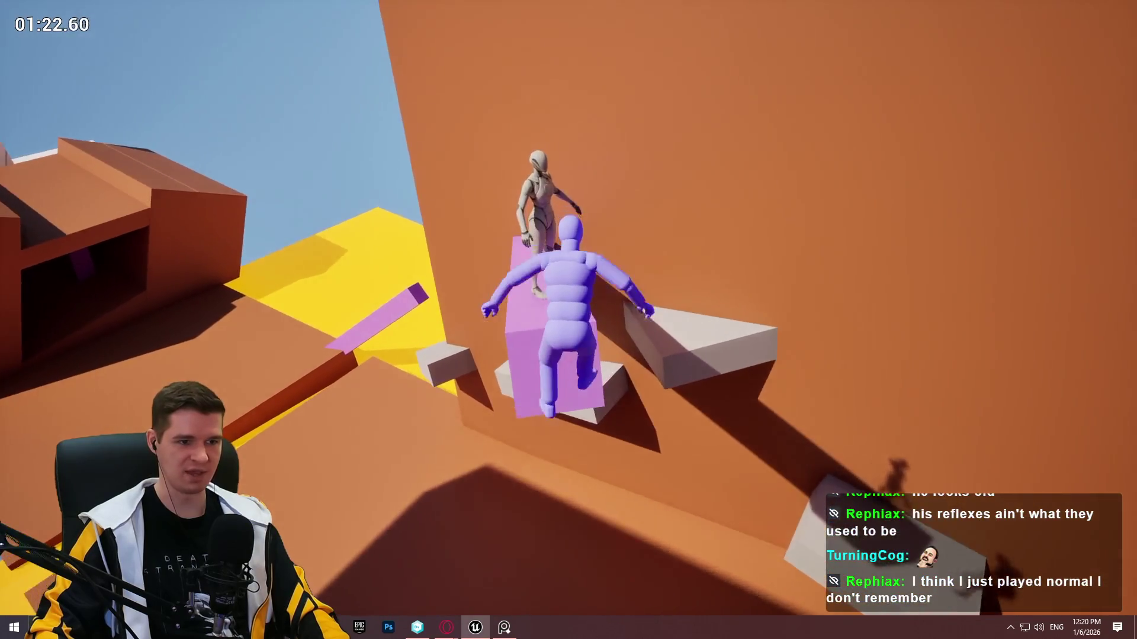
pyautogui.press('w')
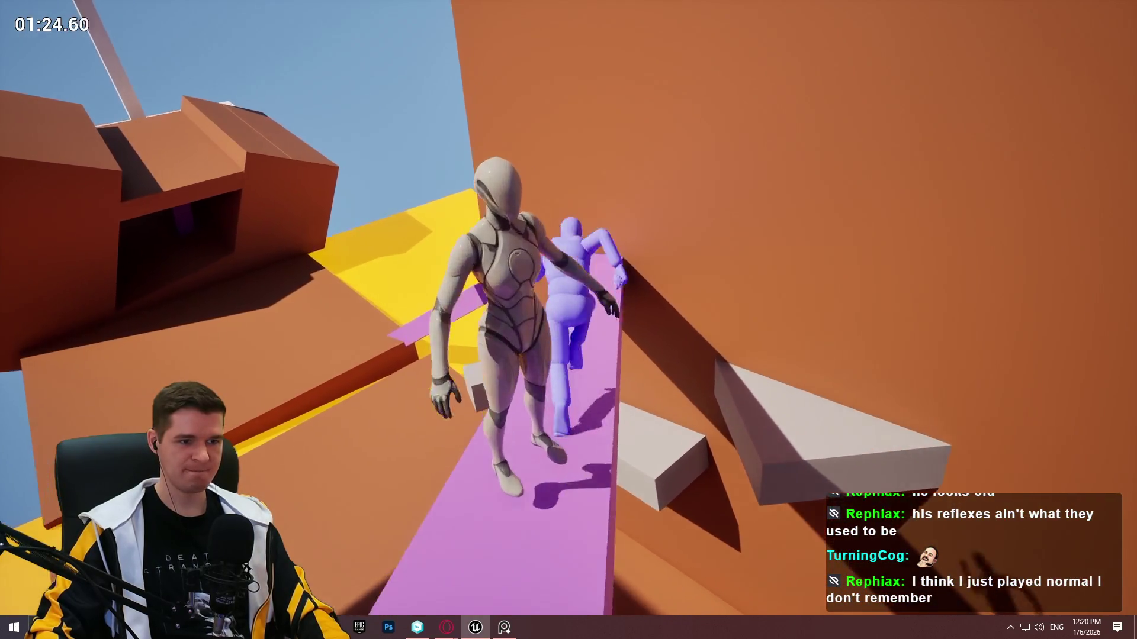
pyautogui.press('w')
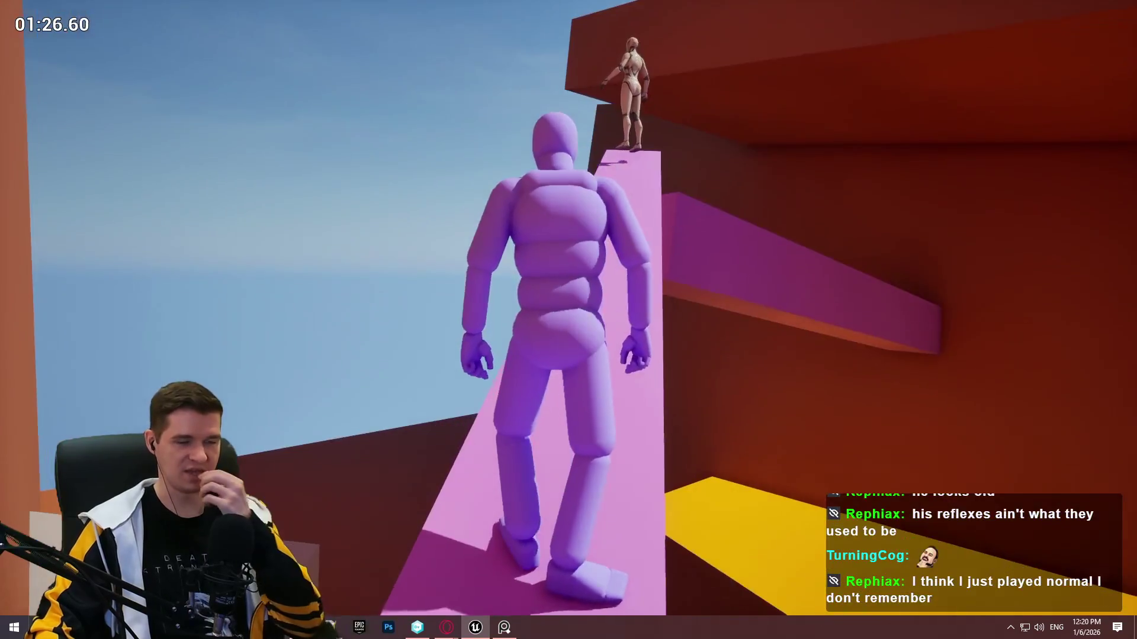
pyautogui.press('w')
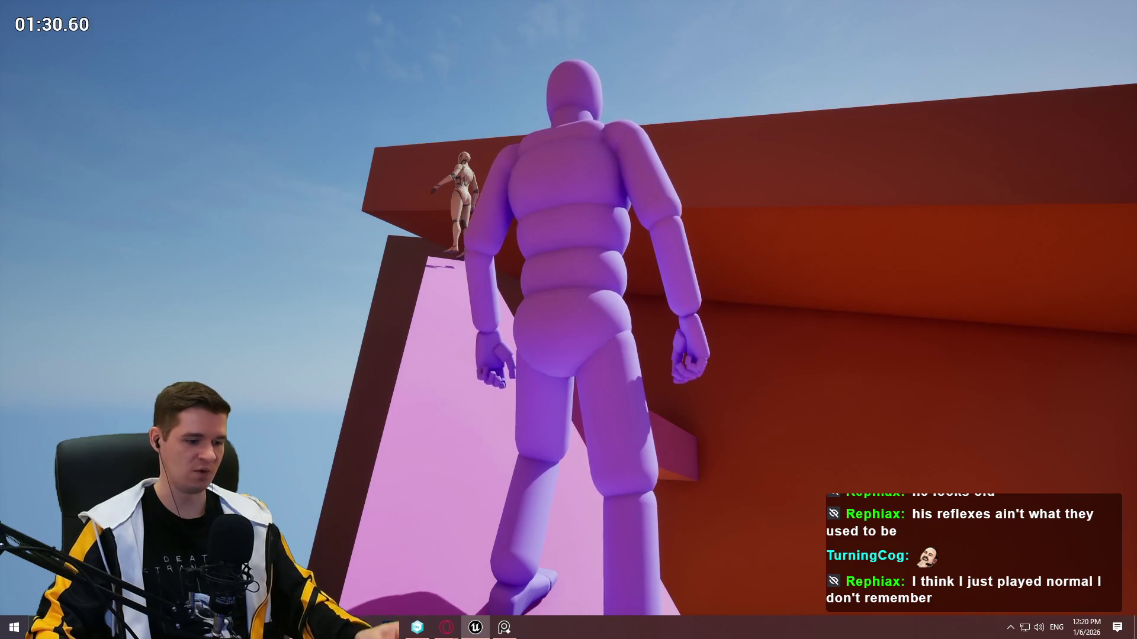
pyautogui.press('w')
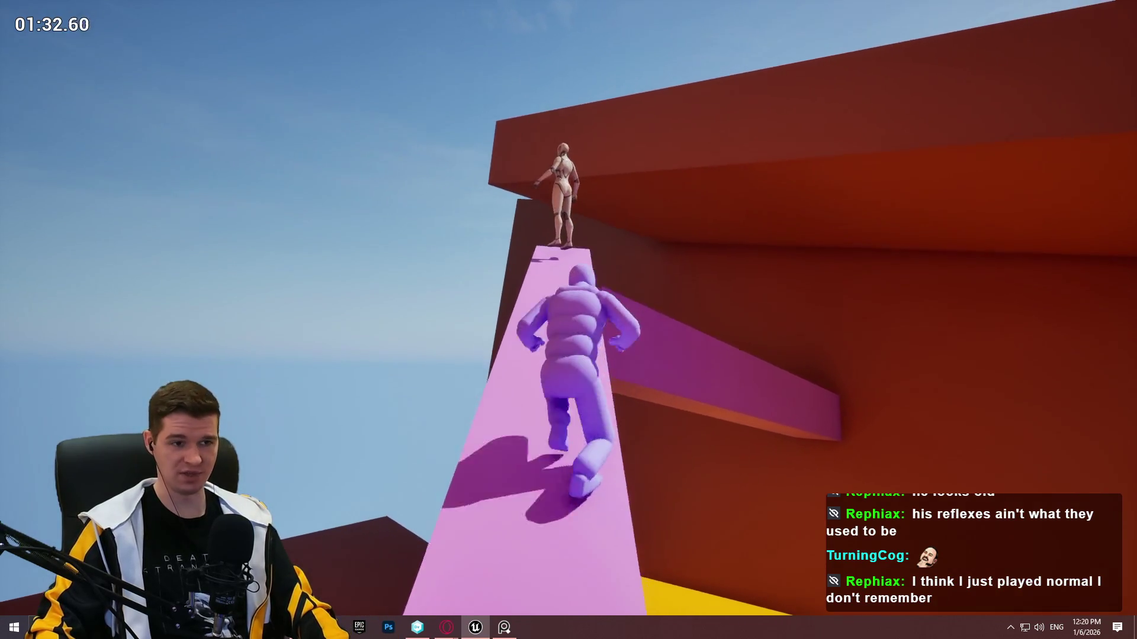
pyautogui.press('w')
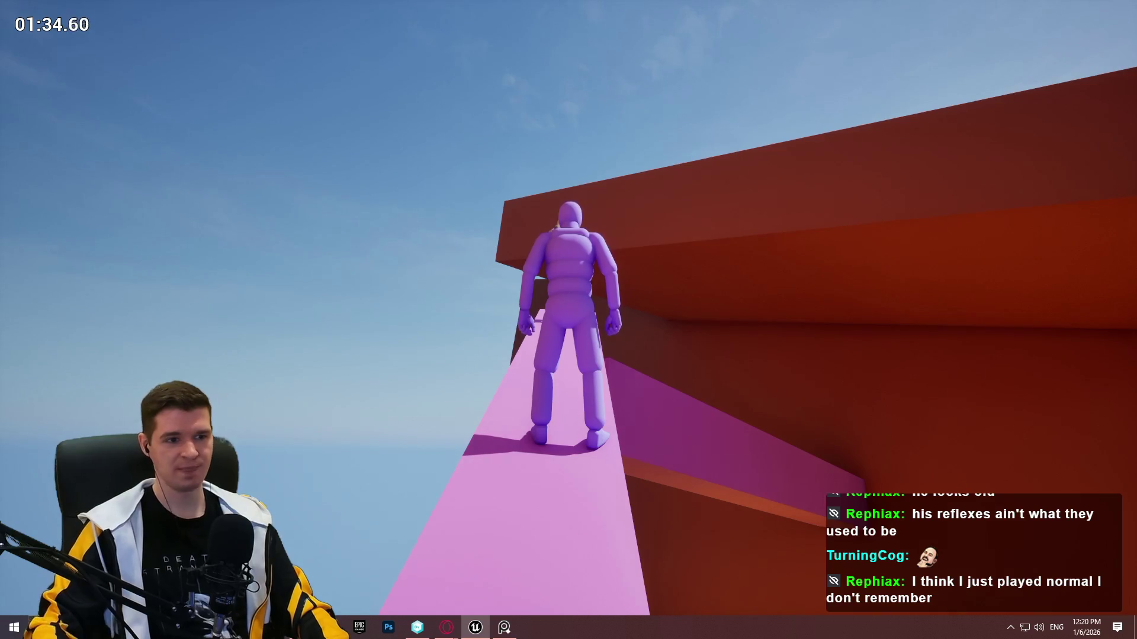
pyautogui.press('w')
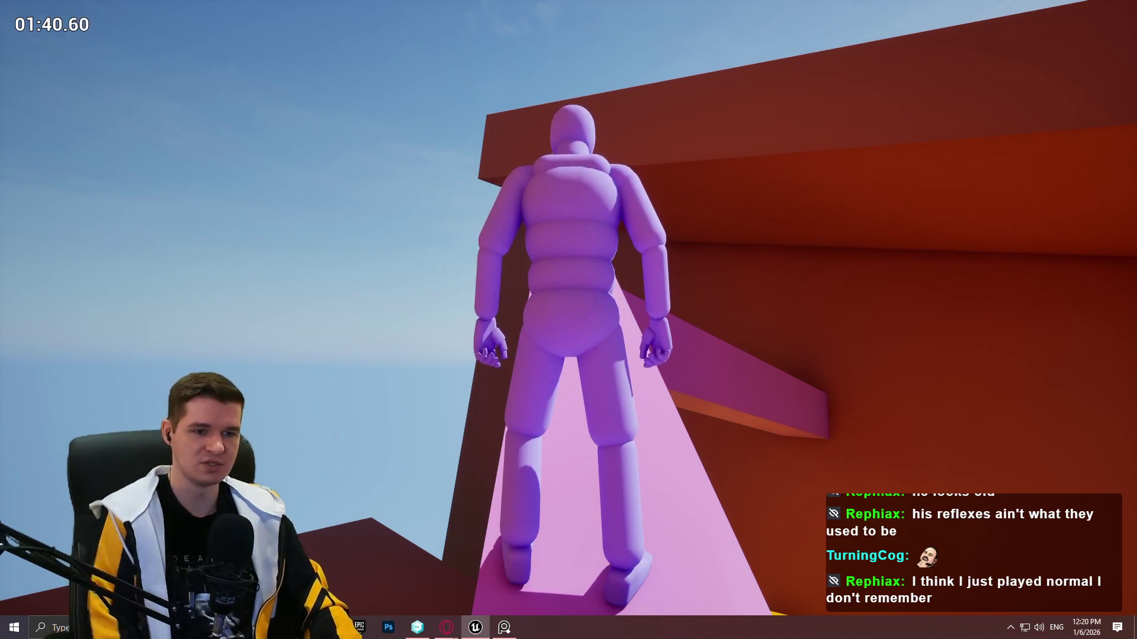
# Cross the magenta block and purple beam onto the upper pink beam as the timer nears 01:58.
pyautogui.press('w')
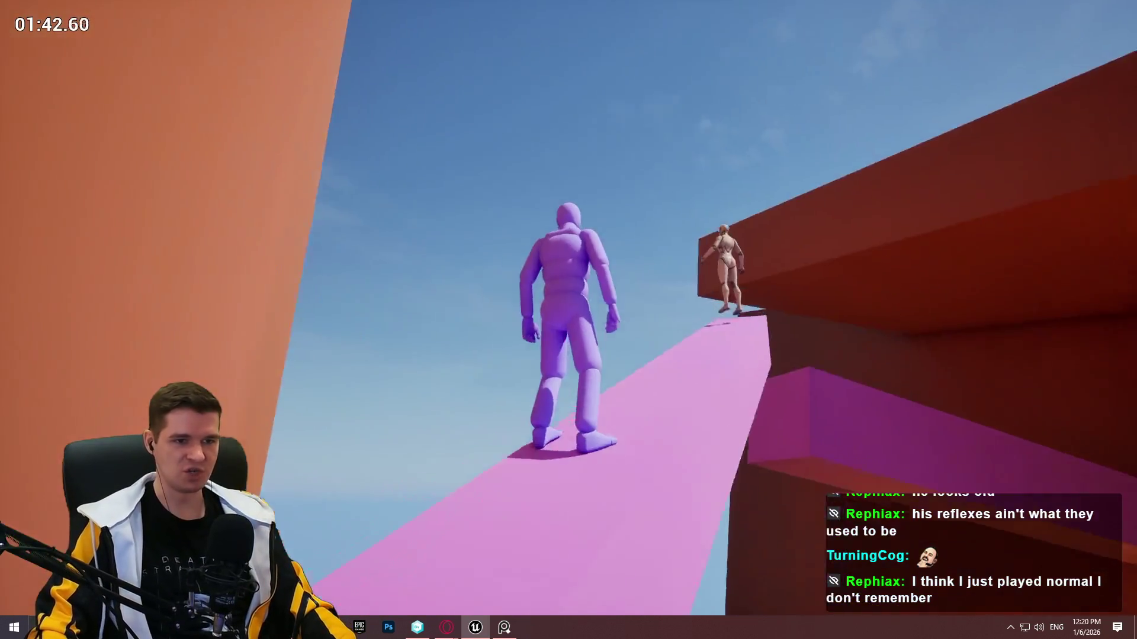
pyautogui.press('w')
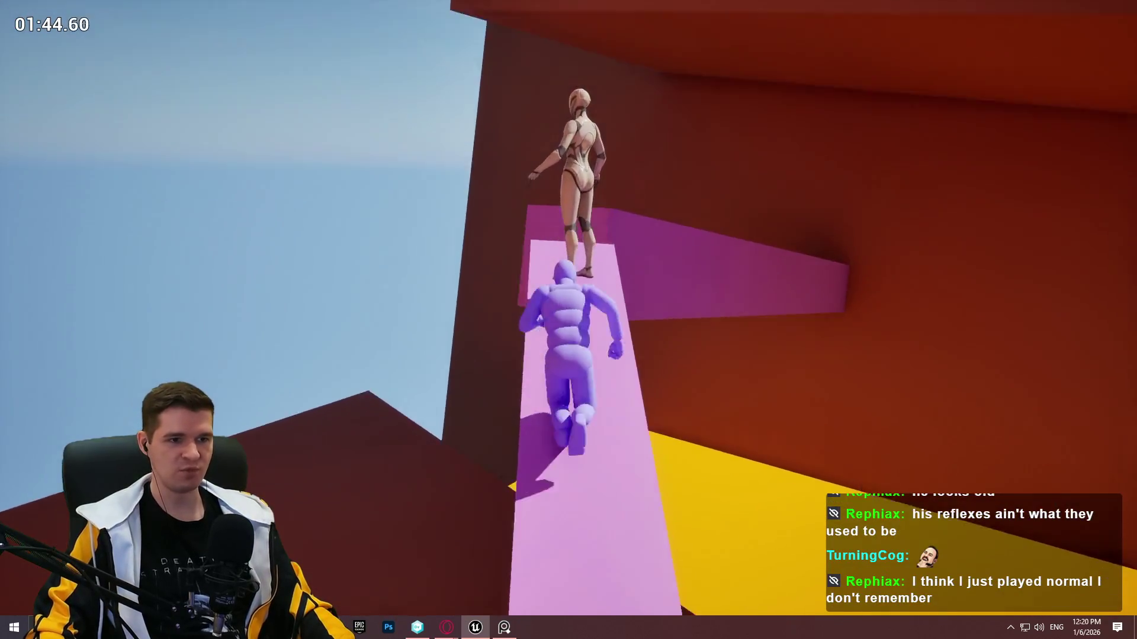
pyautogui.press('w')
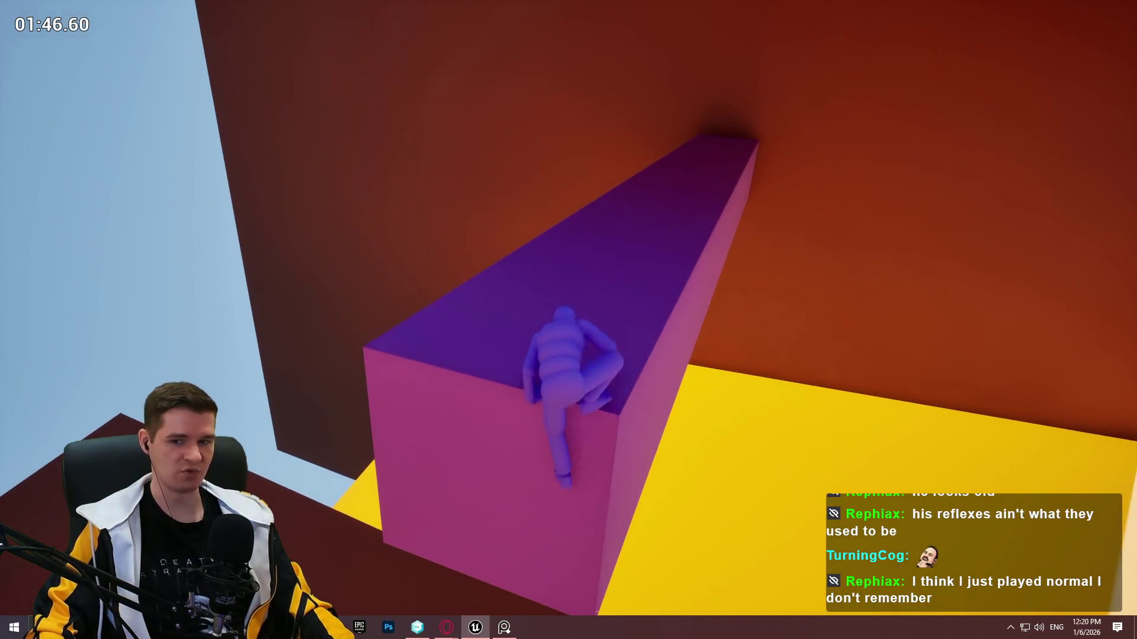
pyautogui.press('w')
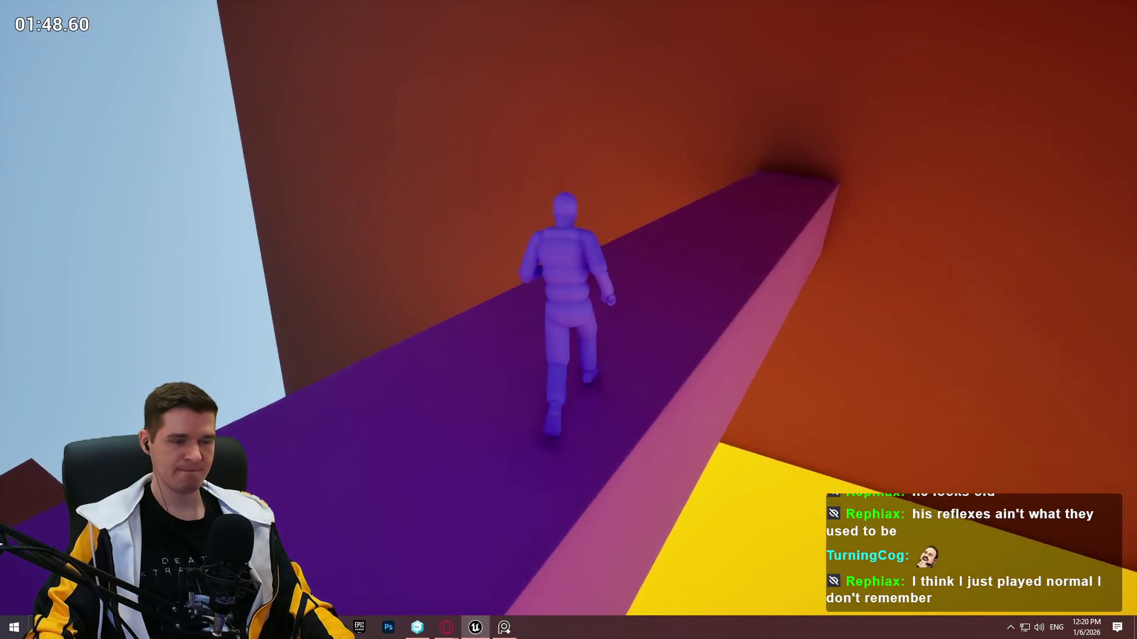
pyautogui.press('w')
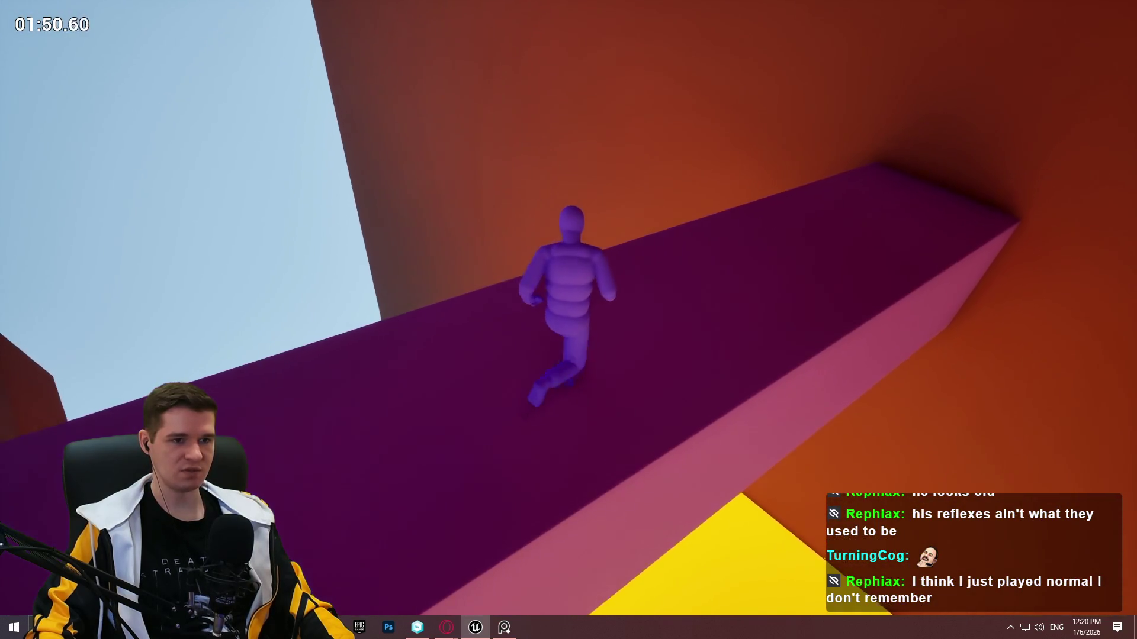
pyautogui.press('w')
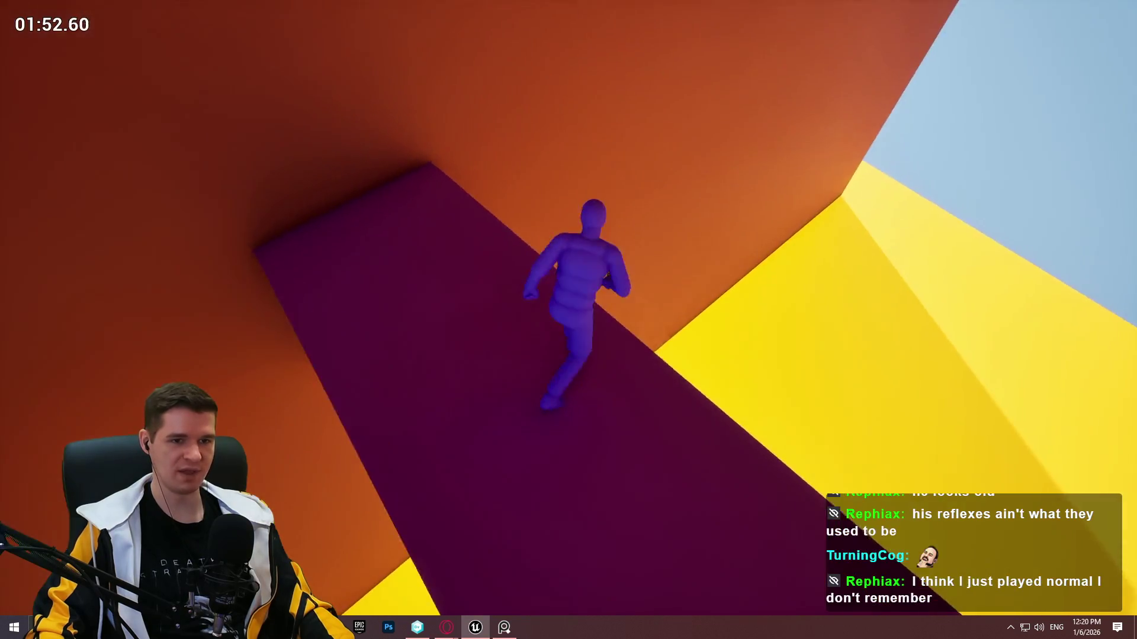
pyautogui.press('w')
pyautogui.press('w')
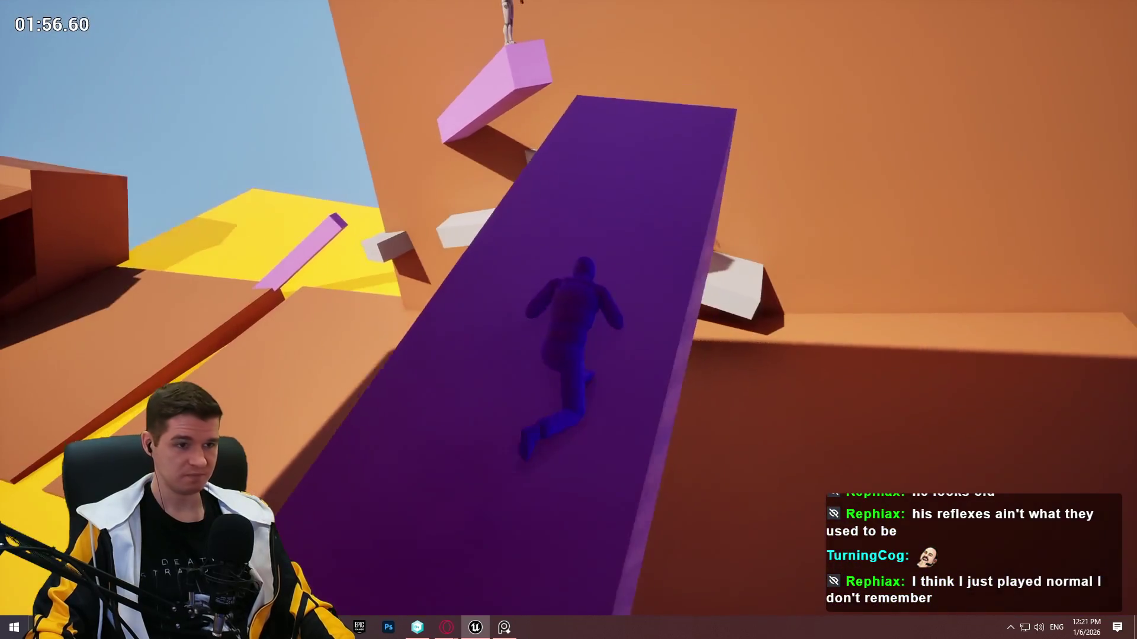
pyautogui.press('w')
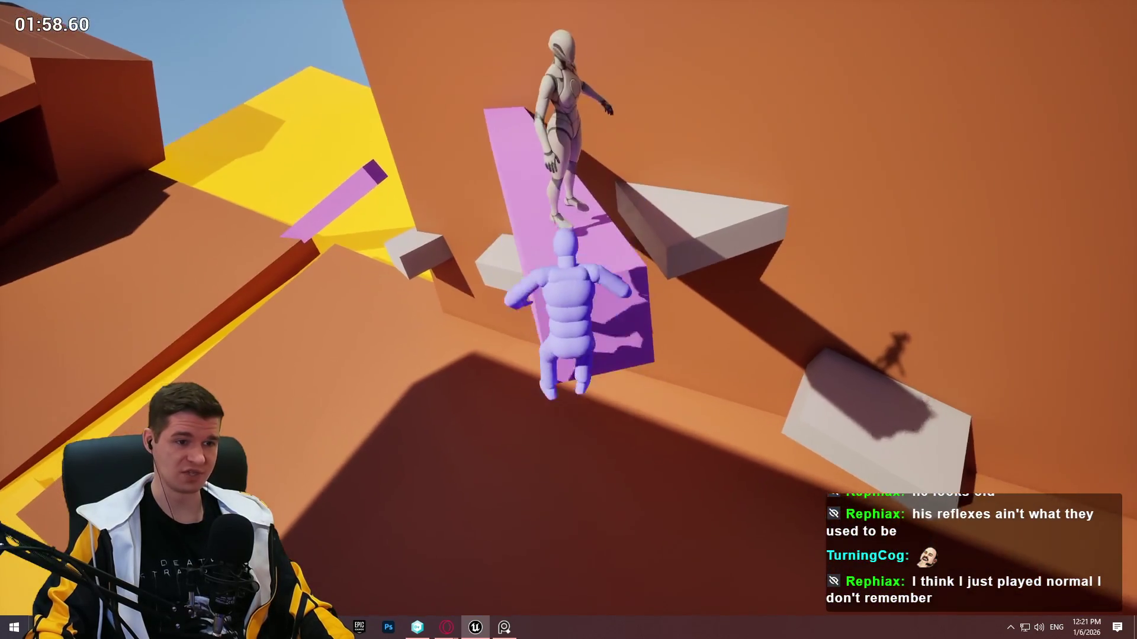
pyautogui.press('w')
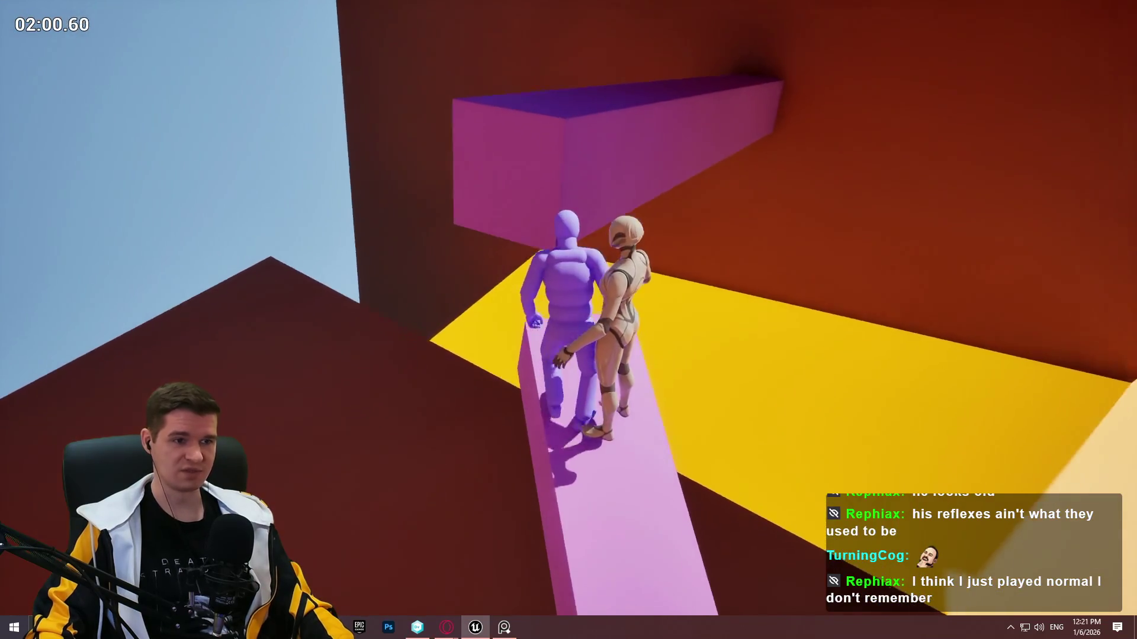
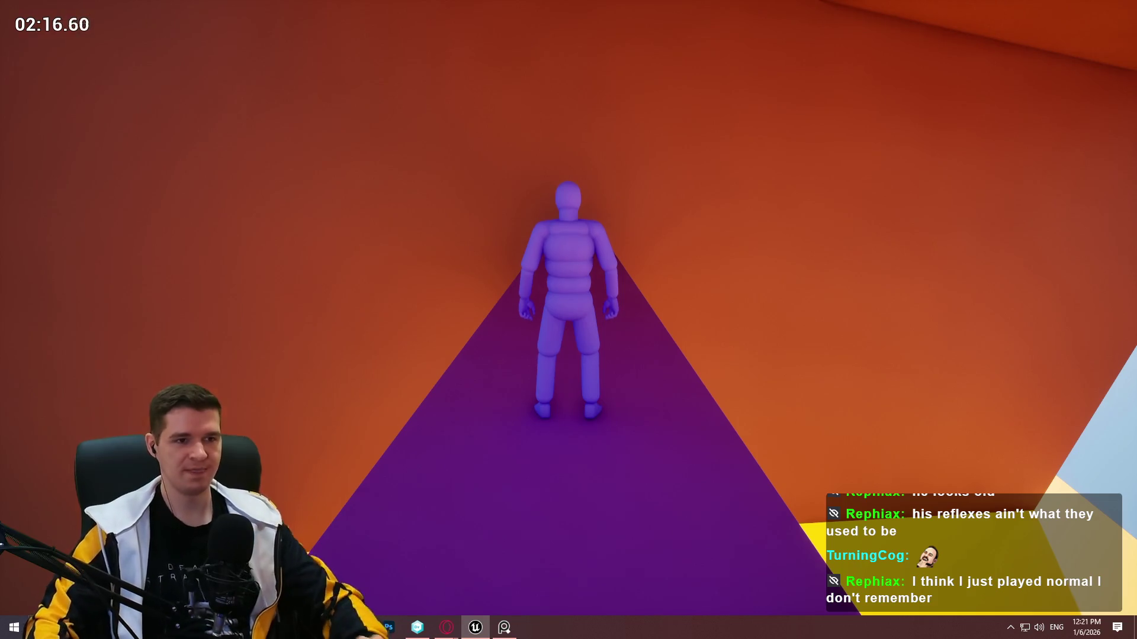
# Run and wall-jump along the pink and yellow ledges up the red wall, then stop the playtest.
pyautogui.press('w')
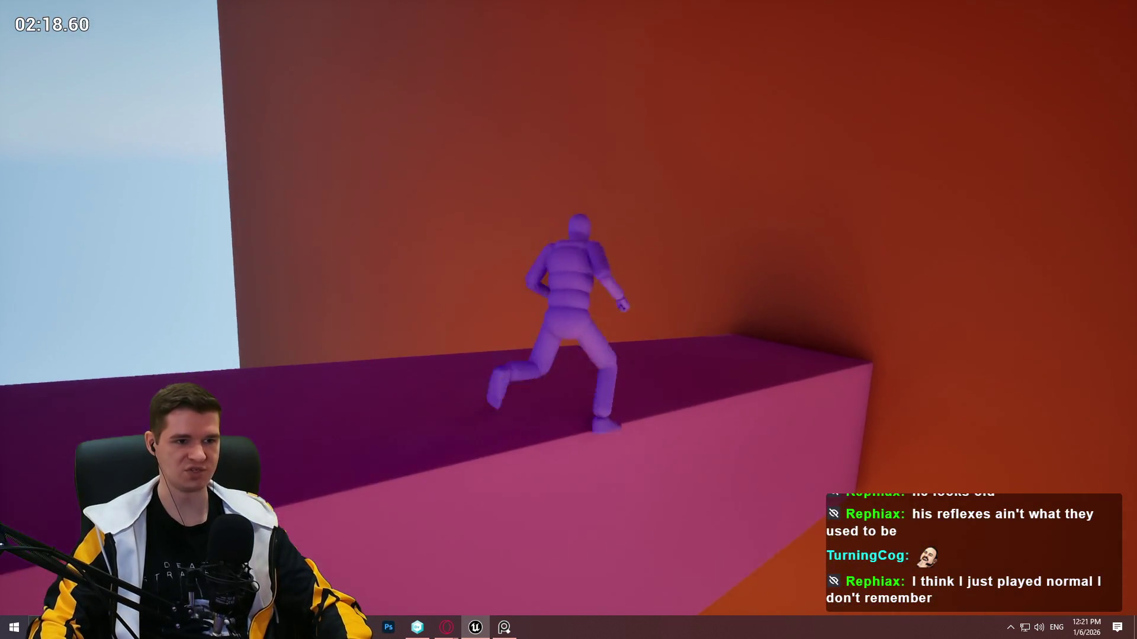
pyautogui.press('space')
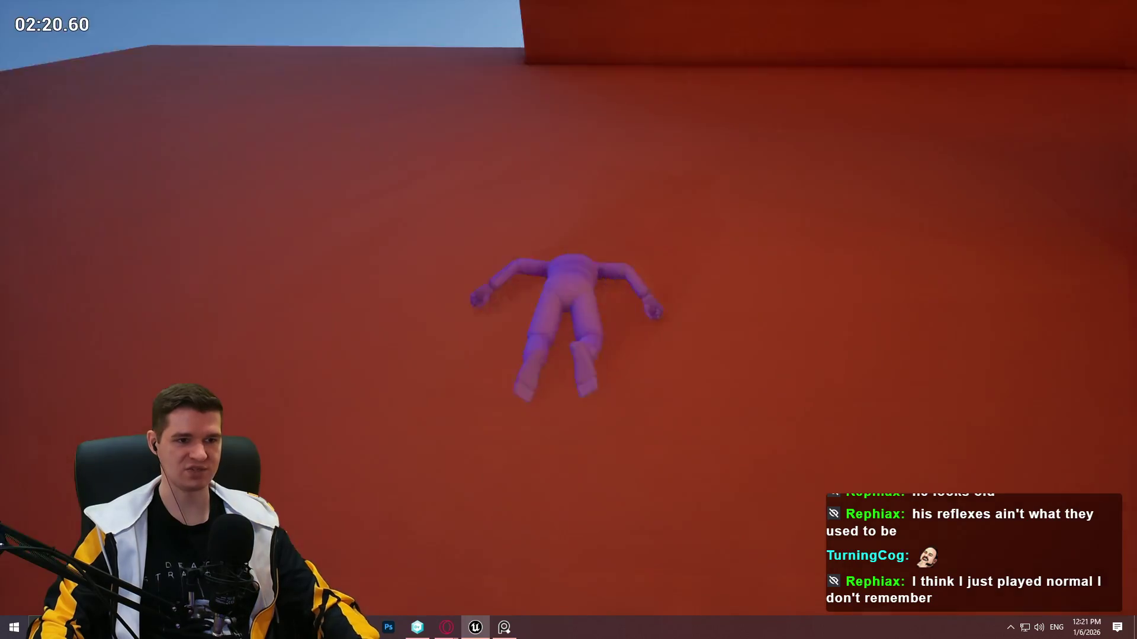
pyautogui.press('w')
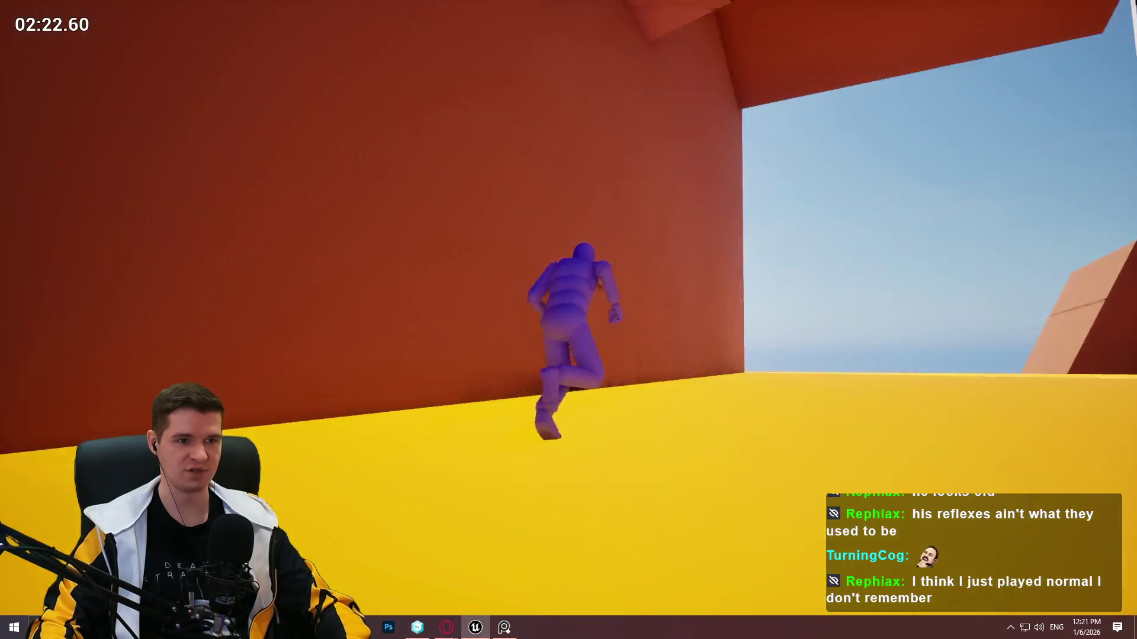
pyautogui.press('space')
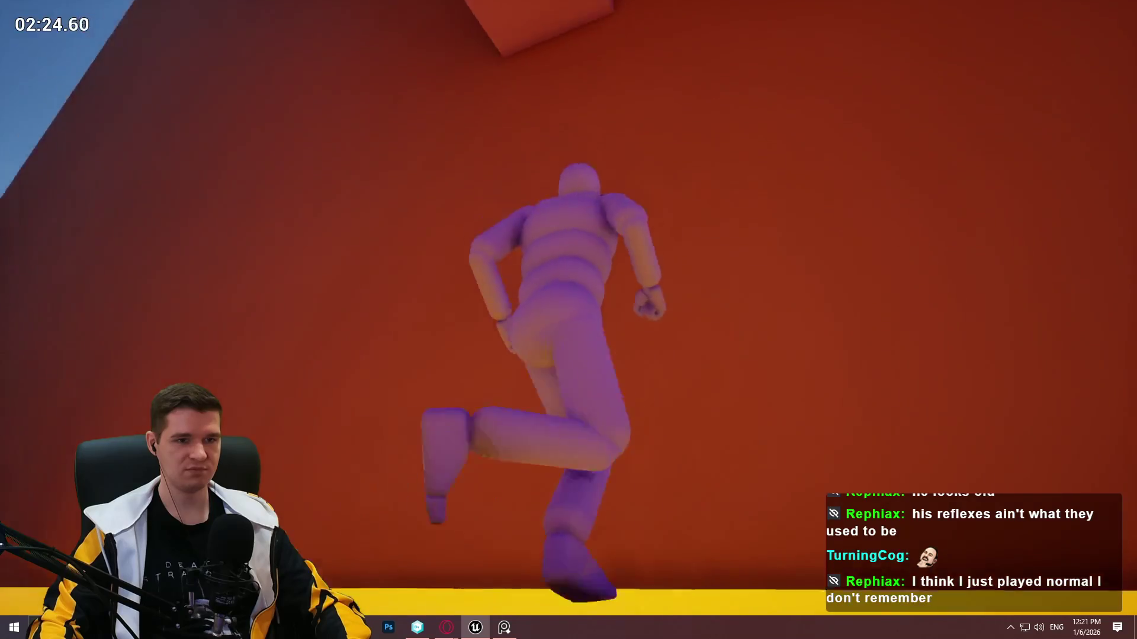
pyautogui.press('space')
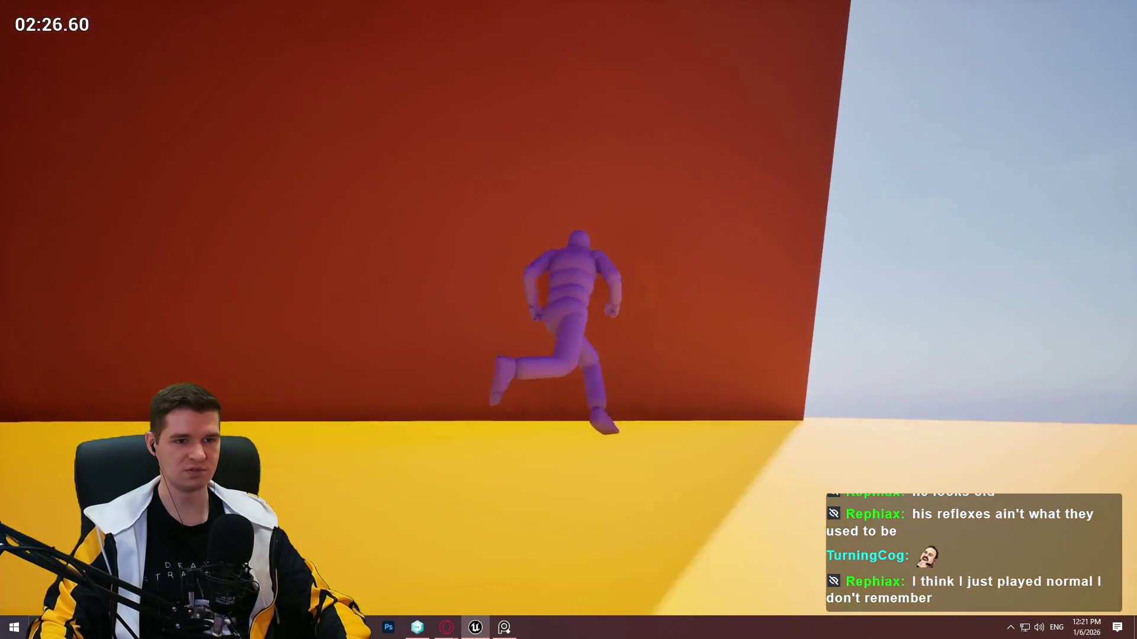
pyautogui.press('space')
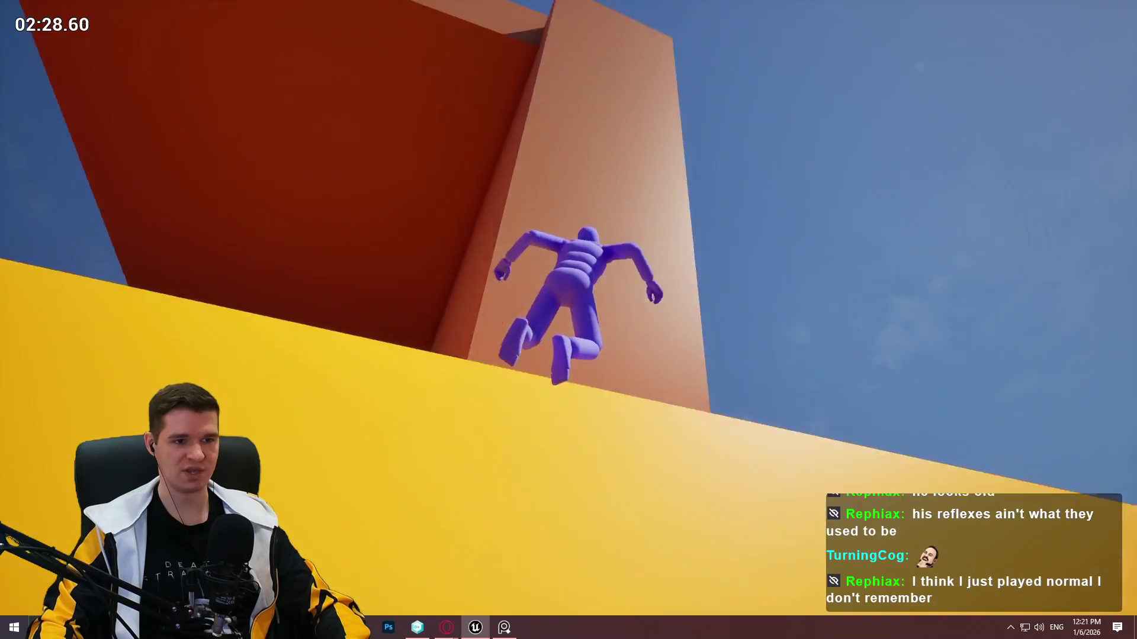
pyautogui.press('Escape')
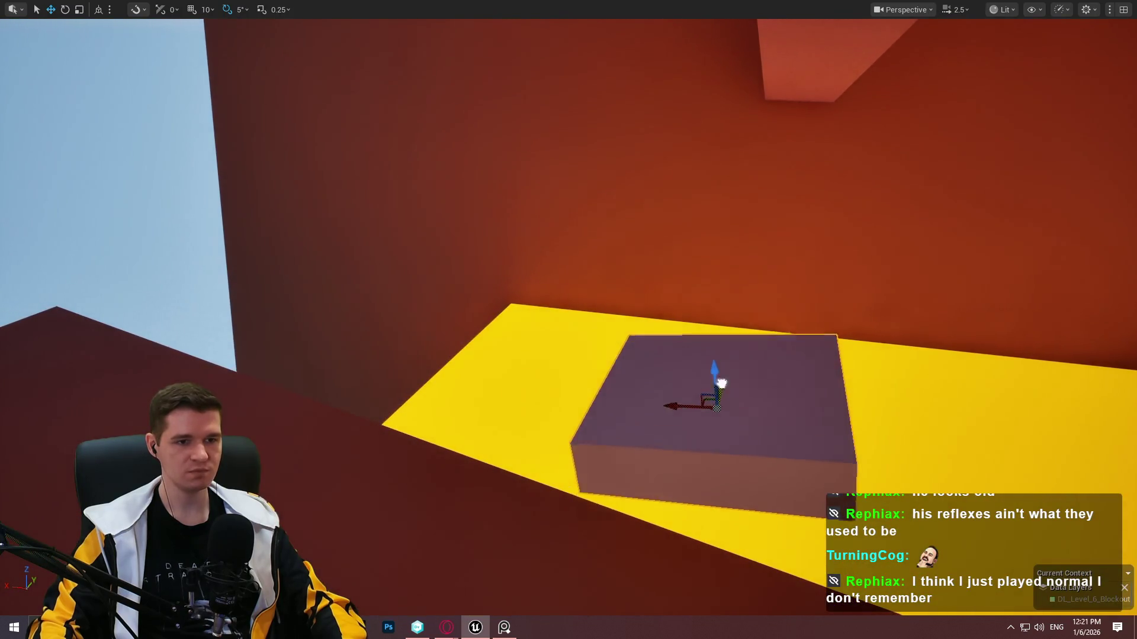
# Raise the purple slab and place the mannequin at the purple ramp's upper-left end.
pyautogui.moveTo(718, 379)
pyautogui.mouseDown()
pyautogui.moveTo(756, 221)
pyautogui.moveTo(753, 65)
pyautogui.mouseUp()
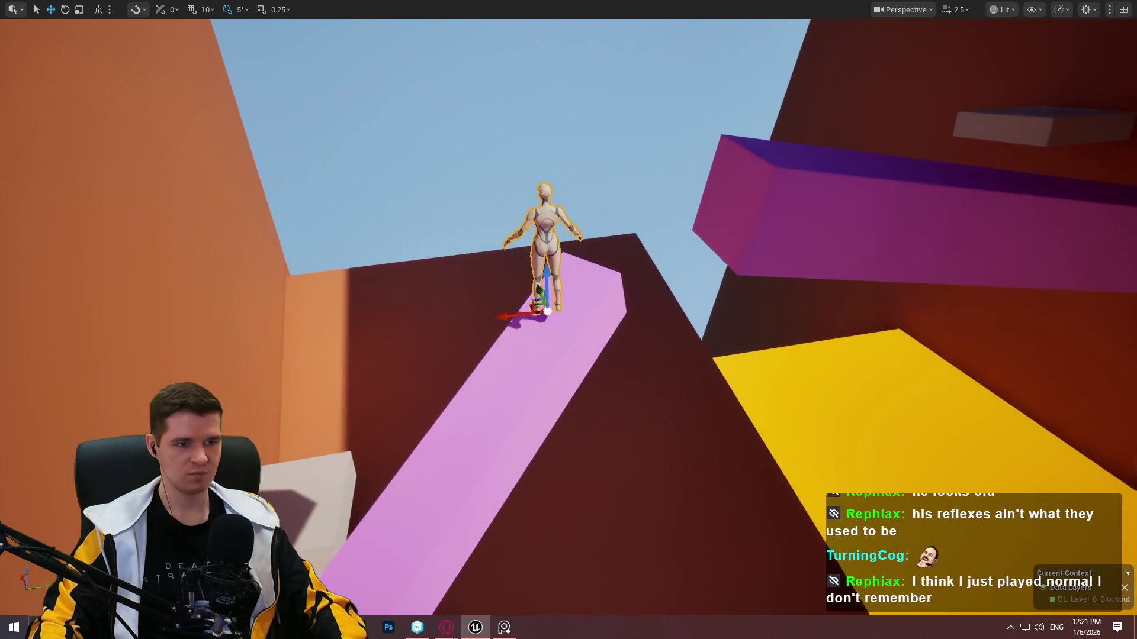
pyautogui.click(421, 420)
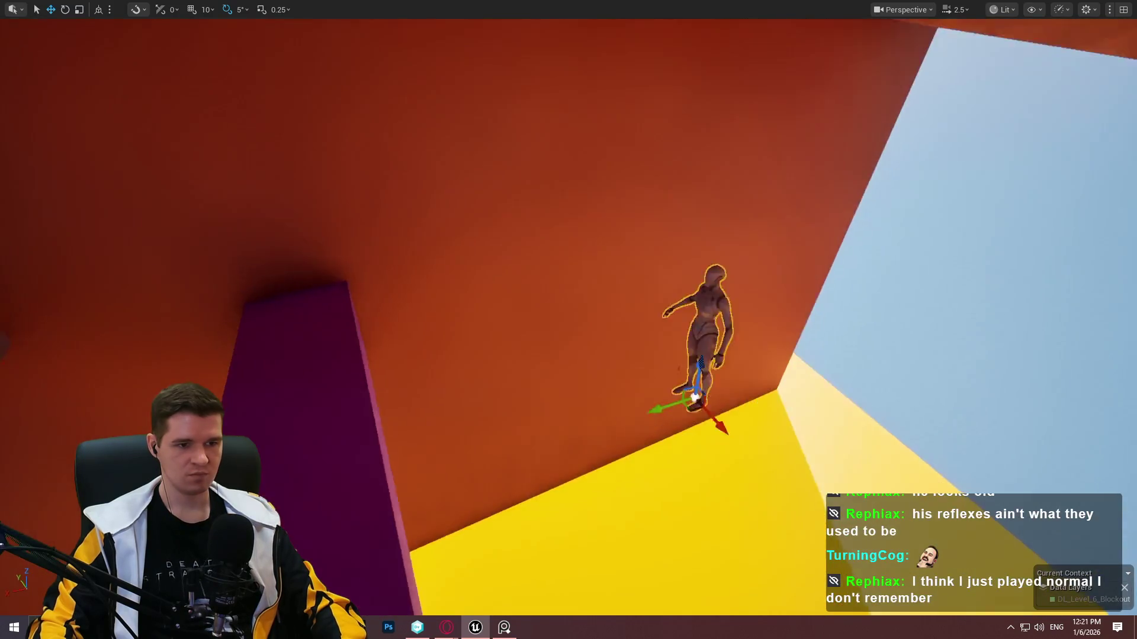
pyautogui.moveTo(759, 421); pyautogui.dragTo(264, 280)
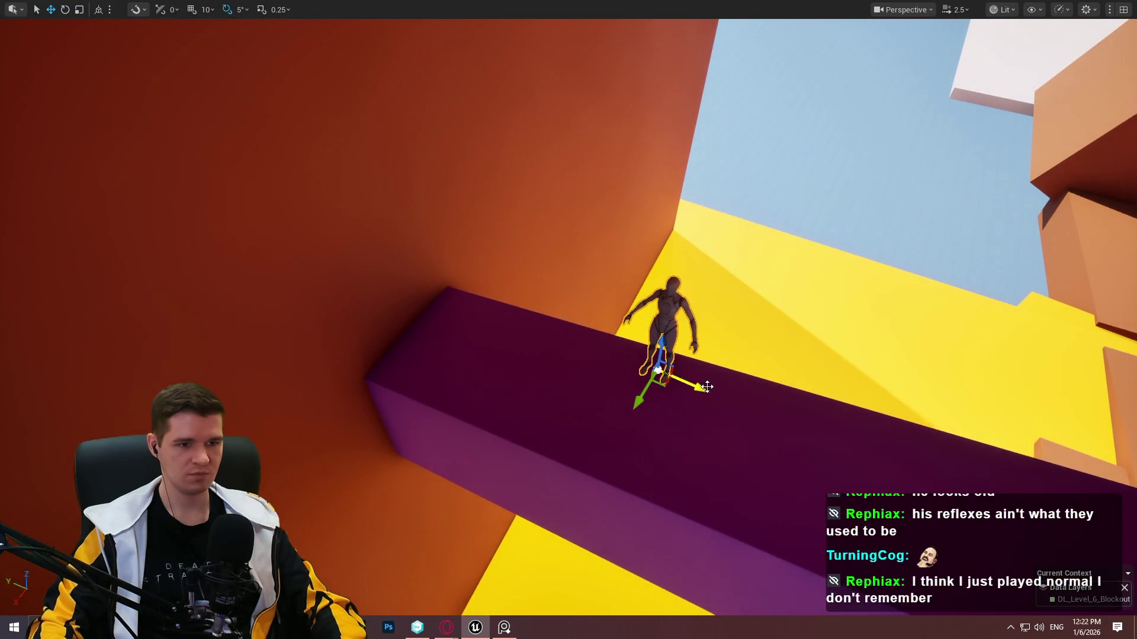
pyautogui.moveTo(701, 386)
pyautogui.mouseDown()
pyautogui.moveTo(457, 297)
pyautogui.moveTo(426, 322)
pyautogui.moveTo(456, 355)
pyautogui.mouseUp()
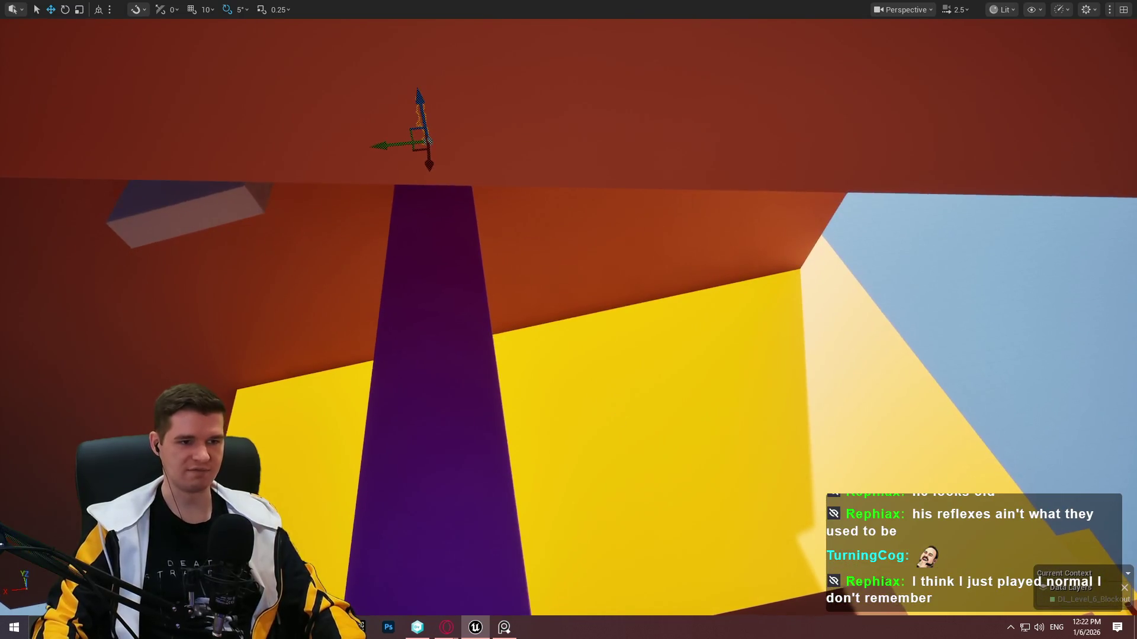
pyautogui.press('f')
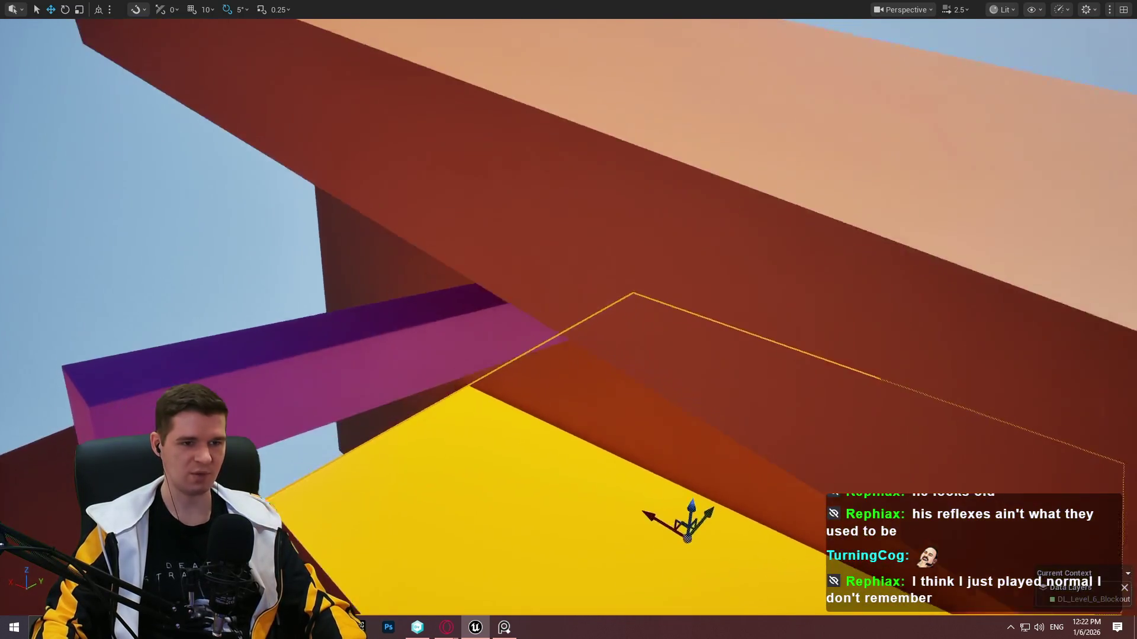
# Scale the yellow block into a tall column behind the ledge, extending it downward.
pyautogui.press('r')
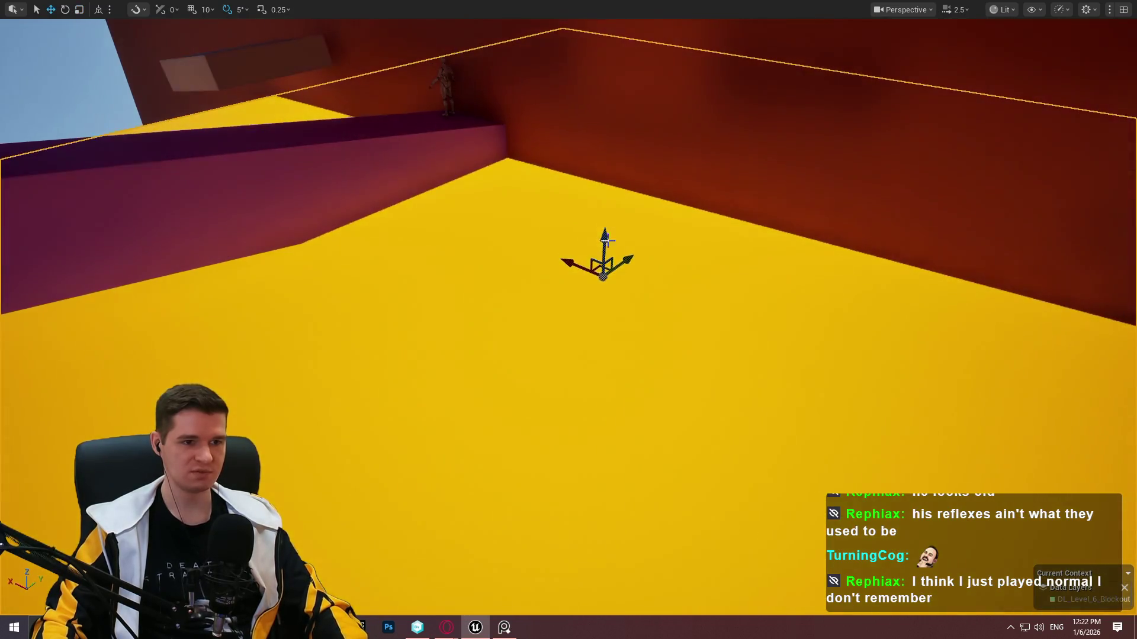
pyautogui.moveTo(577, 262)
pyautogui.mouseDown()
pyautogui.moveTo(598, 272)
pyautogui.moveTo(602, 166)
pyautogui.mouseUp()
pyautogui.scroll(-5, 581, 330)
pyautogui.scroll(3, 562, 464)
pyautogui.moveTo(511, 416)
pyautogui.mouseDown()
pyautogui.moveTo(553, 419)
pyautogui.moveTo(276, 330)
pyautogui.moveTo(267, 369)
pyautogui.mouseUp()
pyautogui.moveTo(448, 354)
pyautogui.mouseDown()
pyautogui.moveTo(499, 182)
pyautogui.moveTo(598, 195)
pyautogui.mouseUp()
pyautogui.press('r')
pyautogui.moveTo(716, 254)
pyautogui.mouseDown()
pyautogui.moveTo(717, 228)
pyautogui.moveTo(704, 249)
pyautogui.mouseUp()
# Move the grey ledge box back and up beside the yellow column.
pyautogui.press('w')
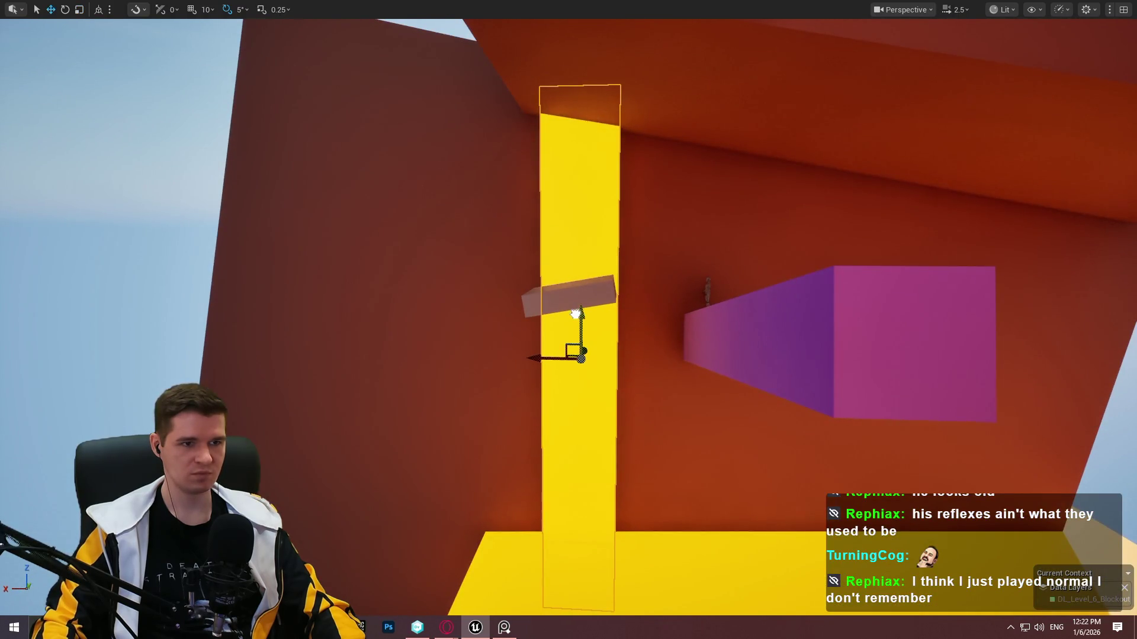
pyautogui.moveTo(547, 363); pyautogui.dragTo(558, 355)
pyautogui.click(558, 355)
pyautogui.moveTo(461, 292)
pyautogui.mouseDown()
pyautogui.moveTo(407, 229)
pyautogui.moveTo(445, 251)
pyautogui.moveTo(436, 221)
pyautogui.moveTo(436, 243)
pyautogui.moveTo(385, 254)
pyautogui.moveTo(381, 236)
pyautogui.moveTo(401, 240)
pyautogui.moveTo(398, 224)
pyautogui.moveTo(445, 249)
pyautogui.mouseUp()
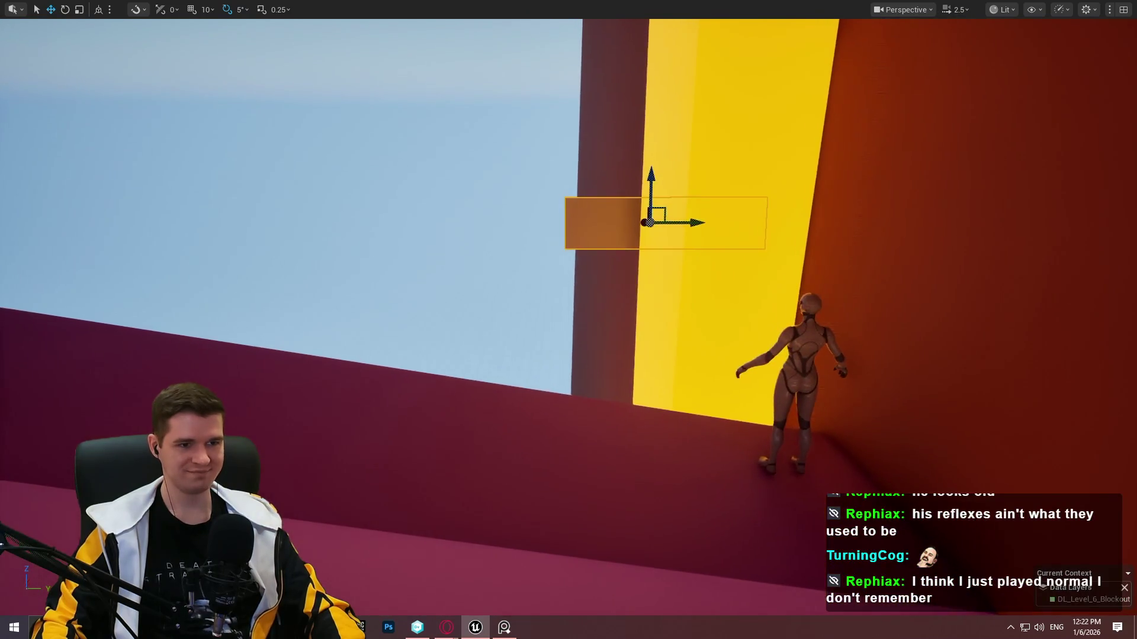
# Play From Here on the purple ledge, climb onto the grey box, then stop the playtest.
pyautogui.rightClick(651, 448)
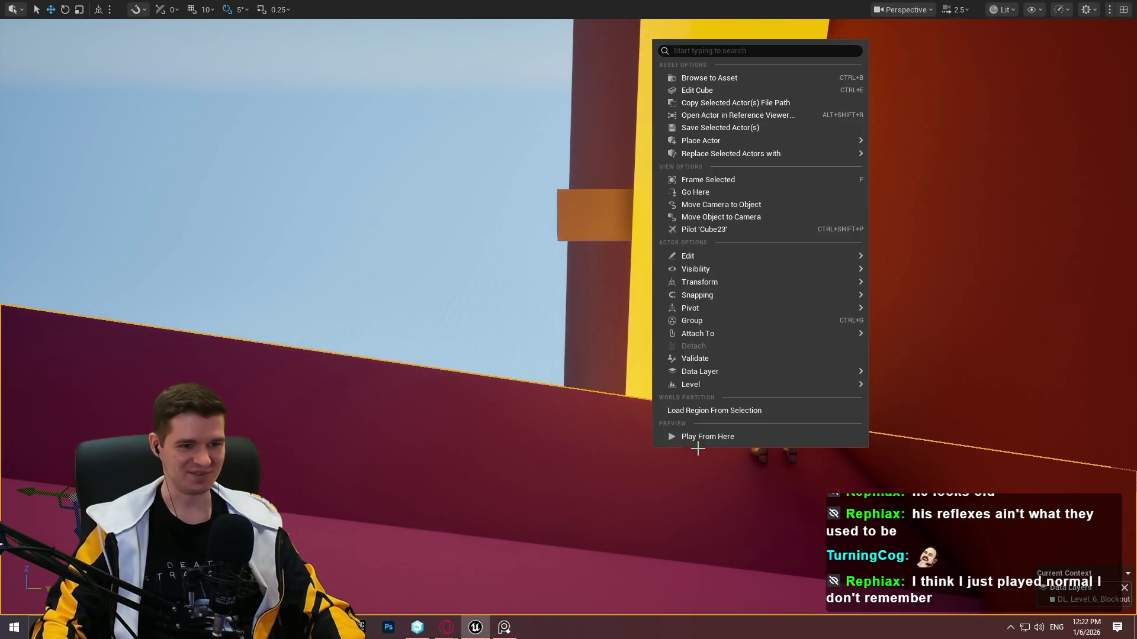
pyautogui.click(707, 436)
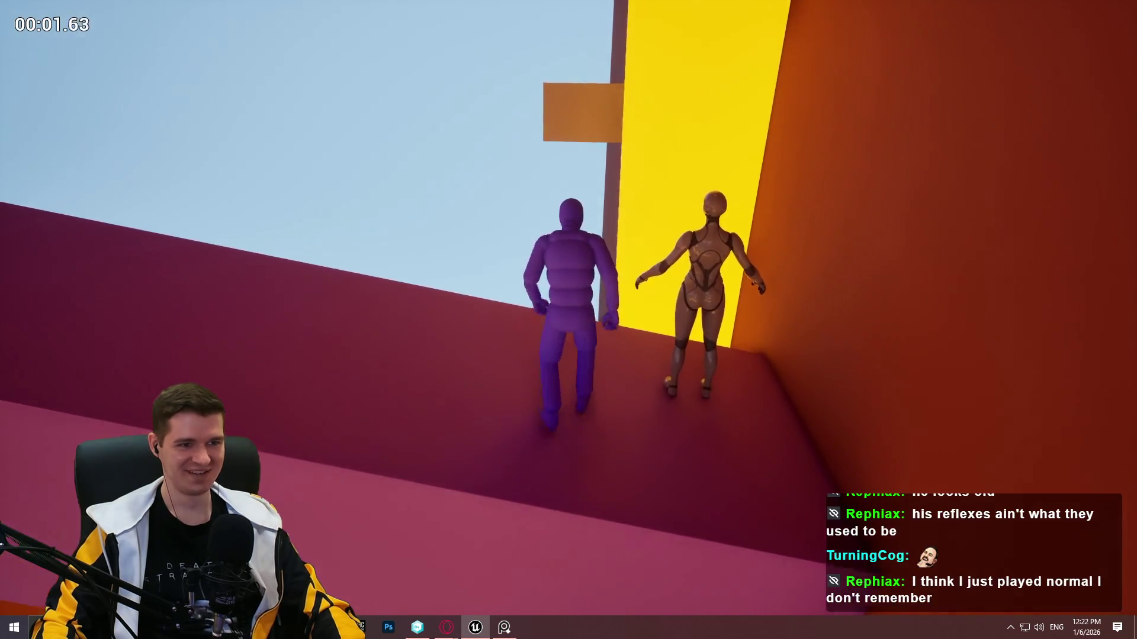
pyautogui.press('space')
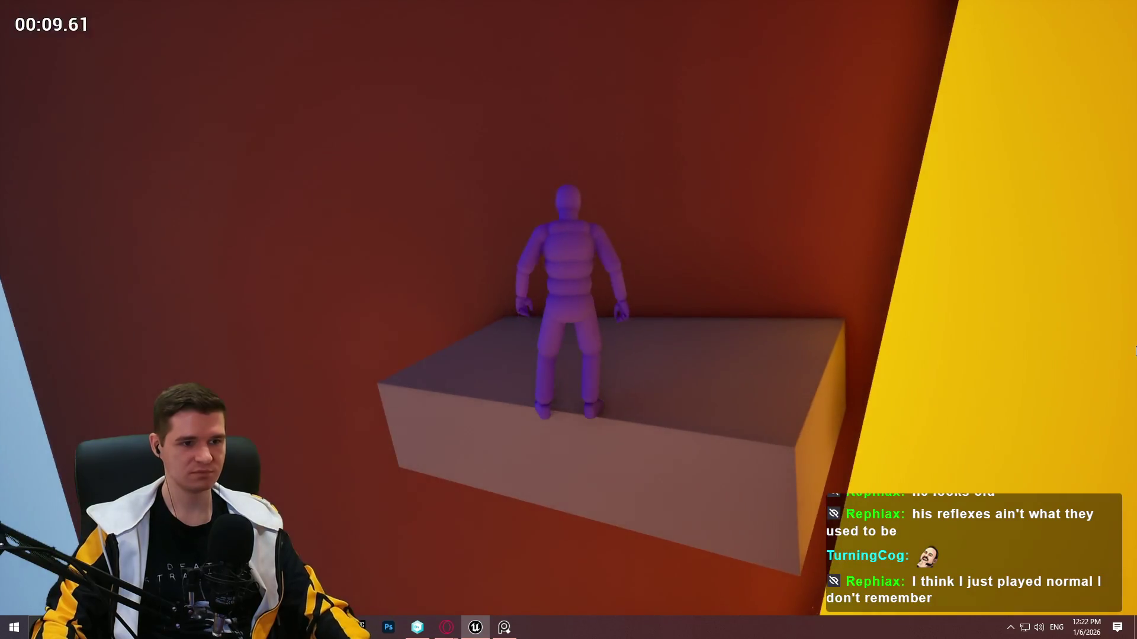
pyautogui.press('Escape')
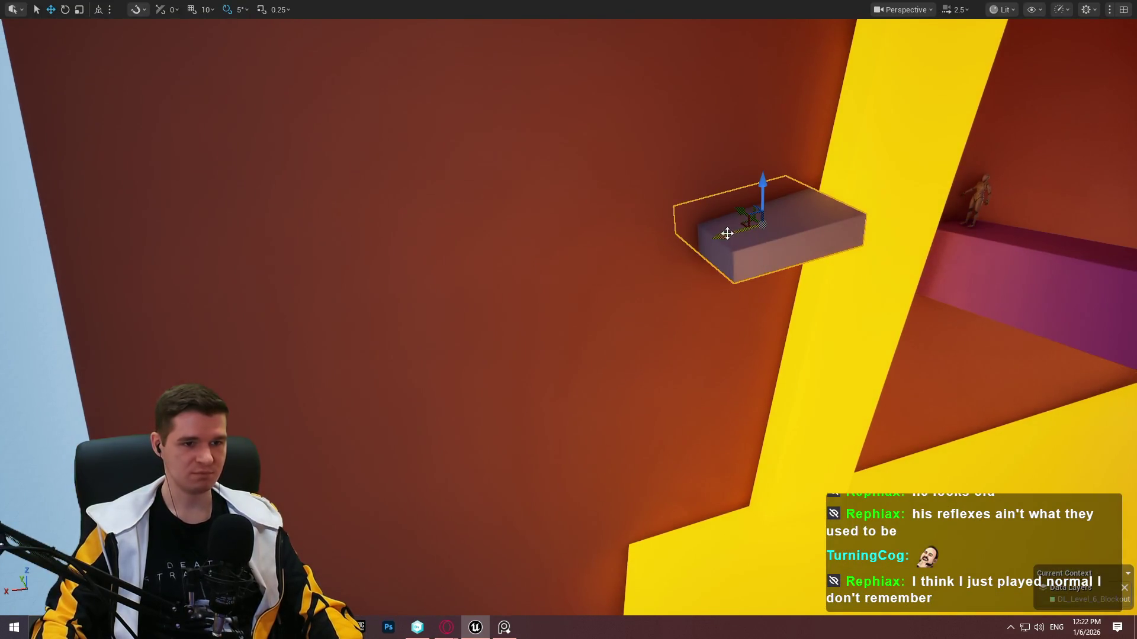
# Alt-drag a copy of the grey box to the left, higher on the wall.
pyautogui.moveTo(728, 234); pyautogui.dragTo(468, 305)
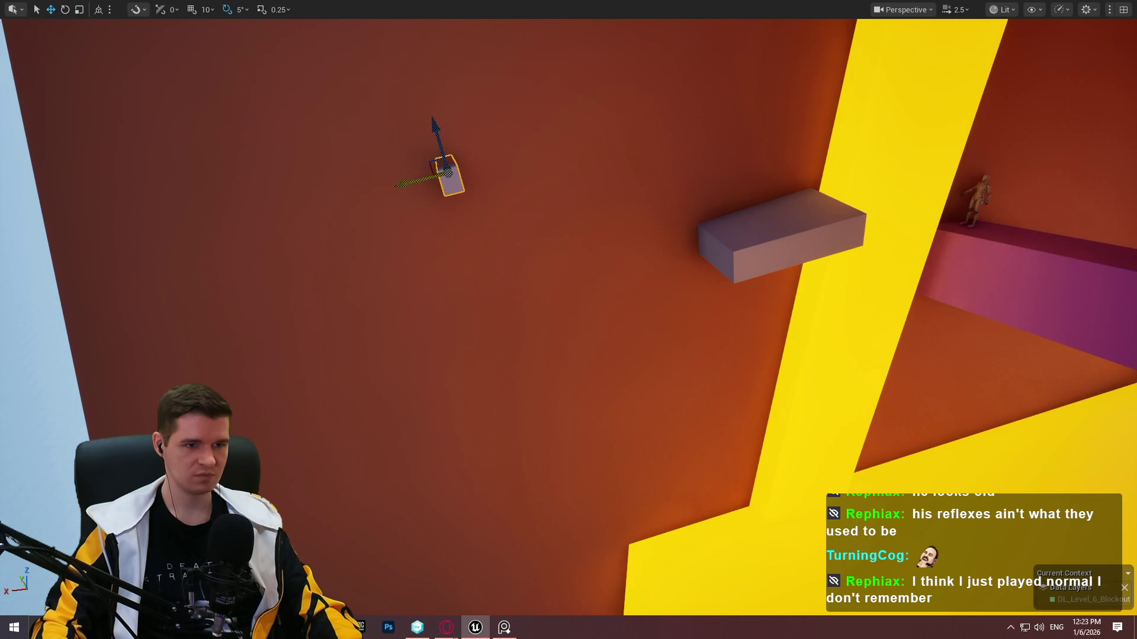
pyautogui.moveTo(568, 151); pyautogui.dragTo(568, 151)
pyautogui.moveTo(655, 300); pyautogui.dragTo(655, 299)
# Playtest from the new cube, then stop and reframe the view on the cube and wall.
pyautogui.rightClick(654, 299)
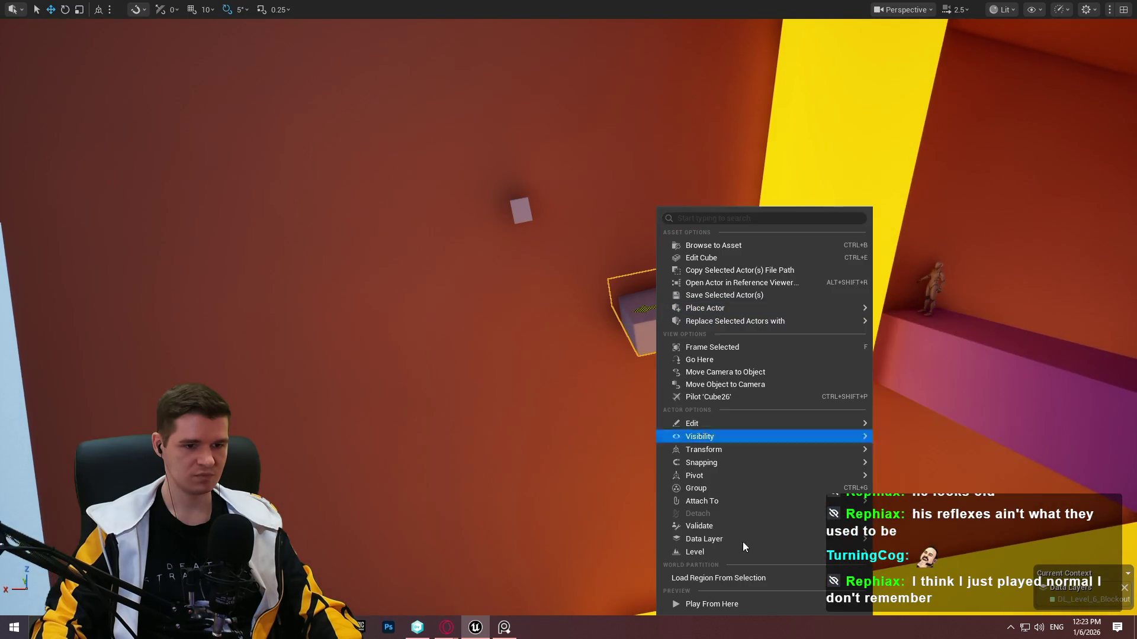
pyautogui.click(755, 603)
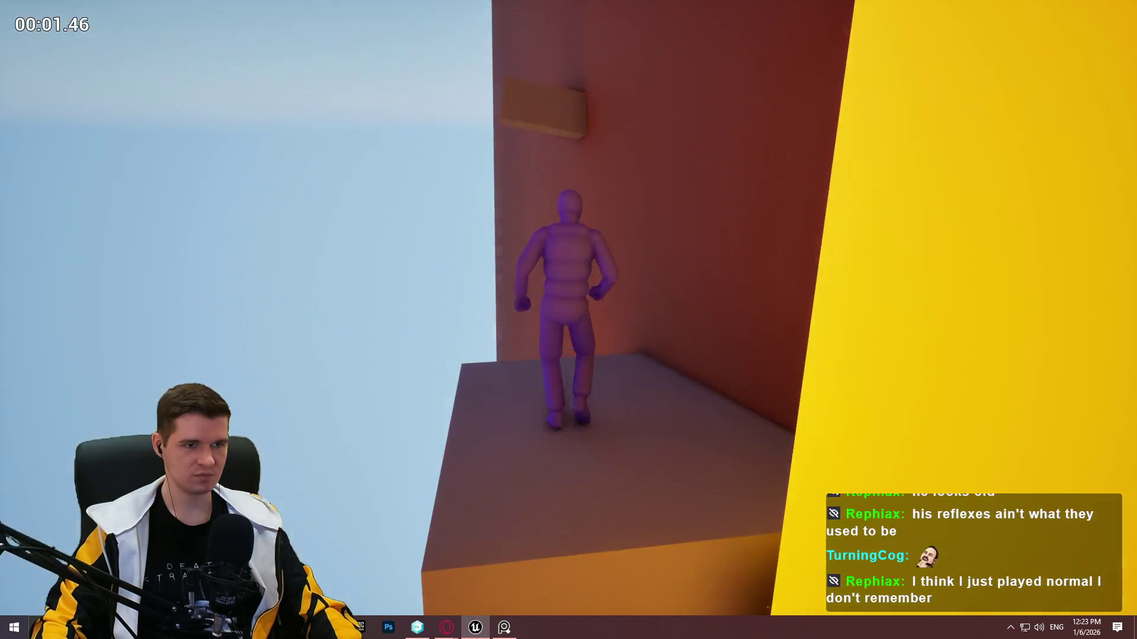
pyautogui.press('Escape')
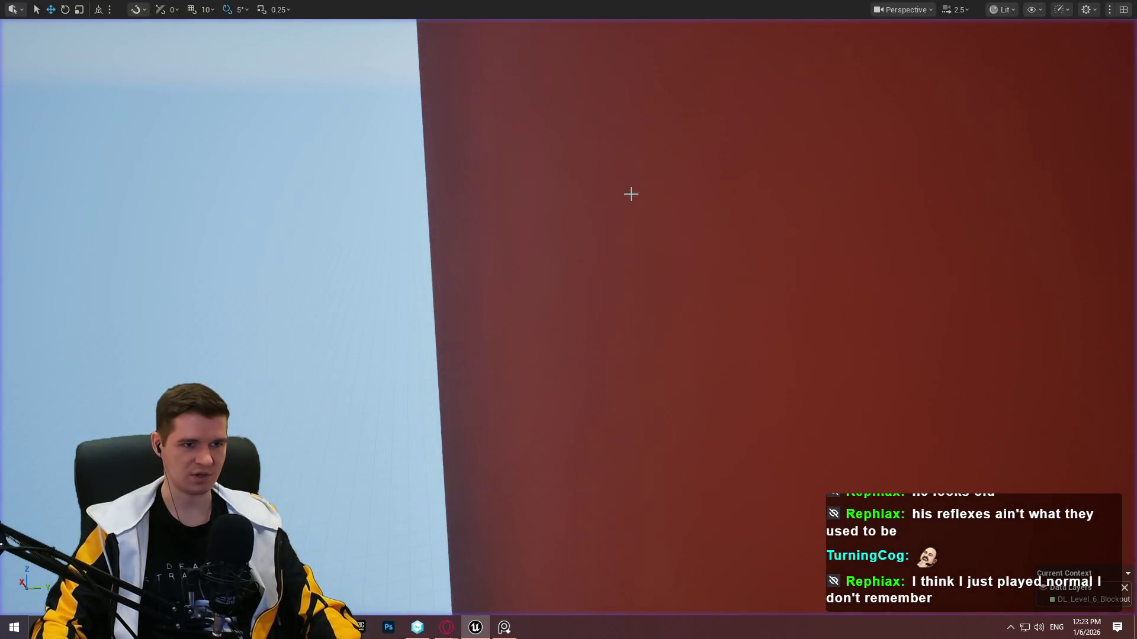
pyautogui.moveTo(626, 190); pyautogui.dragTo(626, 190)
pyautogui.moveTo(491, 254); pyautogui.dragTo(491, 254)
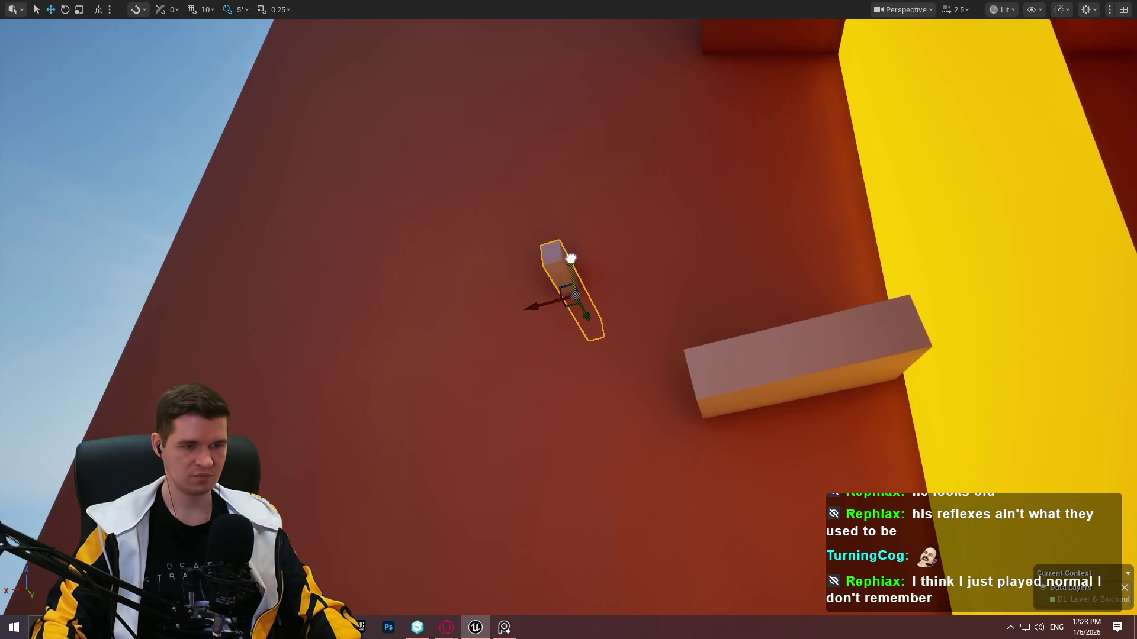
pyautogui.moveTo(586, 258); pyautogui.dragTo(586, 258)
pyautogui.rightClick(571, 344)
# Play from the grey box, run and jump to grab the ledge box, climb on, then stop.
pyautogui.click(650, 602)
pyautogui.press('w')
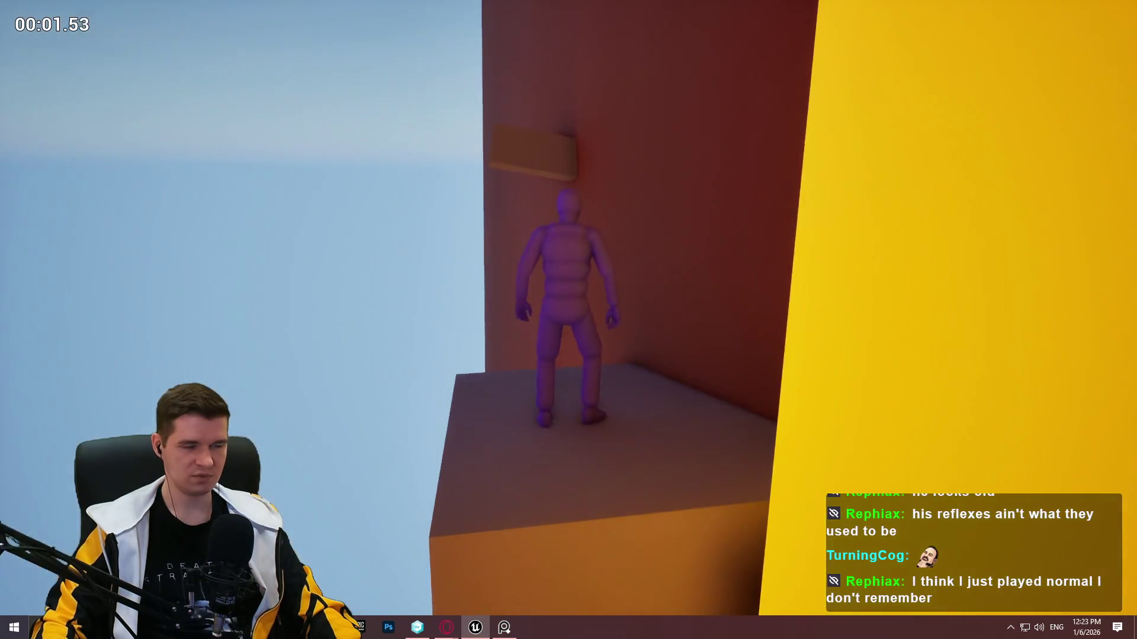
pyautogui.press('space')
pyautogui.press('w')
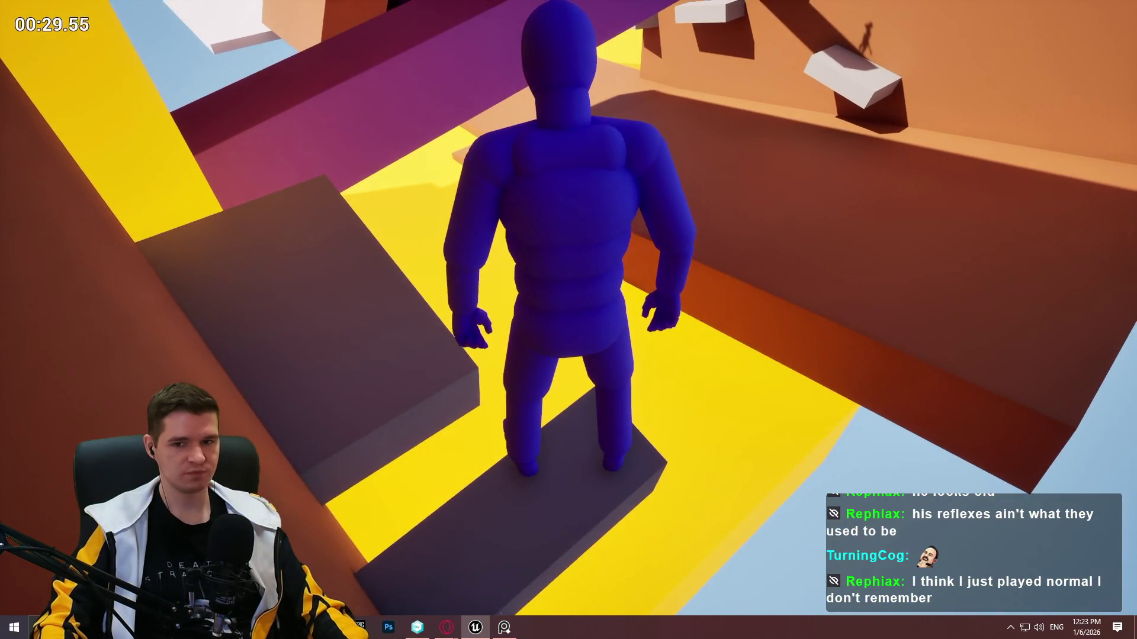
pyautogui.press('Escape')
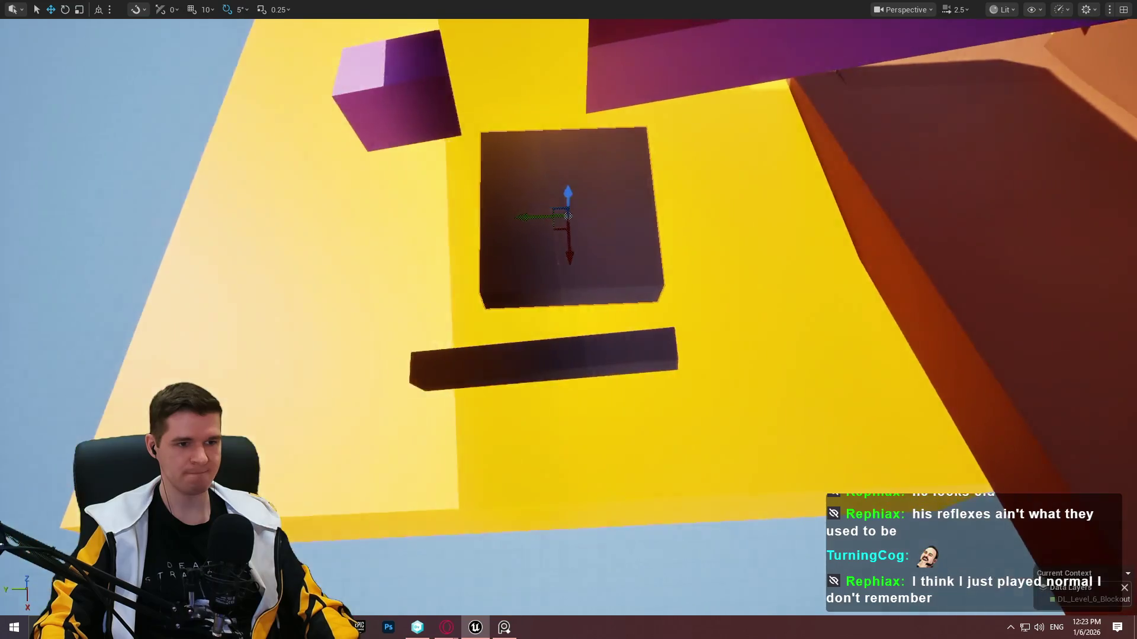
# Move the block onto the yellow floor, rotate it about 30°, and shift it up-right.
pyautogui.moveTo(934, 348); pyautogui.dragTo(934, 348)
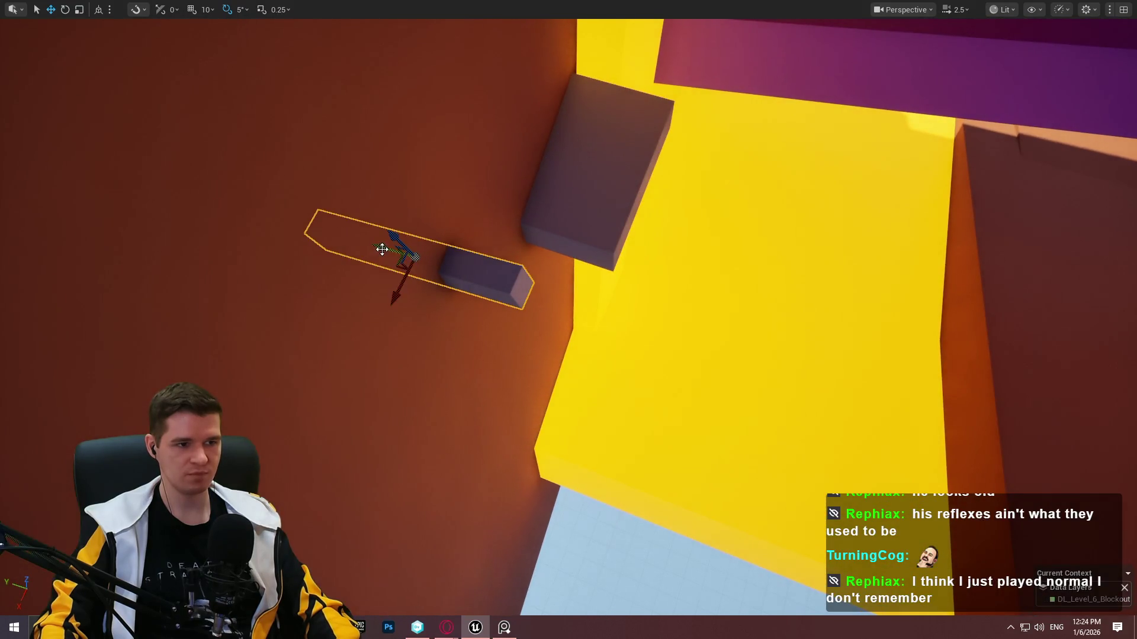
pyautogui.moveTo(382, 249); pyautogui.dragTo(557, 271)
pyautogui.moveTo(614, 353); pyautogui.dragTo(598, 384)
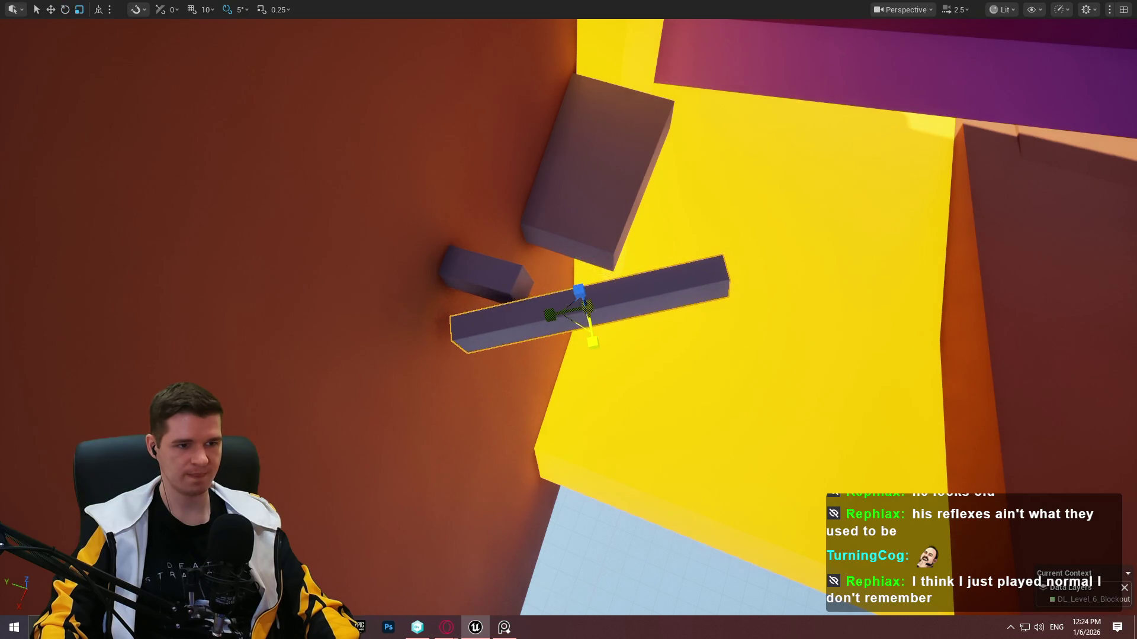
pyautogui.moveTo(581, 323); pyautogui.dragTo(622, 274)
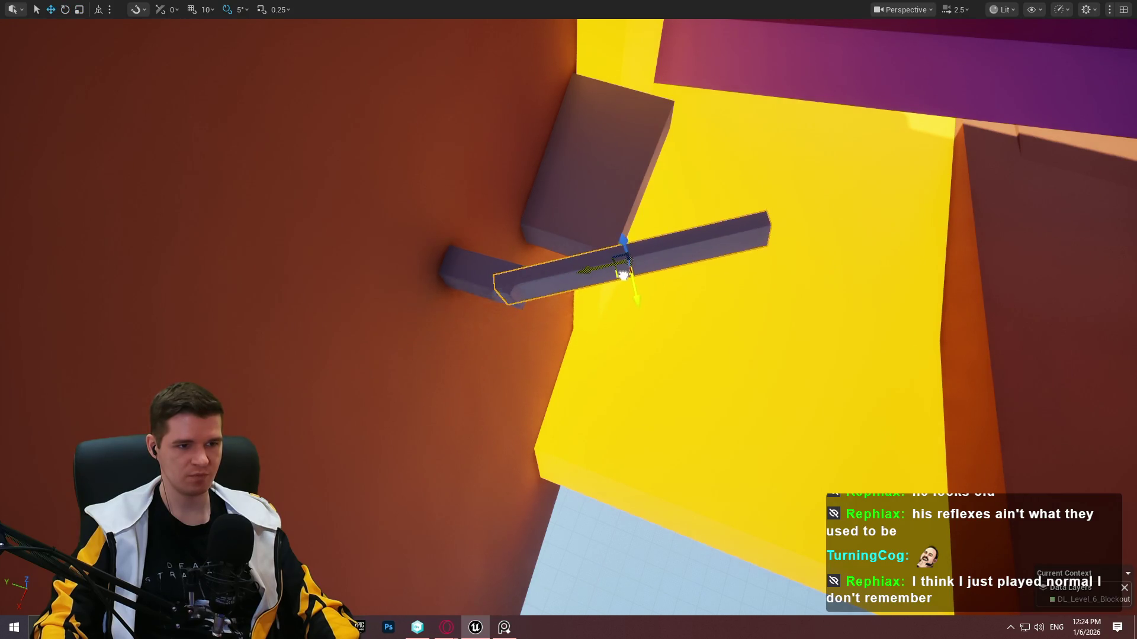
pyautogui.moveTo(645, 223)
pyautogui.mouseDown()
pyautogui.moveTo(619, 224)
pyautogui.moveTo(619, 237)
pyautogui.mouseUp()
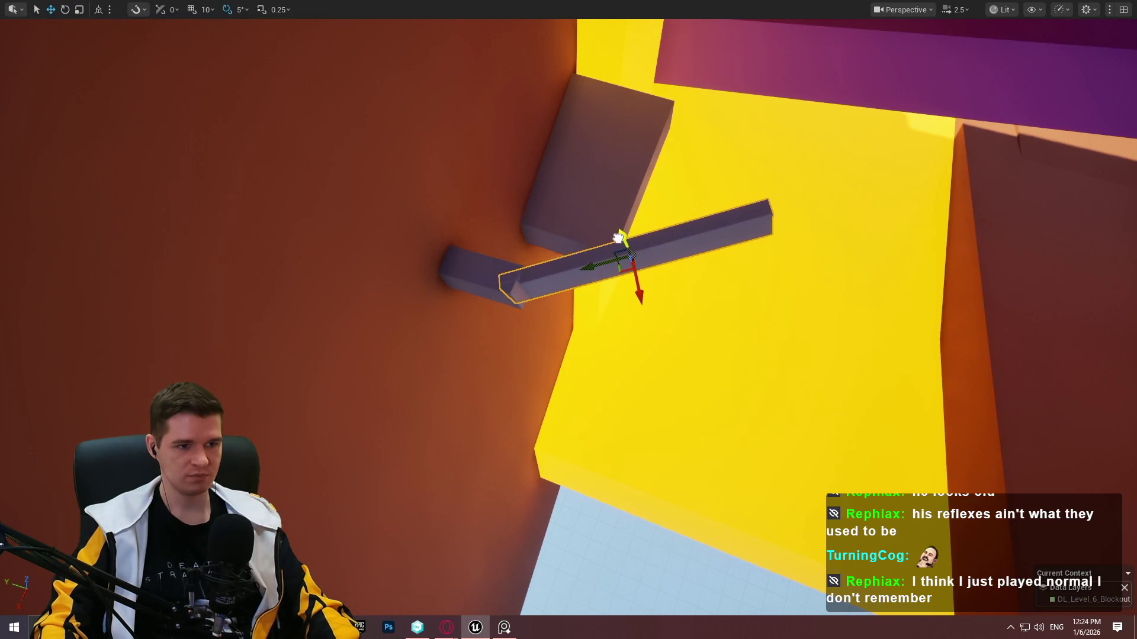
# Rotate the beam 40° and move it down and left on the wall.
pyautogui.scroll(-5, 618, 238)
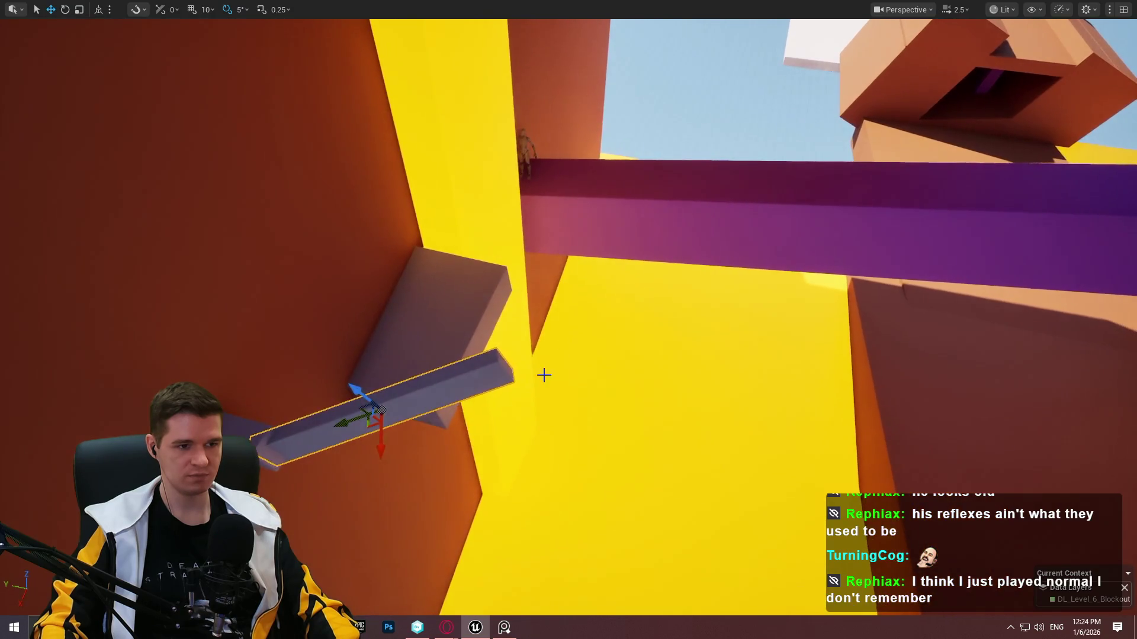
pyautogui.scroll(-1, 523, 366)
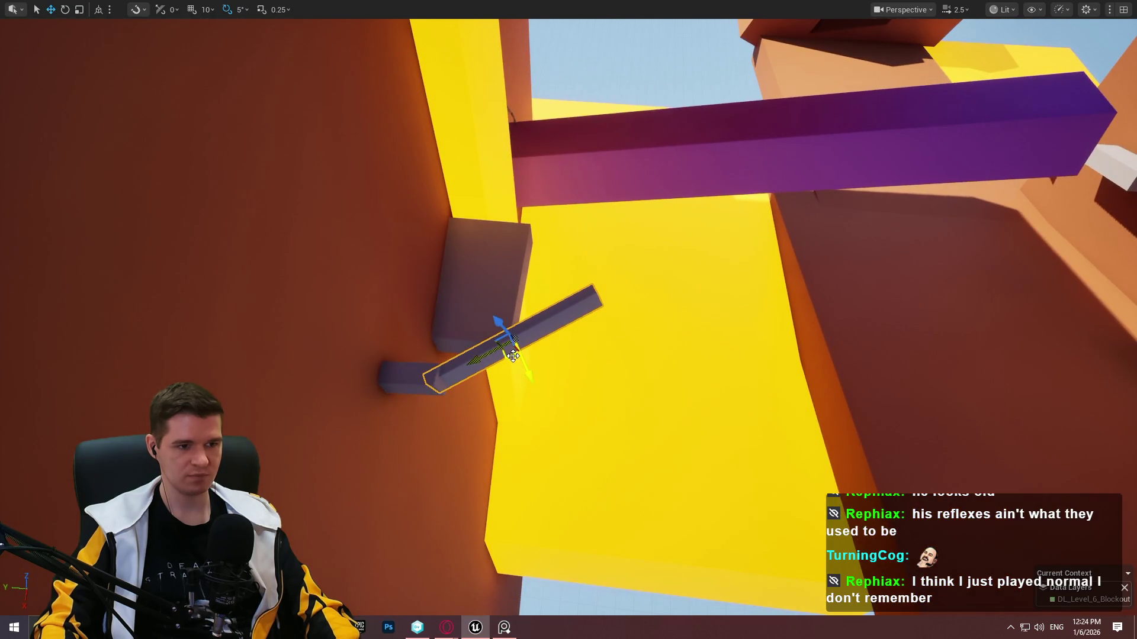
pyautogui.moveTo(545, 360); pyautogui.dragTo(544, 360)
pyautogui.moveTo(515, 400); pyautogui.dragTo(491, 407)
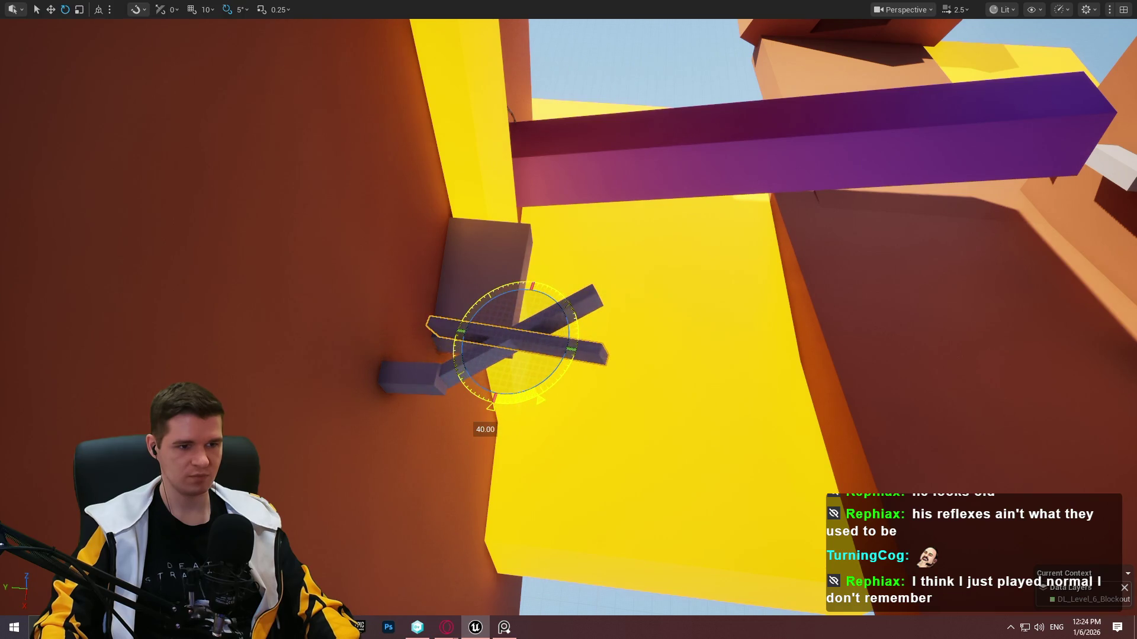
pyautogui.moveTo(499, 349); pyautogui.dragTo(493, 404)
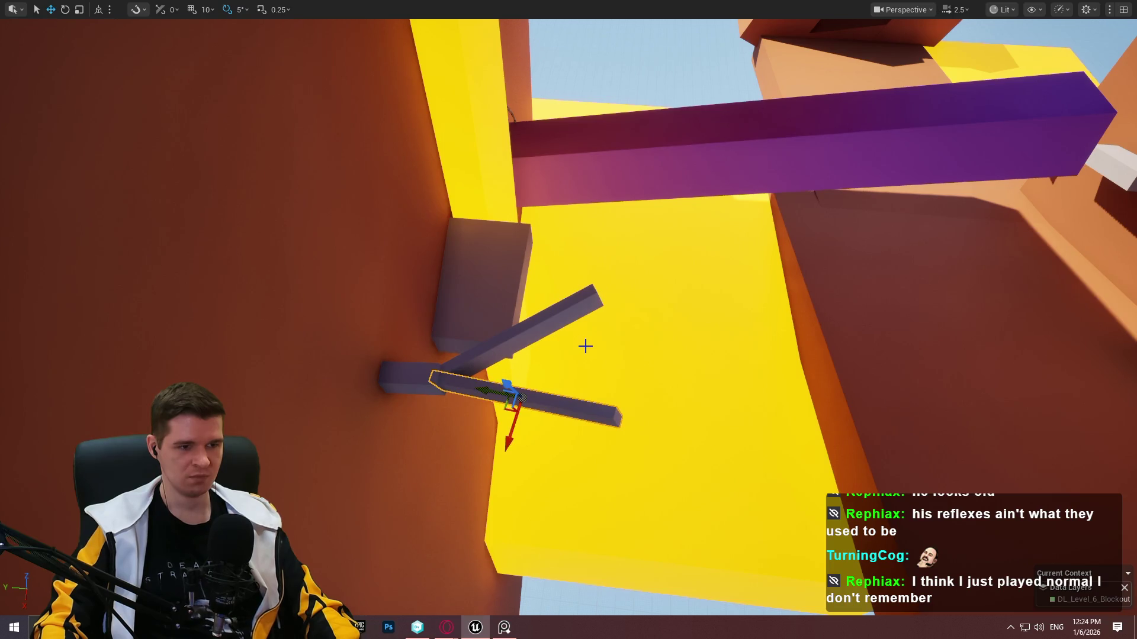
# Tilt the lower box by 15 degrees.
pyautogui.moveTo(584, 328); pyautogui.dragTo(542, 436)
pyautogui.moveTo(471, 472); pyautogui.dragTo(503, 457)
pyautogui.moveTo(363, 252)
pyautogui.mouseDown()
pyautogui.moveTo(350, 279)
pyautogui.moveTo(353, 250)
pyautogui.mouseUp()
pyautogui.press('w')
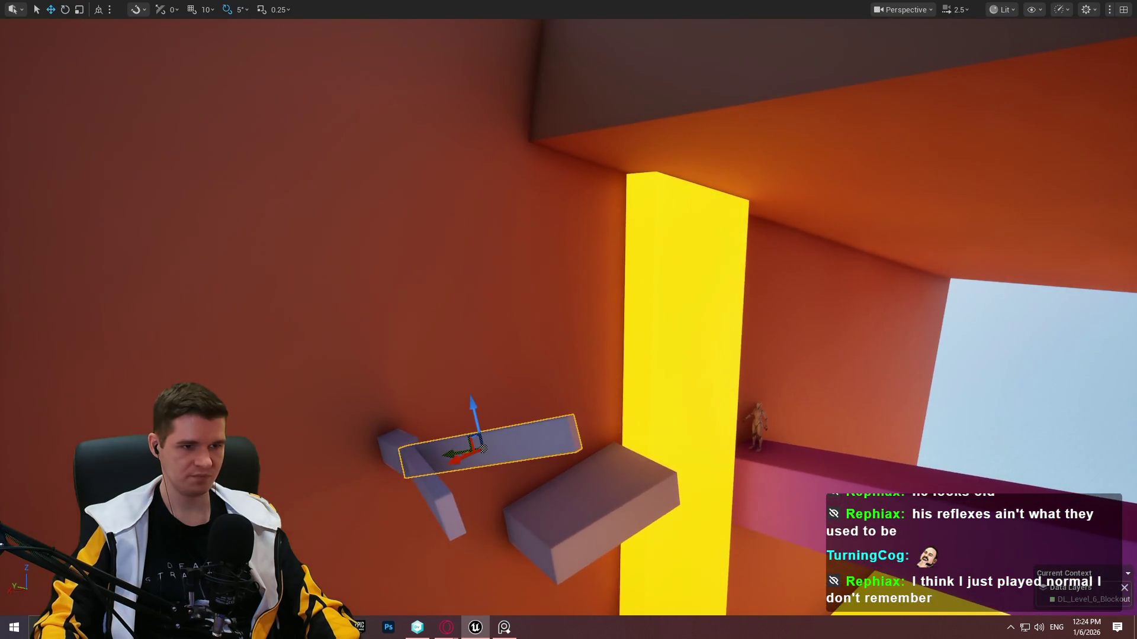
# Alt-drag a copy of the lower box up the wall, turn it, and move it across.
pyautogui.click(609, 491)
pyautogui.moveTo(569, 456); pyautogui.dragTo(537, 253)
pyautogui.press('e')
pyautogui.moveTo(528, 296)
pyautogui.mouseDown()
pyautogui.moveTo(559, 283)
pyautogui.moveTo(502, 303)
pyautogui.mouseUp()
pyautogui.press('r')
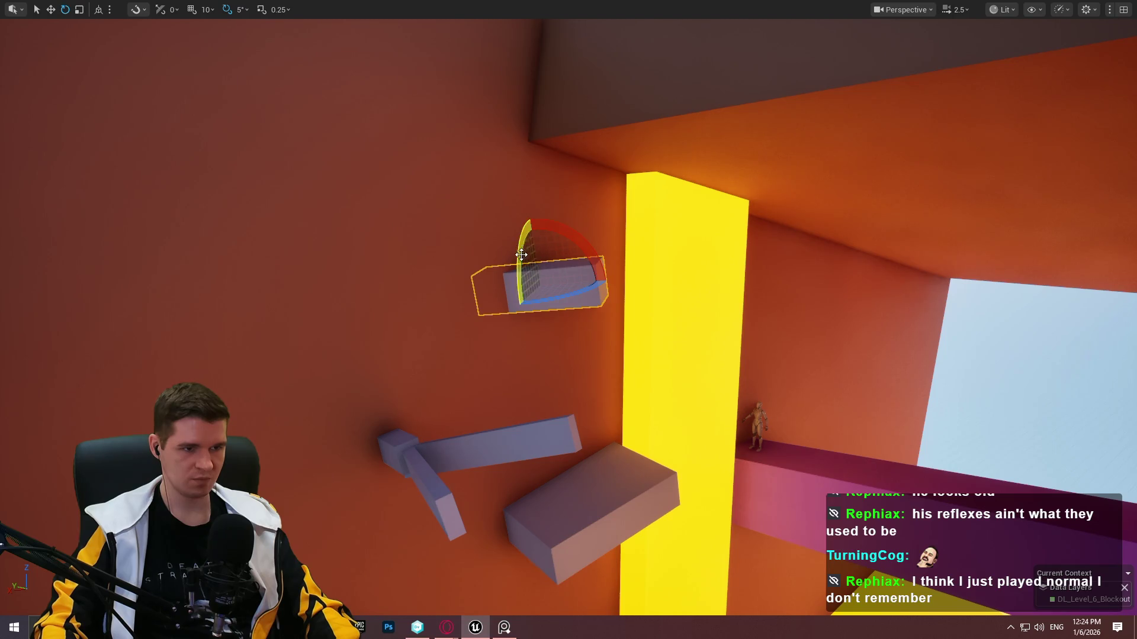
pyautogui.press('w')
pyautogui.moveTo(529, 292)
pyautogui.mouseDown()
pyautogui.moveTo(546, 294)
pyautogui.moveTo(568, 268)
pyautogui.moveTo(579, 282)
pyautogui.moveTo(574, 319)
pyautogui.mouseUp()
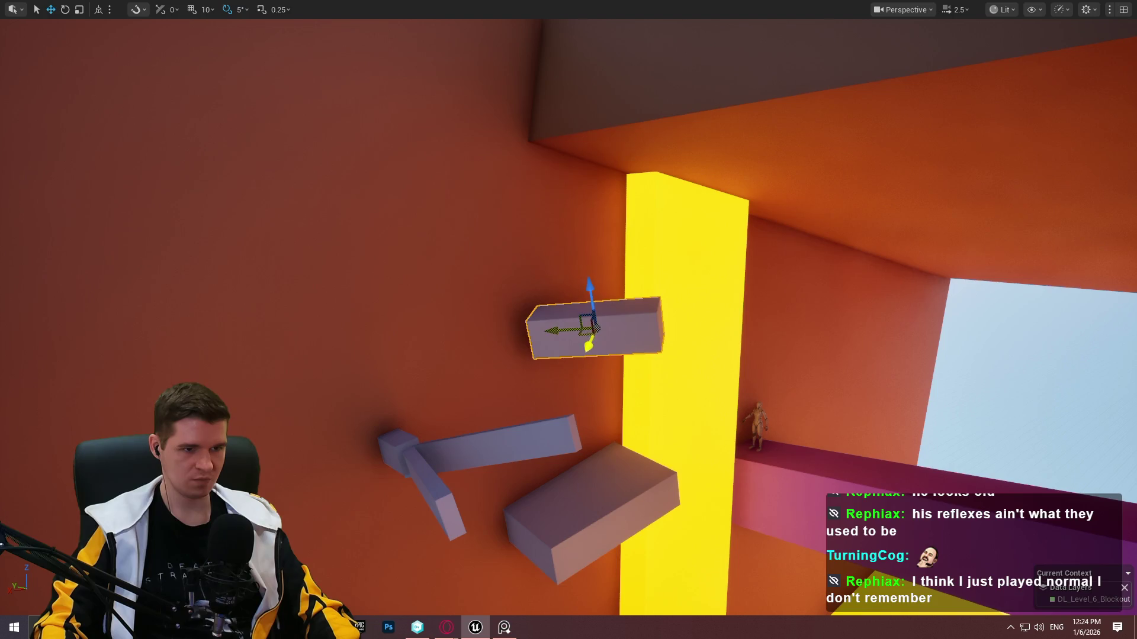
pyautogui.scroll(5, 592, 319)
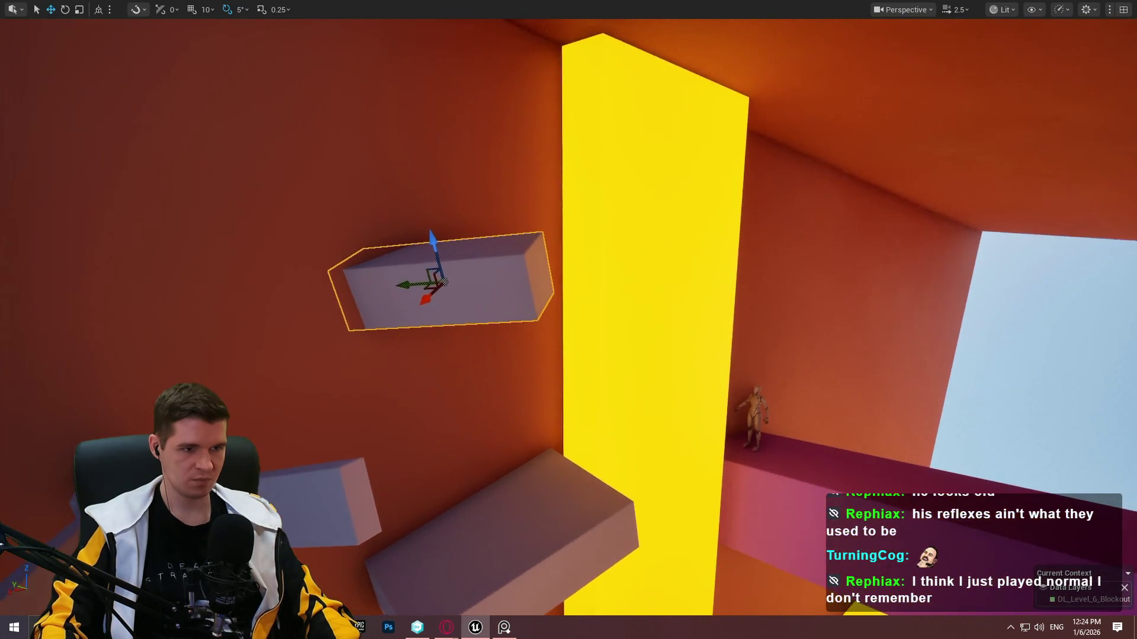
pyautogui.press('e')
pyautogui.moveTo(463, 299); pyautogui.dragTo(468, 302)
pyautogui.press('w')
pyautogui.moveTo(568, 320)
pyautogui.mouseDown()
pyautogui.moveTo(509, 355)
pyautogui.moveTo(474, 284)
pyautogui.moveTo(497, 285)
pyautogui.moveTo(497, 261)
pyautogui.moveTo(568, 254)
pyautogui.moveTo(545, 350)
pyautogui.moveTo(567, 389)
pyautogui.mouseUp()
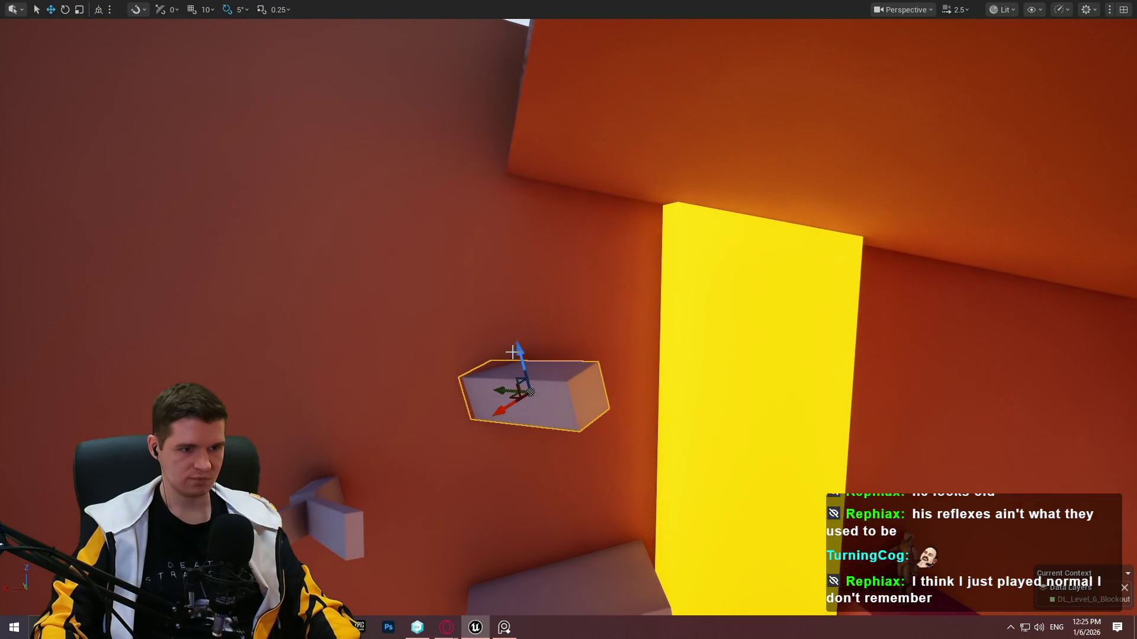
# Copy the box above the original, turn it about 30°, stretch it longer, and tilt it further.
pyautogui.keyDown('alt'); pyautogui.moveTo(510, 352); pyautogui.dragTo(515, 265); pyautogui.keyUp('alt')
pyautogui.moveTo(496, 327)
pyautogui.mouseDown()
pyautogui.moveTo(450, 329)
pyautogui.moveTo(552, 294)
pyautogui.mouseUp()
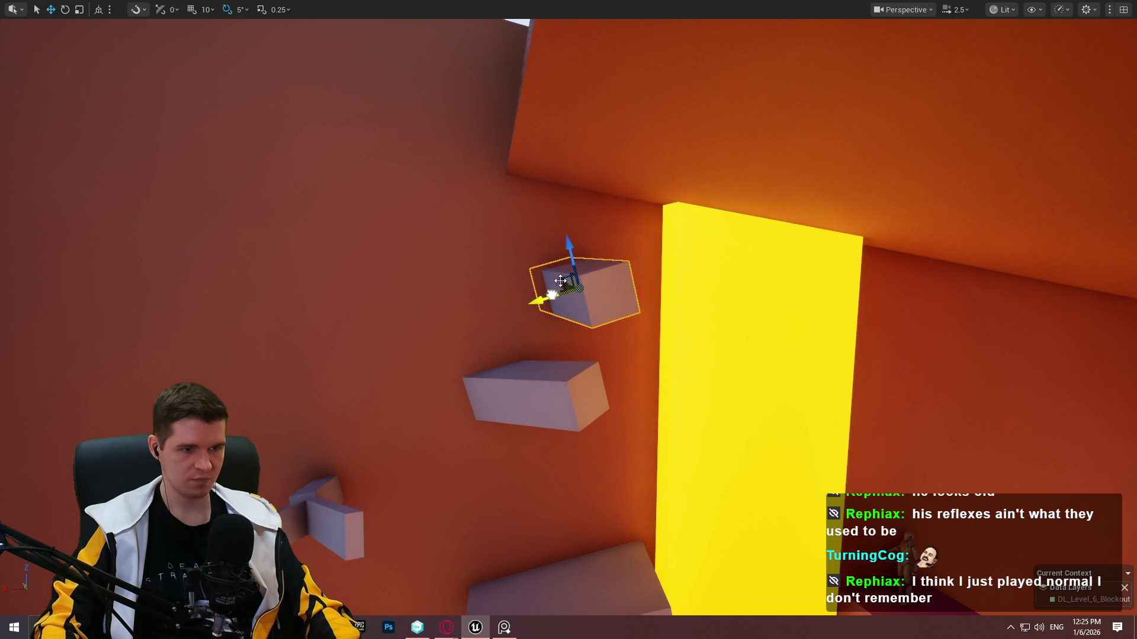
pyautogui.moveTo(566, 254)
pyautogui.mouseDown()
pyautogui.moveTo(564, 228)
pyautogui.moveTo(575, 315)
pyautogui.moveTo(536, 349)
pyautogui.moveTo(566, 344)
pyautogui.mouseUp()
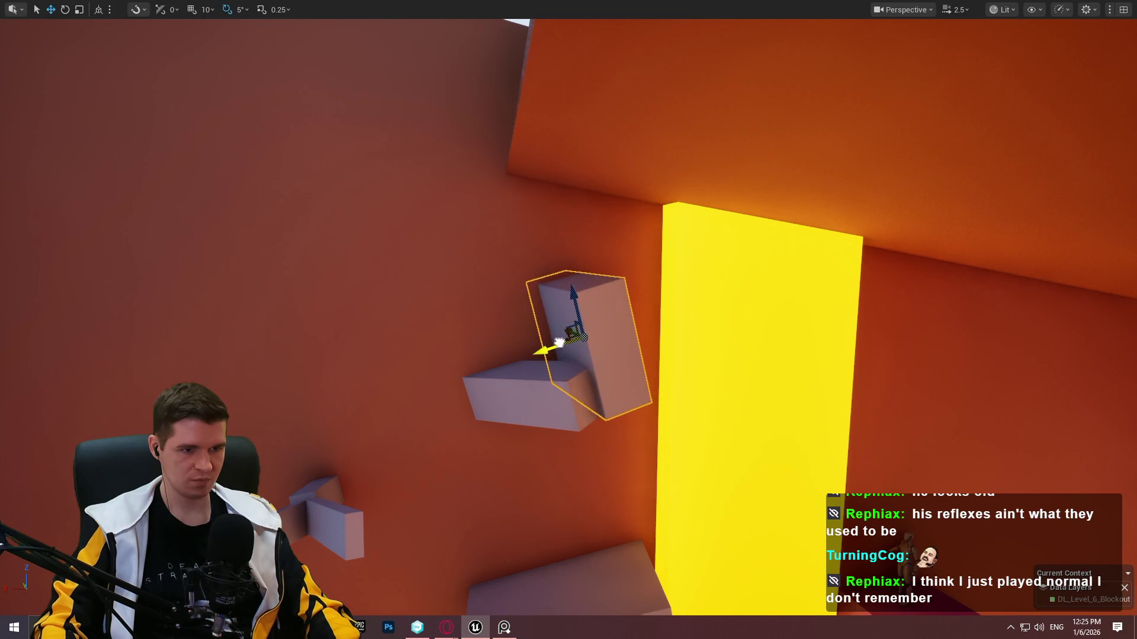
pyautogui.scroll(5, 566, 343)
pyautogui.press('f')
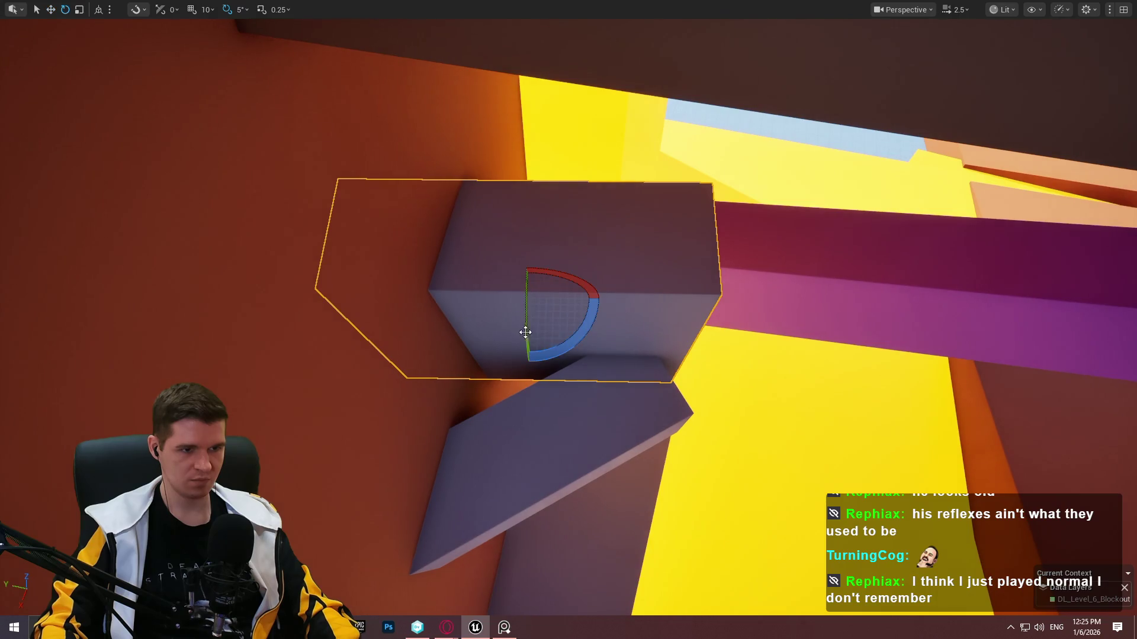
pyautogui.moveTo(525, 332); pyautogui.dragTo(531, 360)
pyautogui.press('w')
# Rotate the upper box on the wall.
pyautogui.moveTo(513, 305); pyautogui.dragTo(512, 305)
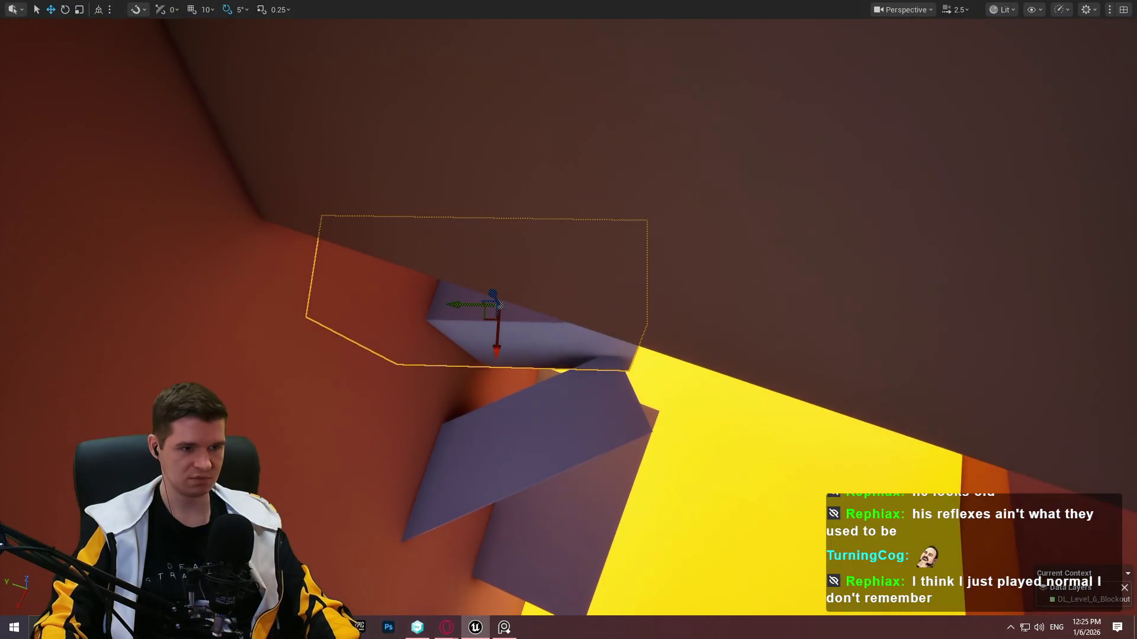
pyautogui.moveTo(581, 409); pyautogui.dragTo(623, 390)
pyautogui.click(623, 391)
pyautogui.moveTo(650, 276)
pyautogui.mouseDown()
pyautogui.moveTo(609, 272)
pyautogui.moveTo(647, 275)
pyautogui.moveTo(616, 252)
pyautogui.moveTo(696, 215)
pyautogui.moveTo(730, 227)
pyautogui.mouseUp()
pyautogui.press('r')
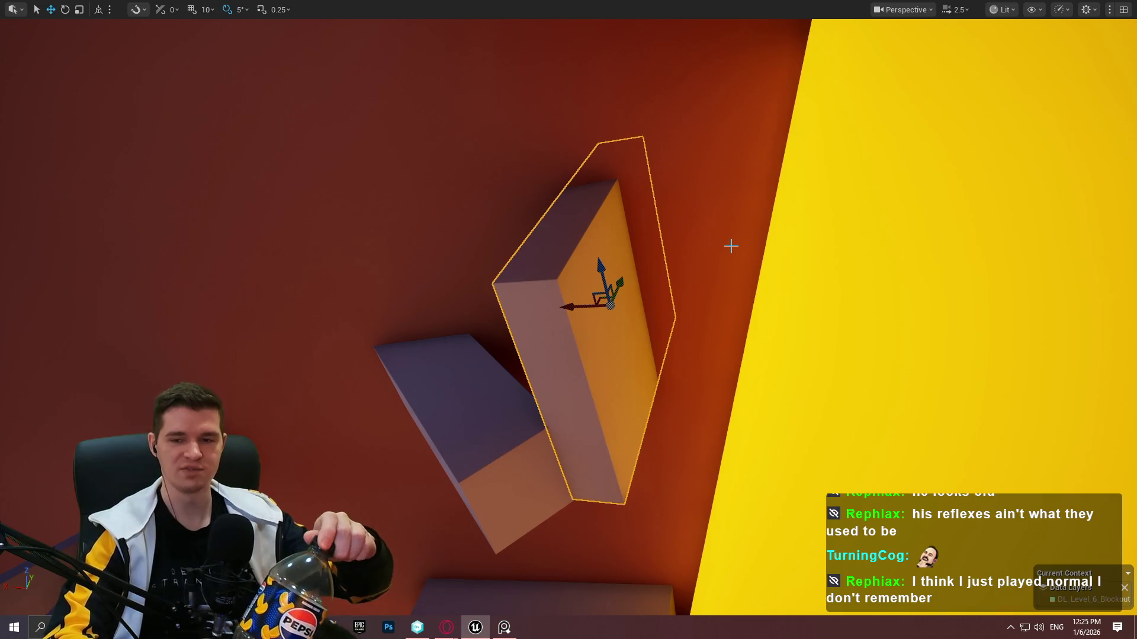
pyautogui.press('Left')
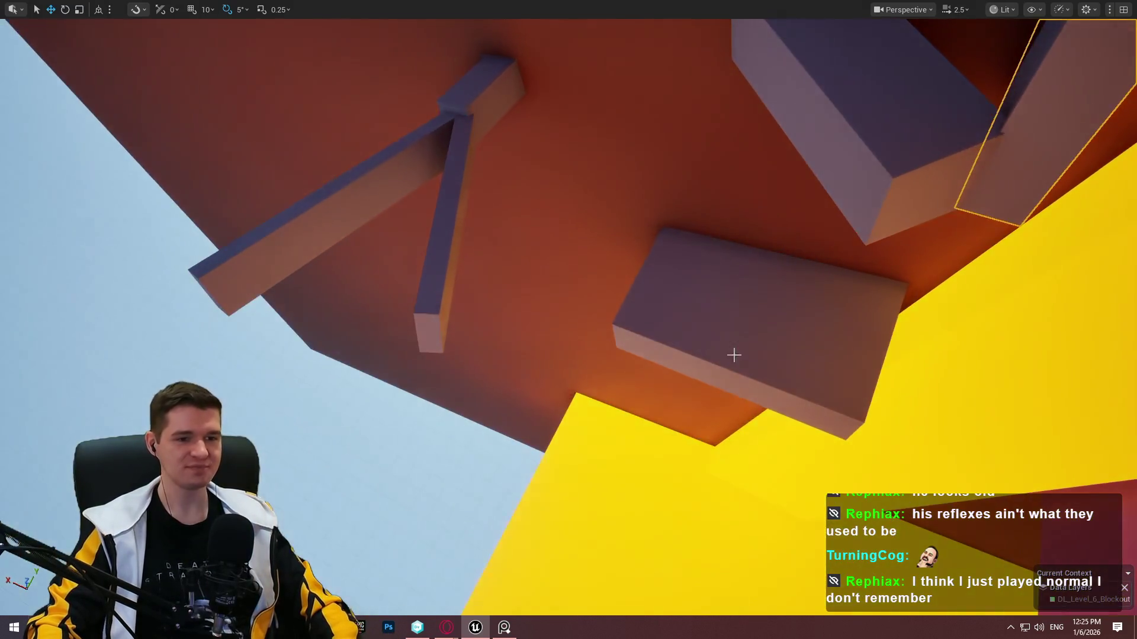
pyautogui.rightClick(734, 353)
pyautogui.click(844, 609)
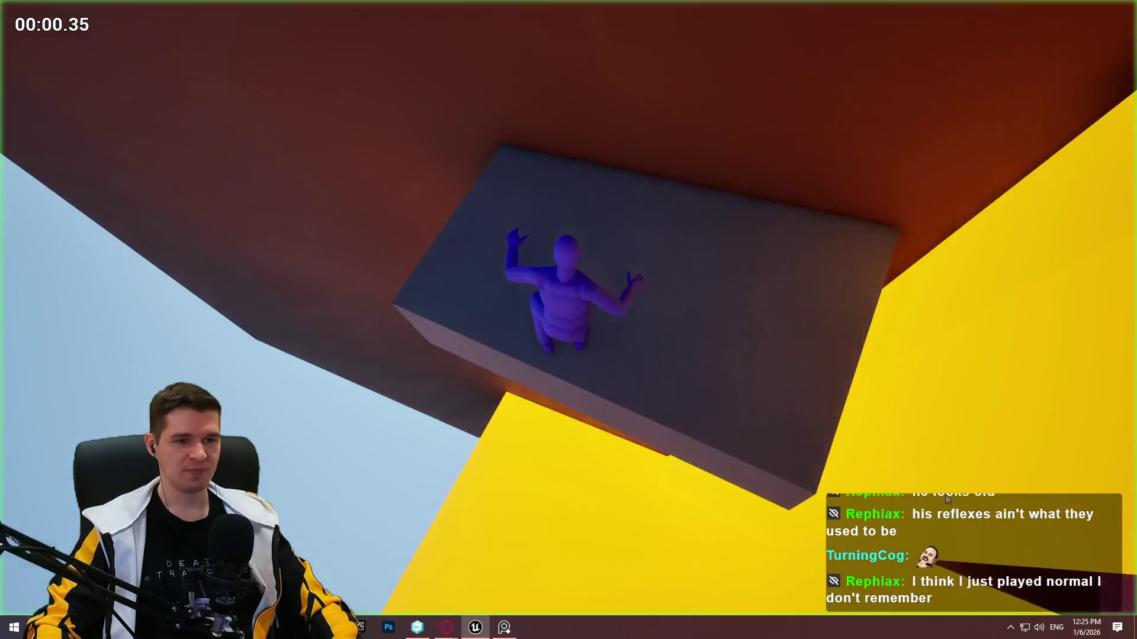
pyautogui.press('w')
pyautogui.press('space')
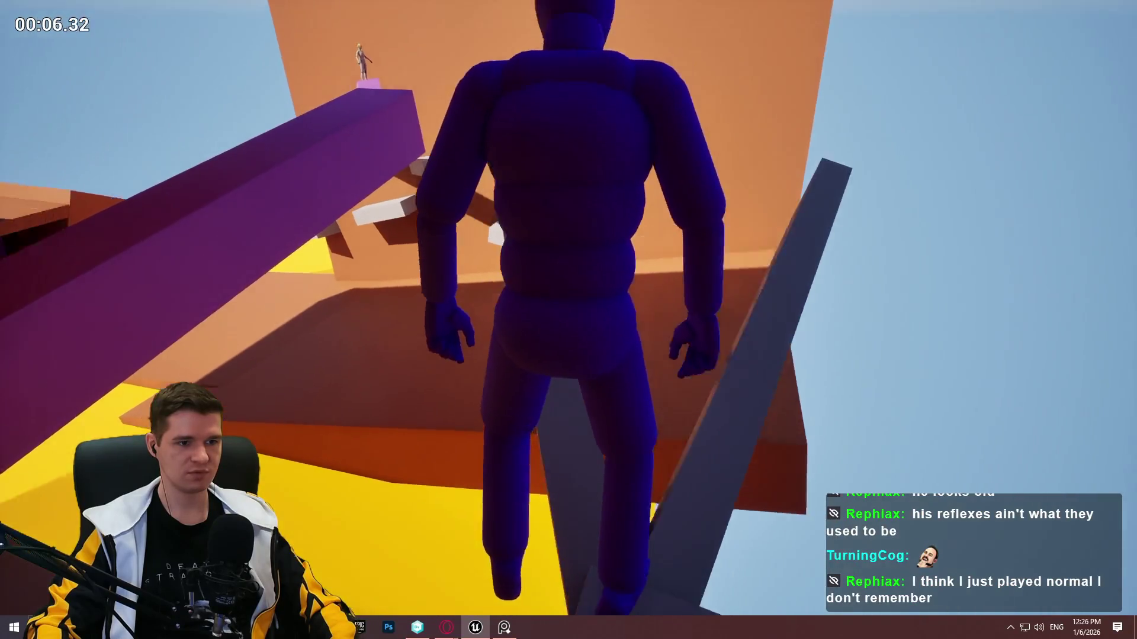
pyautogui.press('w')
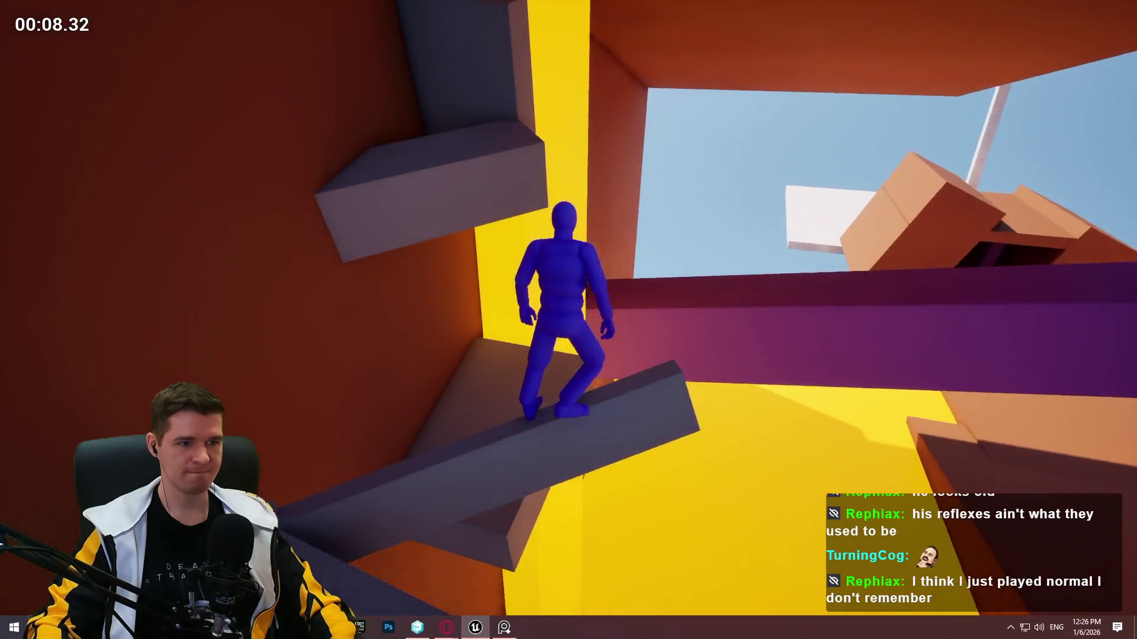
pyautogui.press('space')
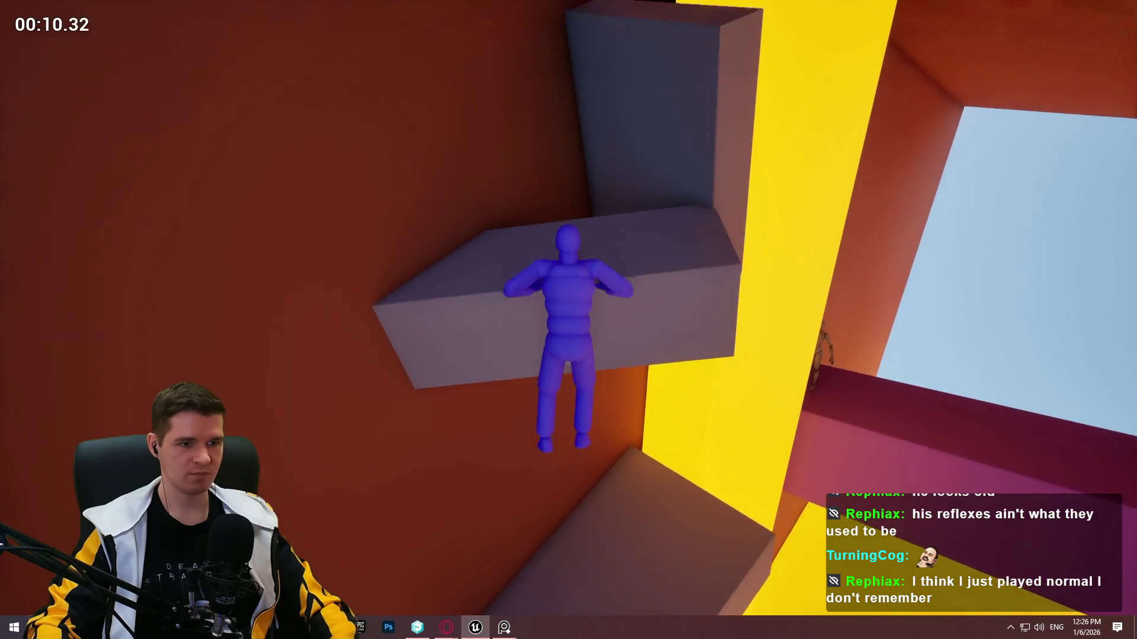
pyautogui.press('space')
pyautogui.press('space')
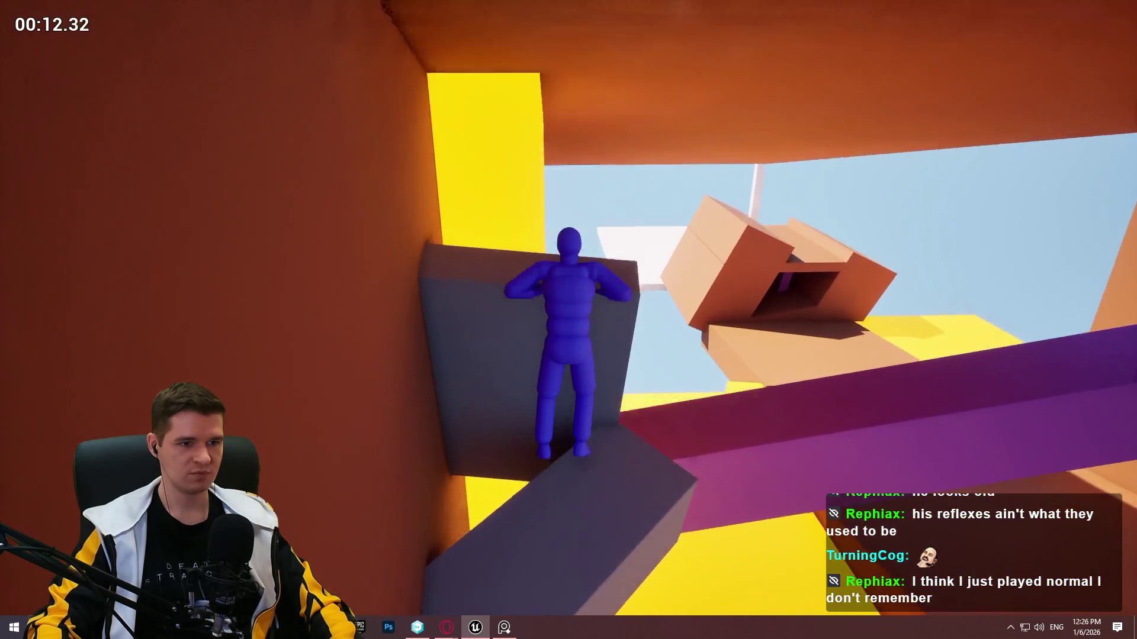
pyautogui.press('space')
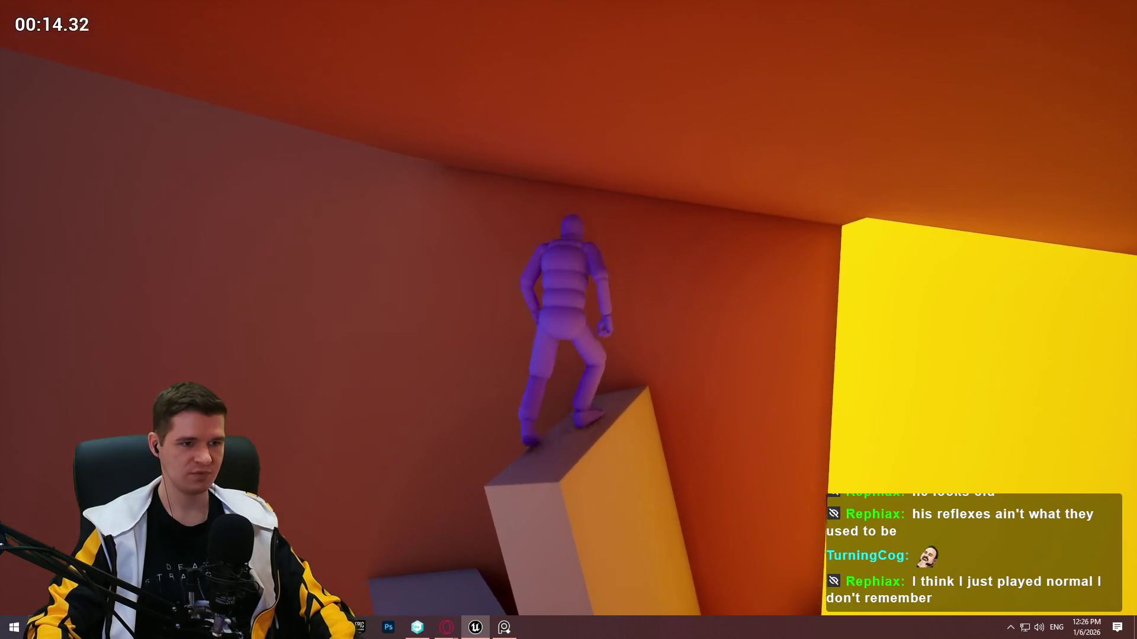
pyautogui.press('w')
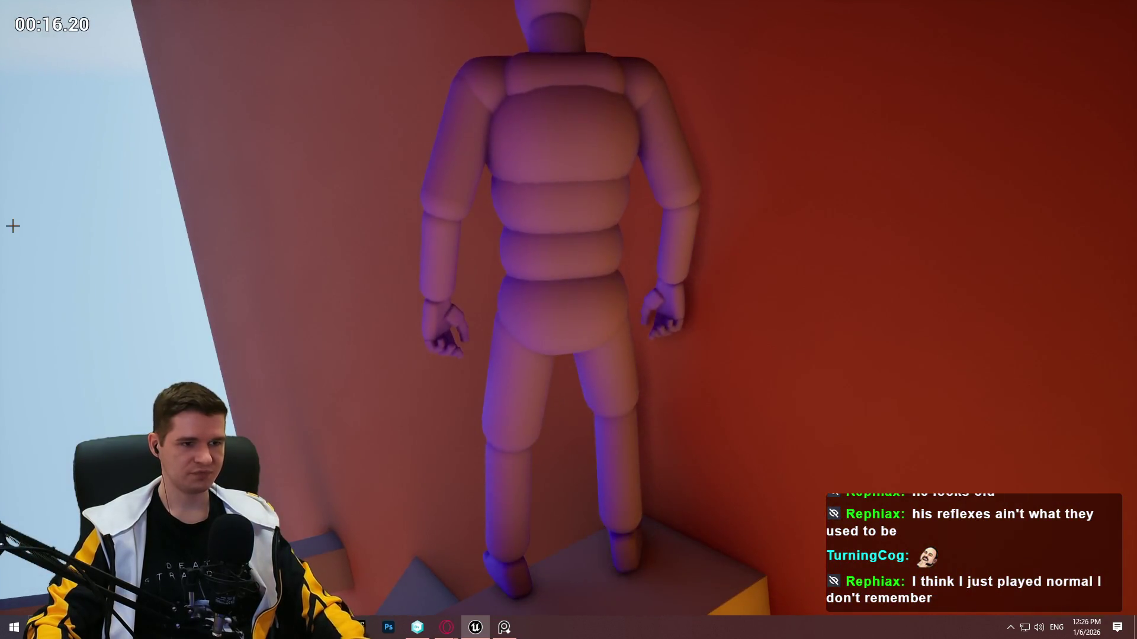
pyautogui.press('Escape')
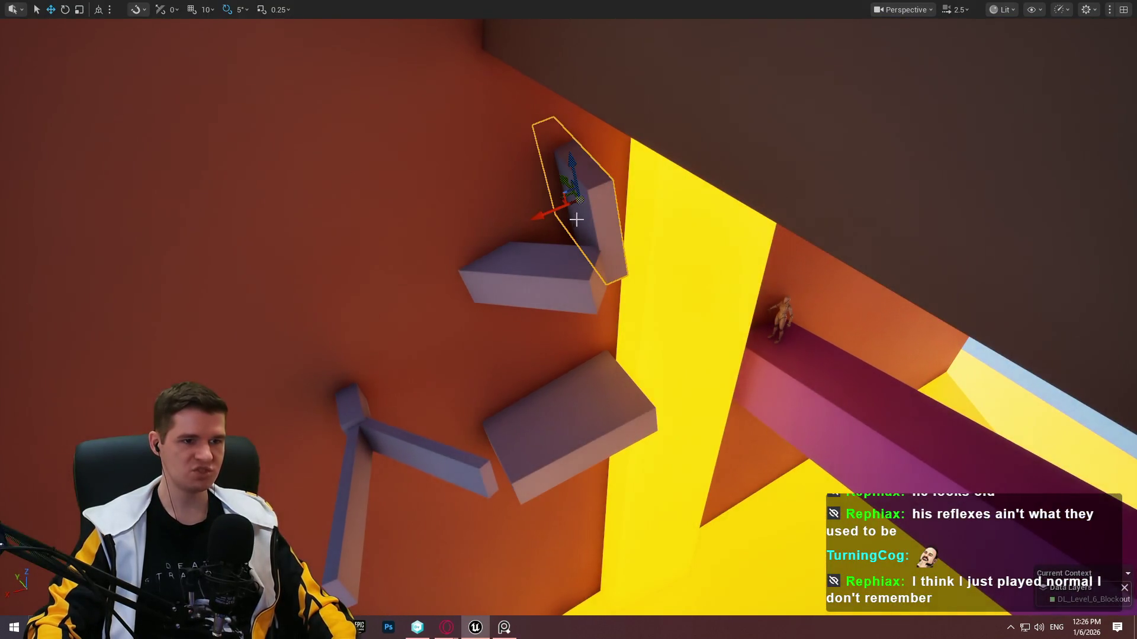
# Rotate the block upright to 85° and level the grey slab, nudging it into place above.
pyautogui.moveTo(514, 184)
pyautogui.mouseDown()
pyautogui.moveTo(541, 167)
pyautogui.moveTo(454, 193)
pyautogui.moveTo(494, 200)
pyautogui.moveTo(484, 152)
pyautogui.mouseUp()
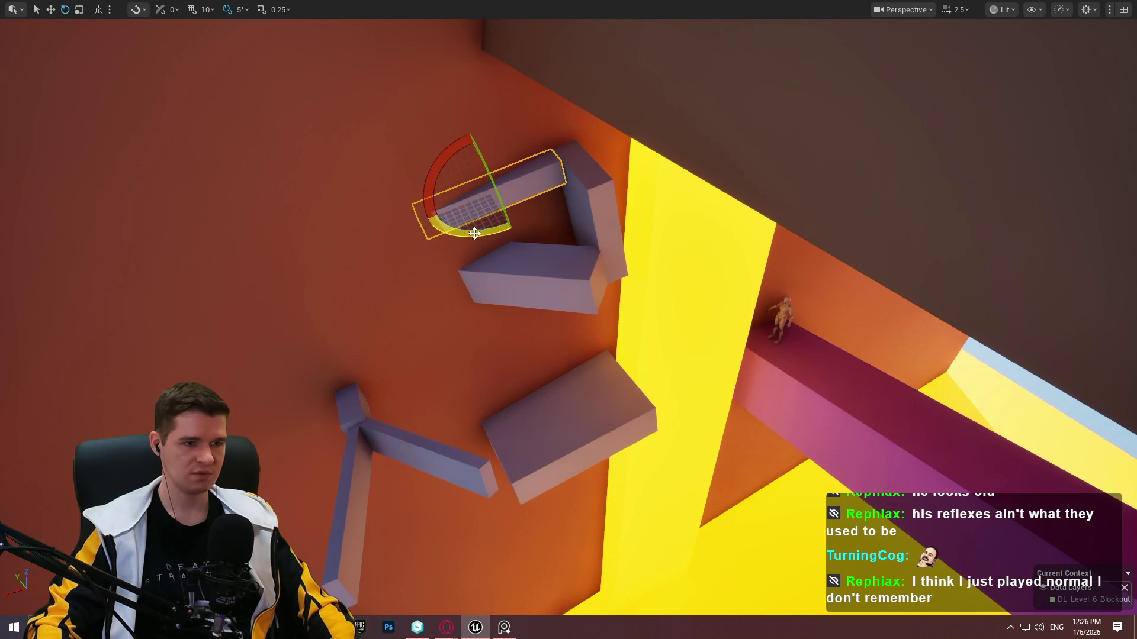
pyautogui.moveTo(473, 234); pyautogui.dragTo(465, 235)
pyautogui.press('w')
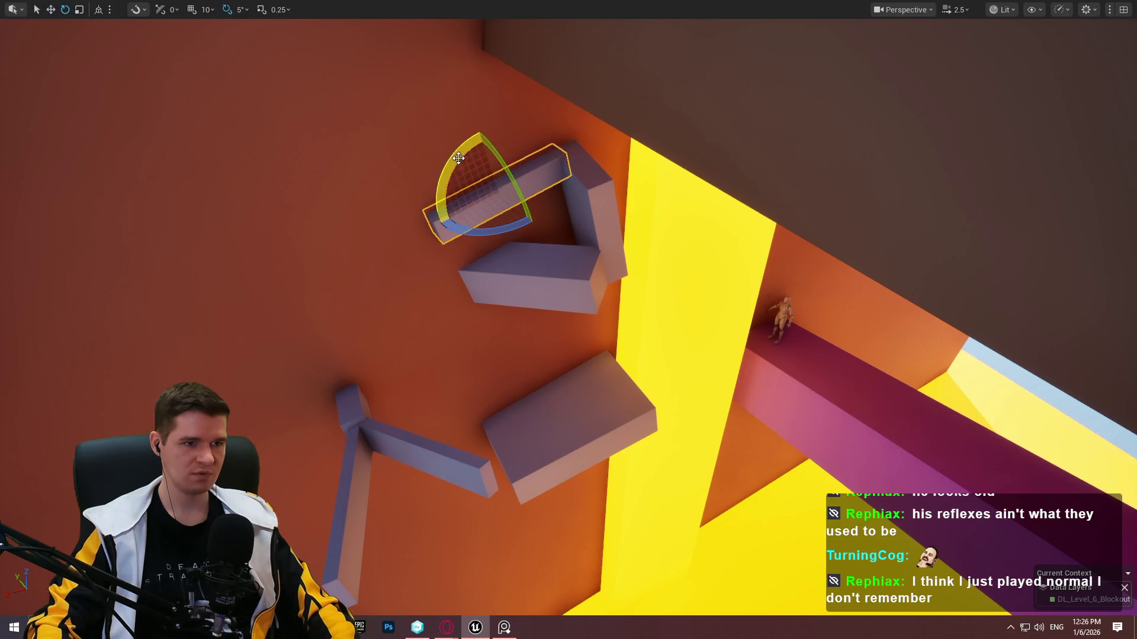
pyautogui.moveTo(459, 159); pyautogui.dragTo(477, 155)
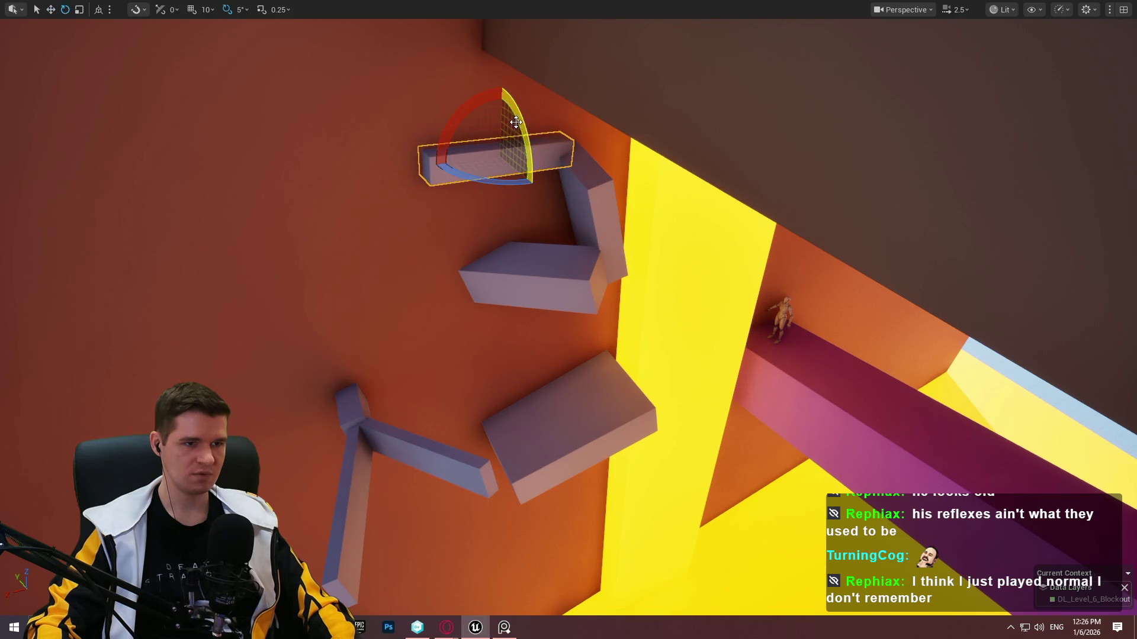
pyautogui.click(503, 111)
pyautogui.hotkey('ctrl', 'z')
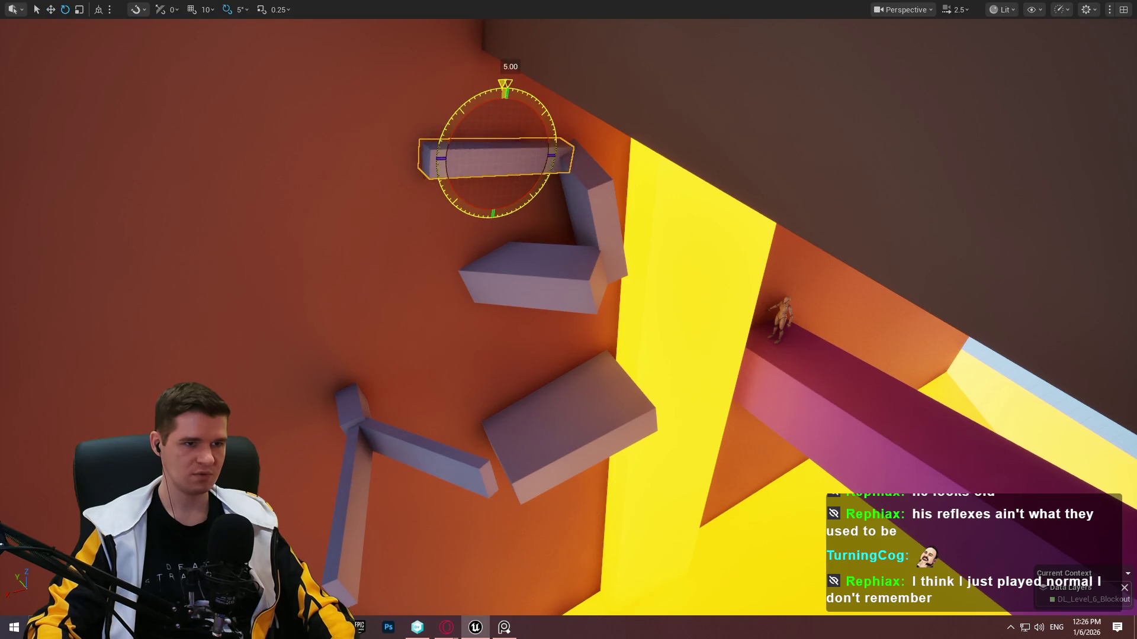
pyautogui.moveTo(452, 145); pyautogui.dragTo(454, 155)
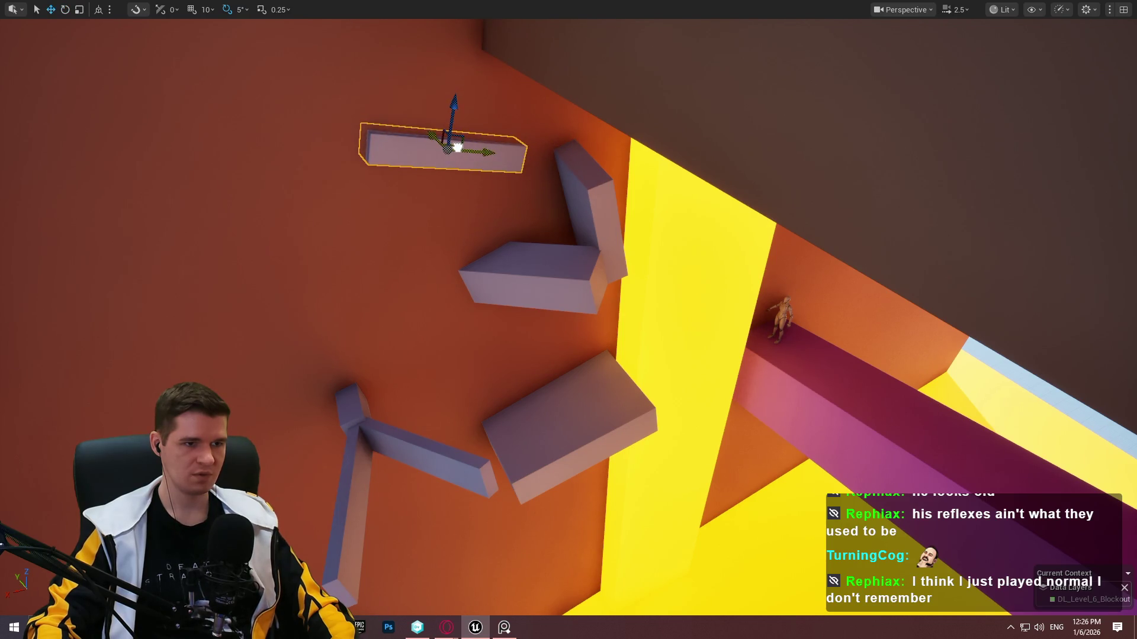
pyautogui.scroll(5, 510, 148)
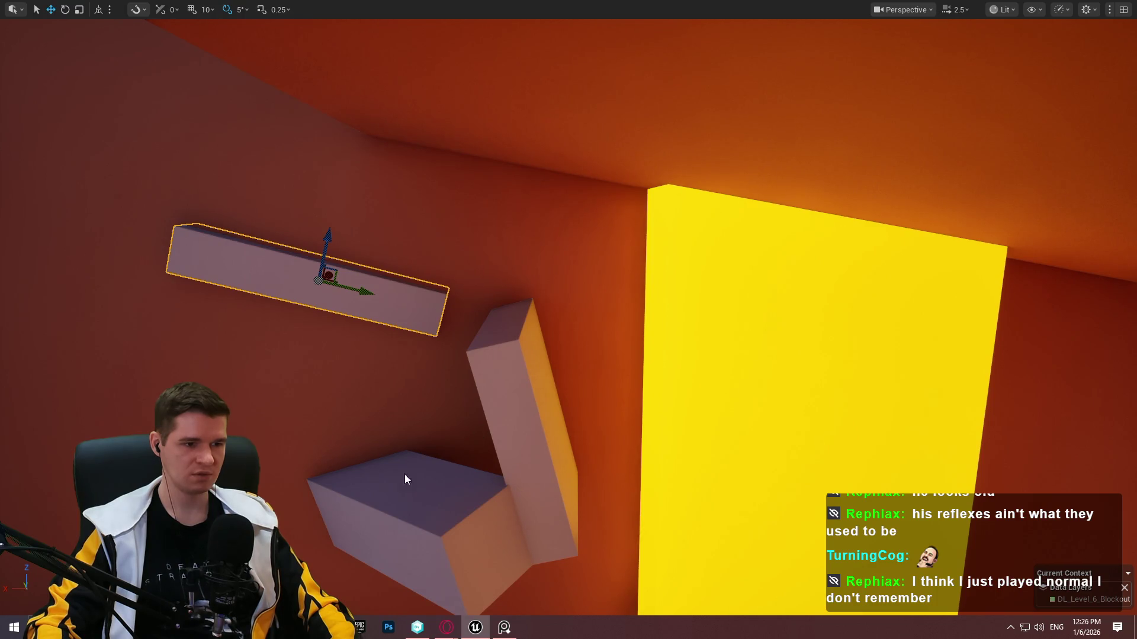
pyautogui.rightClick(405, 475)
# Play from the lower block, jump and climb onto the slab and ledges, then stop.
pyautogui.click(490, 463)
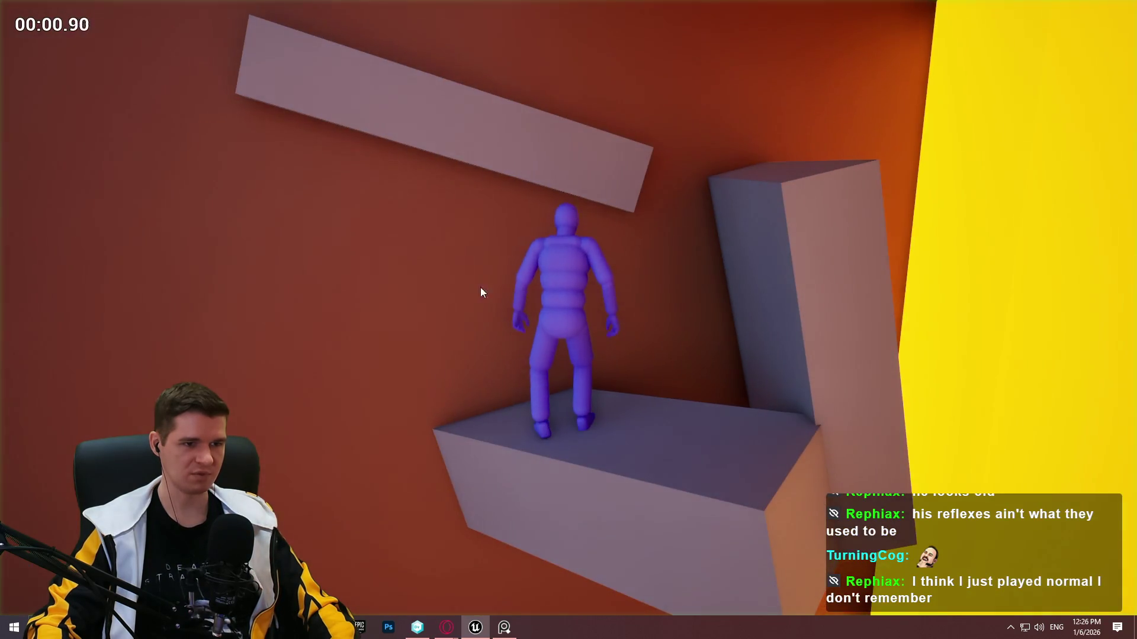
pyautogui.press('space')
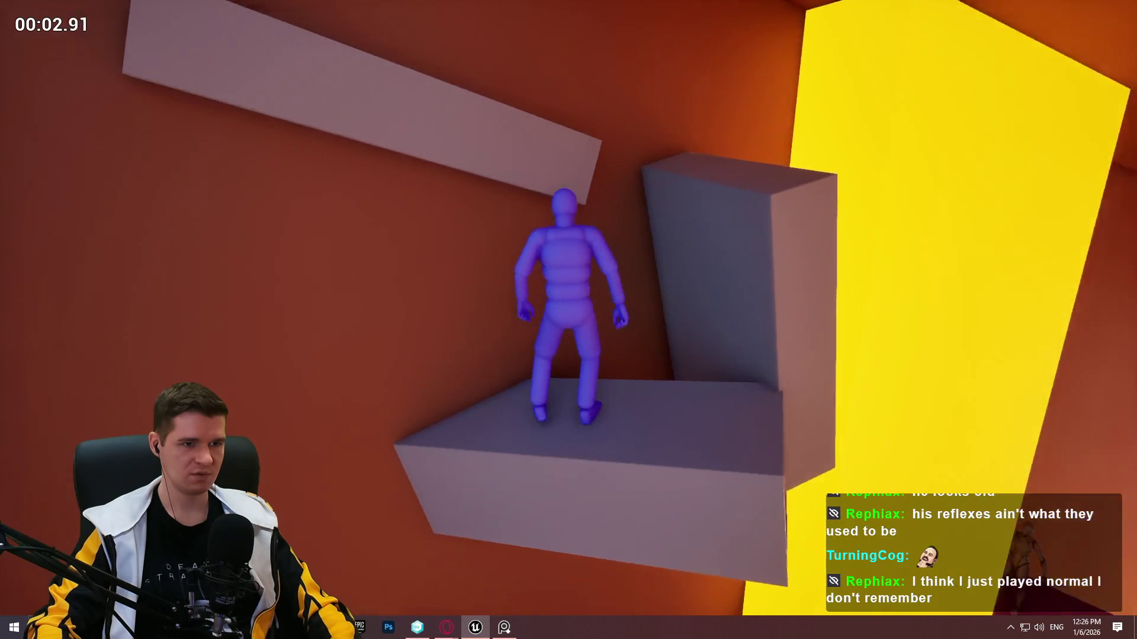
pyautogui.press('space')
pyautogui.press('space')
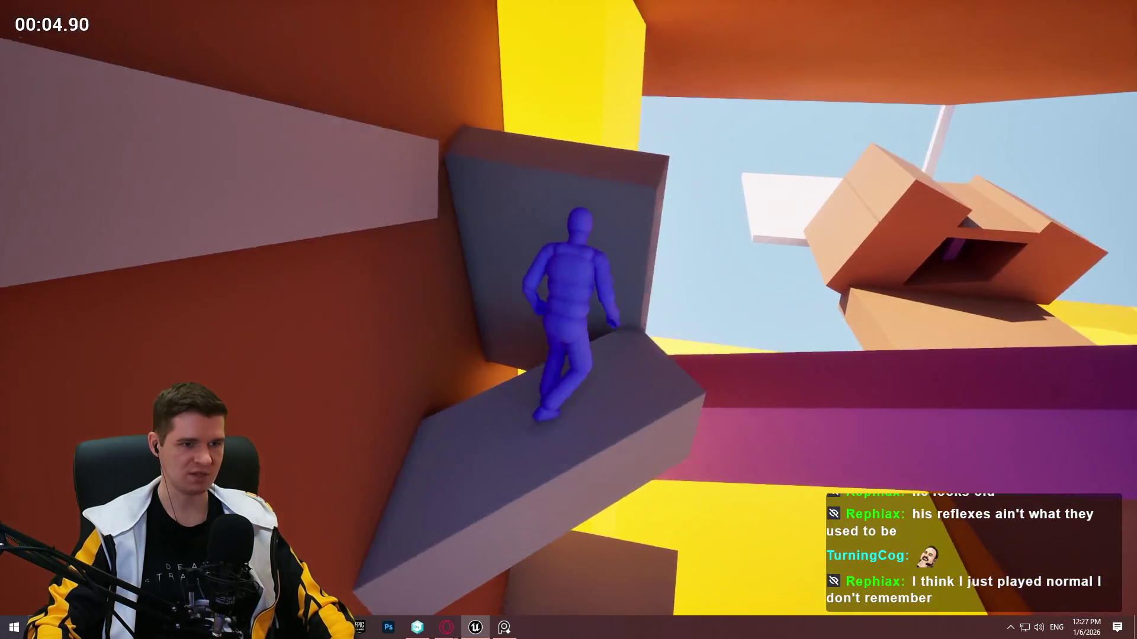
pyautogui.press('space')
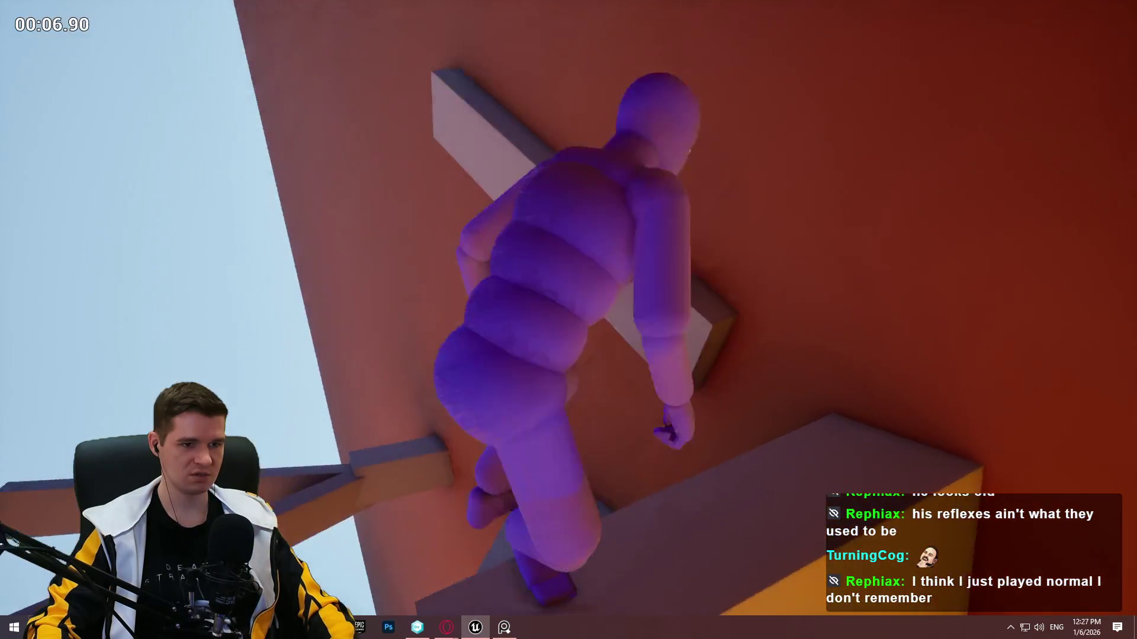
pyautogui.press('space')
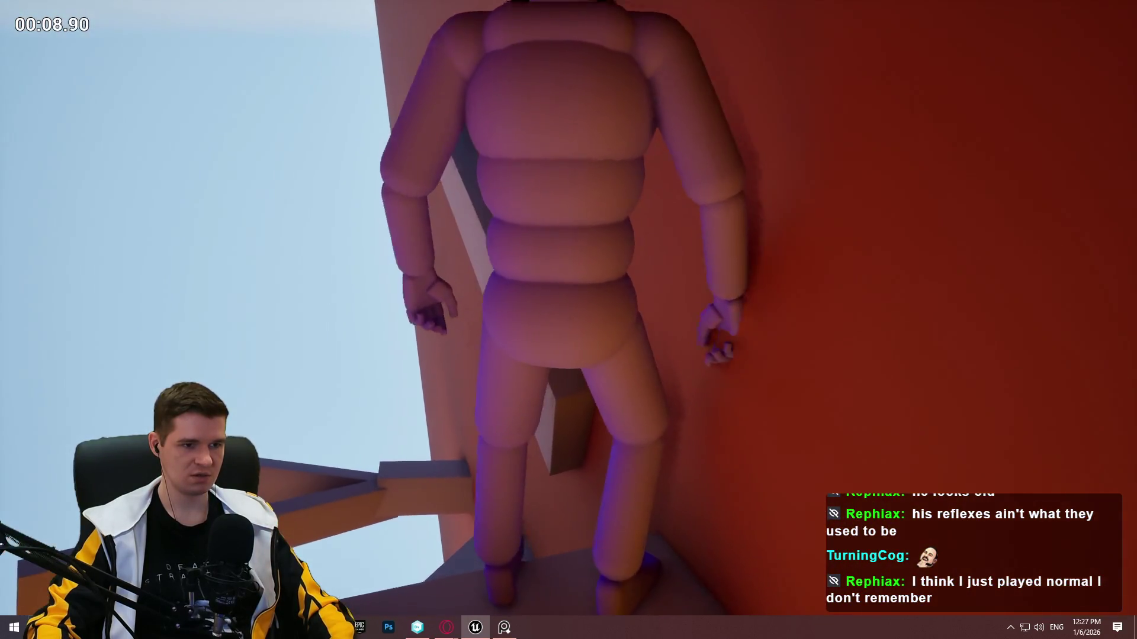
pyautogui.press('space')
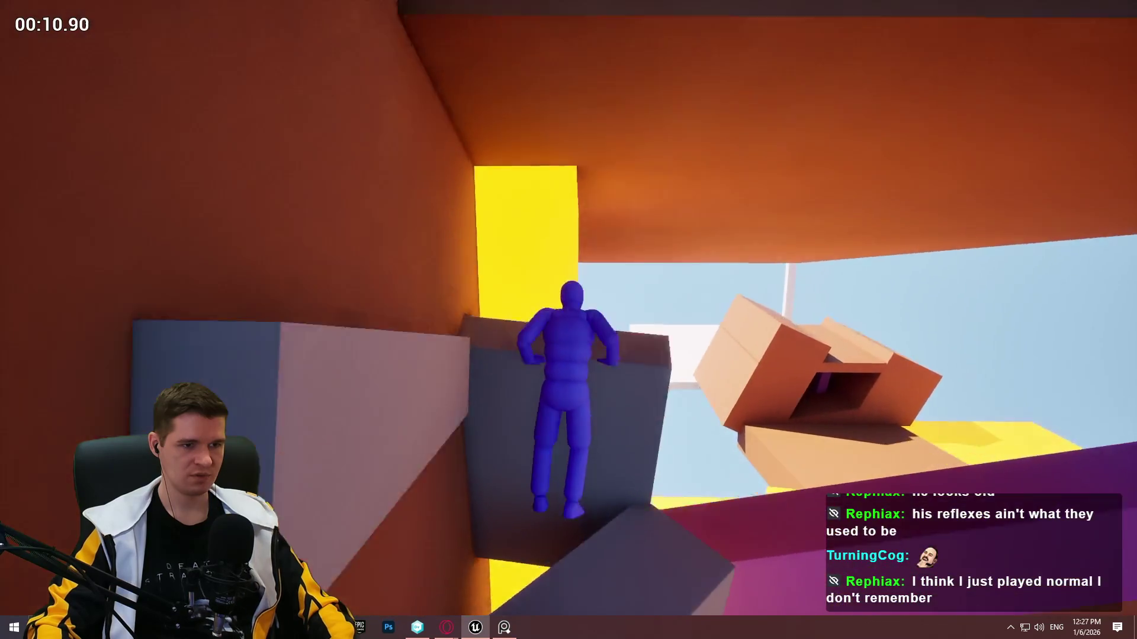
pyautogui.press('space')
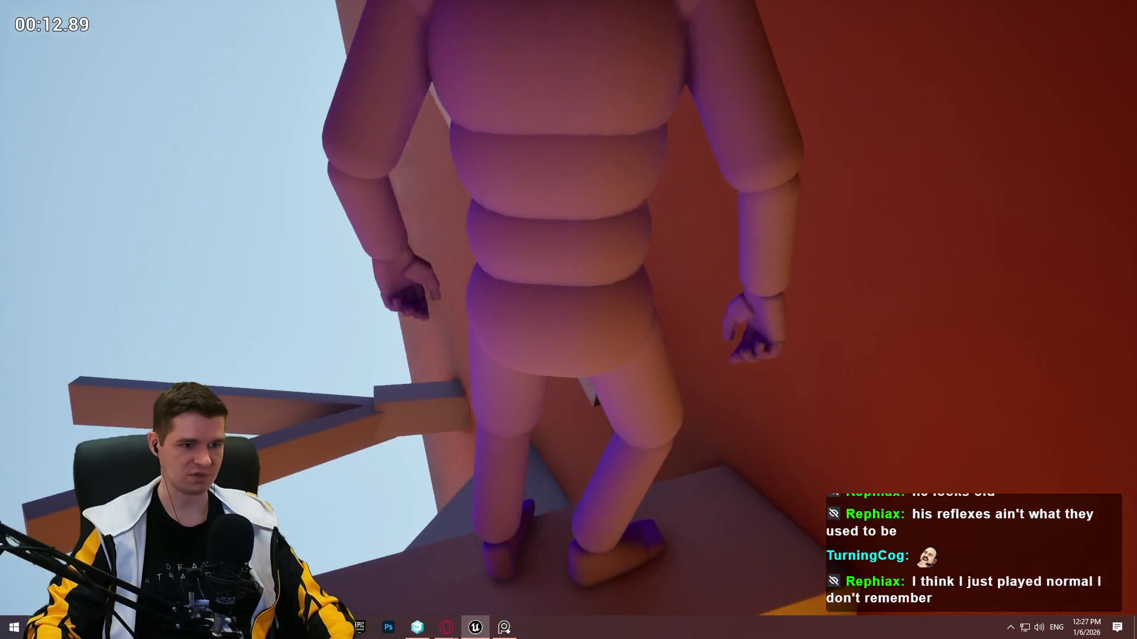
pyautogui.press('space')
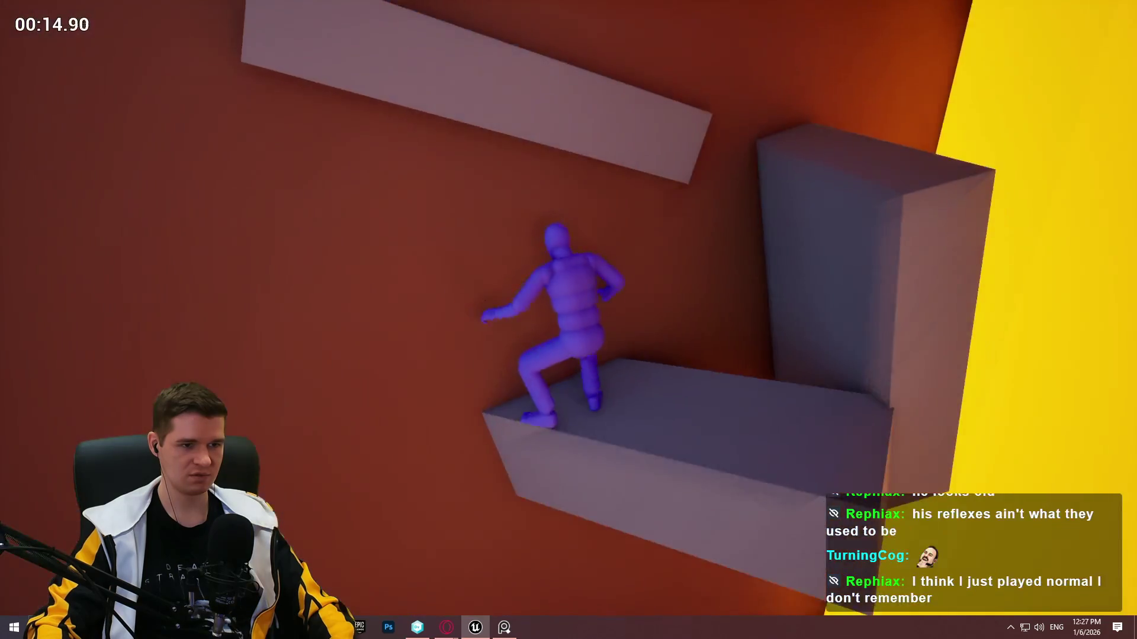
pyautogui.press('Escape')
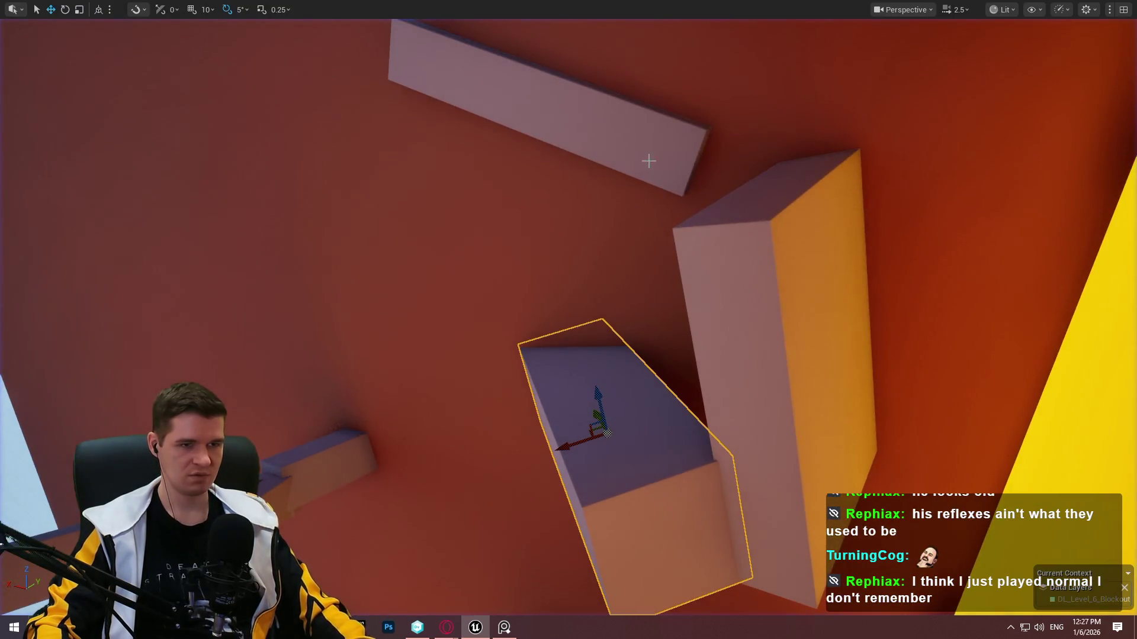
# Play From Here on the slab near the yellow wall, then end the playtest.
pyautogui.moveTo(531, 114); pyautogui.dragTo(531, 115)
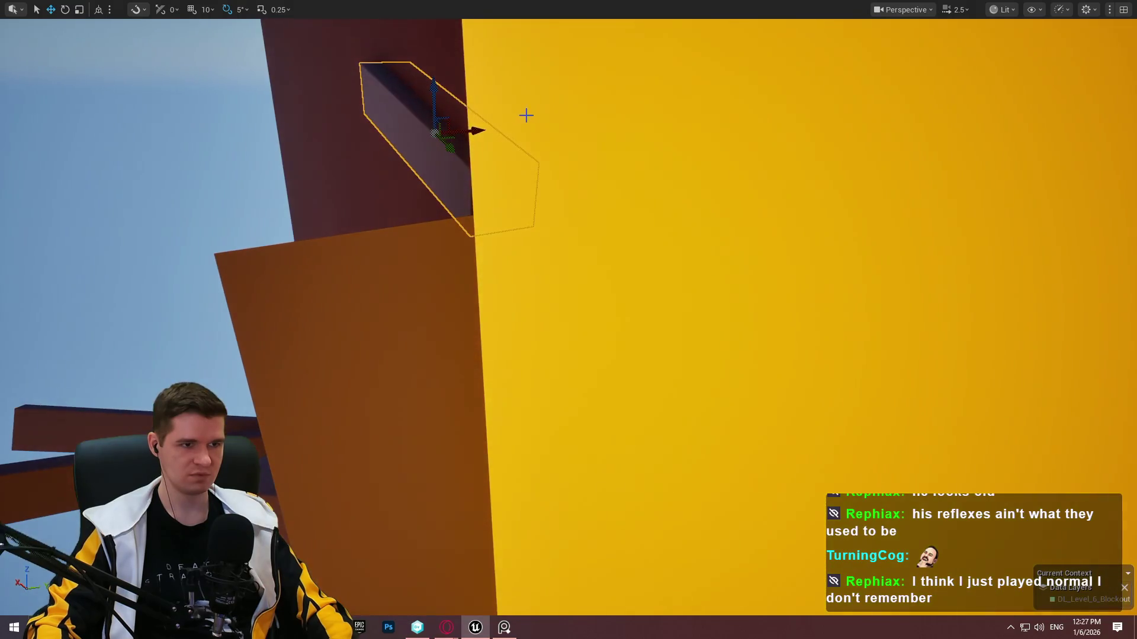
pyautogui.moveTo(467, 134)
pyautogui.mouseDown()
pyautogui.moveTo(409, 130)
pyautogui.moveTo(462, 171)
pyautogui.mouseUp()
pyautogui.rightClick(462, 172)
pyautogui.click(567, 559)
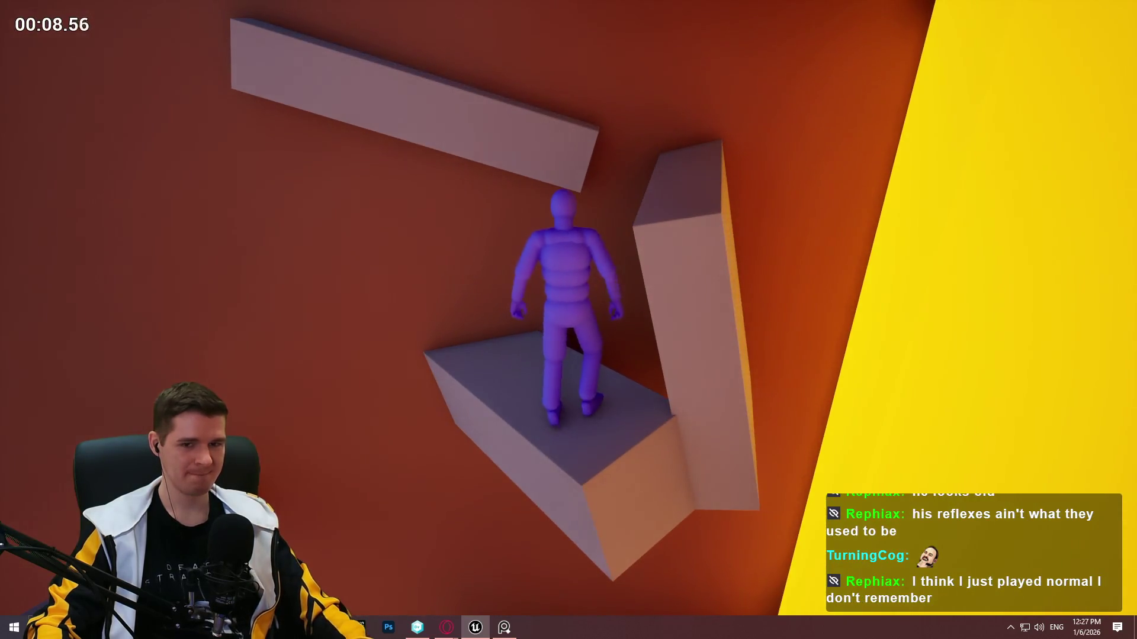
pyautogui.press('Escape')
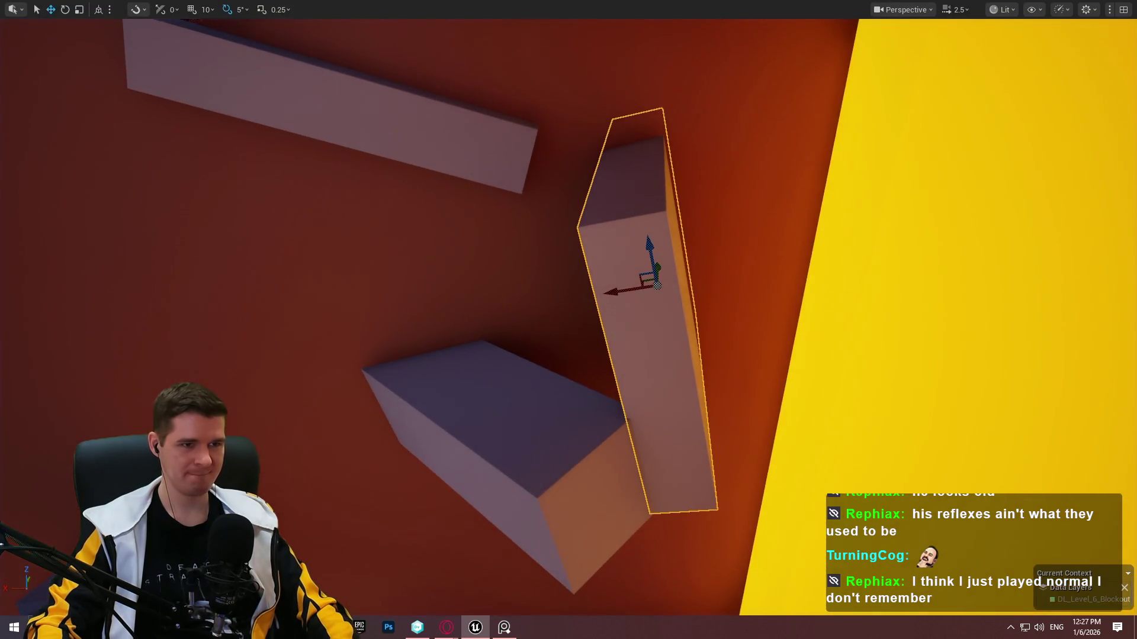
# Slide the flat grey slab sideways along the wall on its Y axis.
pyautogui.press('s')
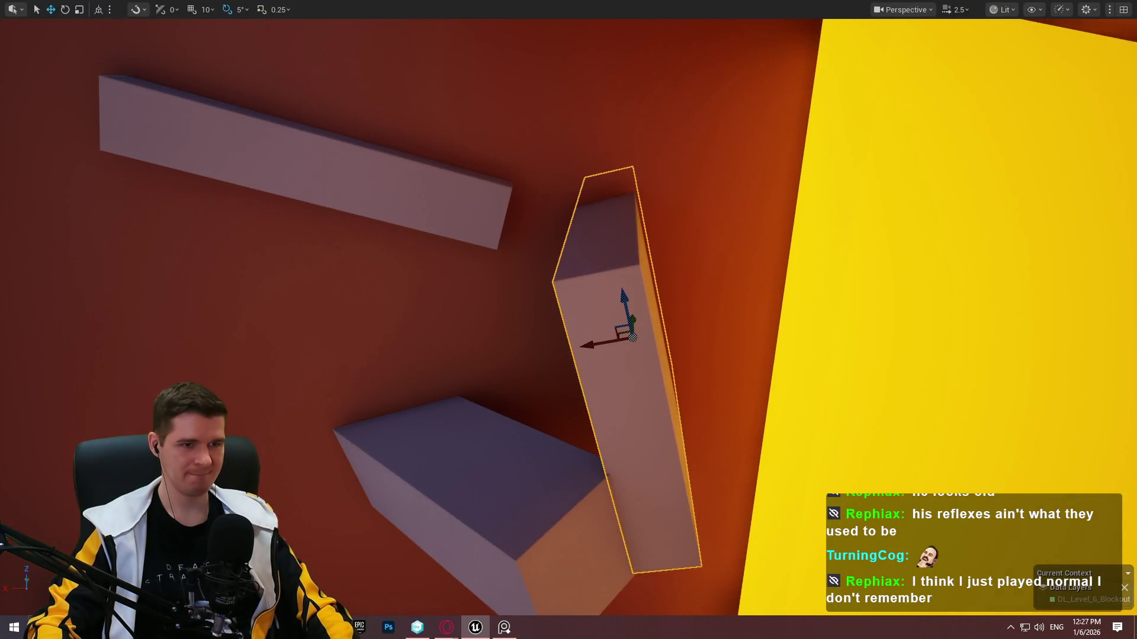
pyautogui.press('s')
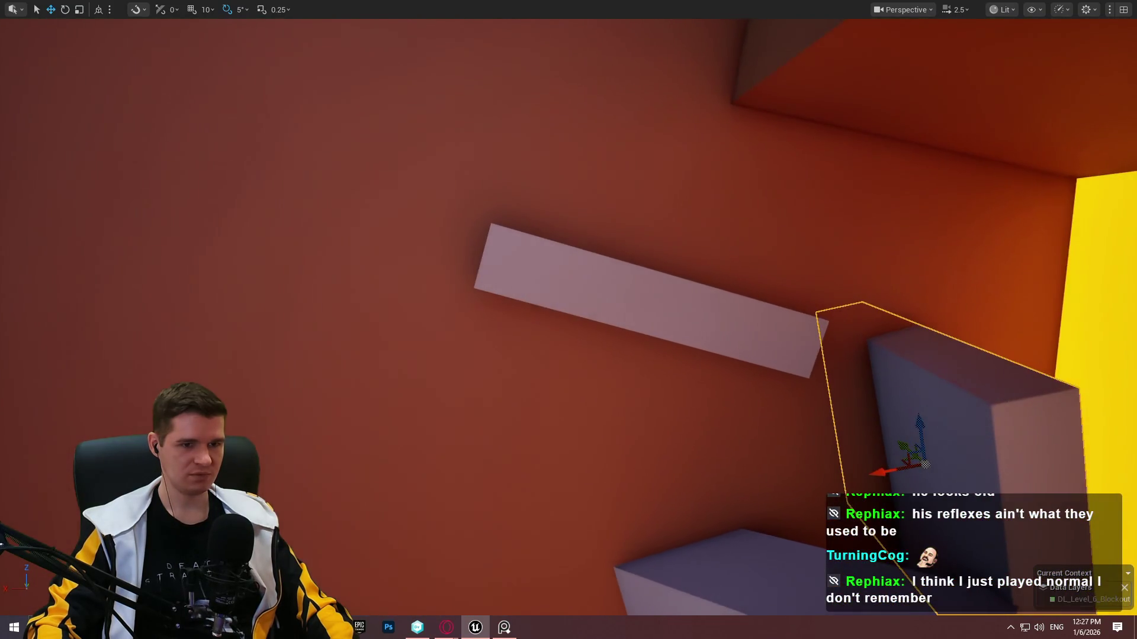
pyautogui.click(723, 313)
pyautogui.moveTo(694, 313); pyautogui.dragTo(746, 327)
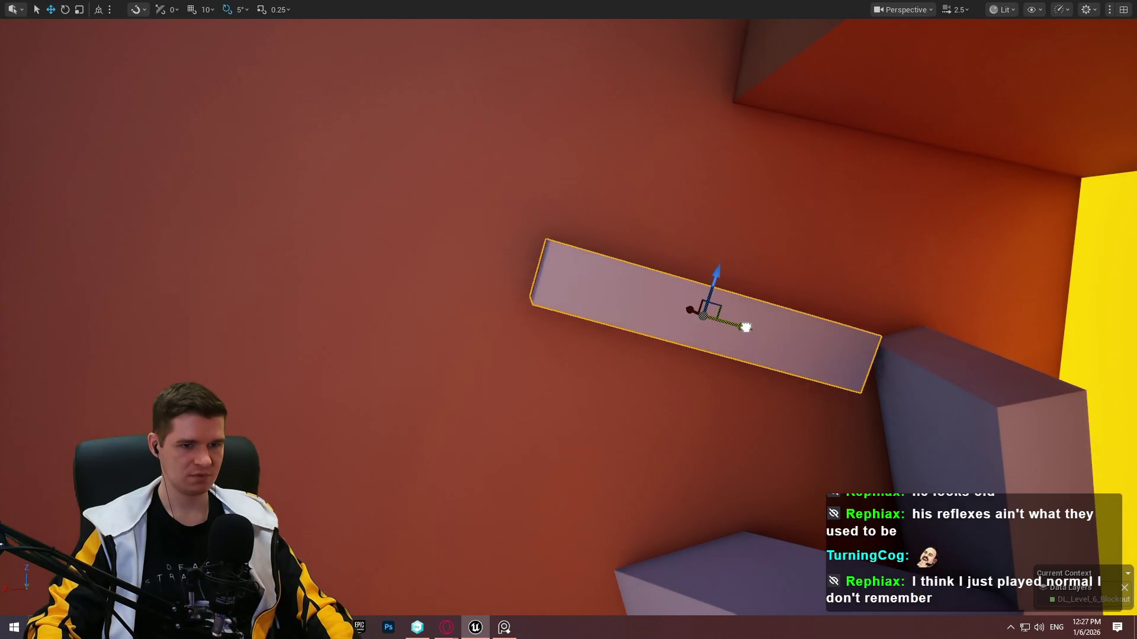
pyautogui.rightClick(886, 487)
pyautogui.click(912, 479)
pyautogui.press('space')
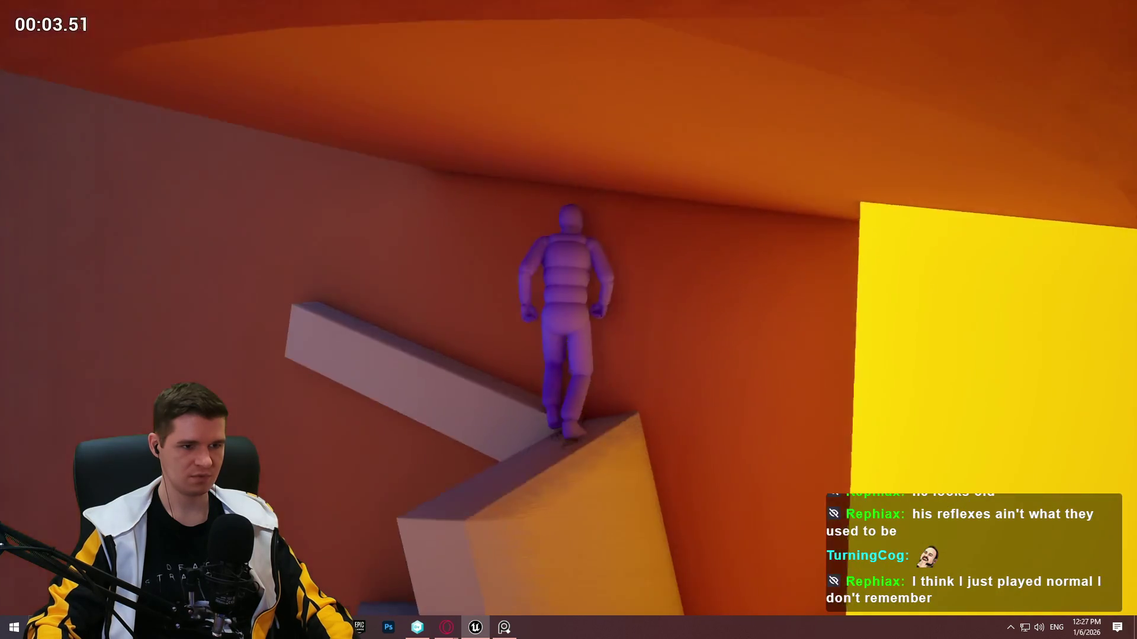
pyautogui.press('space')
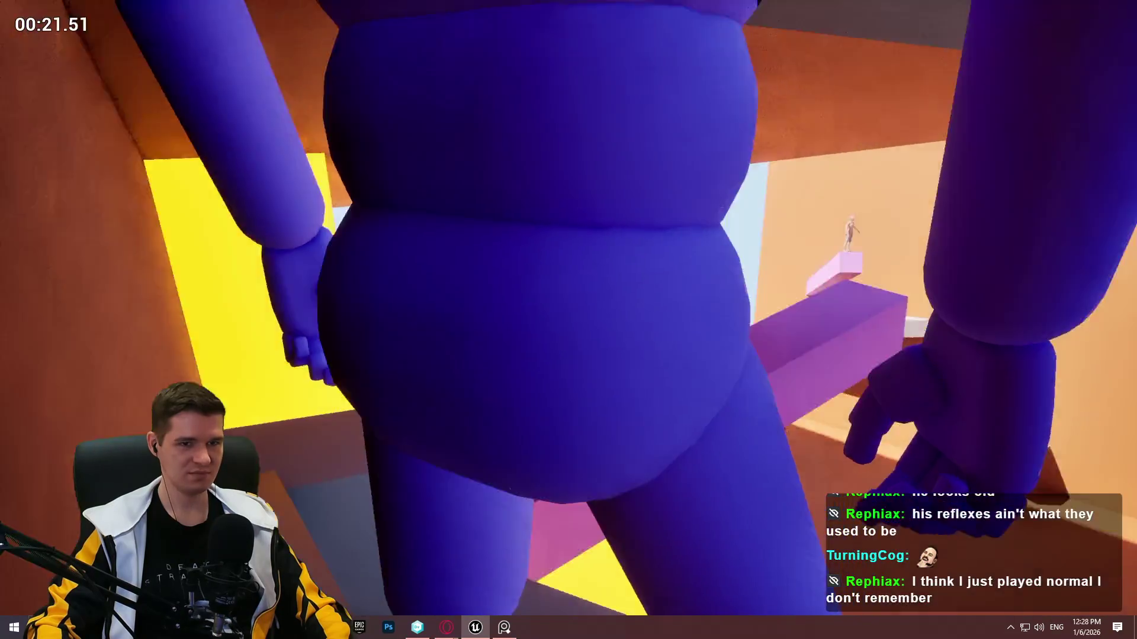
pyautogui.press('Escape')
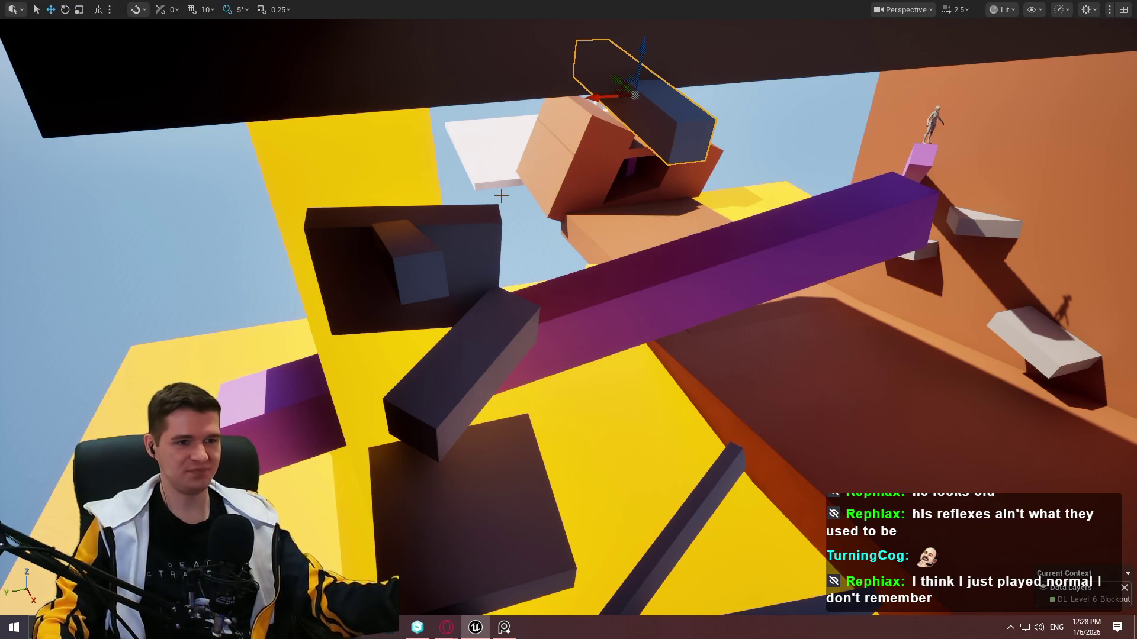
pyautogui.rightClick(443, 215)
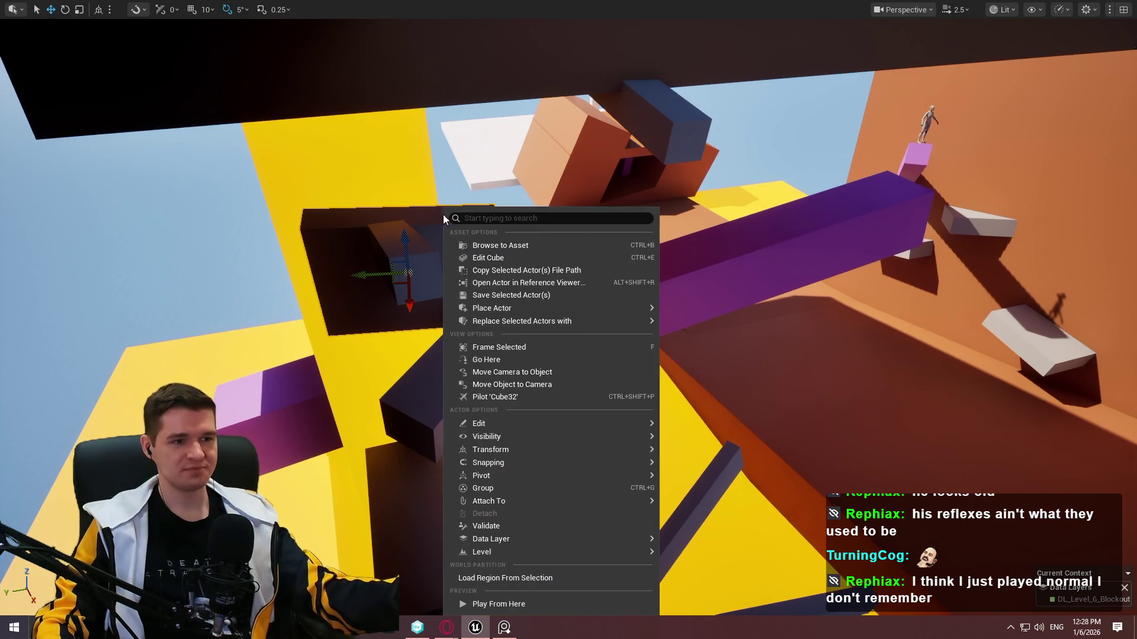
pyautogui.click(537, 599)
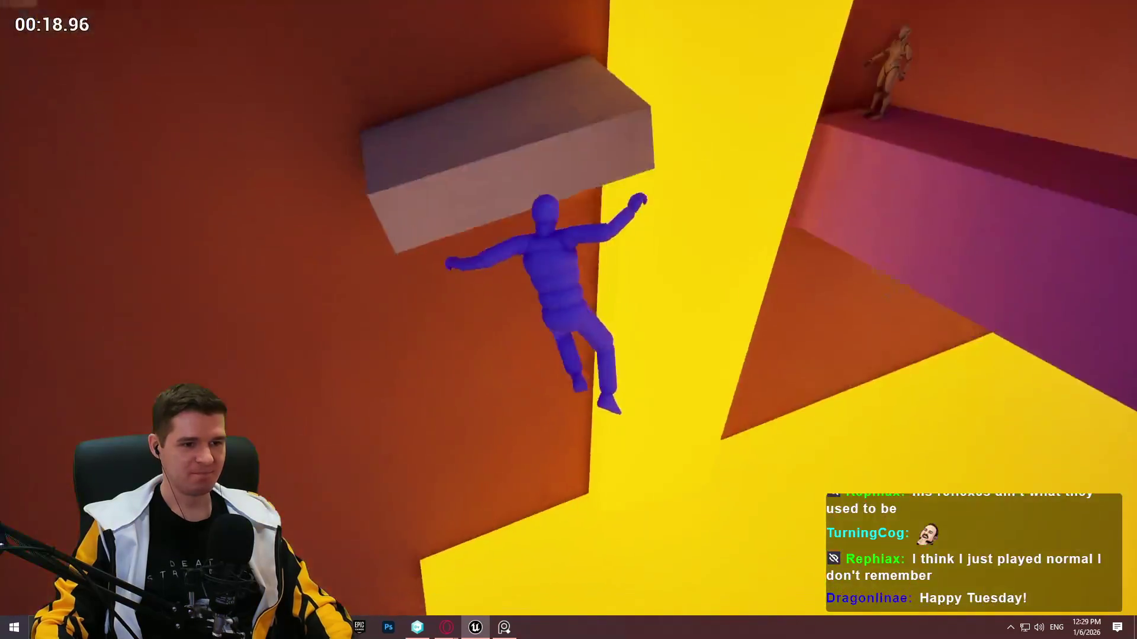
pyautogui.press('Escape')
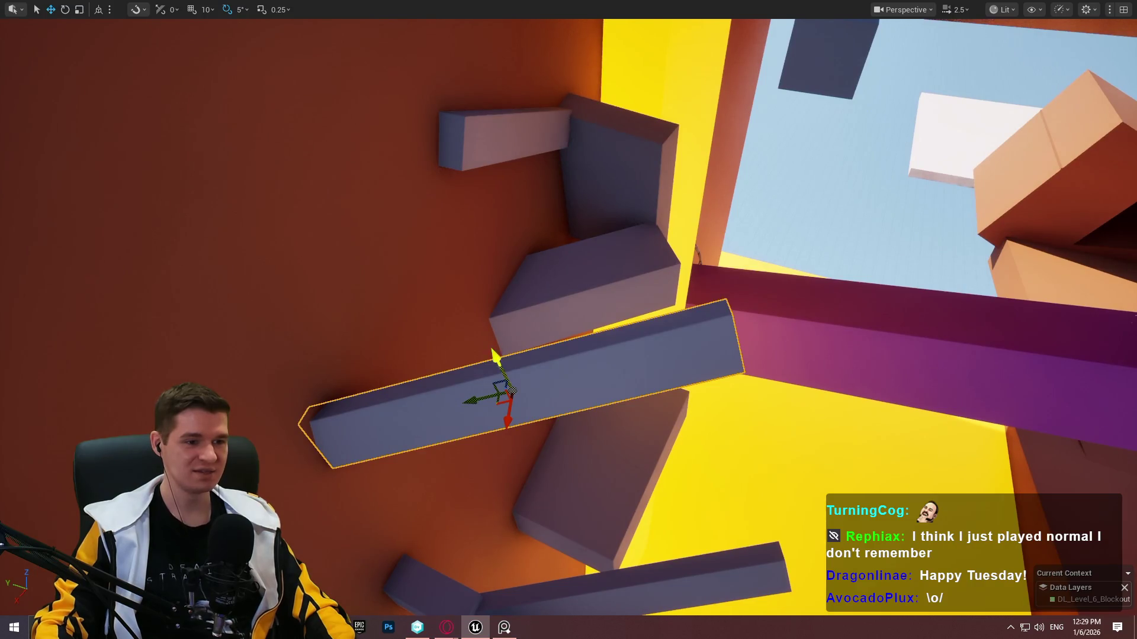
# Raise the grey beam higher up the wall and tilt it about -10°.
pyautogui.moveTo(496, 362); pyautogui.dragTo(510, 134)
pyautogui.moveTo(430, 173); pyautogui.dragTo(414, 171)
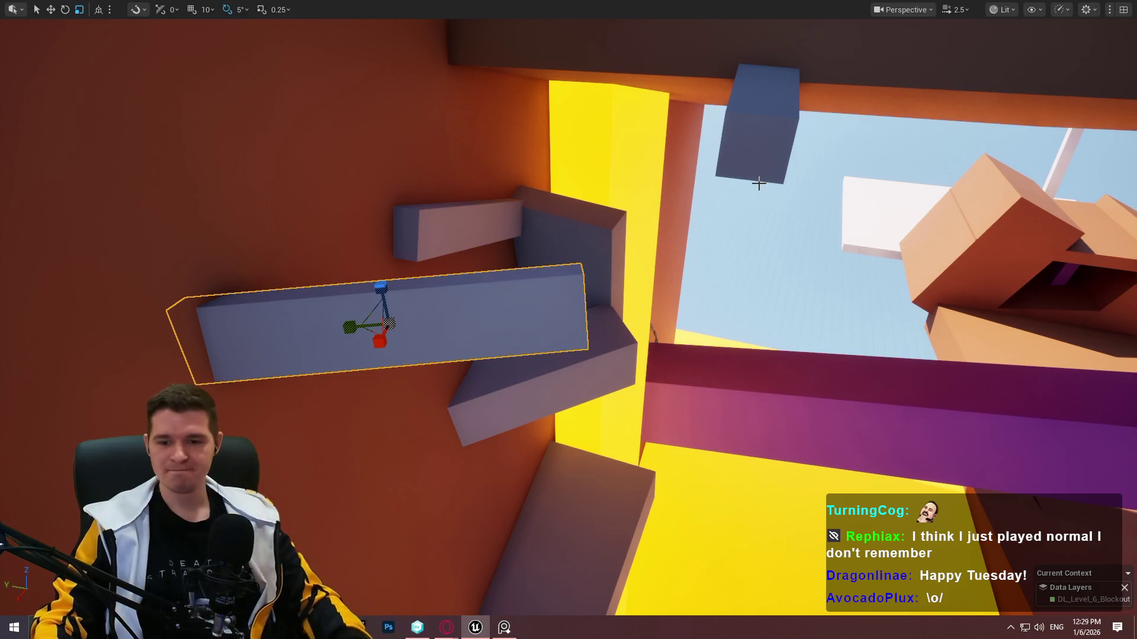
pyautogui.moveTo(755, 118); pyautogui.dragTo(388, 329)
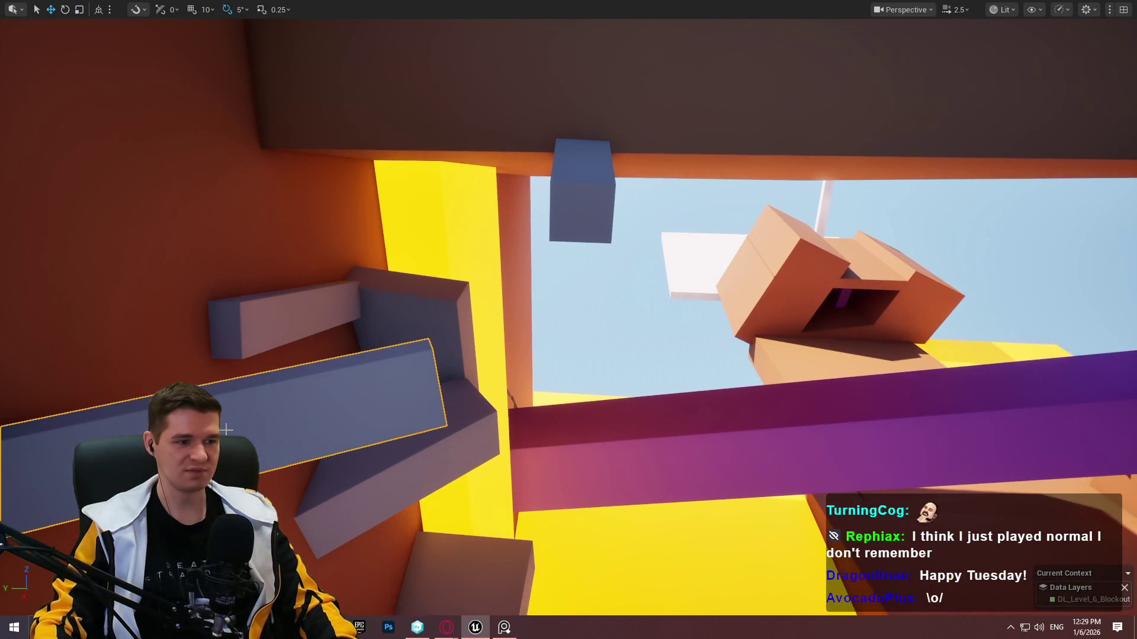
pyautogui.moveTo(231, 415)
pyautogui.mouseDown()
pyautogui.moveTo(304, 317)
pyautogui.moveTo(306, 329)
pyautogui.mouseUp()
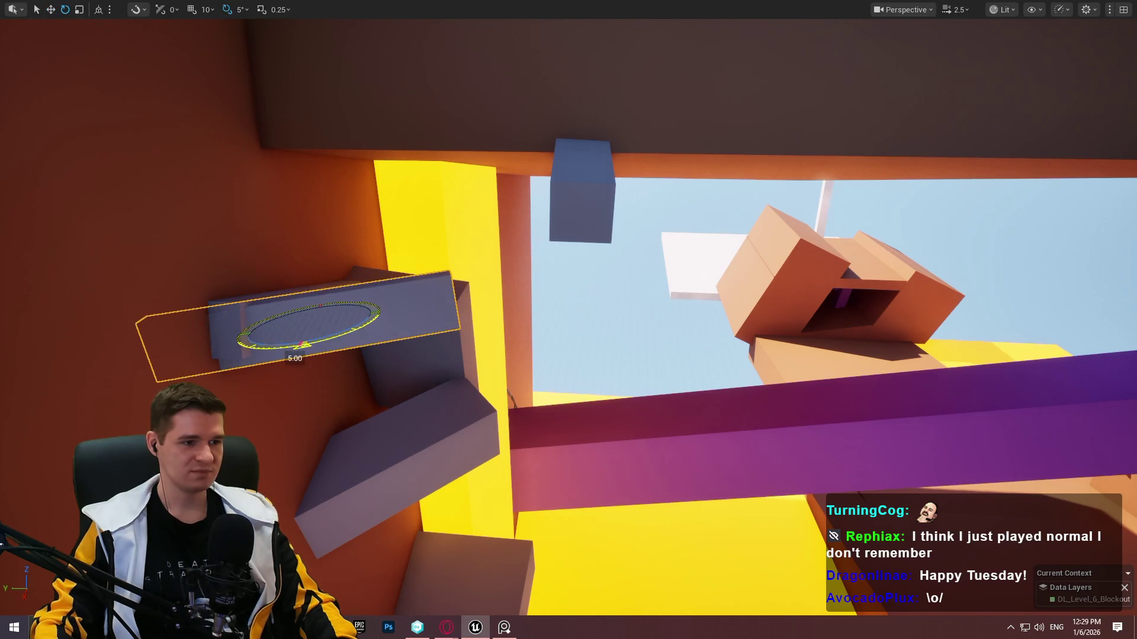
pyautogui.moveTo(299, 333); pyautogui.dragTo(292, 338)
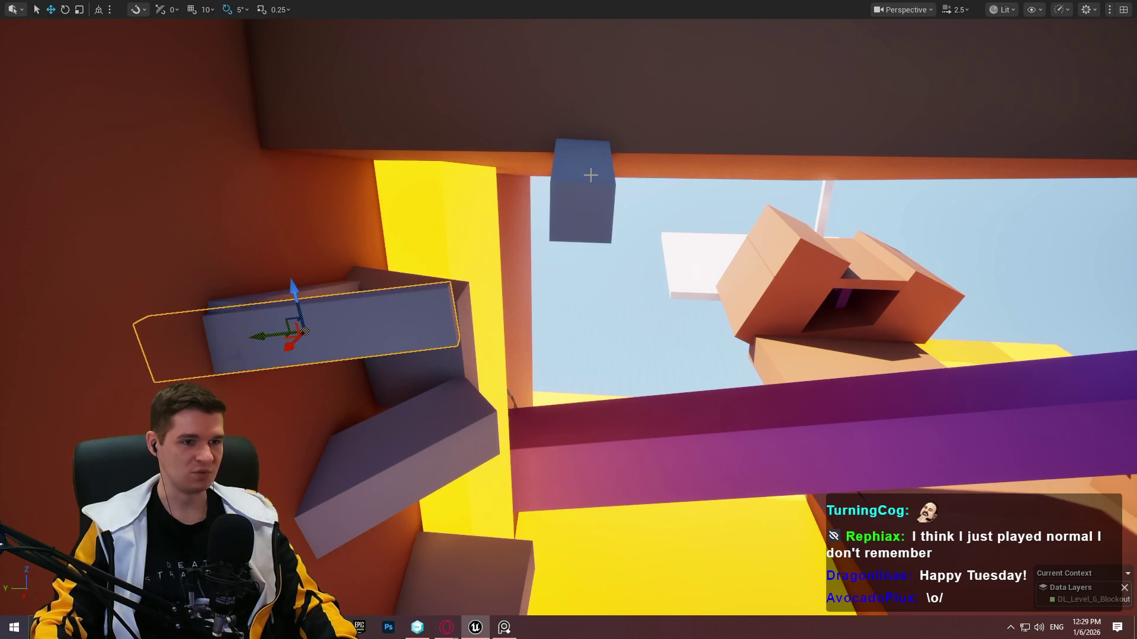
# Raise the left grey beam up the wall and playtest from that spot.
pyautogui.click(582, 195)
pyautogui.moveTo(588, 165); pyautogui.dragTo(575, 208)
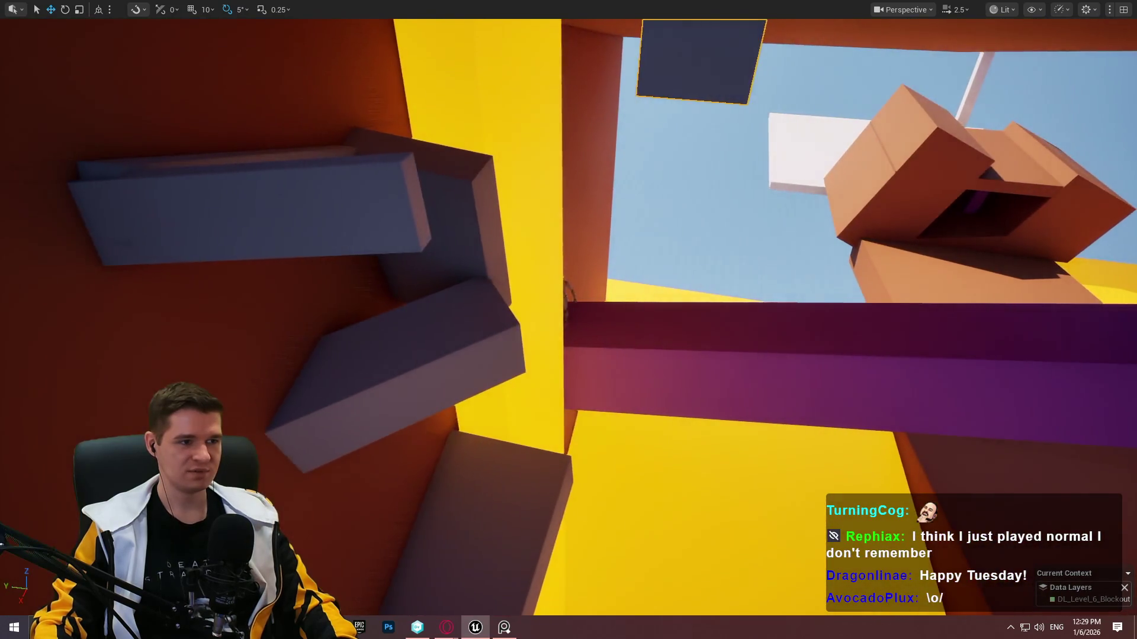
pyautogui.click(396, 196)
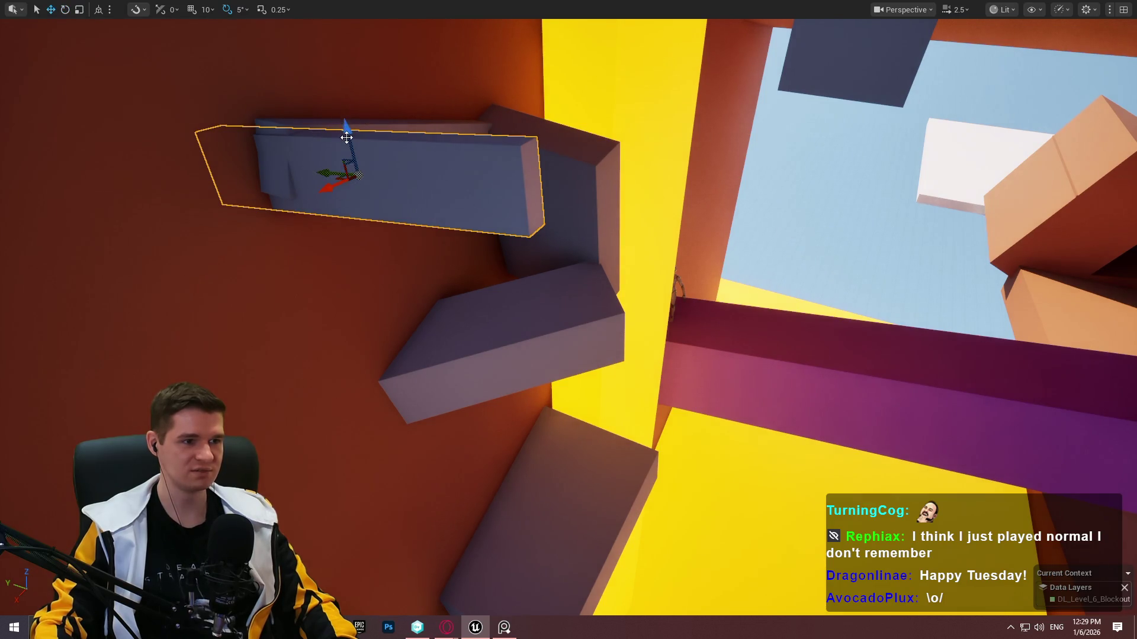
pyautogui.moveTo(346, 138); pyautogui.dragTo(333, 114)
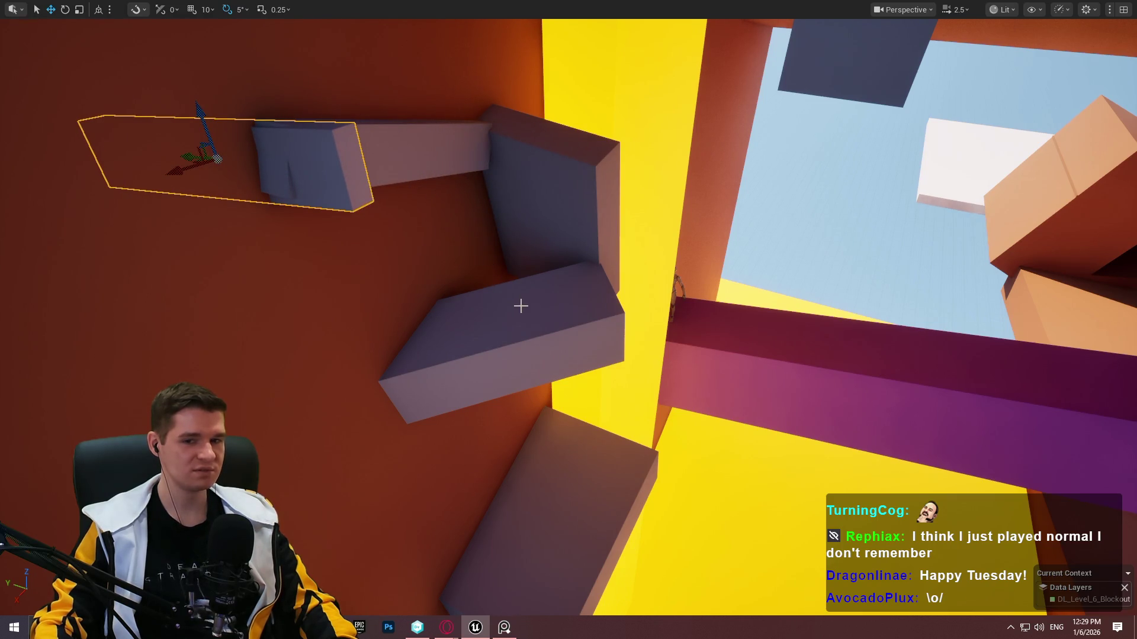
pyautogui.rightClick(520, 306)
pyautogui.click(667, 607)
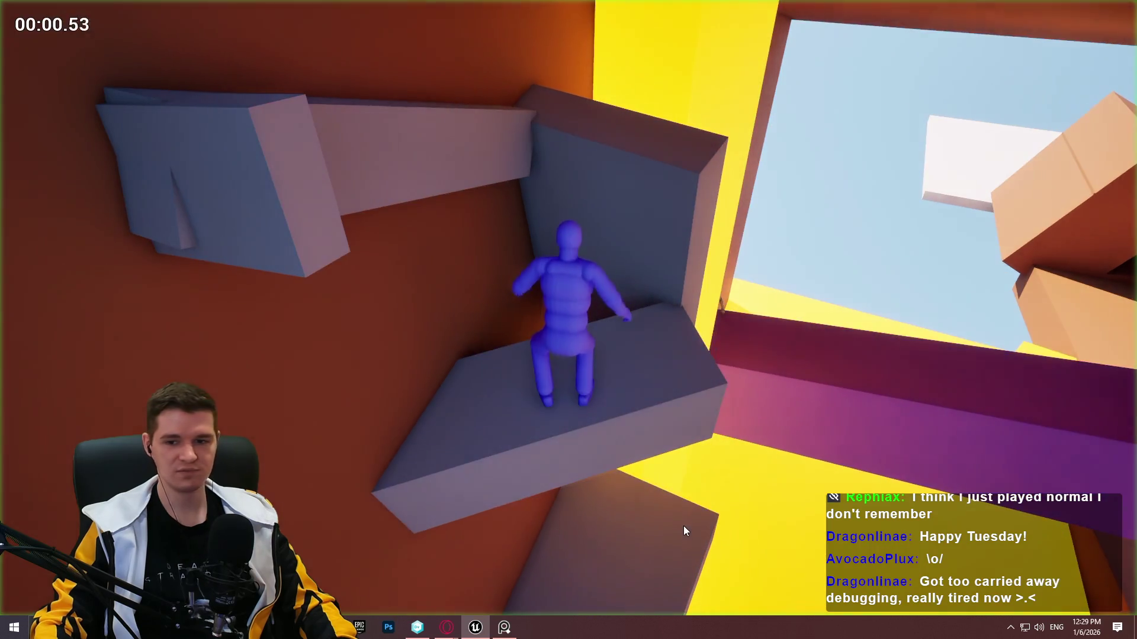
# Take control in the play viewport and climb onto the angled grey ledge below the raised beams.
pyautogui.click(700, 246)
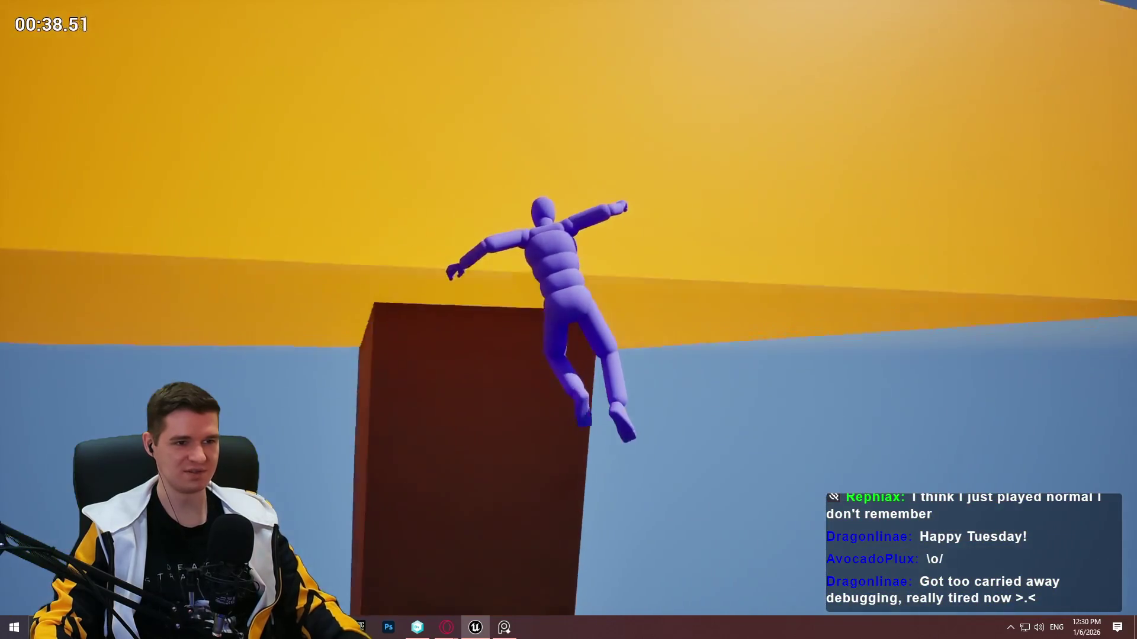
# End the playtest and start a new one from the pink ledge by the red walls.
pyautogui.press('Escape')
pyautogui.moveTo(38, 106)
pyautogui.mouseDown()
pyautogui.moveTo(231, 305)
pyautogui.moveTo(470, 265)
pyautogui.mouseUp()
pyautogui.rightClick(689, 328)
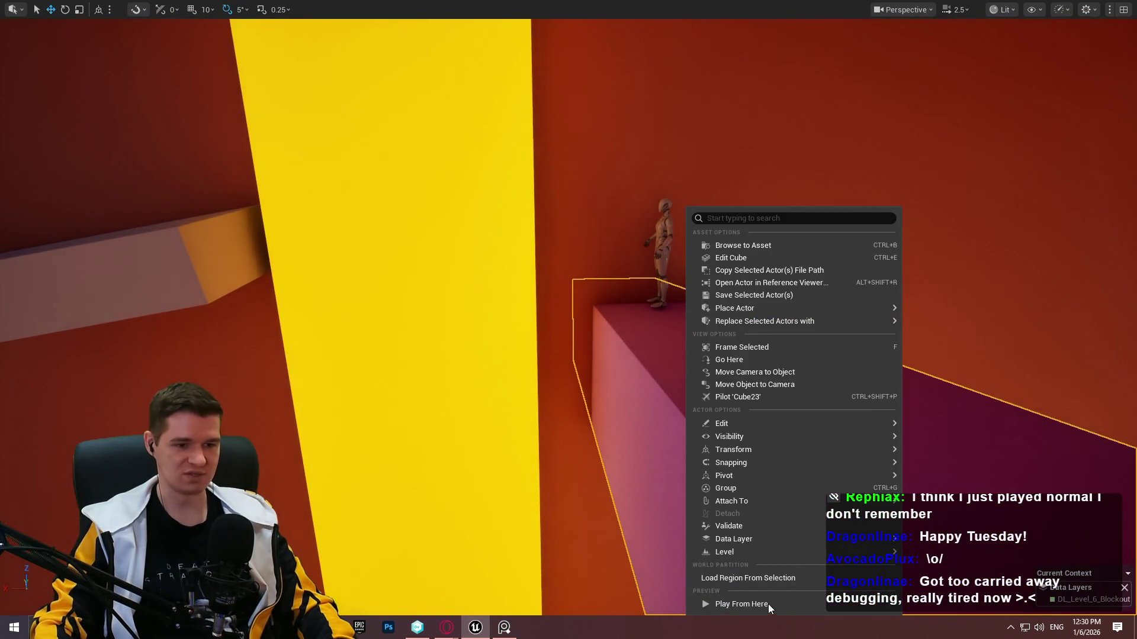
pyautogui.click(768, 604)
# Climb via the box ledge, beam and brown wall onto the yellow platform, then return to the editor.
pyautogui.press('w')
pyautogui.press('space')
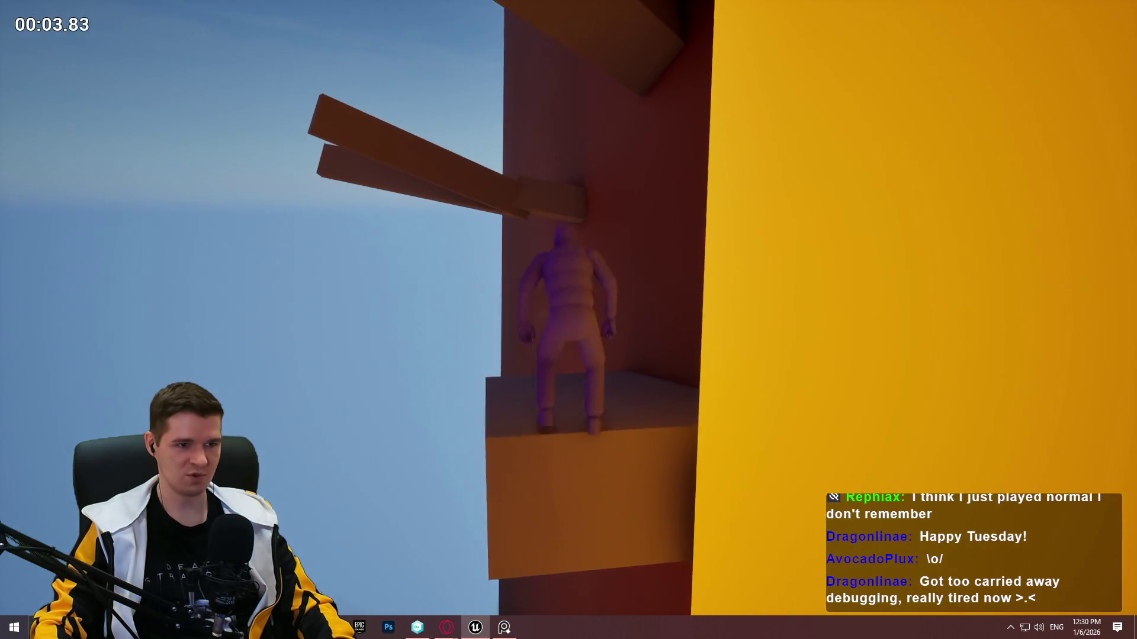
pyautogui.press('space')
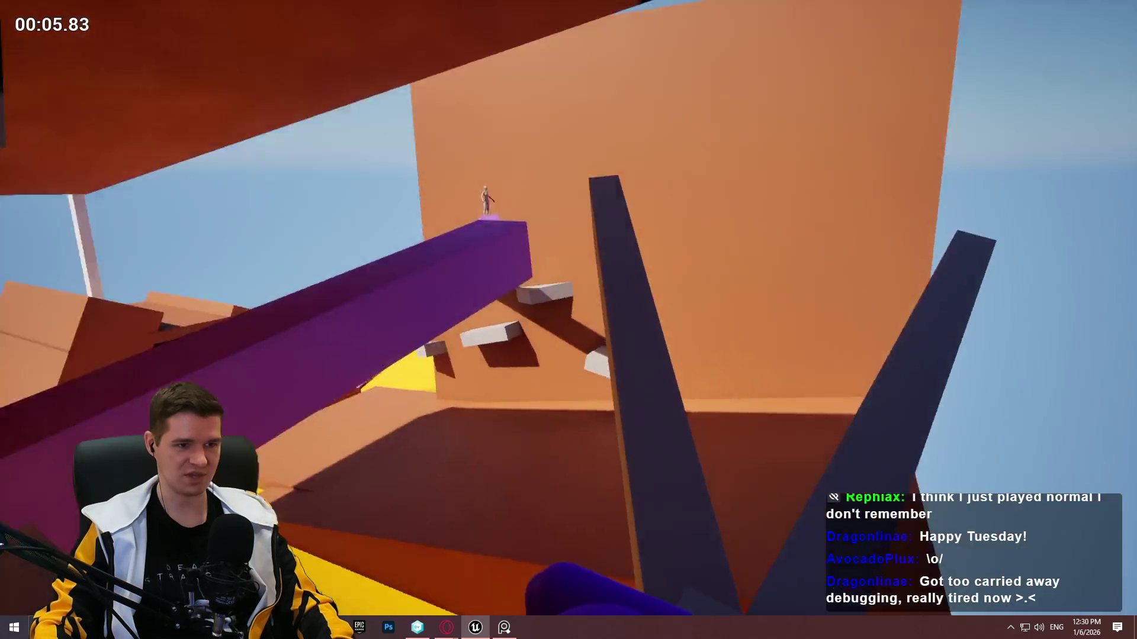
pyautogui.press('w')
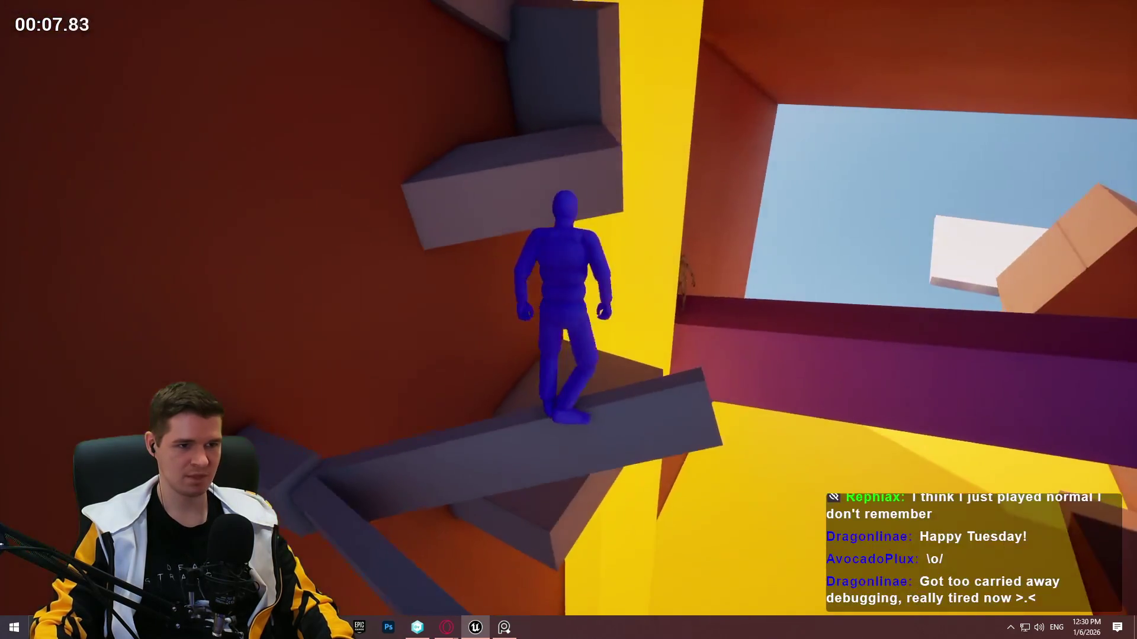
pyautogui.press('space')
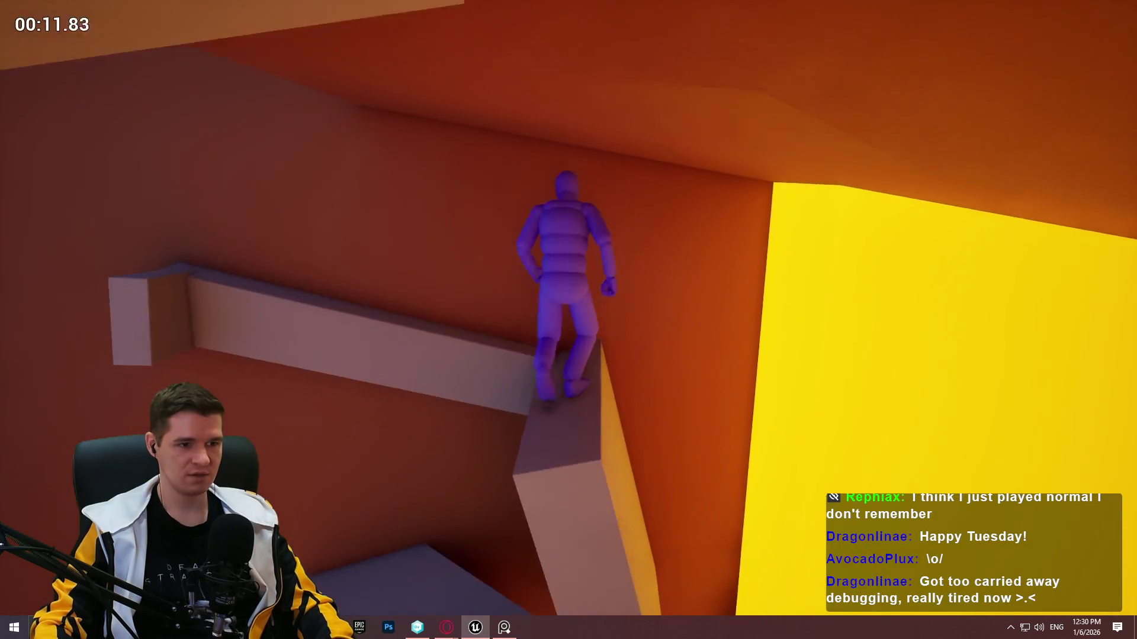
pyautogui.press('space')
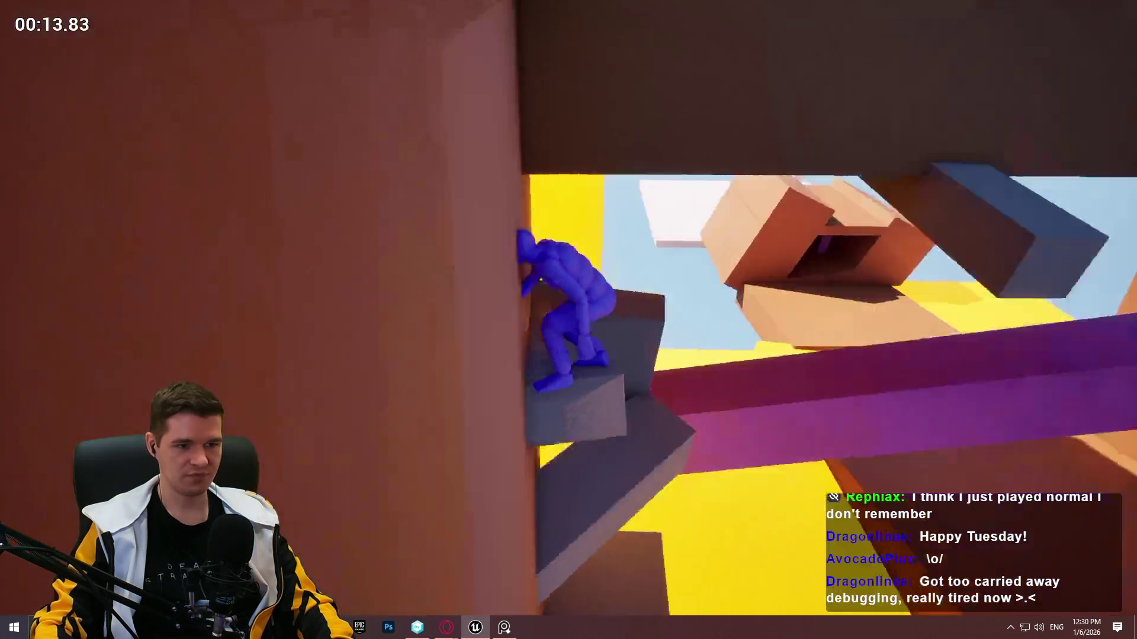
pyautogui.press('space')
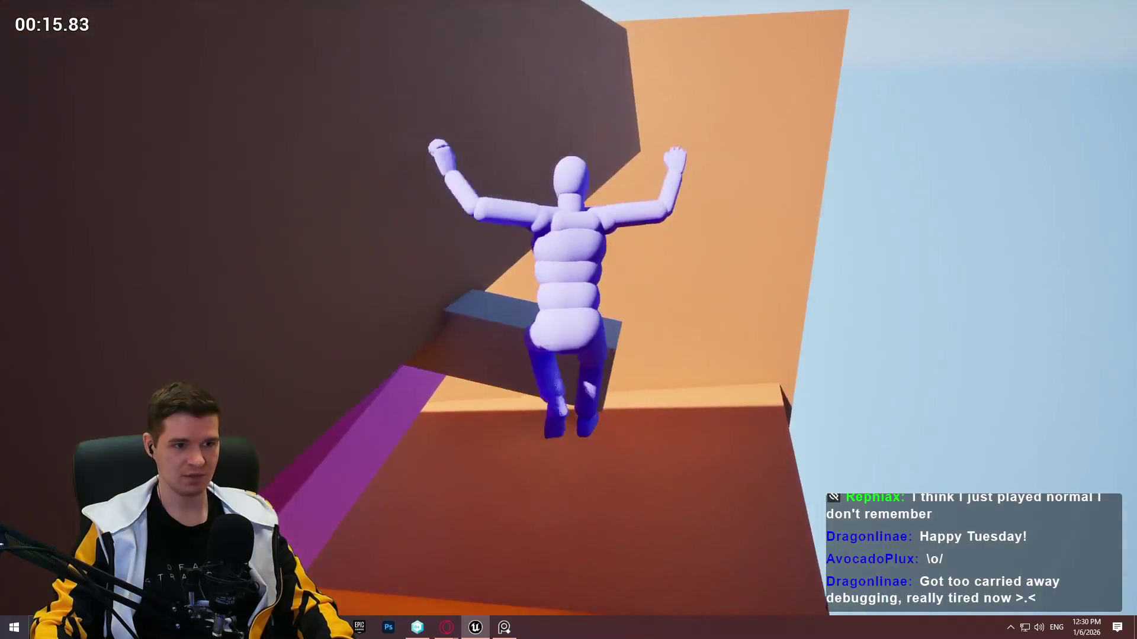
pyautogui.press('space')
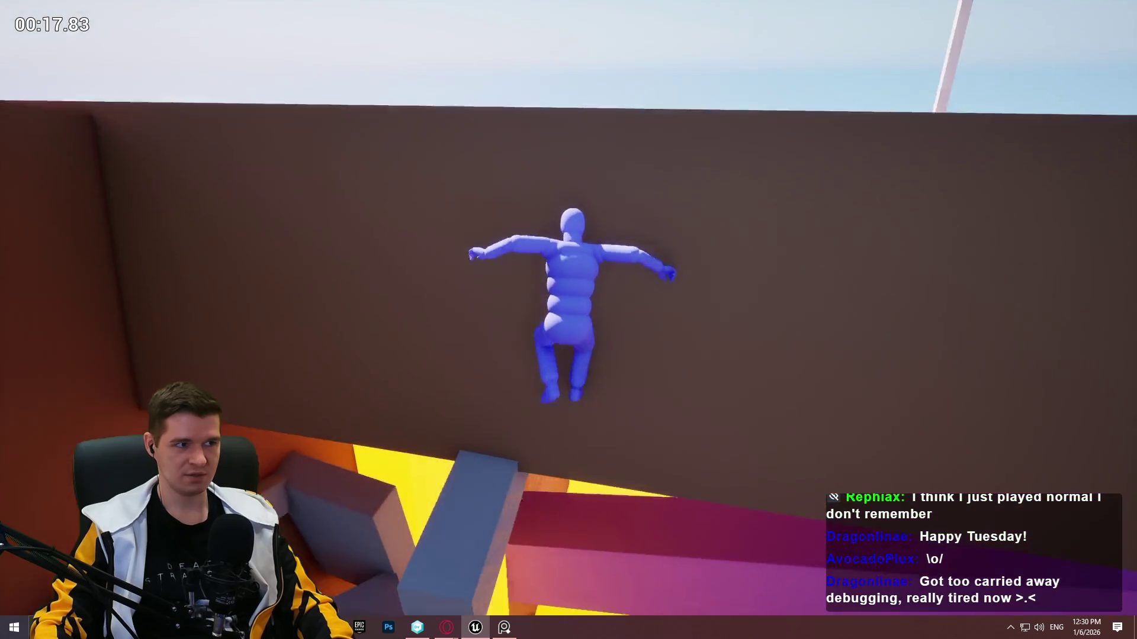
pyautogui.press('space')
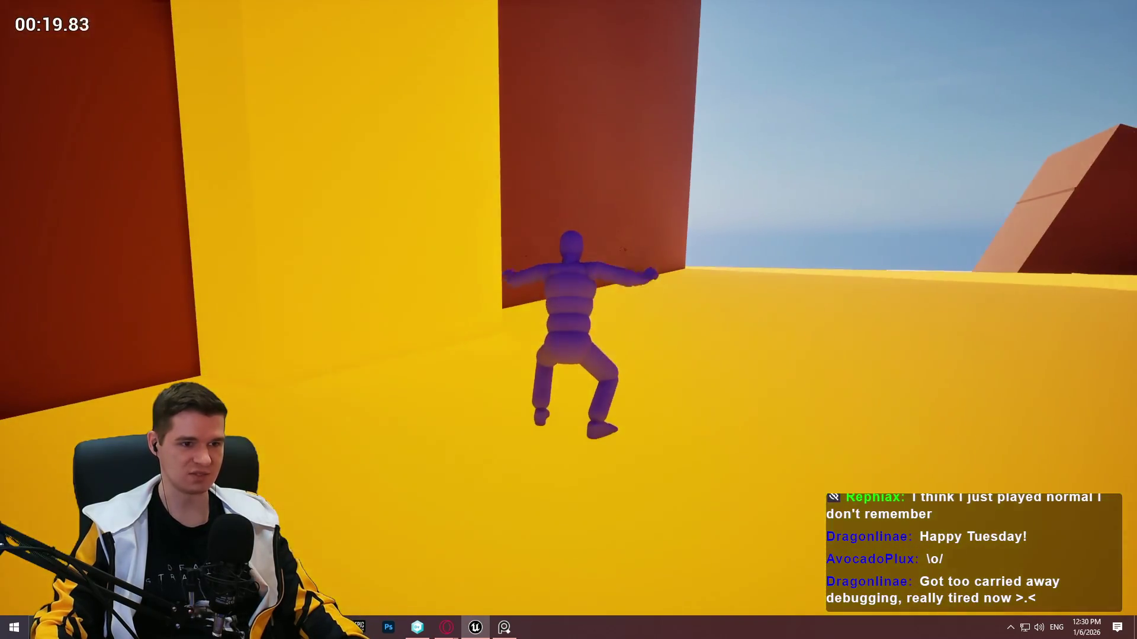
pyautogui.press('Escape')
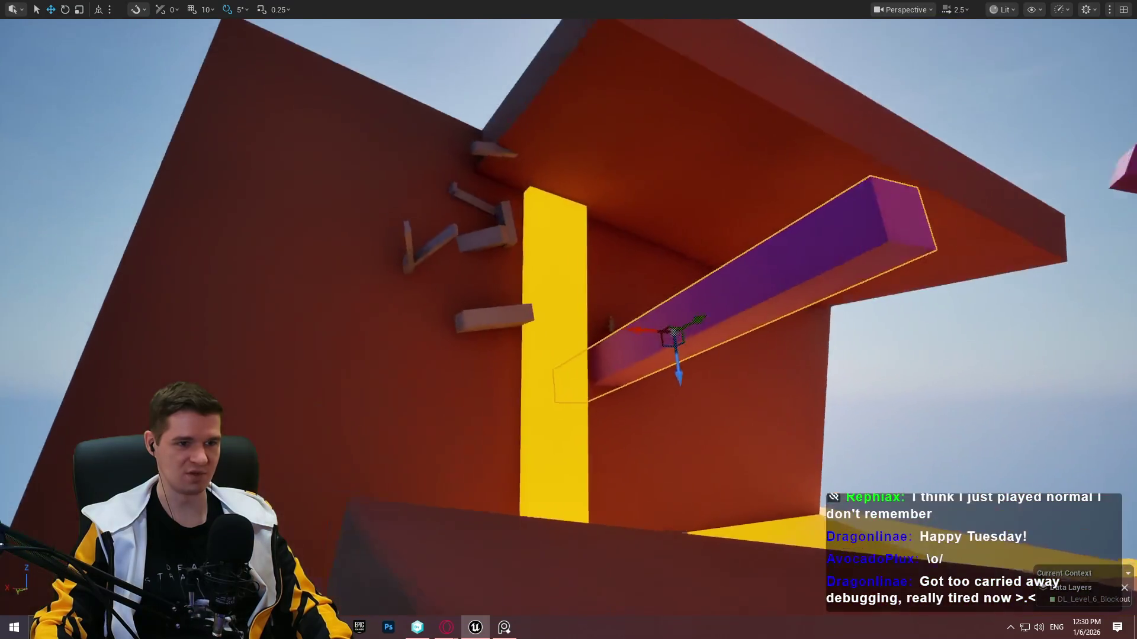
pyautogui.press('F11')
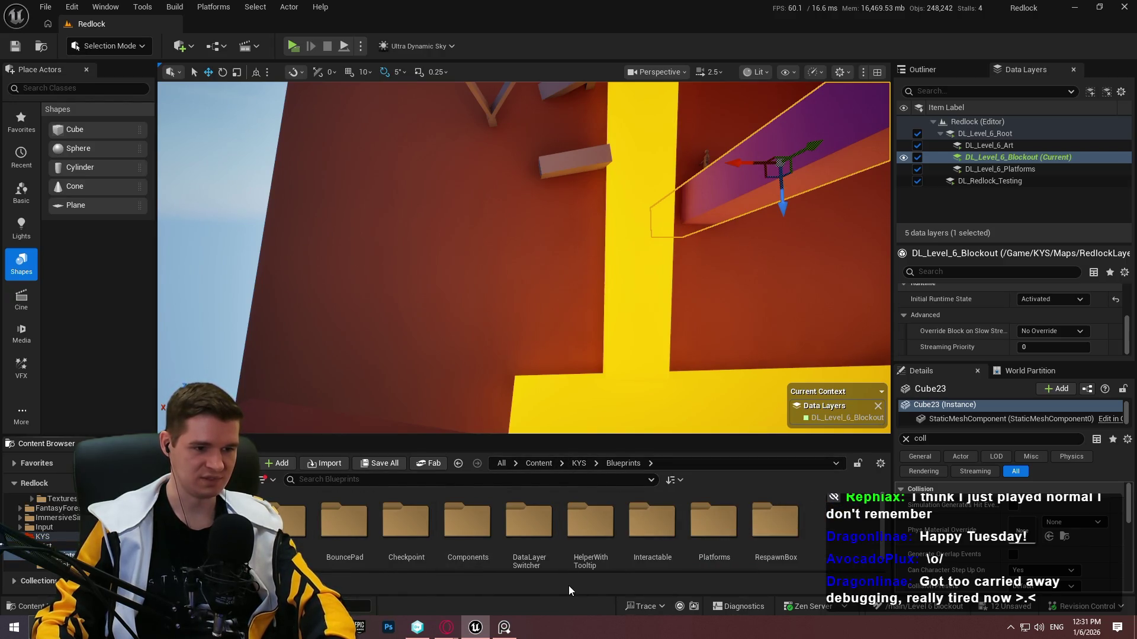
# Open the HelperWithTooltip folder and playtest from the pink beam, walking to the question-mark Timings sign.
pyautogui.doubleClick(590, 546)
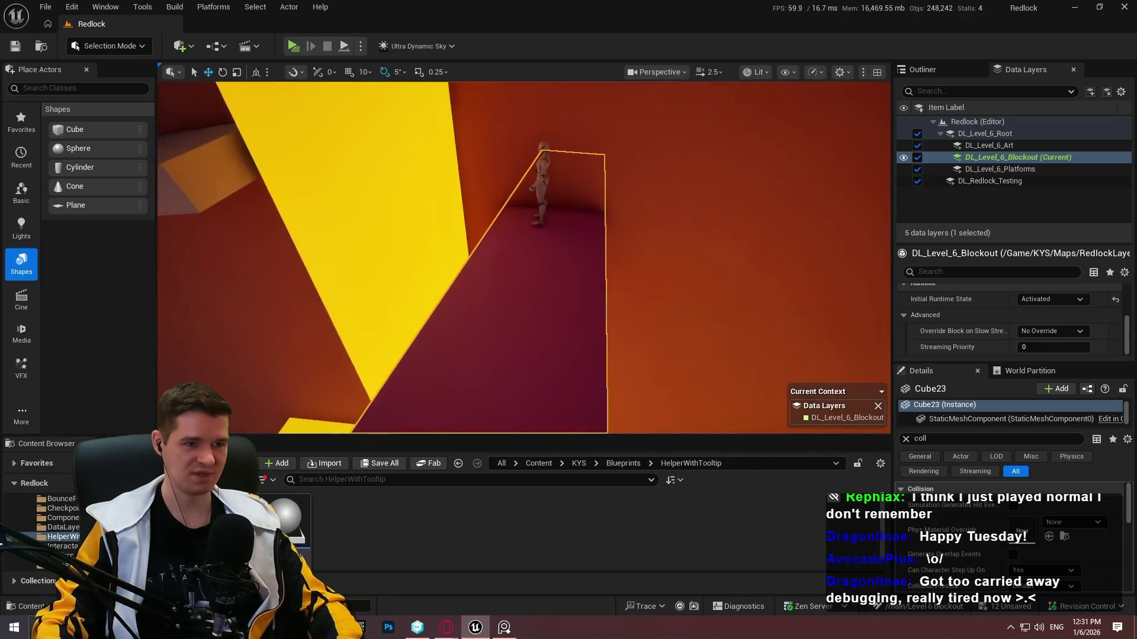
pyautogui.click(529, 251)
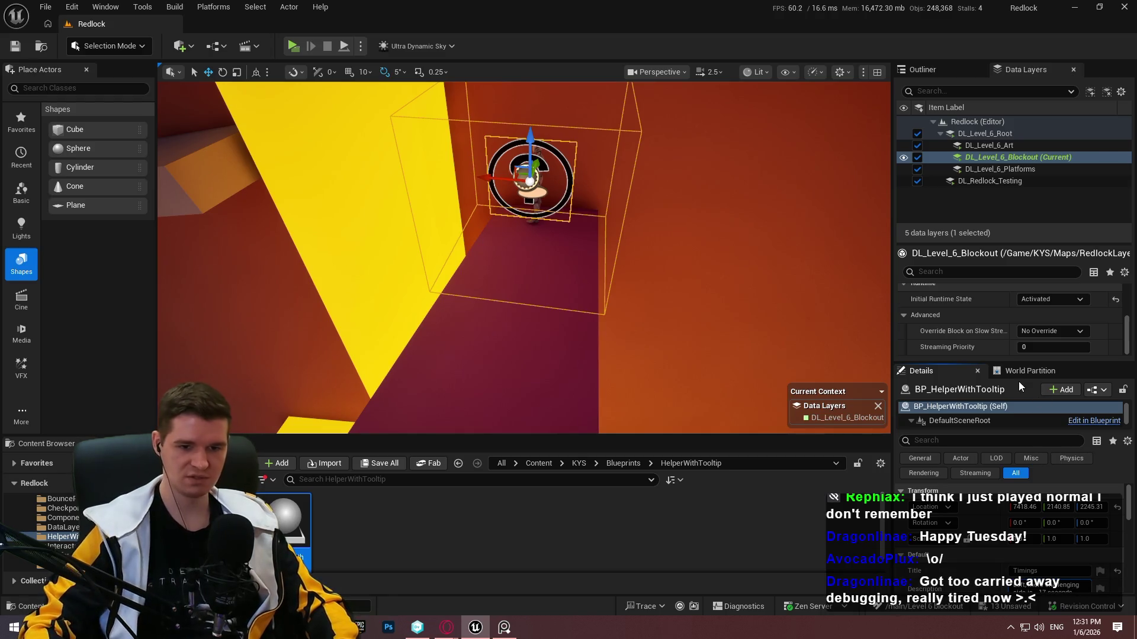
pyautogui.rightClick(507, 207)
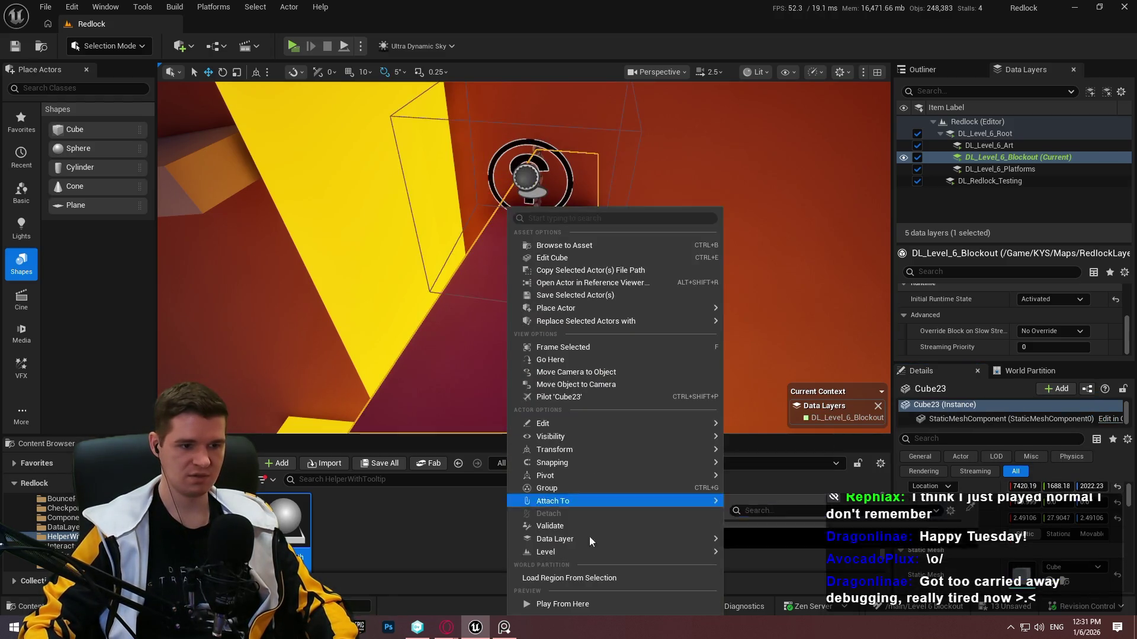
pyautogui.click(578, 599)
pyautogui.press('w')
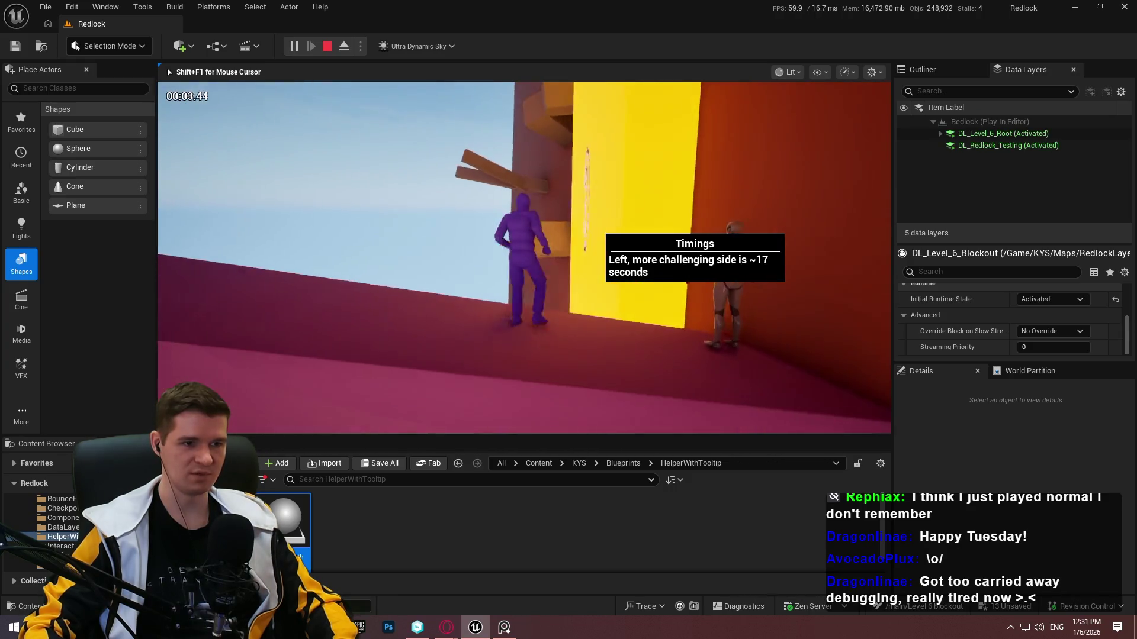
pyautogui.press('Escape')
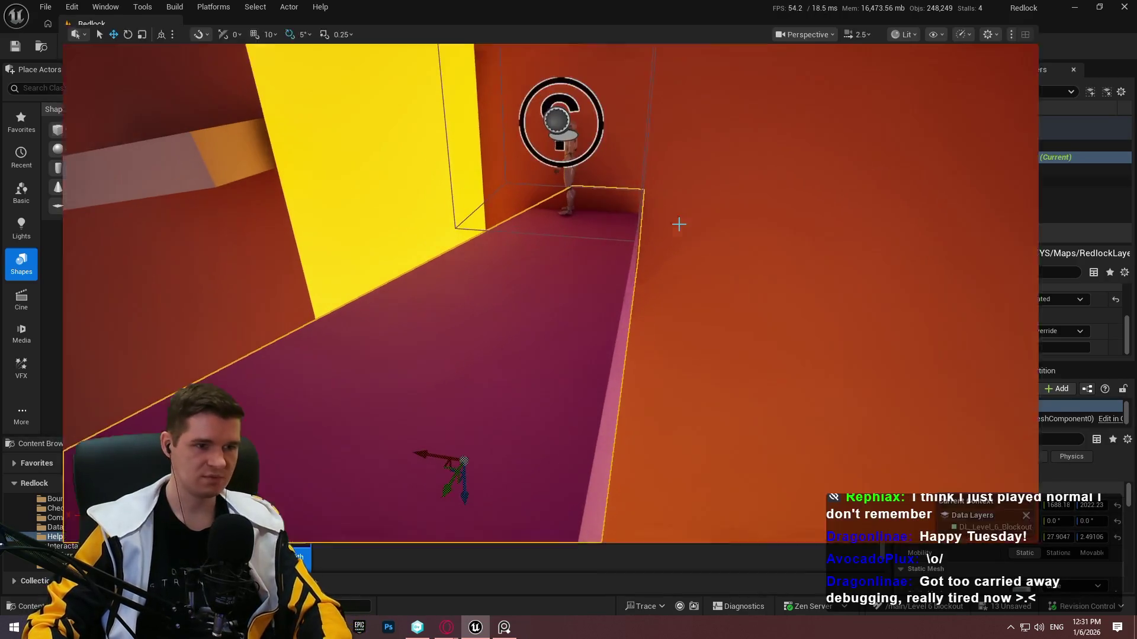
# Lengthen the grey ledge on the brown wall at both ends.
pyautogui.press('F11')
pyautogui.moveTo(551, 156); pyautogui.dragTo(551, 155)
pyautogui.moveTo(770, 127); pyautogui.dragTo(711, 247)
pyautogui.moveTo(560, 357)
pyautogui.mouseDown()
pyautogui.moveTo(622, 376)
pyautogui.moveTo(543, 371)
pyautogui.mouseUp()
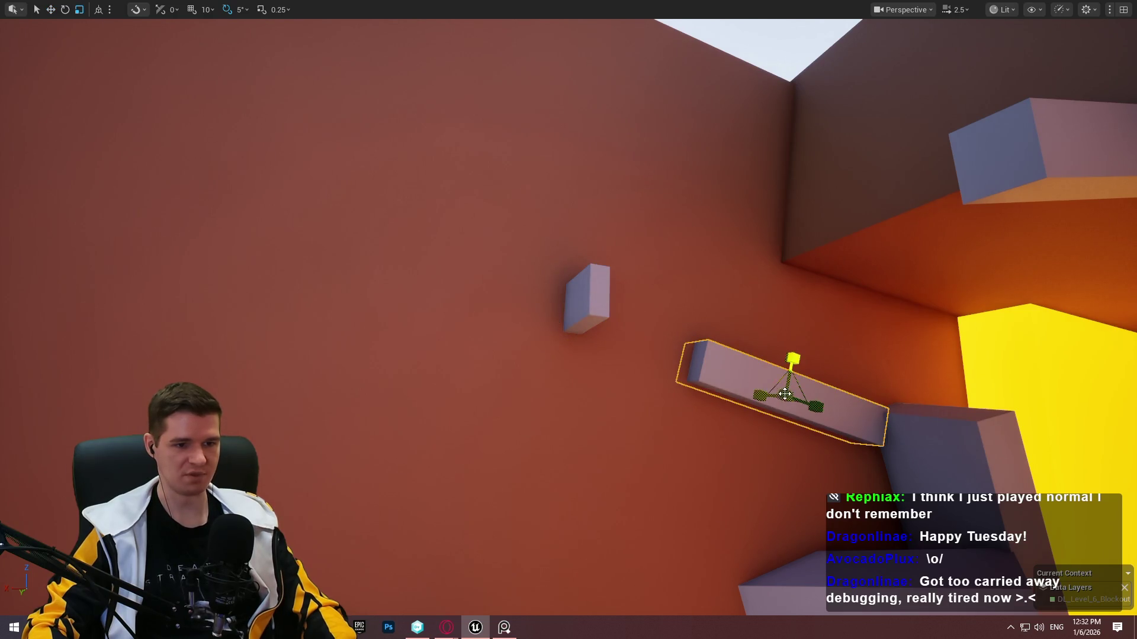
pyautogui.moveTo(816, 407); pyautogui.dragTo(830, 412)
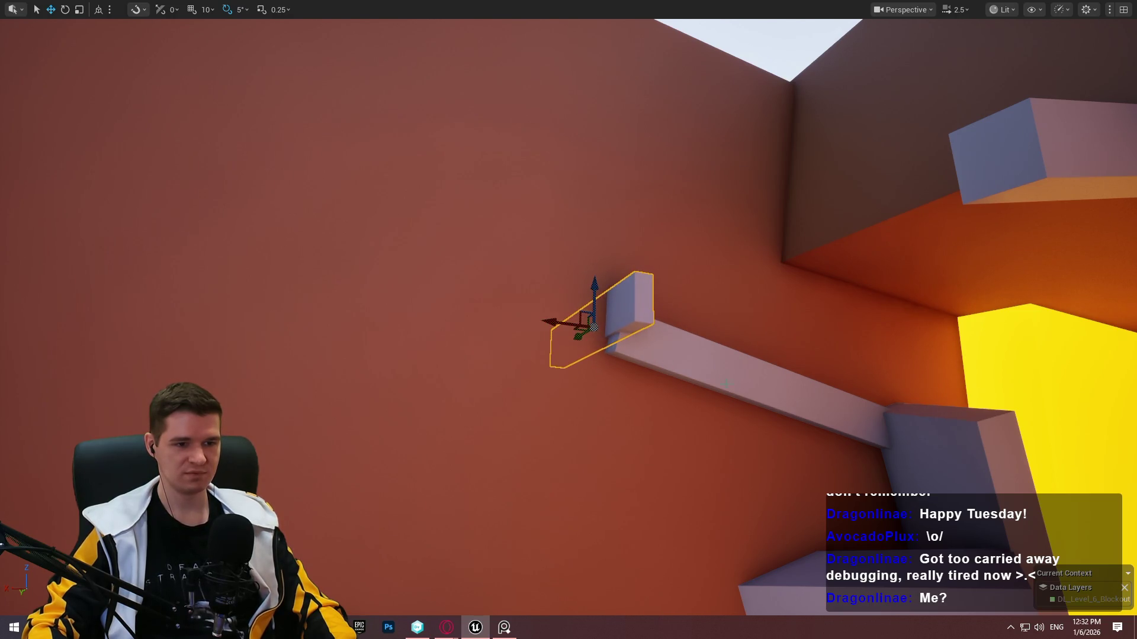
# Start a playtest from the lower box beneath the ledge.
pyautogui.moveTo(701, 372)
pyautogui.mouseDown()
pyautogui.moveTo(770, 415)
pyautogui.moveTo(962, 489)
pyautogui.mouseUp()
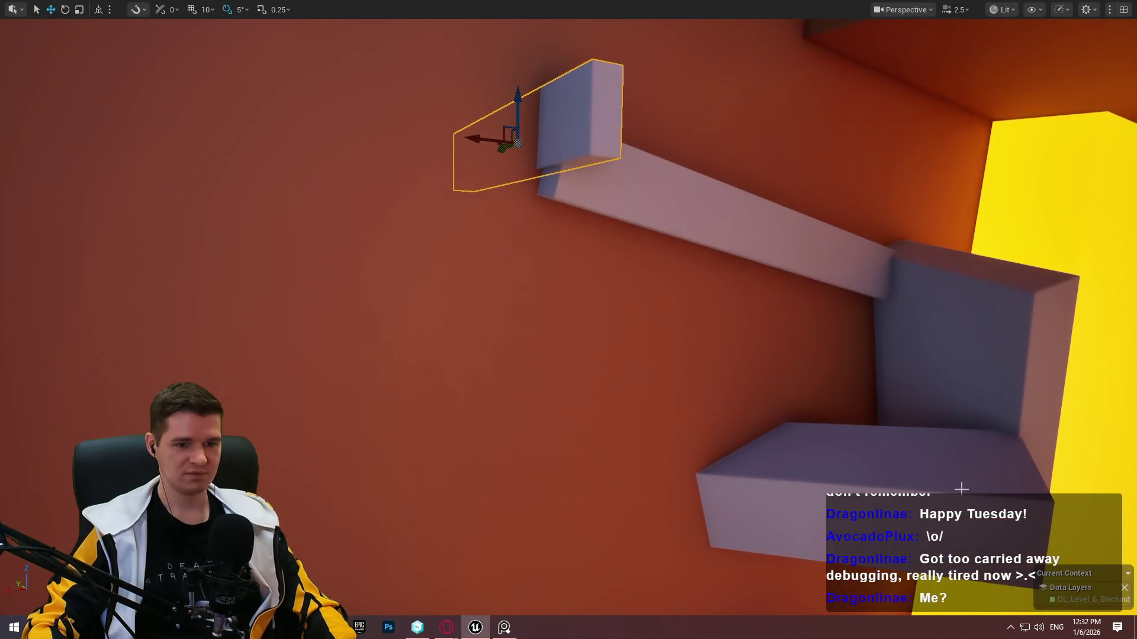
pyautogui.rightClick(962, 489)
pyautogui.click(976, 478)
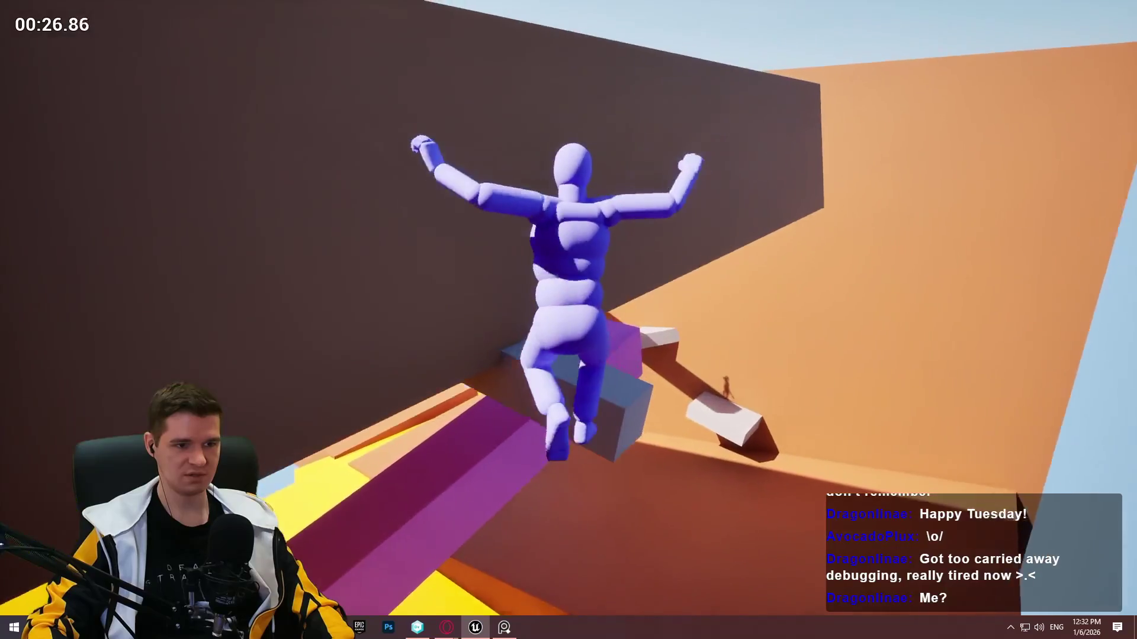
# Restart the playtest from the Cube35 block and jump across the grey ledges.
pyautogui.press('Escape')
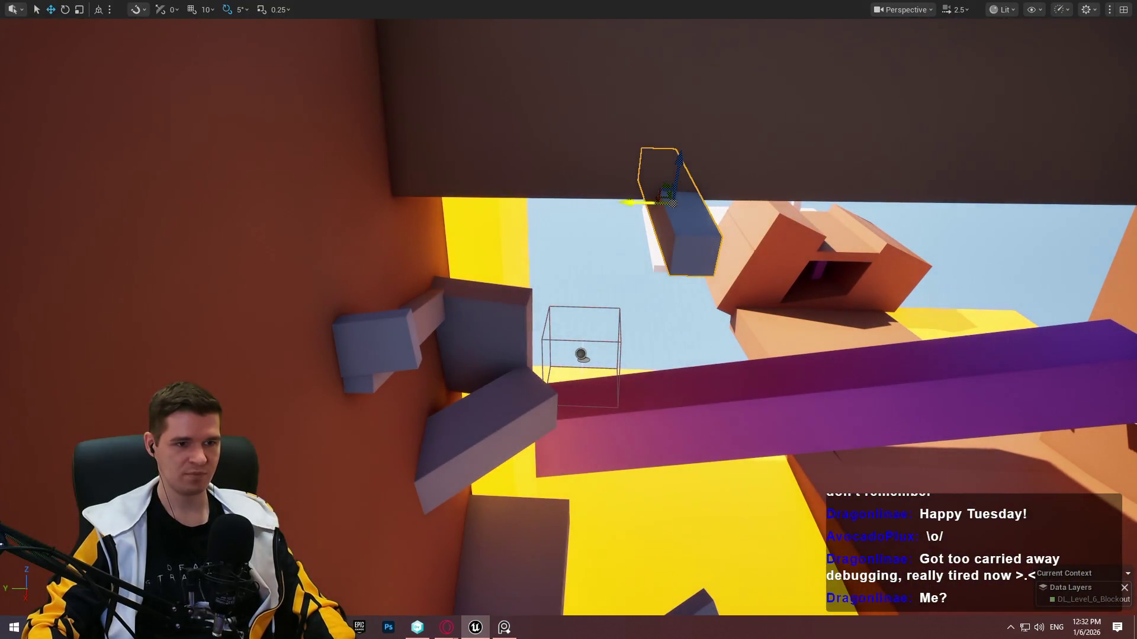
pyautogui.rightClick(377, 313)
pyautogui.click(432, 604)
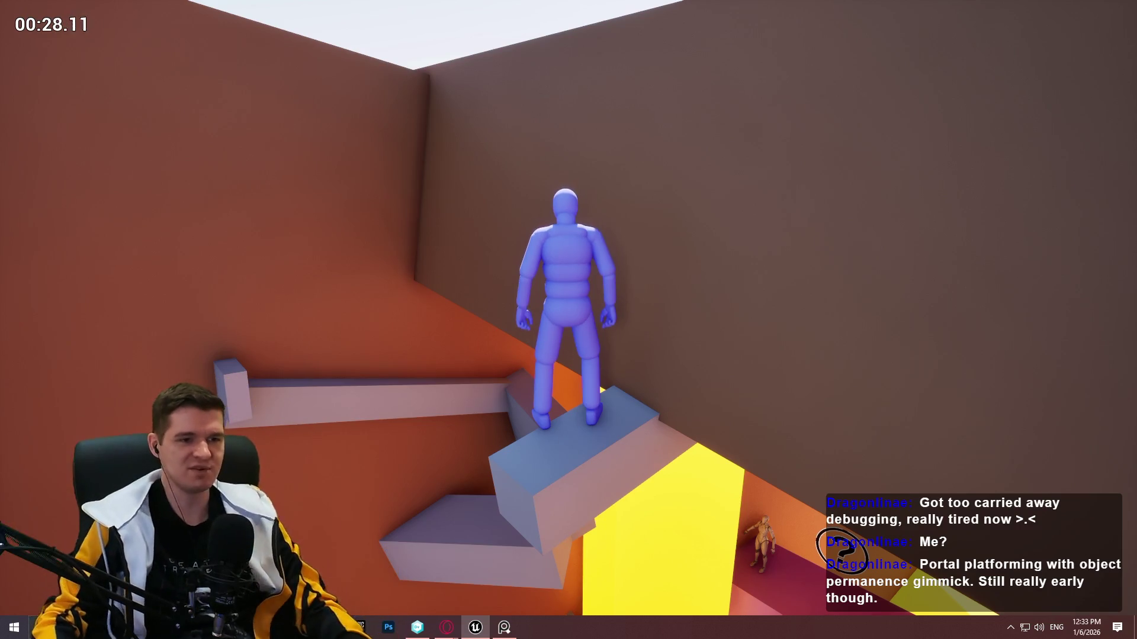
pyautogui.press('space')
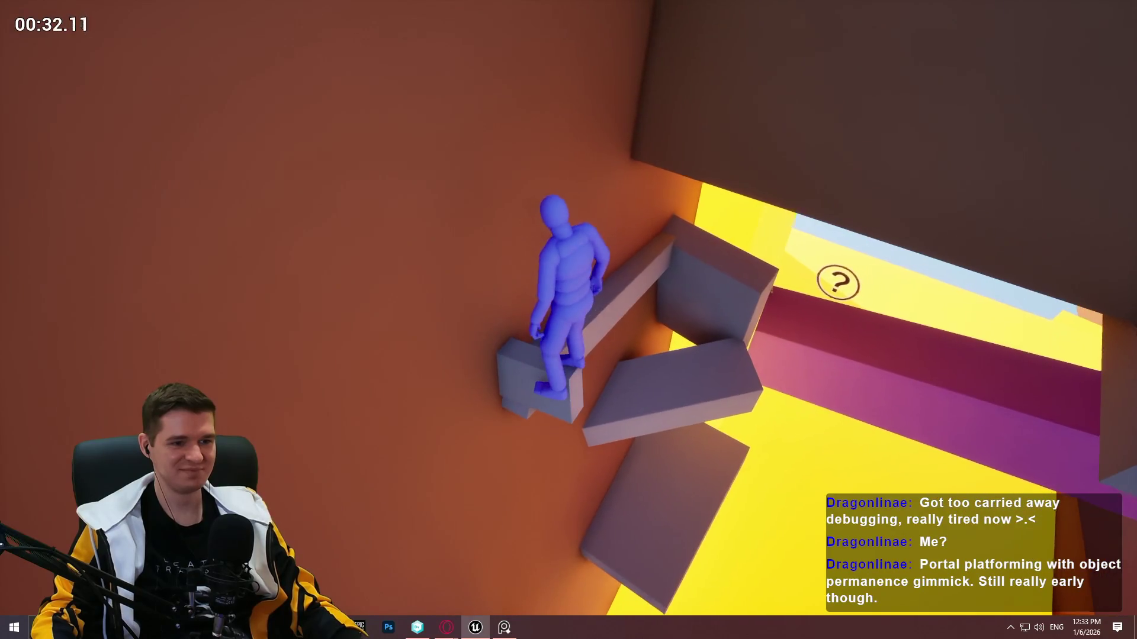
pyautogui.press('Escape')
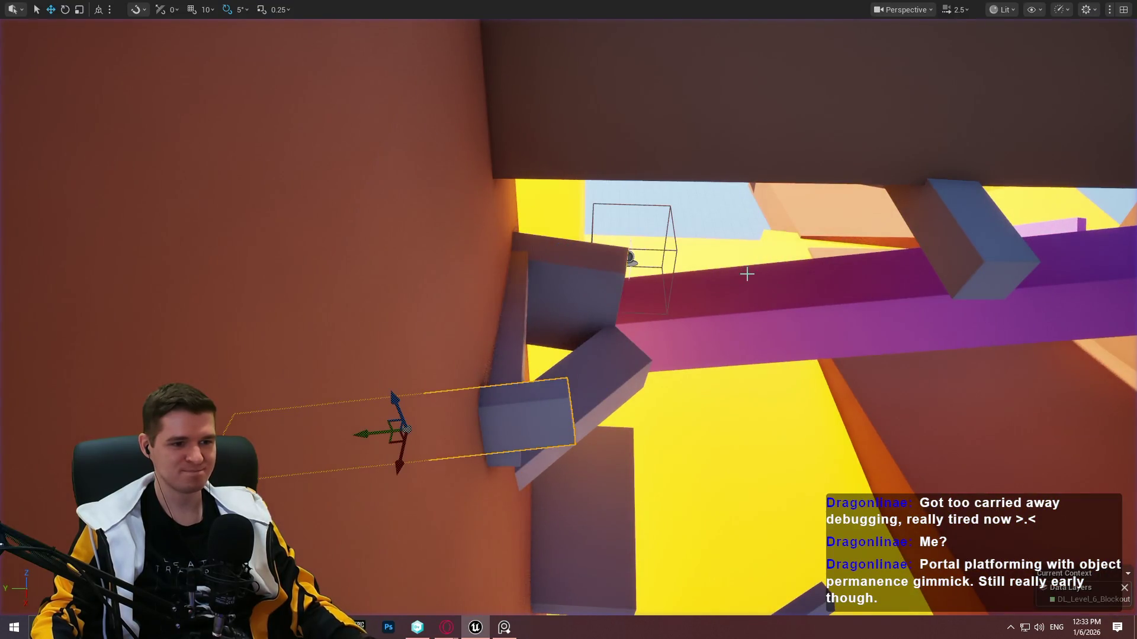
# Rotate the grey platform about -65° and raise it up-left high onto the brown wall.
pyautogui.press('s')
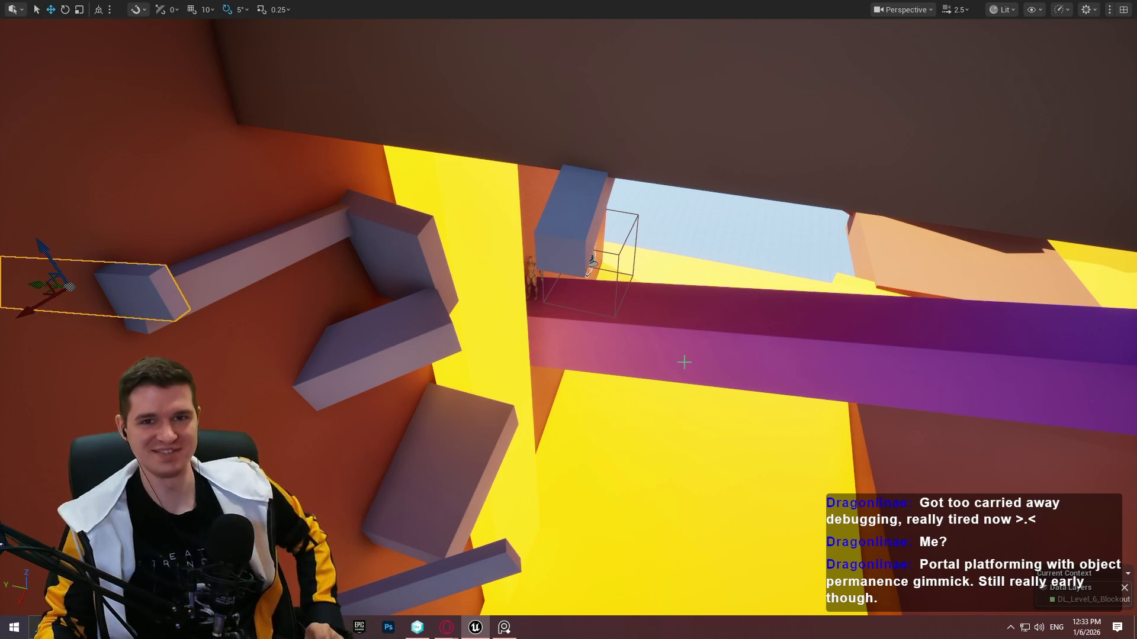
pyautogui.press('w')
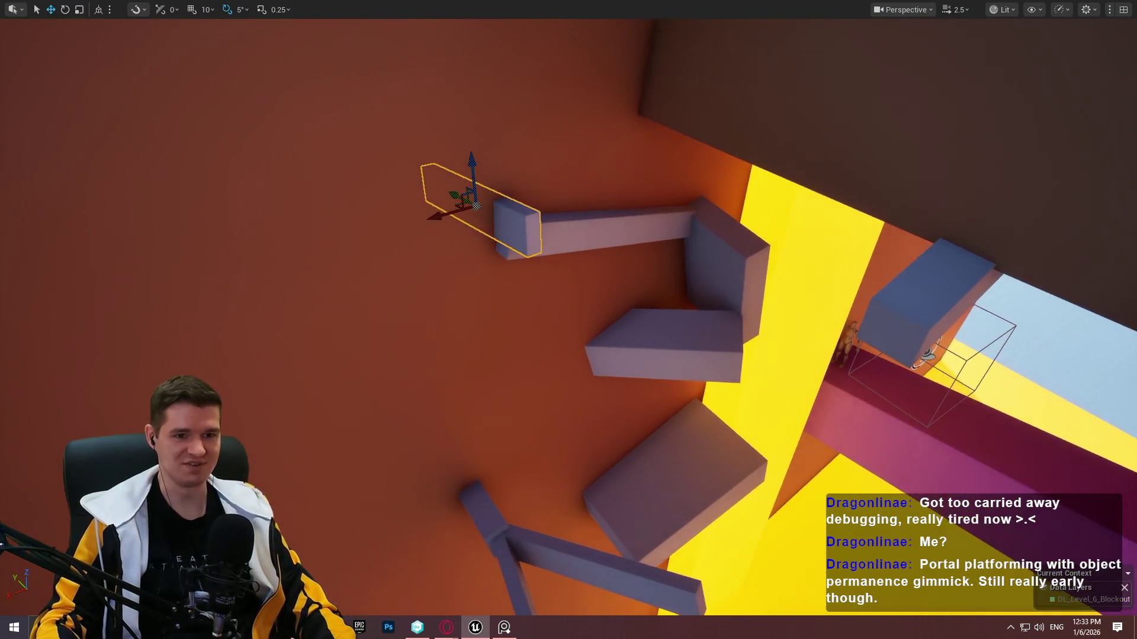
pyautogui.moveTo(596, 434); pyautogui.dragTo(635, 296)
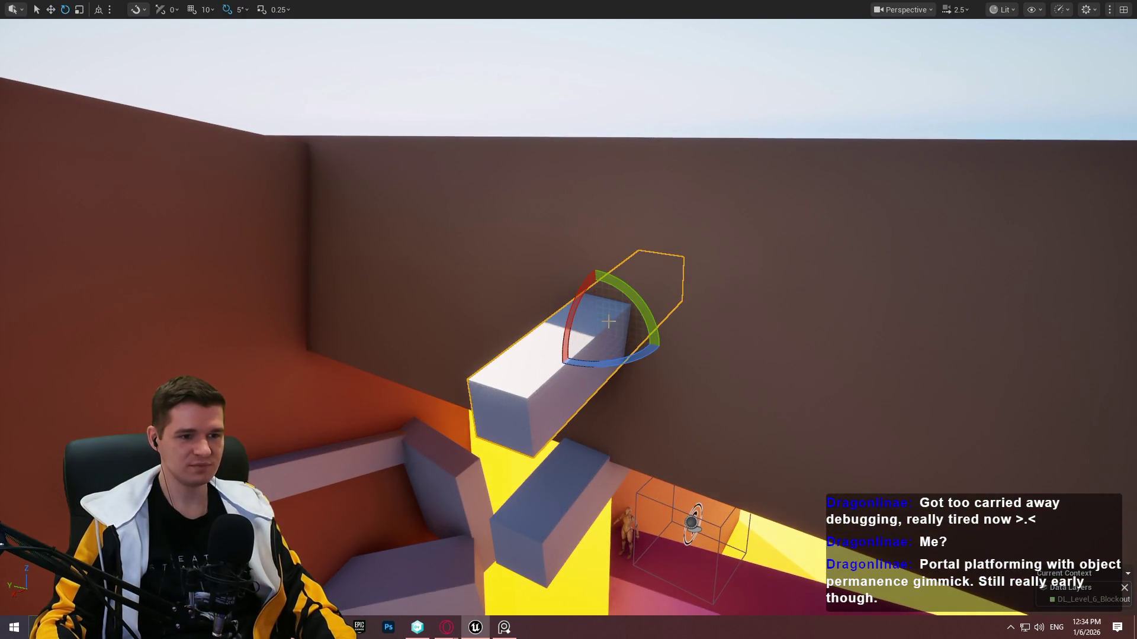
pyautogui.moveTo(626, 364)
pyautogui.mouseDown()
pyautogui.moveTo(516, 329)
pyautogui.moveTo(507, 353)
pyautogui.moveTo(520, 365)
pyautogui.mouseUp()
pyautogui.moveTo(578, 335)
pyautogui.mouseDown()
pyautogui.moveTo(485, 308)
pyautogui.moveTo(437, 265)
pyautogui.mouseUp()
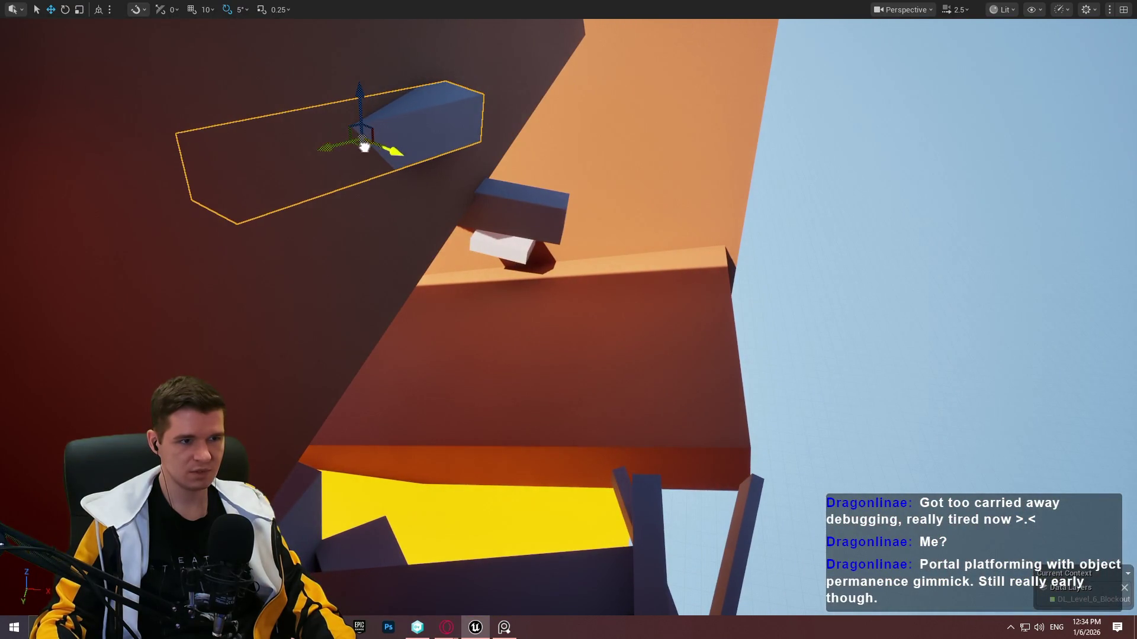
pyautogui.moveTo(365, 147); pyautogui.dragTo(394, 150)
pyautogui.moveTo(389, 94); pyautogui.dragTo(395, 60)
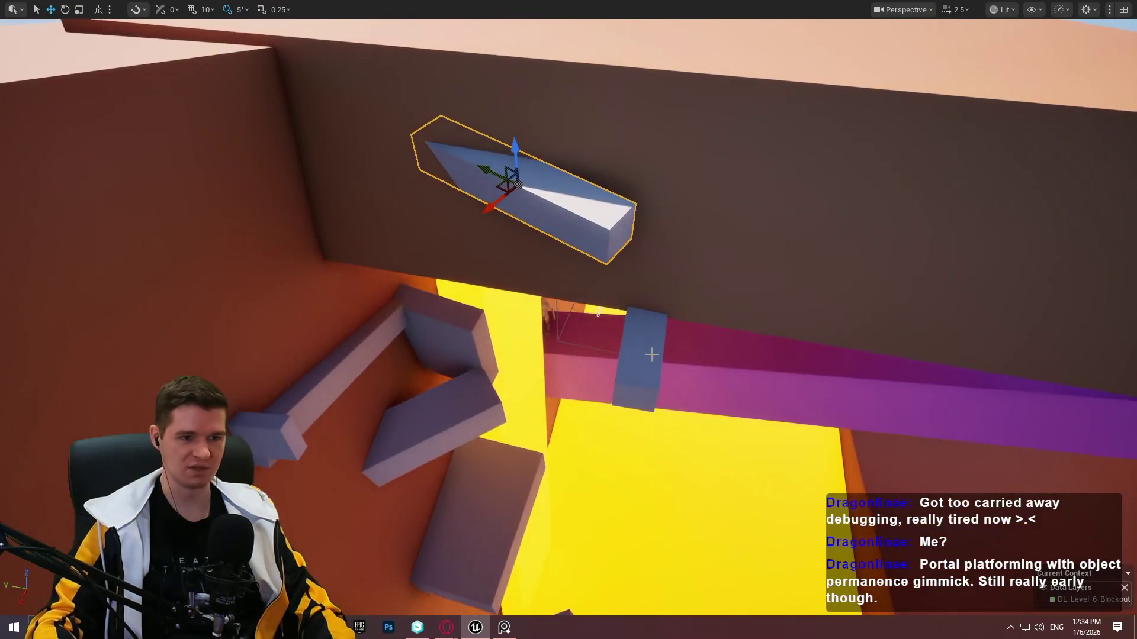
pyautogui.rightClick(263, 420)
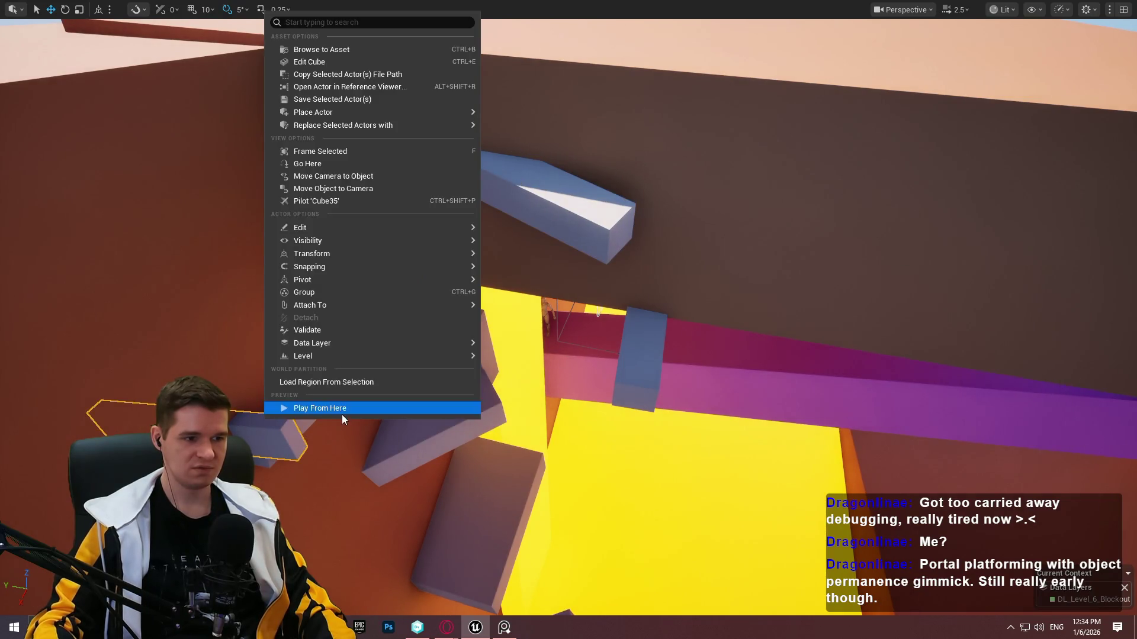
# Playtest the jump over the angled grey beam from the neighbouring block, then stop.
pyautogui.click(343, 415)
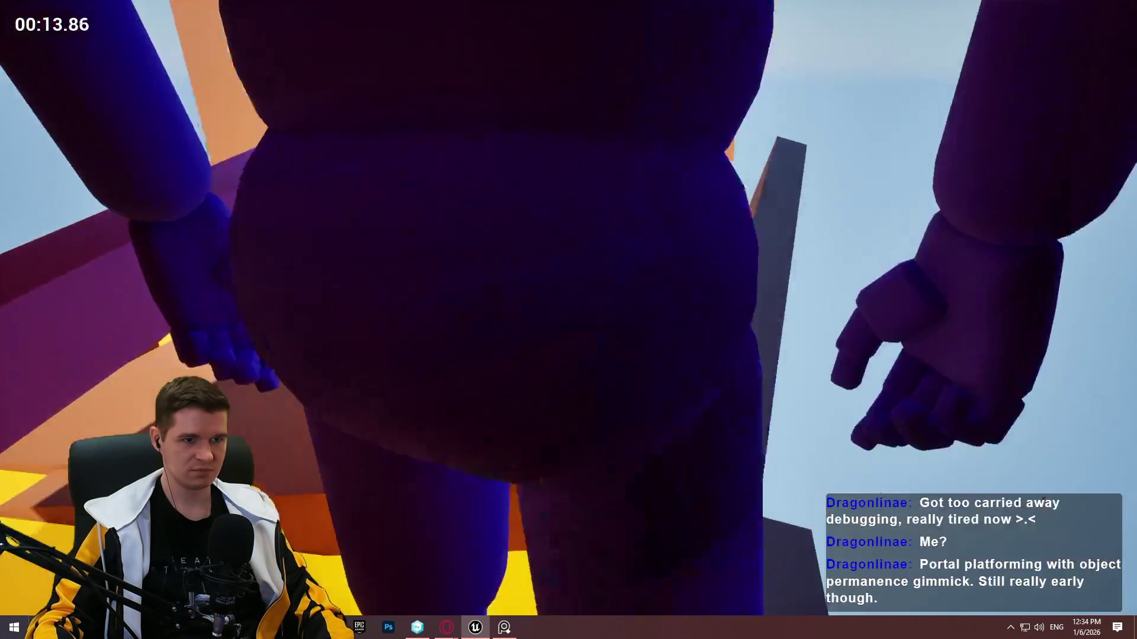
pyautogui.press('Escape')
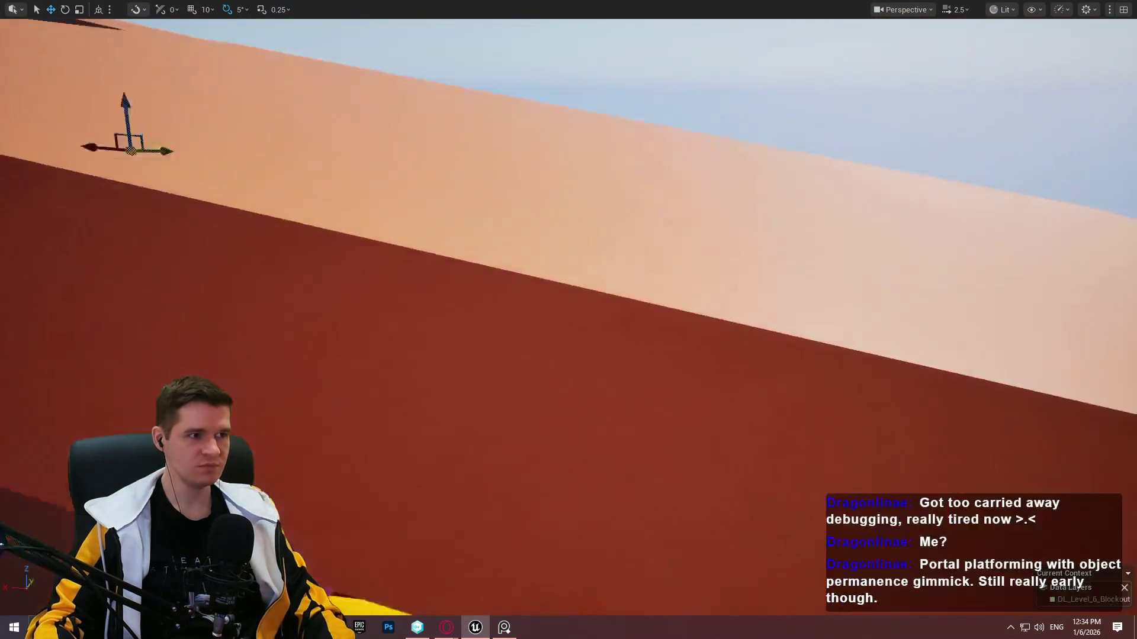
# Save all level changes with File > Save All.
pyautogui.press('F11')
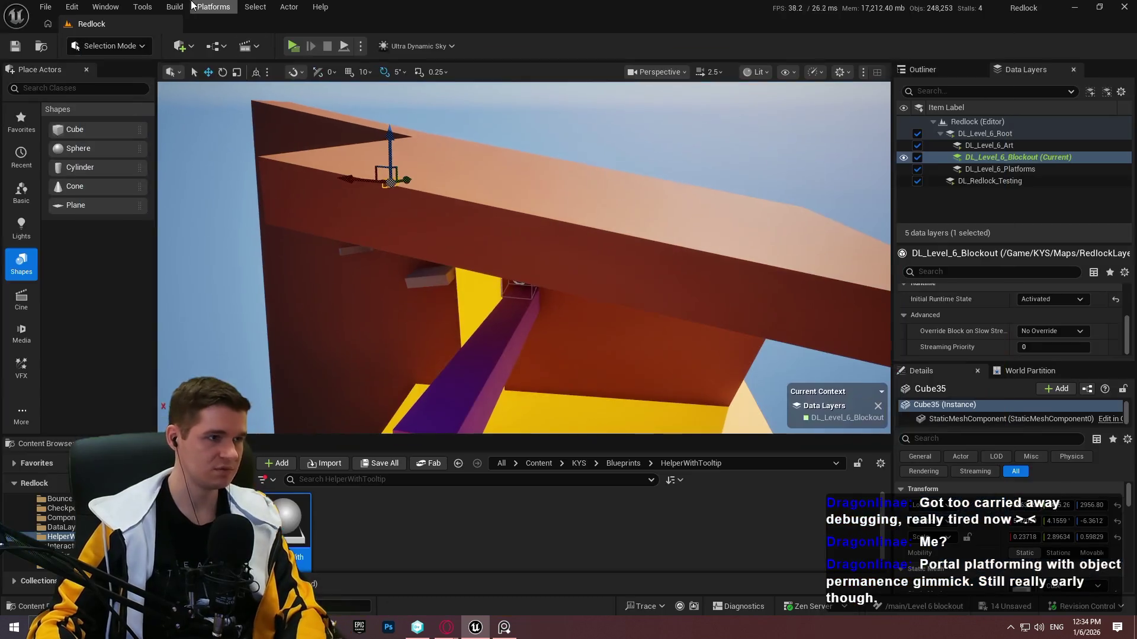
pyautogui.click(46, 7)
pyautogui.click(103, 175)
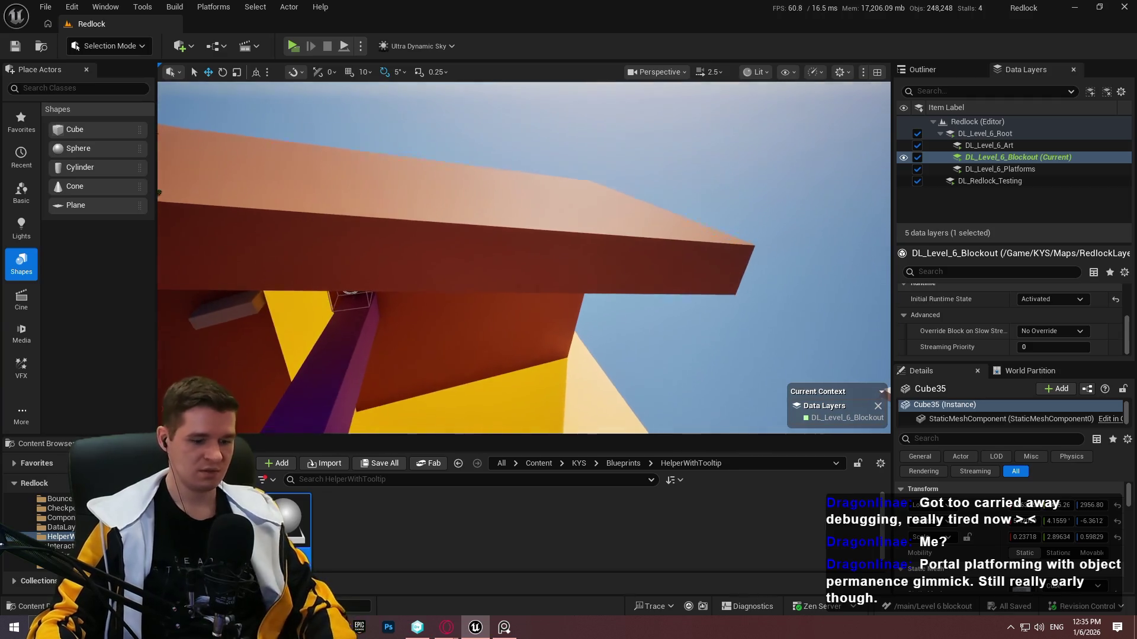
pyautogui.press('F11')
# Alt-drag a copy of the platform near spawn, tilt it about 10°, and move it up-right.
pyautogui.scroll(1, 504, 271)
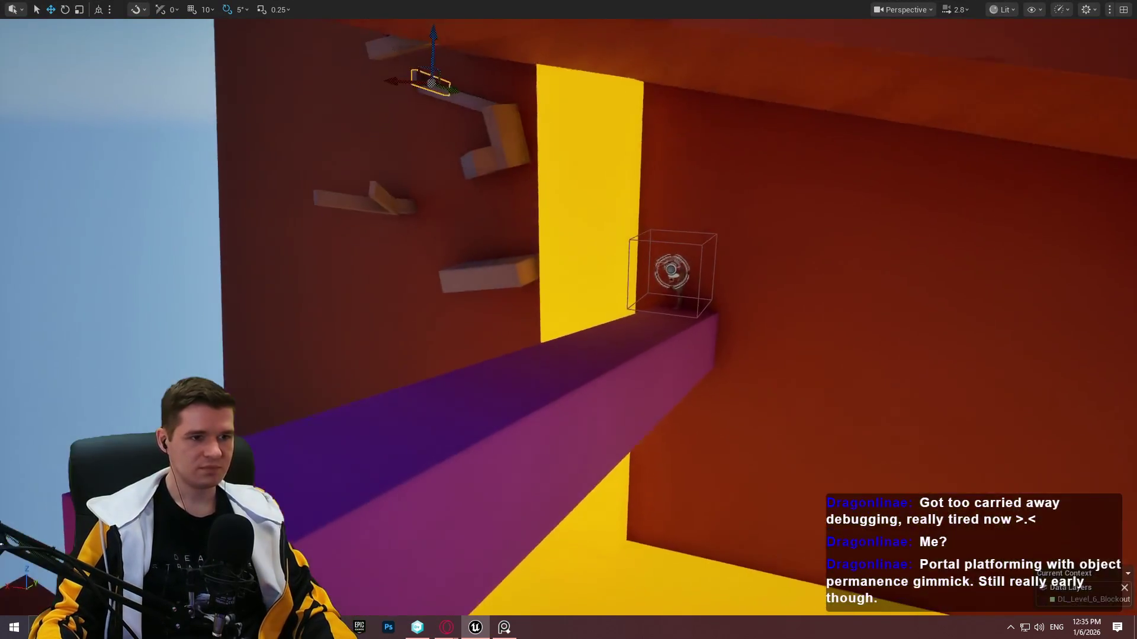
pyautogui.press('Right')
pyautogui.press('Right')
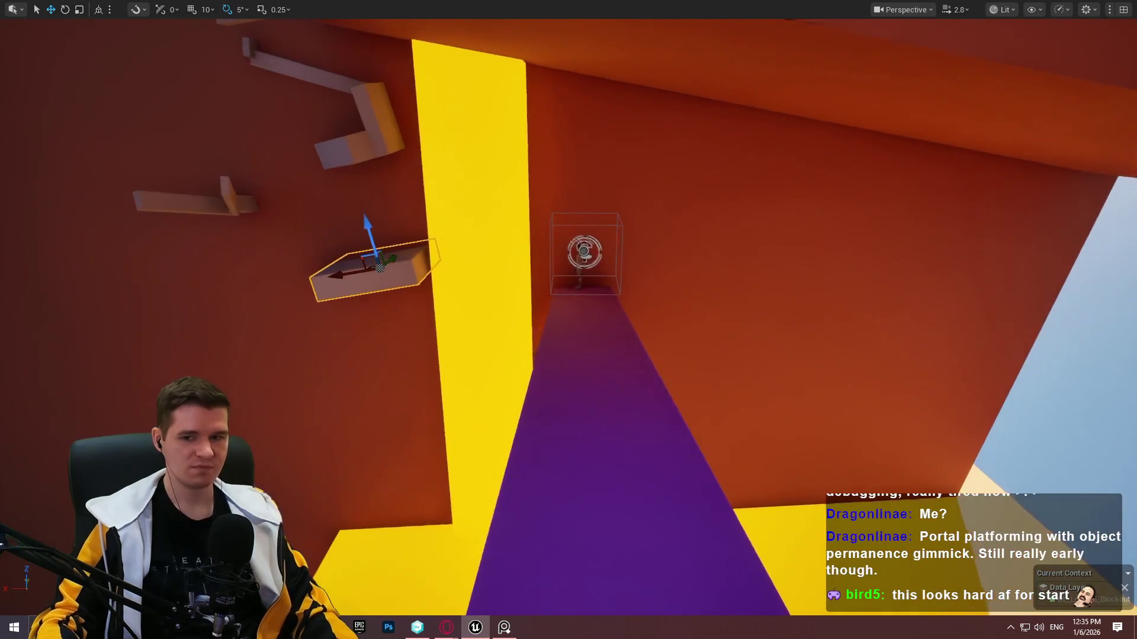
pyautogui.moveTo(394, 260)
pyautogui.mouseDown()
pyautogui.moveTo(624, 261)
pyautogui.moveTo(731, 314)
pyautogui.moveTo(718, 310)
pyautogui.mouseUp()
pyautogui.moveTo(734, 242); pyautogui.dragTo(727, 253)
pyautogui.press('w')
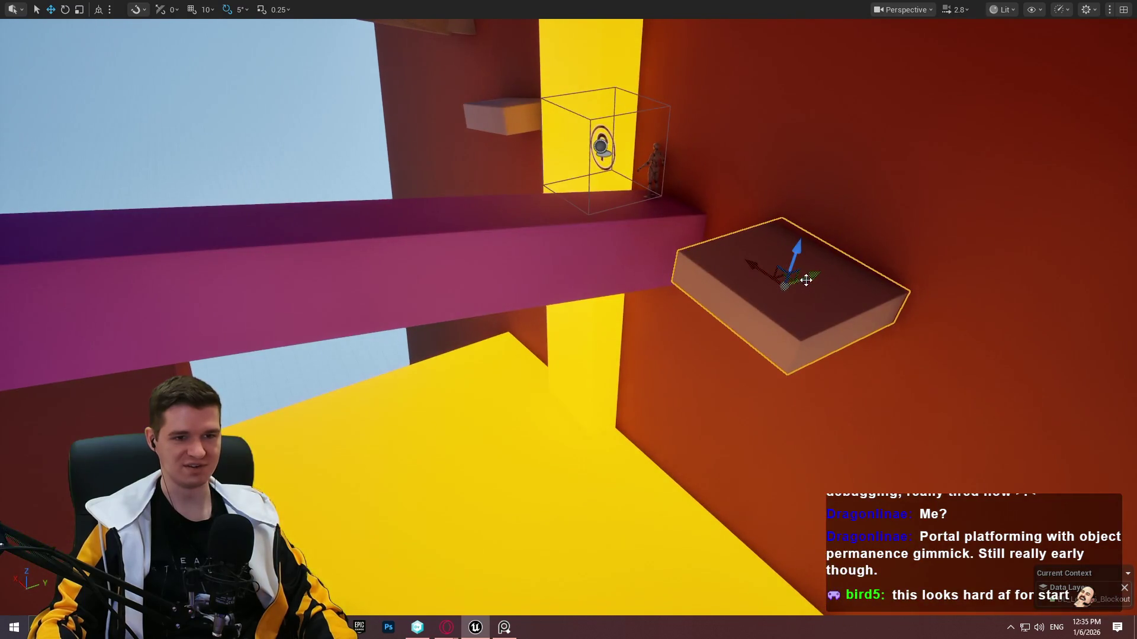
pyautogui.moveTo(806, 281)
pyautogui.mouseDown()
pyautogui.moveTo(842, 270)
pyautogui.moveTo(758, 261)
pyautogui.moveTo(787, 278)
pyautogui.moveTo(779, 268)
pyautogui.moveTo(774, 293)
pyautogui.mouseUp()
pyautogui.moveTo(643, 198)
pyautogui.mouseDown()
pyautogui.moveTo(636, 154)
pyautogui.moveTo(643, 198)
pyautogui.moveTo(611, 212)
pyautogui.moveTo(599, 251)
pyautogui.mouseUp()
# Fine-tune the copy's angle and lower it onto the red wall beside the yellow pillar.
pyautogui.moveTo(452, 177)
pyautogui.mouseDown()
pyautogui.moveTo(764, 201)
pyautogui.moveTo(815, 189)
pyautogui.moveTo(805, 319)
pyautogui.mouseUp()
pyautogui.moveTo(773, 285)
pyautogui.mouseDown()
pyautogui.moveTo(675, 356)
pyautogui.moveTo(761, 334)
pyautogui.moveTo(751, 303)
pyautogui.moveTo(470, 363)
pyautogui.moveTo(357, 337)
pyautogui.moveTo(362, 355)
pyautogui.moveTo(463, 331)
pyautogui.moveTo(406, 406)
pyautogui.moveTo(446, 396)
pyautogui.moveTo(385, 415)
pyautogui.mouseUp()
pyautogui.press('w')
pyautogui.press('w')
pyautogui.moveTo(450, 393)
pyautogui.mouseDown()
pyautogui.moveTo(441, 406)
pyautogui.moveTo(467, 409)
pyautogui.moveTo(467, 332)
pyautogui.moveTo(468, 403)
pyautogui.moveTo(426, 396)
pyautogui.moveTo(438, 409)
pyautogui.moveTo(414, 396)
pyautogui.moveTo(462, 402)
pyautogui.moveTo(473, 385)
pyautogui.moveTo(455, 391)
pyautogui.mouseUp()
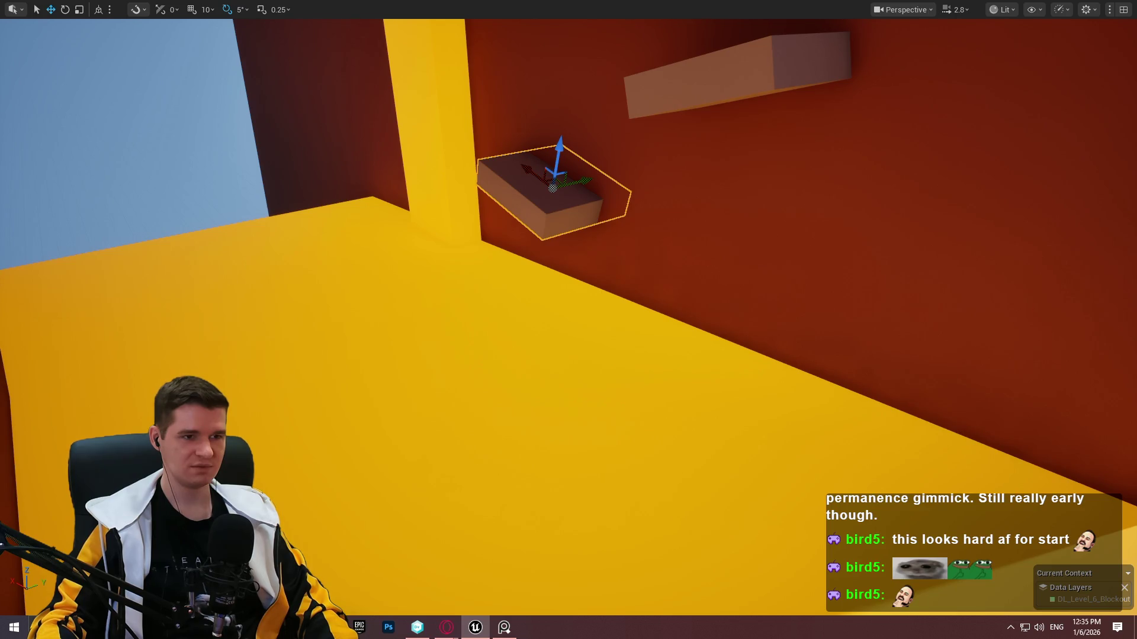
pyautogui.moveTo(456, 391); pyautogui.dragTo(438, 376)
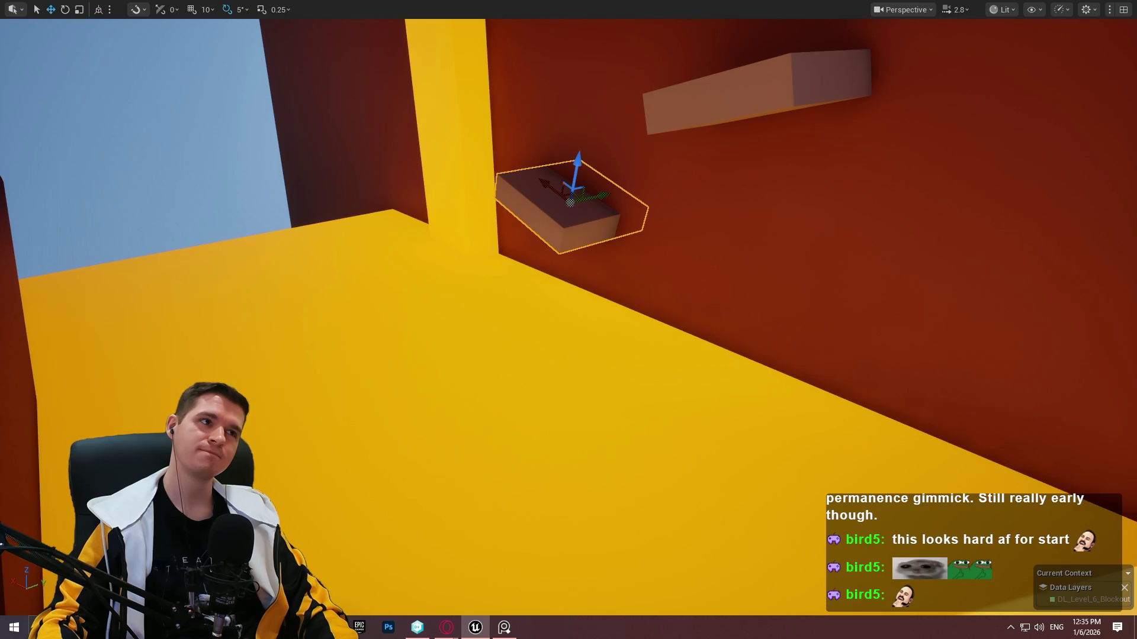
pyautogui.moveTo(746, 399)
pyautogui.mouseDown()
pyautogui.moveTo(746, 376)
pyautogui.moveTo(735, 373)
pyautogui.moveTo(770, 367)
pyautogui.moveTo(681, 391)
pyautogui.moveTo(651, 373)
pyautogui.moveTo(762, 403)
pyautogui.mouseUp()
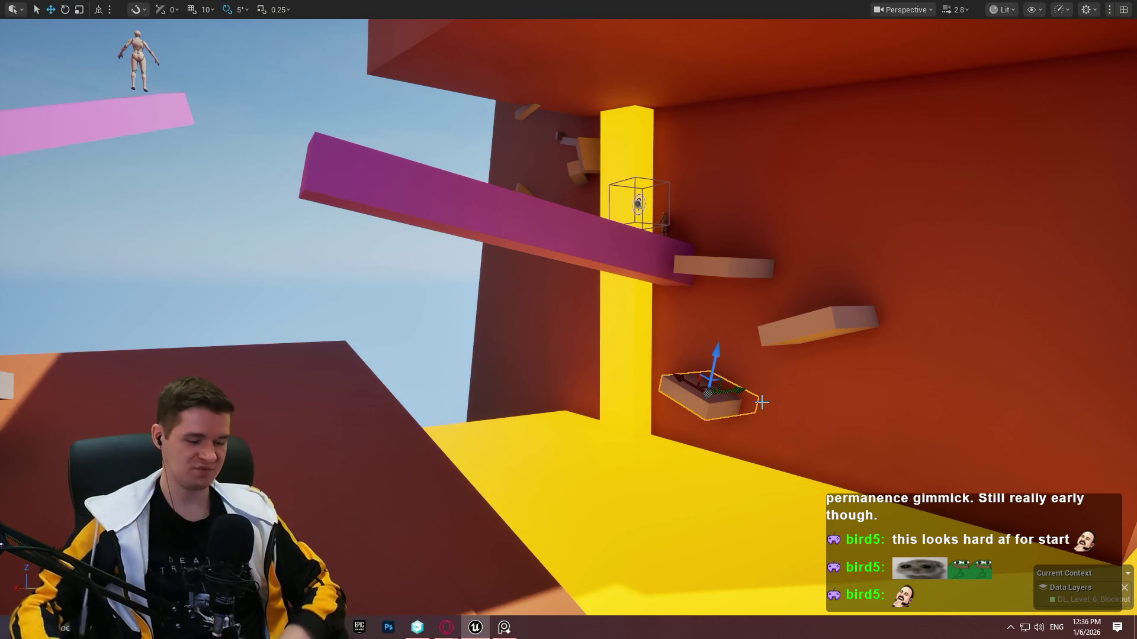
pyautogui.moveTo(793, 405)
pyautogui.mouseDown()
pyautogui.moveTo(791, 249)
pyautogui.moveTo(764, 231)
pyautogui.moveTo(711, 235)
pyautogui.moveTo(699, 220)
pyautogui.mouseUp()
pyautogui.scroll(3, 764, 231)
pyautogui.scroll(2, 708, 232)
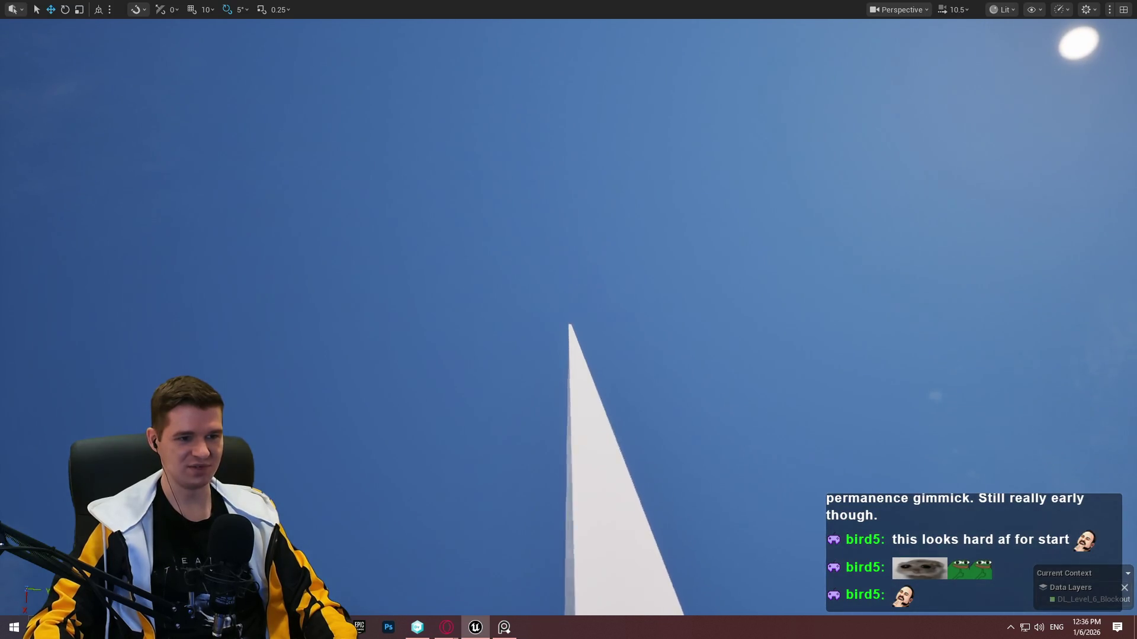
pyautogui.press('f')
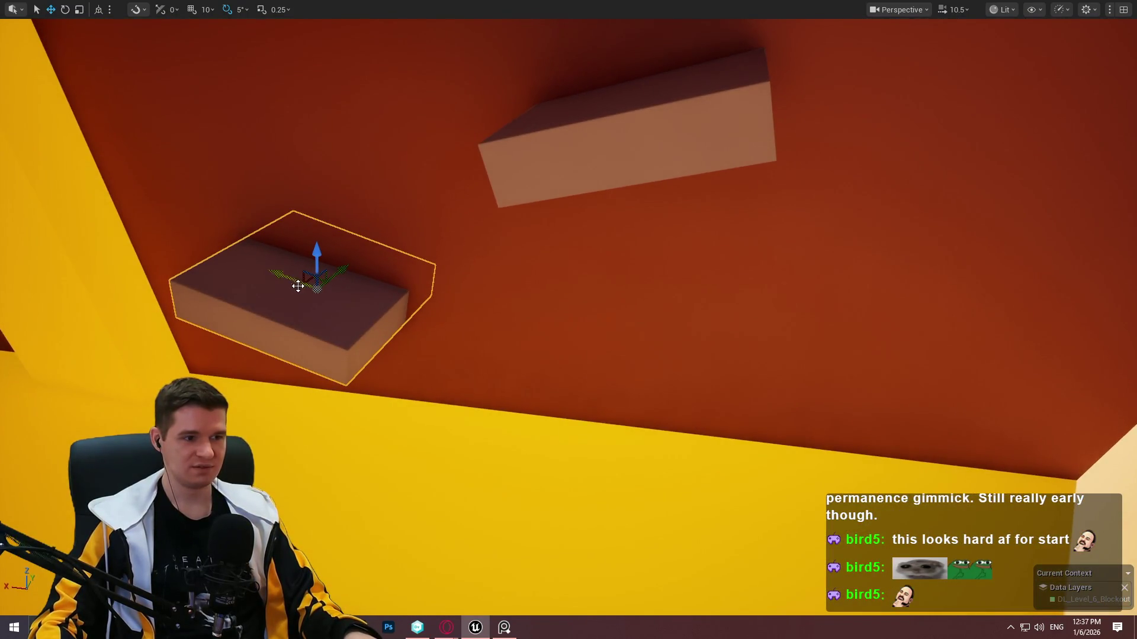
# Alt-drag a copy of the wall ledge and place it lower down.
pyautogui.moveTo(297, 286)
pyautogui.mouseDown()
pyautogui.moveTo(444, 323)
pyautogui.moveTo(805, 363)
pyautogui.moveTo(740, 444)
pyautogui.moveTo(737, 414)
pyautogui.moveTo(734, 445)
pyautogui.mouseUp()
pyautogui.press('e')
pyautogui.press('r')
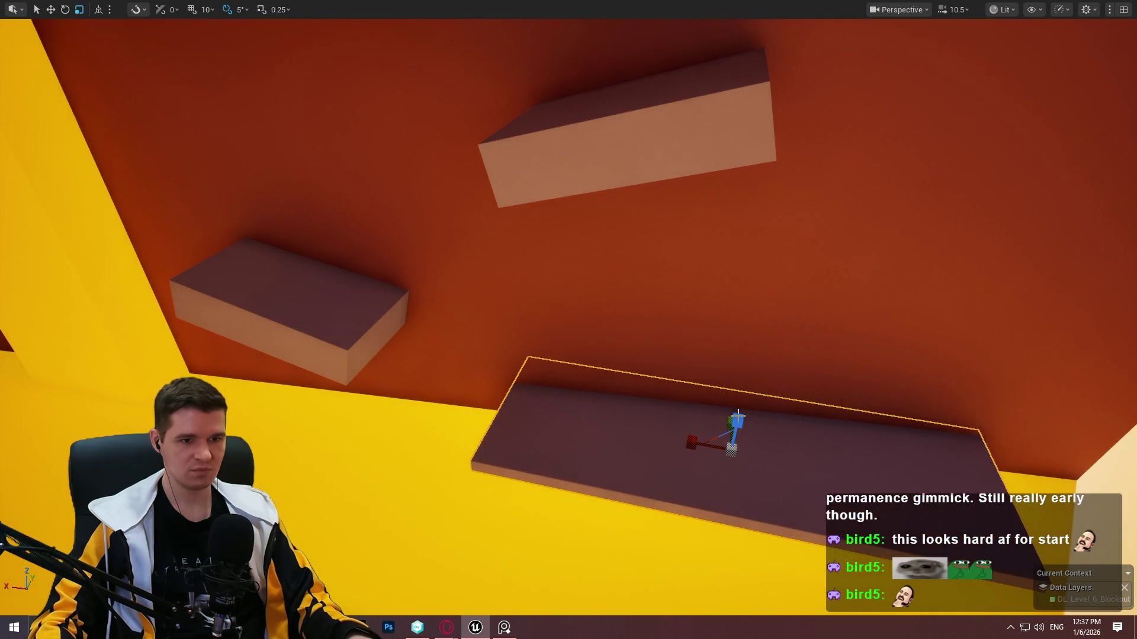
# Tilt the neighbouring small box ledge by about 25 degrees.
pyautogui.click(354, 333)
pyautogui.moveTo(818, 439)
pyautogui.mouseDown()
pyautogui.moveTo(619, 323)
pyautogui.moveTo(790, 322)
pyautogui.moveTo(675, 284)
pyautogui.mouseUp()
pyautogui.press('e')
pyautogui.moveTo(601, 234)
pyautogui.mouseDown()
pyautogui.moveTo(568, 249)
pyautogui.moveTo(541, 284)
pyautogui.moveTo(541, 402)
pyautogui.moveTo(998, 297)
pyautogui.moveTo(860, 261)
pyautogui.moveTo(878, 245)
pyautogui.moveTo(829, 231)
pyautogui.moveTo(585, 191)
pyautogui.moveTo(511, 190)
pyautogui.moveTo(653, 183)
pyautogui.moveTo(662, 255)
pyautogui.moveTo(651, 248)
pyautogui.moveTo(635, 269)
pyautogui.moveTo(670, 211)
pyautogui.moveTo(636, 205)
pyautogui.moveTo(637, 247)
pyautogui.moveTo(600, 296)
pyautogui.mouseUp()
pyautogui.press('r')
pyautogui.moveTo(722, 283)
pyautogui.mouseDown()
pyautogui.moveTo(732, 222)
pyautogui.moveTo(768, 201)
pyautogui.mouseUp()
# Toggle the last edit with Ctrl+Z and Ctrl+Y to compare before and after.
pyautogui.hotkey('ctrl', 'z')
pyautogui.hotkey('ctrl', 'y')
pyautogui.hotkey('ctrl', 'z')
pyautogui.hotkey('ctrl', 'y')
pyautogui.hotkey('ctrl', 'z')
pyautogui.moveTo(715, 212)
pyautogui.mouseDown()
pyautogui.moveTo(681, 284)
pyautogui.moveTo(744, 223)
pyautogui.mouseUp()
# Move the brown block toward the centre, rotate it about 25°, and enlarge it.
pyautogui.moveTo(827, 156)
pyautogui.mouseDown()
pyautogui.moveTo(426, 216)
pyautogui.moveTo(487, 183)
pyautogui.mouseUp()
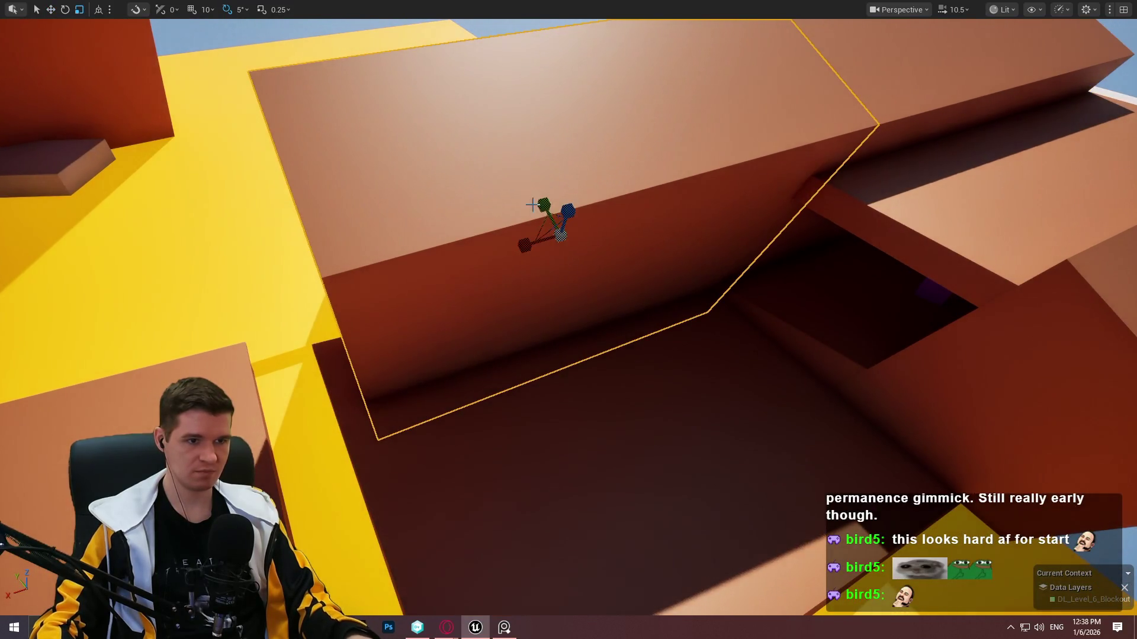
pyautogui.moveTo(570, 206)
pyautogui.mouseDown()
pyautogui.moveTo(577, 260)
pyautogui.moveTo(472, 254)
pyautogui.moveTo(472, 244)
pyautogui.moveTo(580, 240)
pyautogui.mouseUp()
pyautogui.press('r')
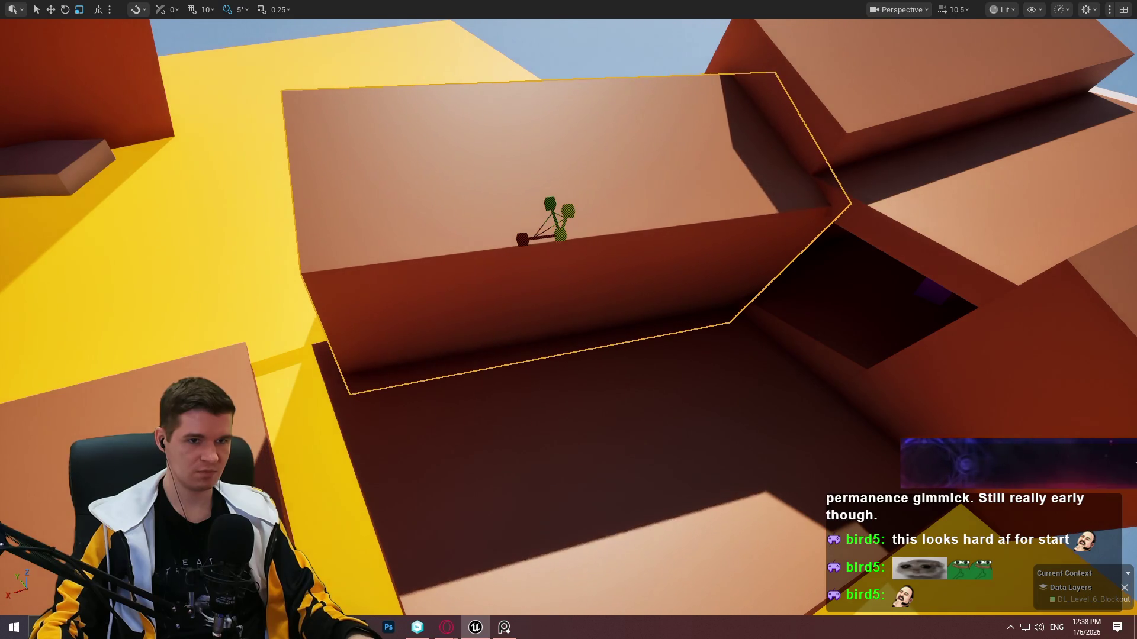
pyautogui.moveTo(572, 208); pyautogui.dragTo(534, 274)
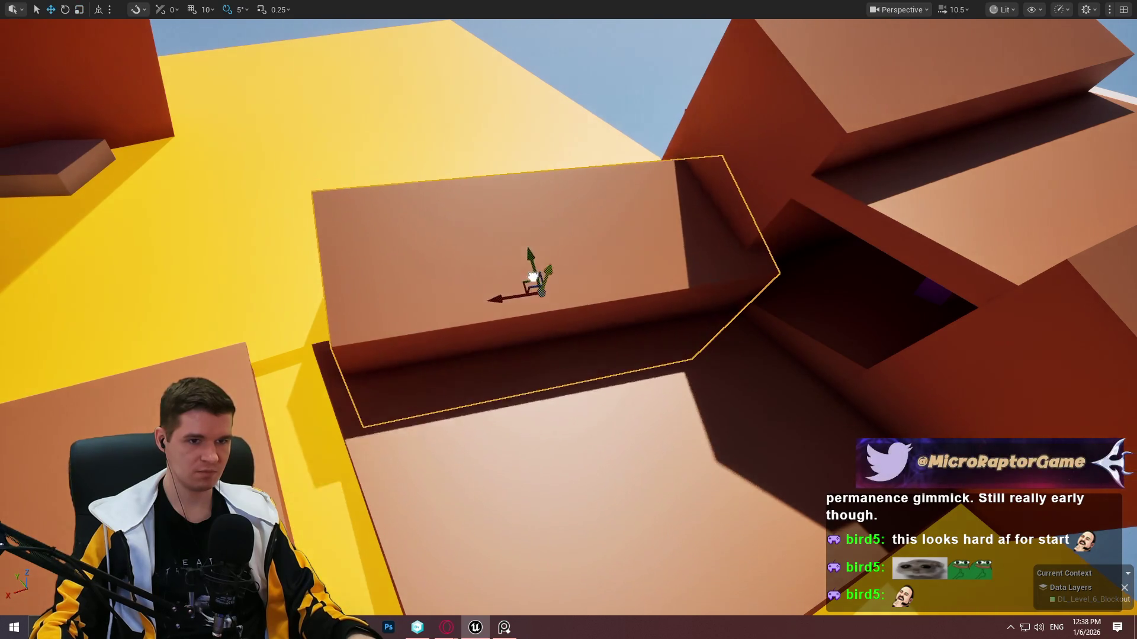
pyautogui.moveTo(548, 248); pyautogui.dragTo(472, 300)
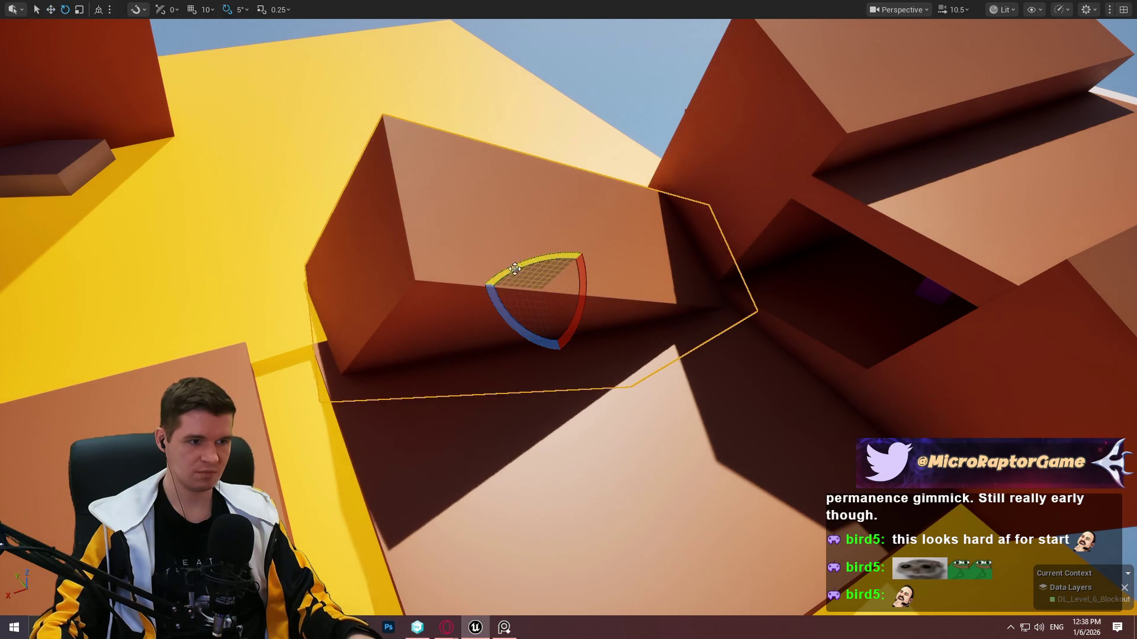
pyautogui.moveTo(542, 290)
pyautogui.mouseDown()
pyautogui.moveTo(574, 272)
pyautogui.moveTo(503, 295)
pyautogui.moveTo(548, 292)
pyautogui.moveTo(527, 293)
pyautogui.mouseUp()
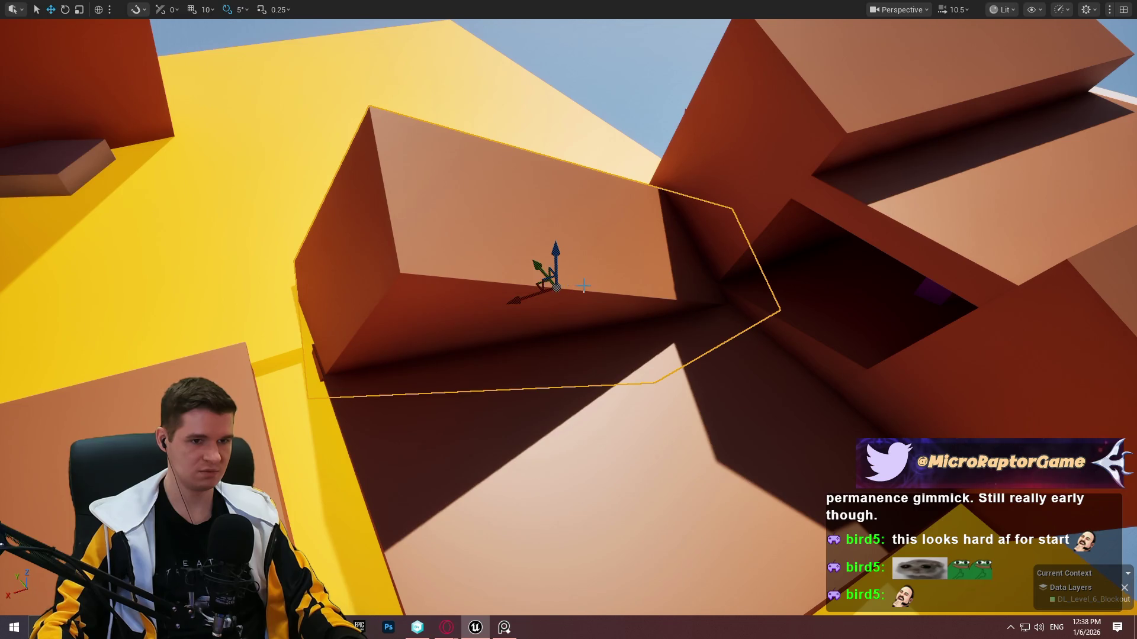
# Rotate the brown block by -20° and shift it left and down into a low slab.
pyautogui.moveTo(585, 285); pyautogui.dragTo(585, 285)
pyautogui.moveTo(640, 314); pyautogui.dragTo(640, 314)
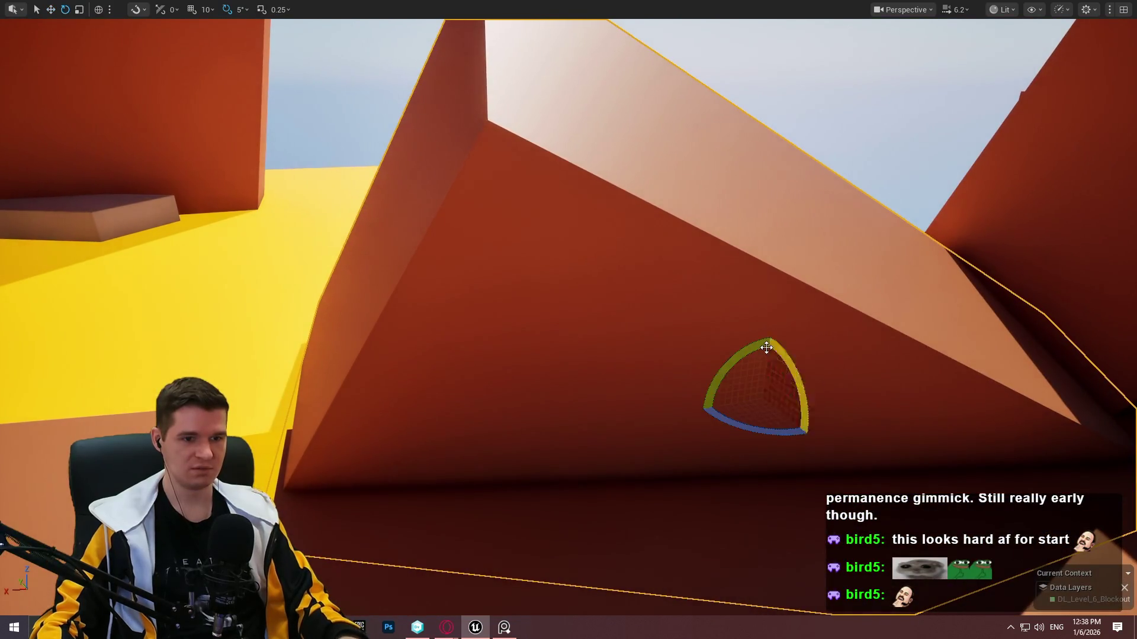
pyautogui.moveTo(767, 347); pyautogui.dragTo(743, 355)
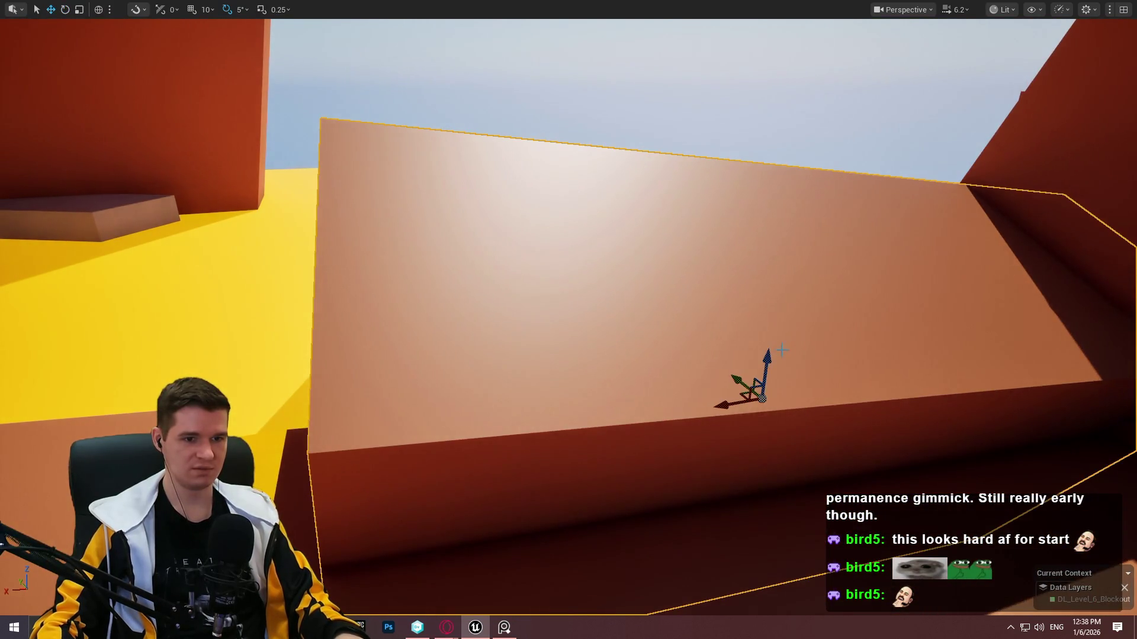
pyautogui.moveTo(734, 435)
pyautogui.mouseDown()
pyautogui.moveTo(689, 446)
pyautogui.moveTo(656, 375)
pyautogui.moveTo(637, 391)
pyautogui.moveTo(671, 393)
pyautogui.moveTo(691, 378)
pyautogui.mouseUp()
pyautogui.press('w')
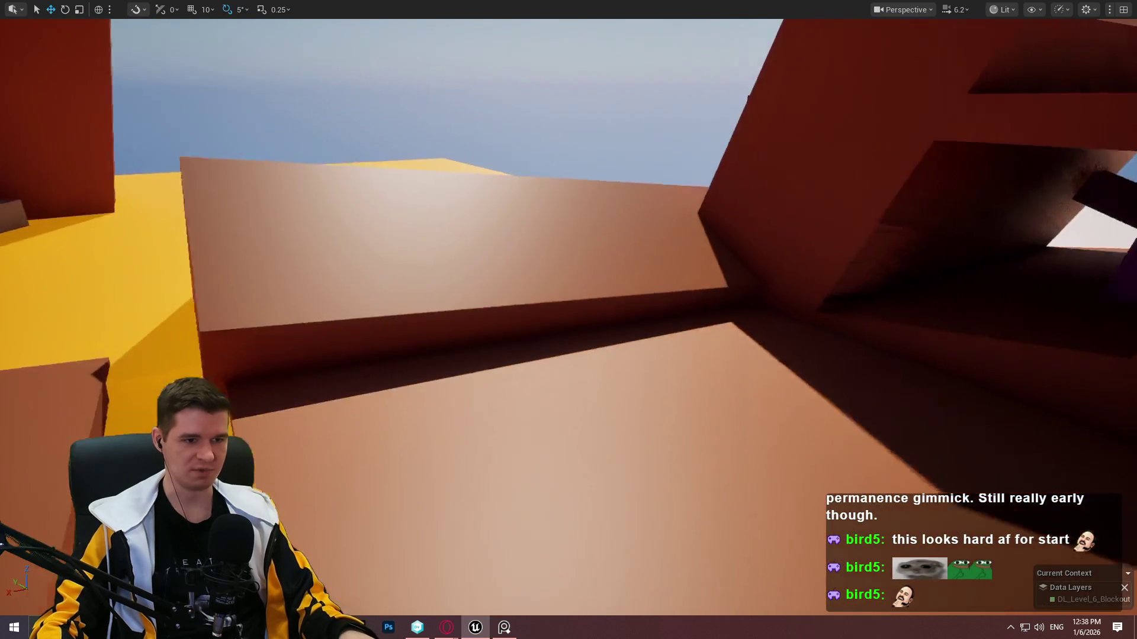
pyautogui.scroll(-2, 569, 320)
# Select the dark ledge under the tower and move it down toward the yellow floor.
pyautogui.press('s')
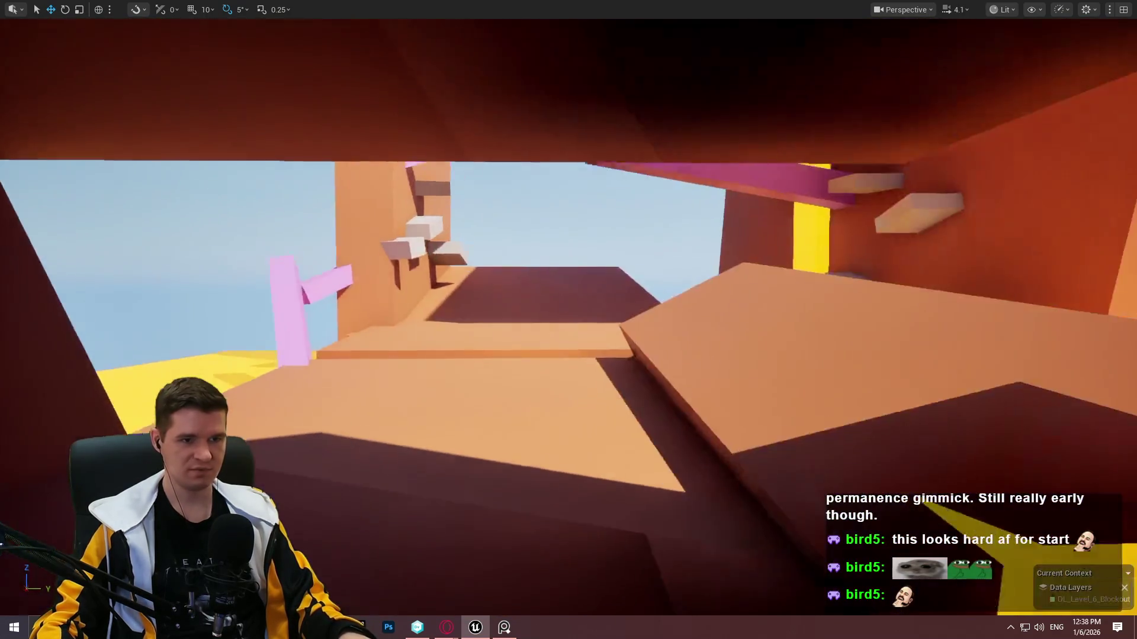
pyautogui.press('w')
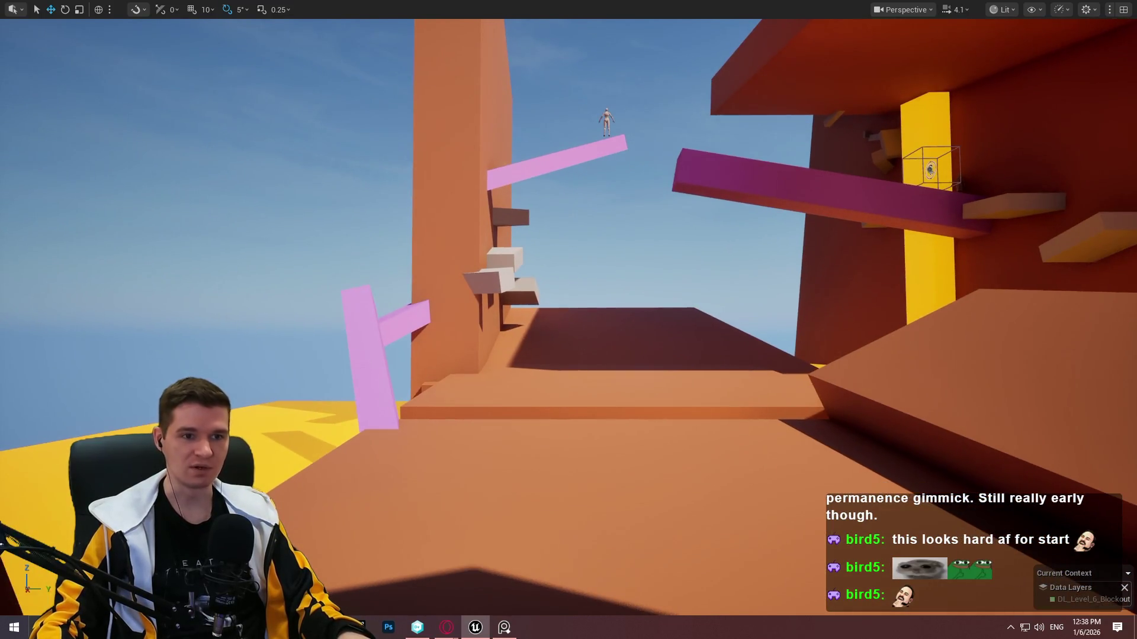
pyautogui.press('w')
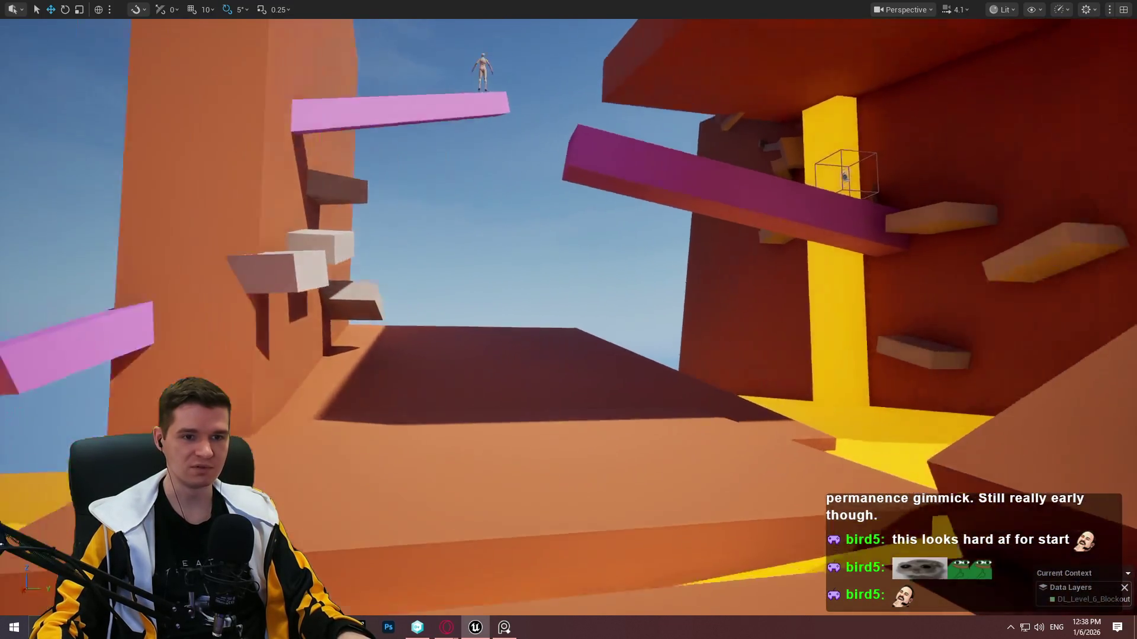
pyautogui.press('w')
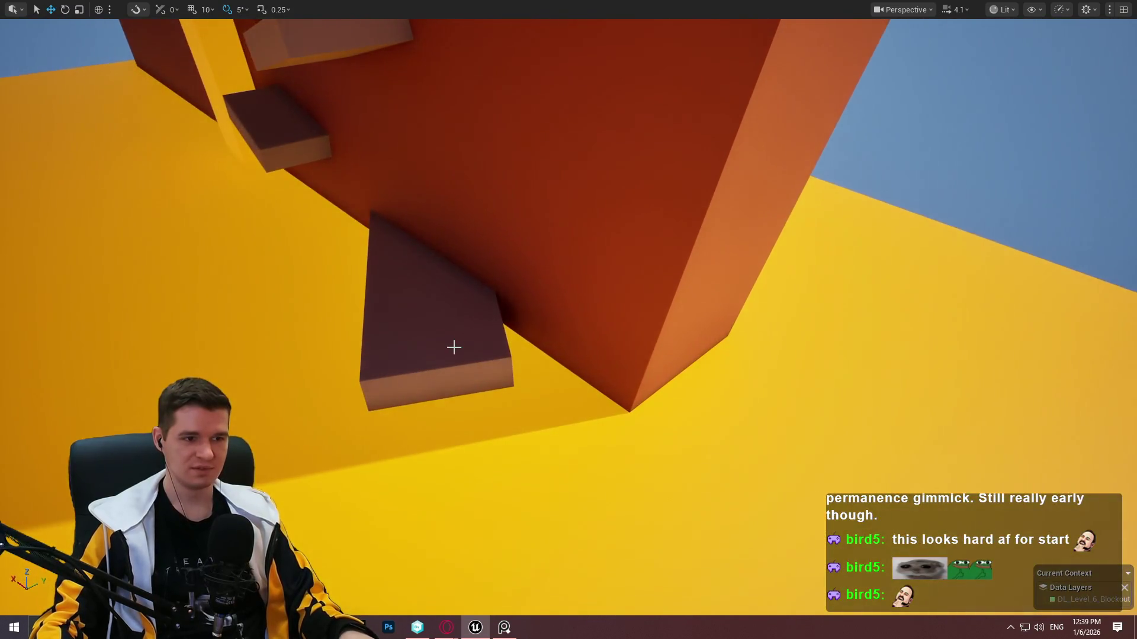
pyautogui.click(454, 347)
pyautogui.press('f')
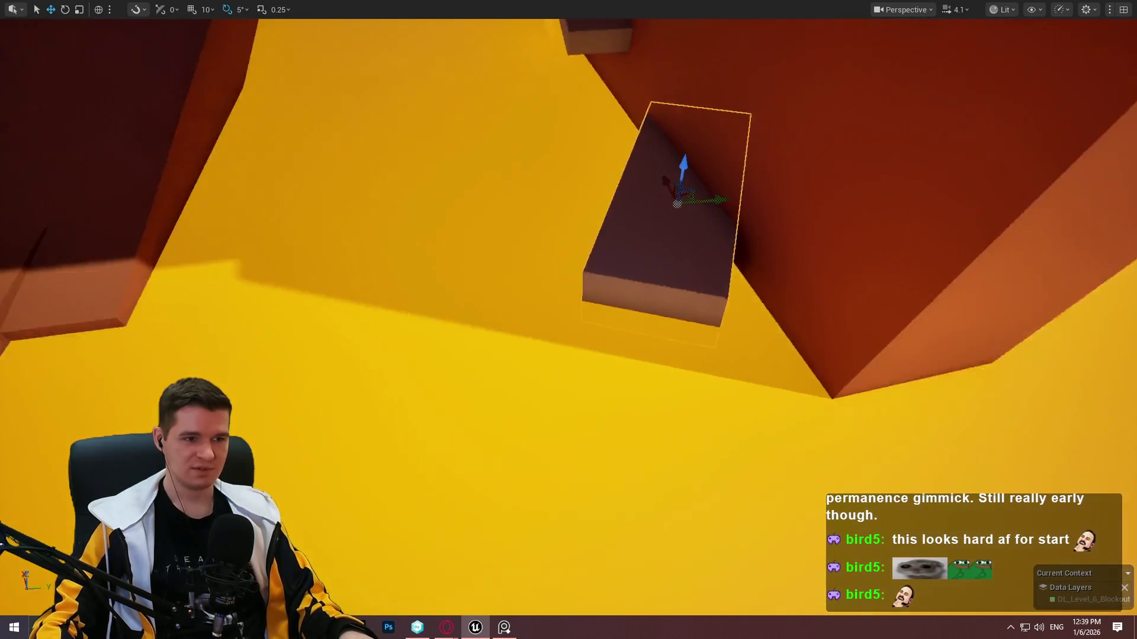
pyautogui.moveTo(618, 301)
pyautogui.mouseDown()
pyautogui.moveTo(673, 444)
pyautogui.moveTo(850, 469)
pyautogui.mouseUp()
# Rotate the ledge 80° so it lies flat, and scale it down into a smaller slab.
pyautogui.press('e')
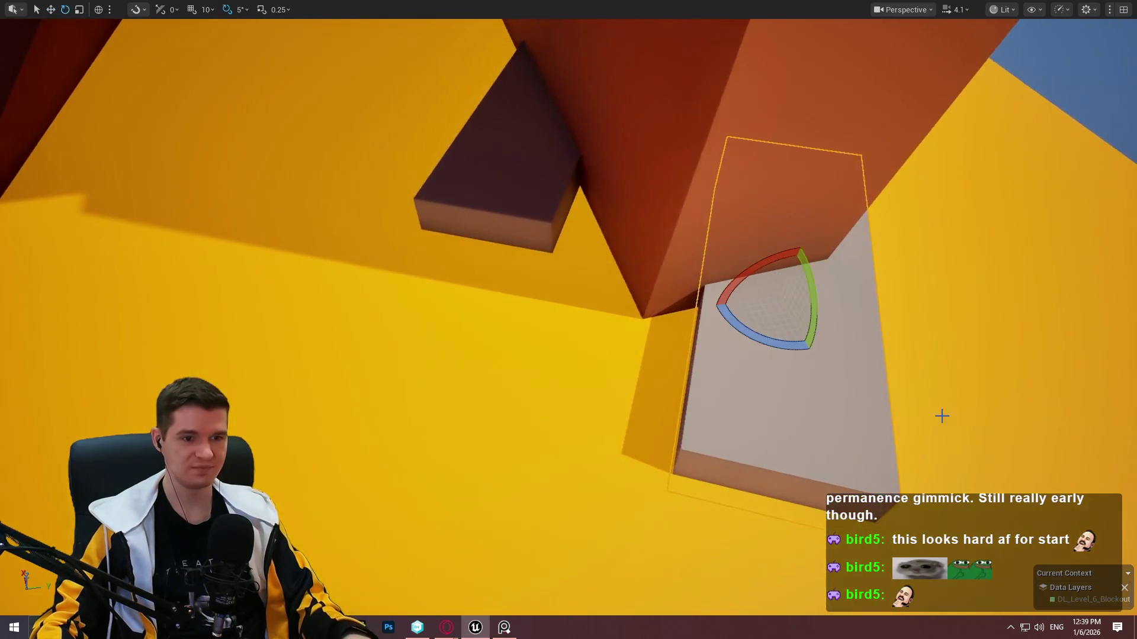
pyautogui.moveTo(793, 351); pyautogui.dragTo(801, 349)
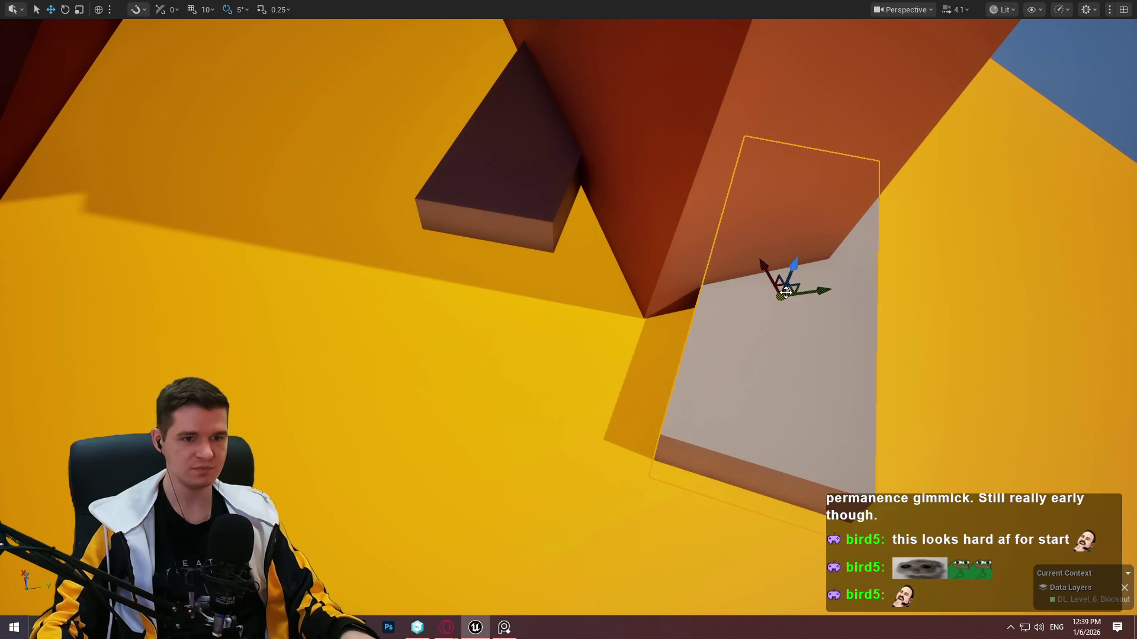
pyautogui.moveTo(792, 292)
pyautogui.mouseDown()
pyautogui.moveTo(730, 309)
pyautogui.moveTo(776, 339)
pyautogui.mouseUp()
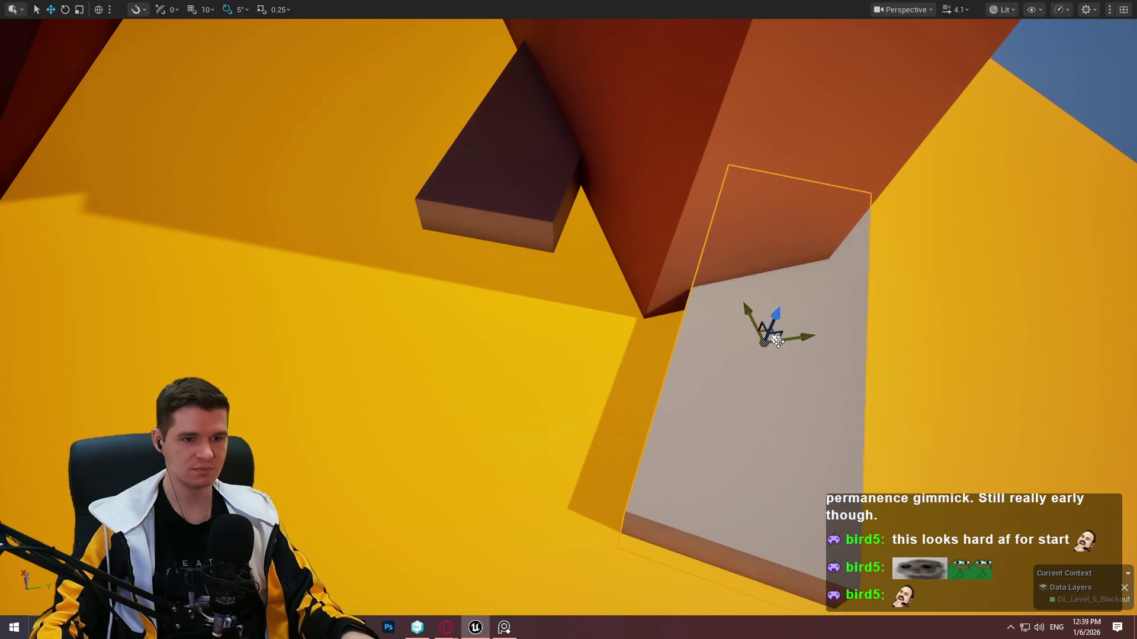
pyautogui.moveTo(728, 379); pyautogui.dragTo(823, 323)
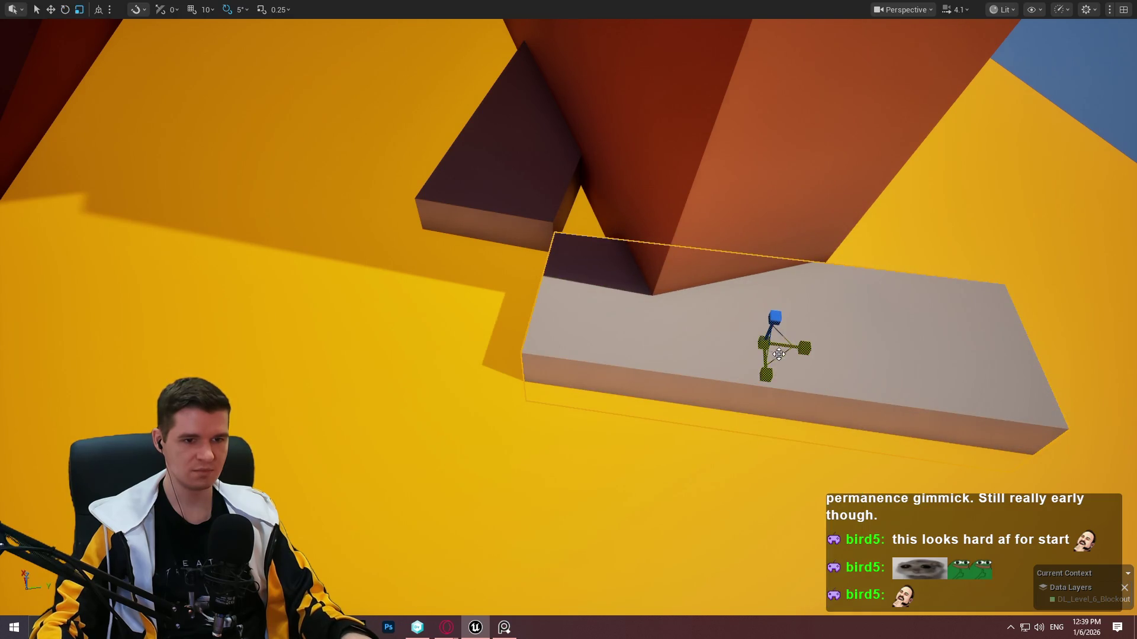
pyautogui.moveTo(764, 343)
pyautogui.mouseDown()
pyautogui.moveTo(752, 356)
pyautogui.moveTo(758, 343)
pyautogui.moveTo(794, 352)
pyautogui.moveTo(768, 358)
pyautogui.mouseUp()
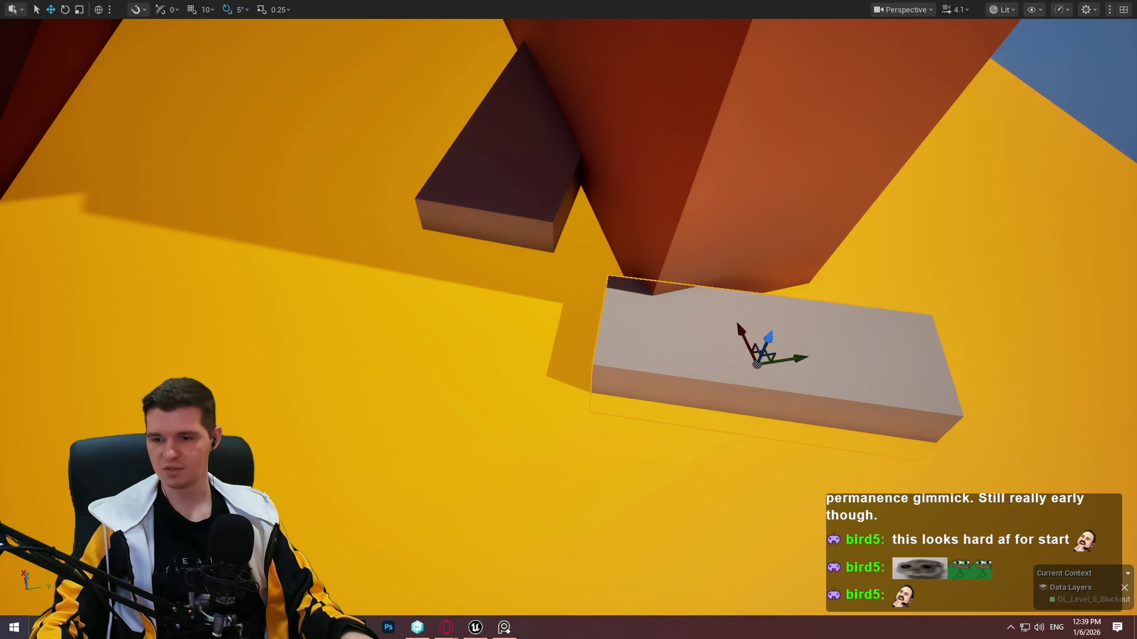
pyautogui.moveTo(656, 317)
pyautogui.mouseDown()
pyautogui.moveTo(621, 234)
pyautogui.moveTo(639, 274)
pyautogui.mouseUp()
pyautogui.rightClick(621, 166)
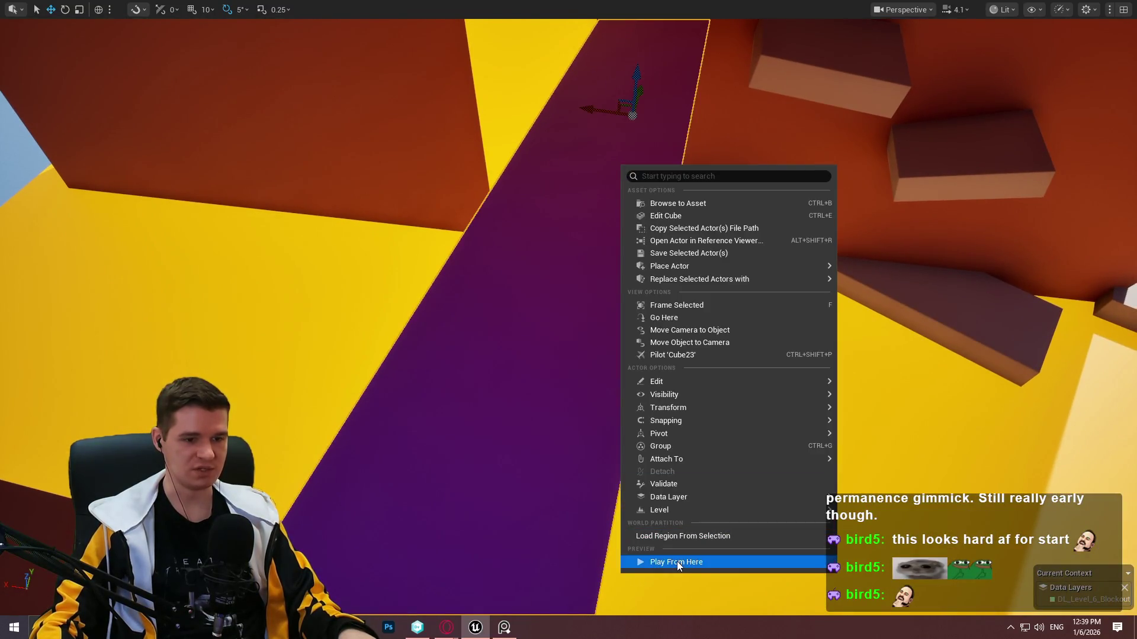
# Playtest from the purple slab, then stop and pull back to a wide view of the level.
pyautogui.click(677, 561)
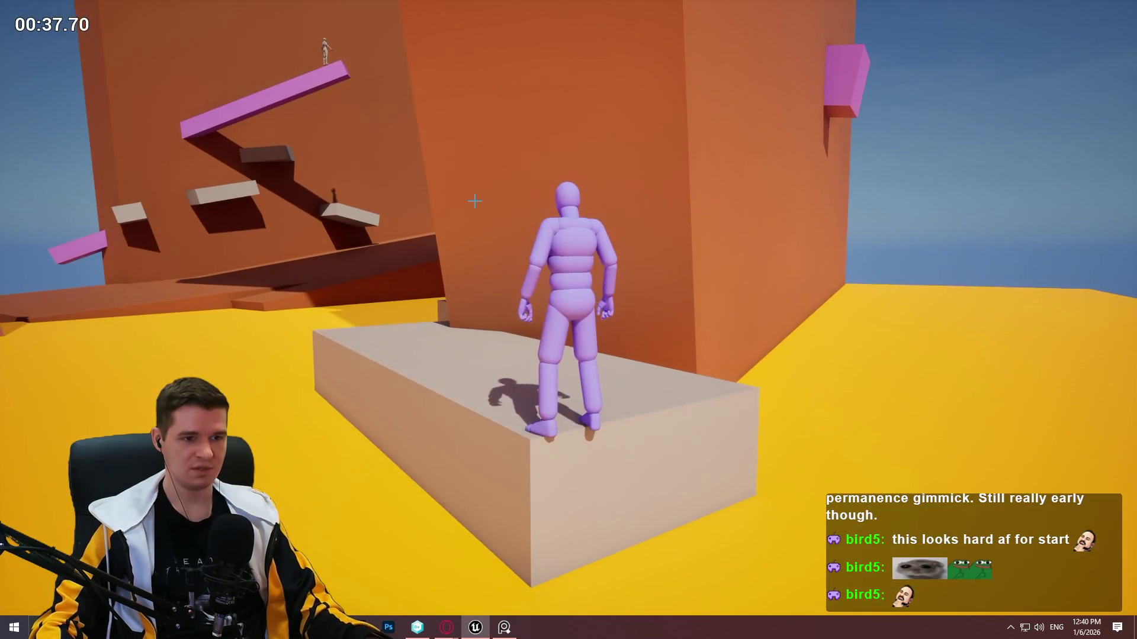
pyautogui.press('Escape')
pyautogui.press('f')
pyautogui.press('s')
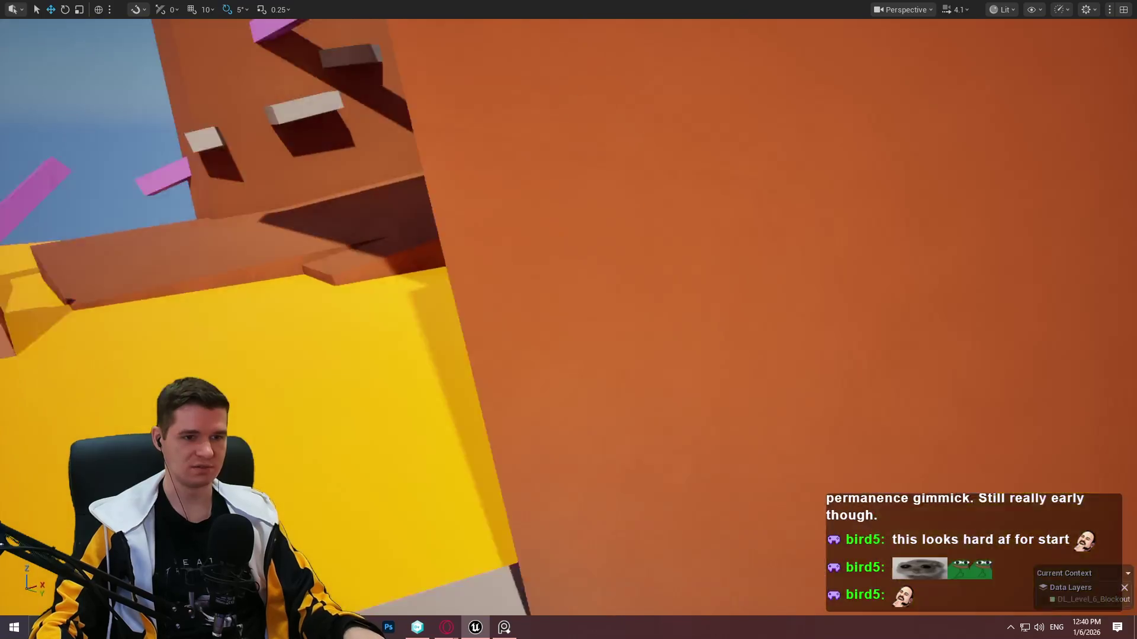
pyautogui.press('s')
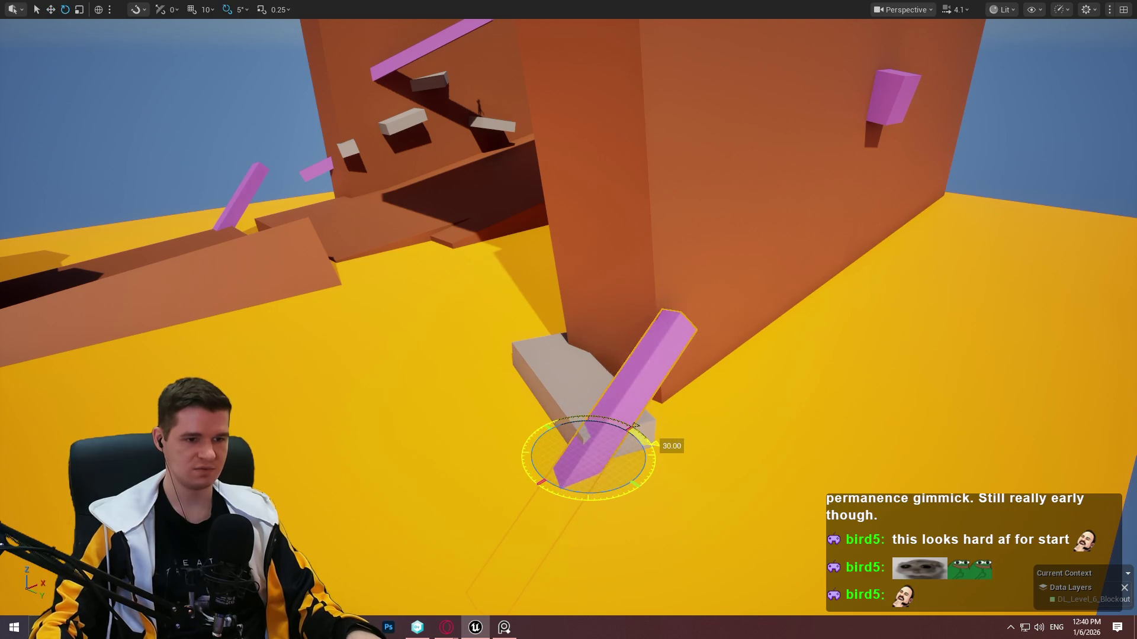
# Raise the 30°-rotated pink beam and push it against the tower wall above the grey slab.
pyautogui.moveTo(613, 457); pyautogui.dragTo(645, 432)
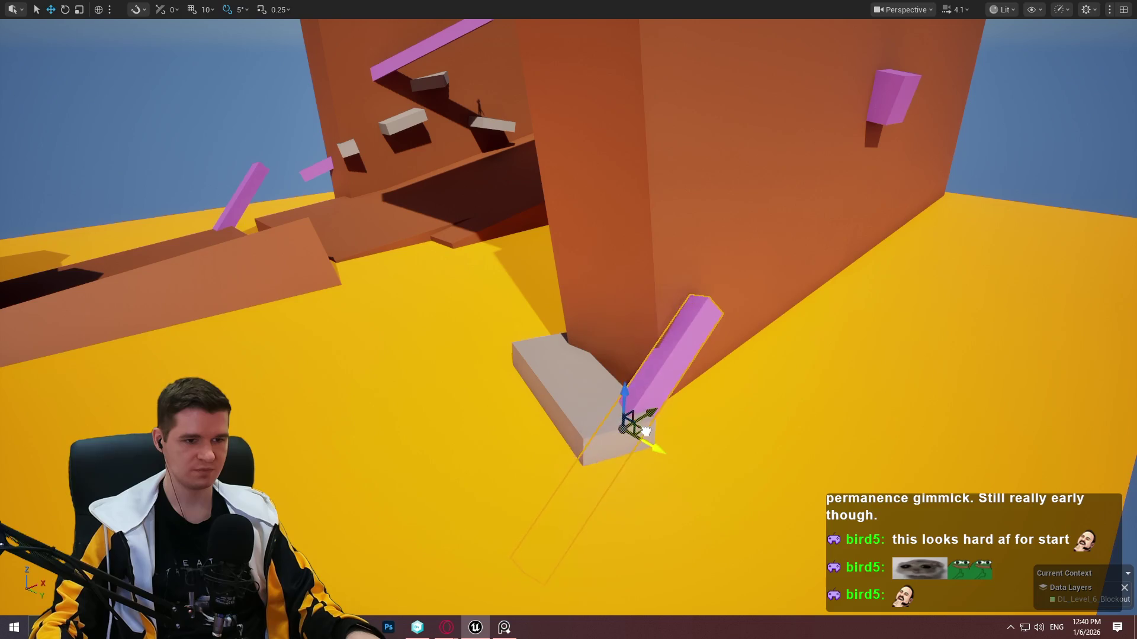
pyautogui.moveTo(680, 396); pyautogui.dragTo(668, 406)
pyautogui.moveTo(657, 356); pyautogui.dragTo(661, 258)
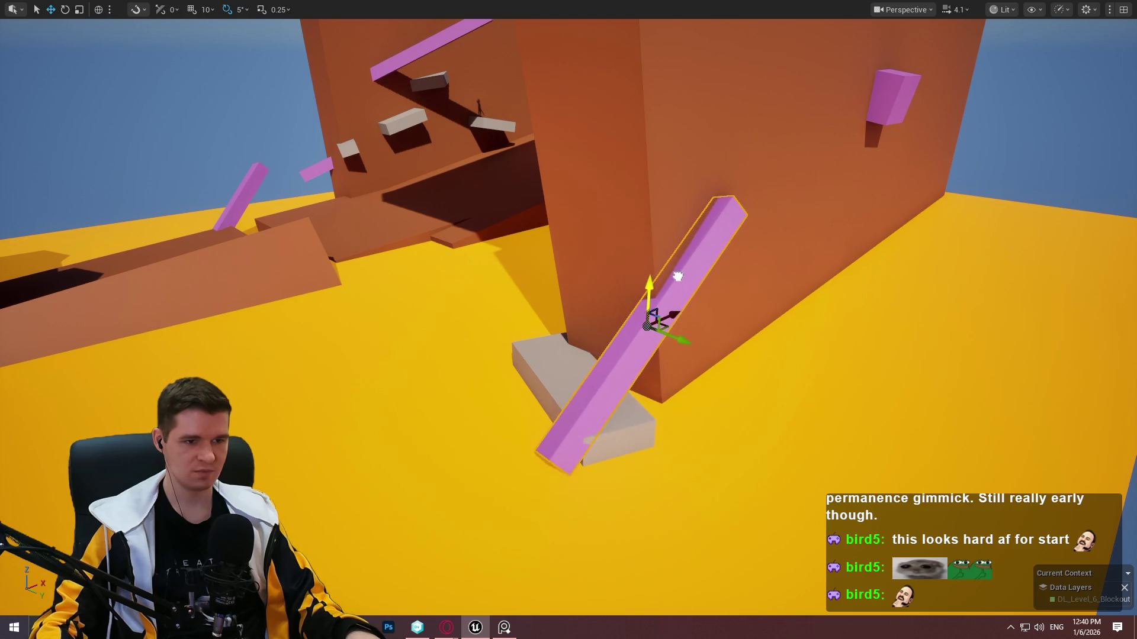
pyautogui.moveTo(664, 328)
pyautogui.mouseDown()
pyautogui.moveTo(691, 330)
pyautogui.moveTo(701, 353)
pyautogui.moveTo(687, 388)
pyautogui.mouseUp()
pyautogui.rightClick(594, 394)
# Play from the pink beam, walk the character up it toward the beige block, then stop.
pyautogui.click(701, 598)
pyautogui.press('w')
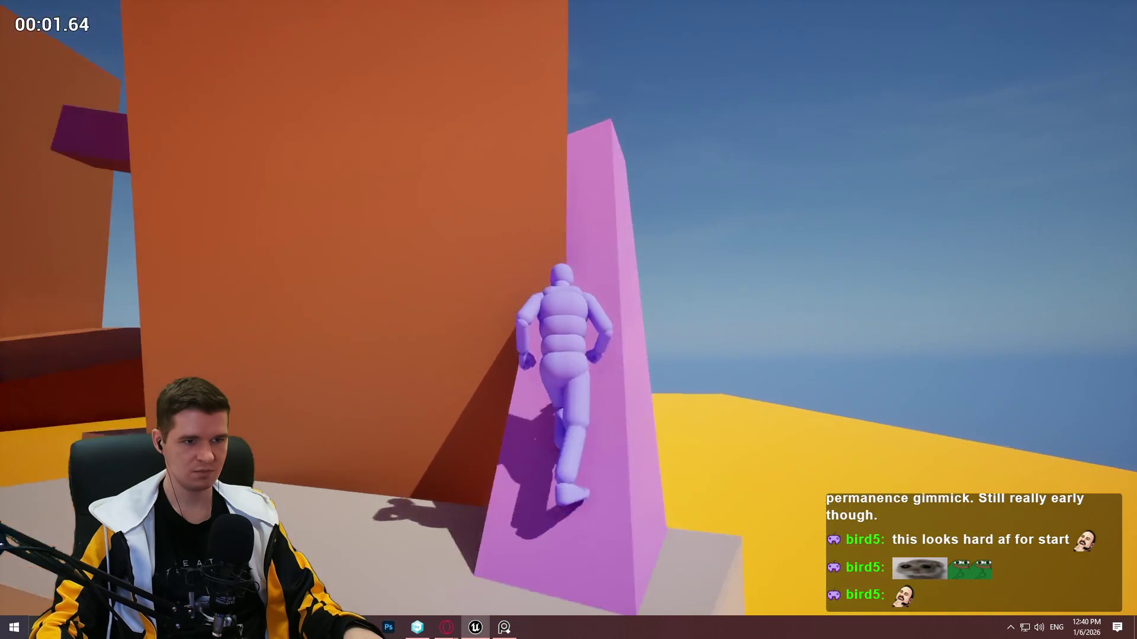
pyautogui.press('w')
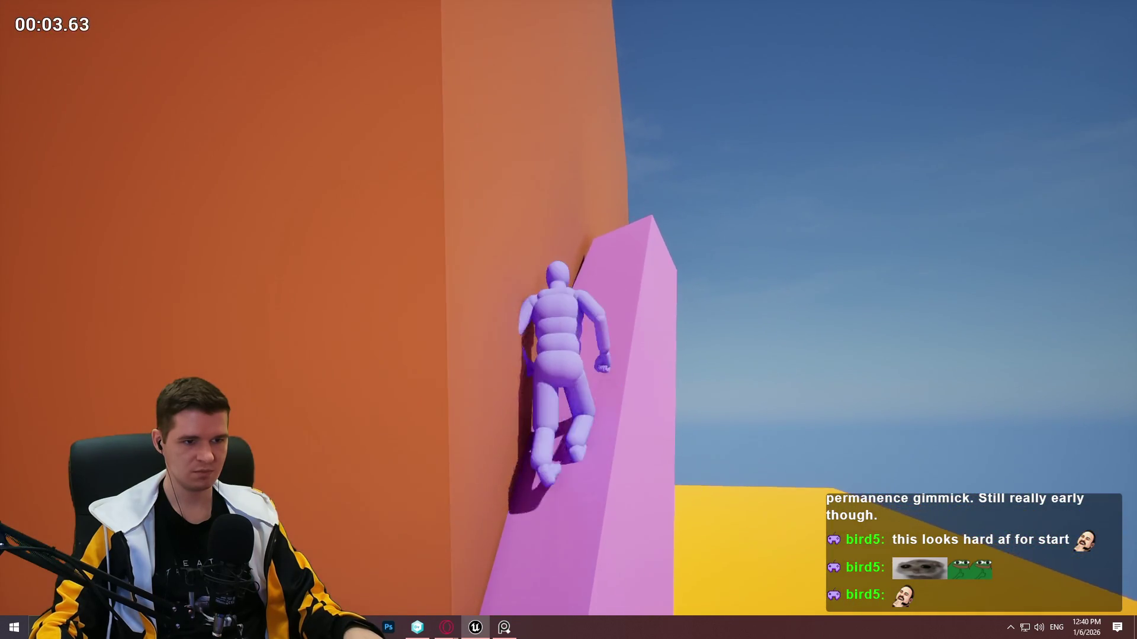
pyautogui.press('w')
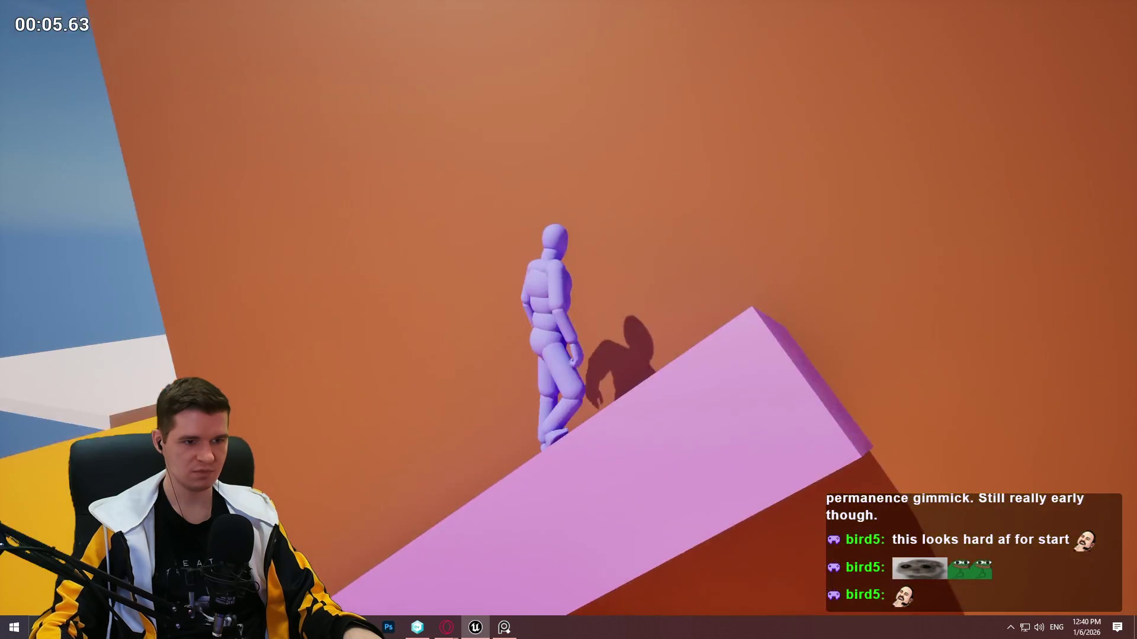
pyautogui.press('w')
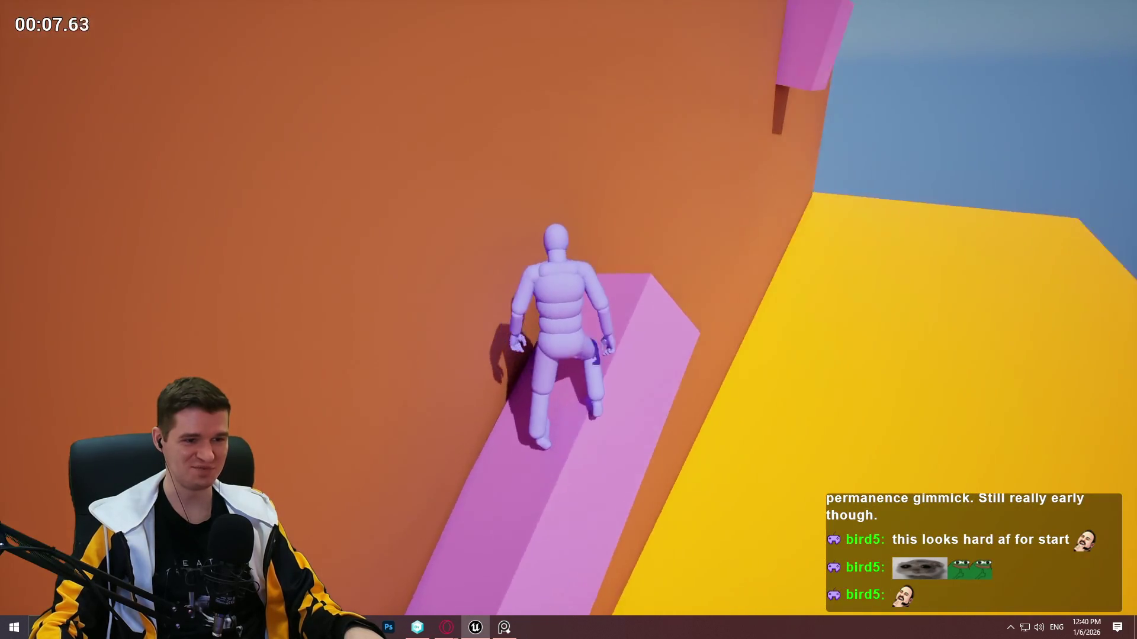
pyautogui.press('w')
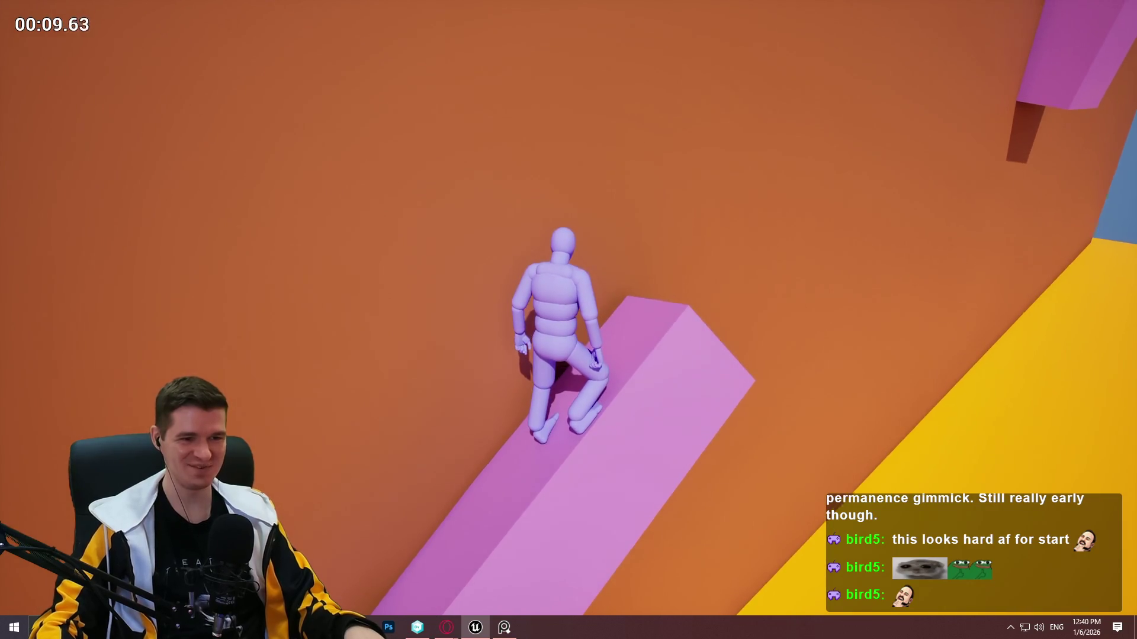
pyautogui.press('w')
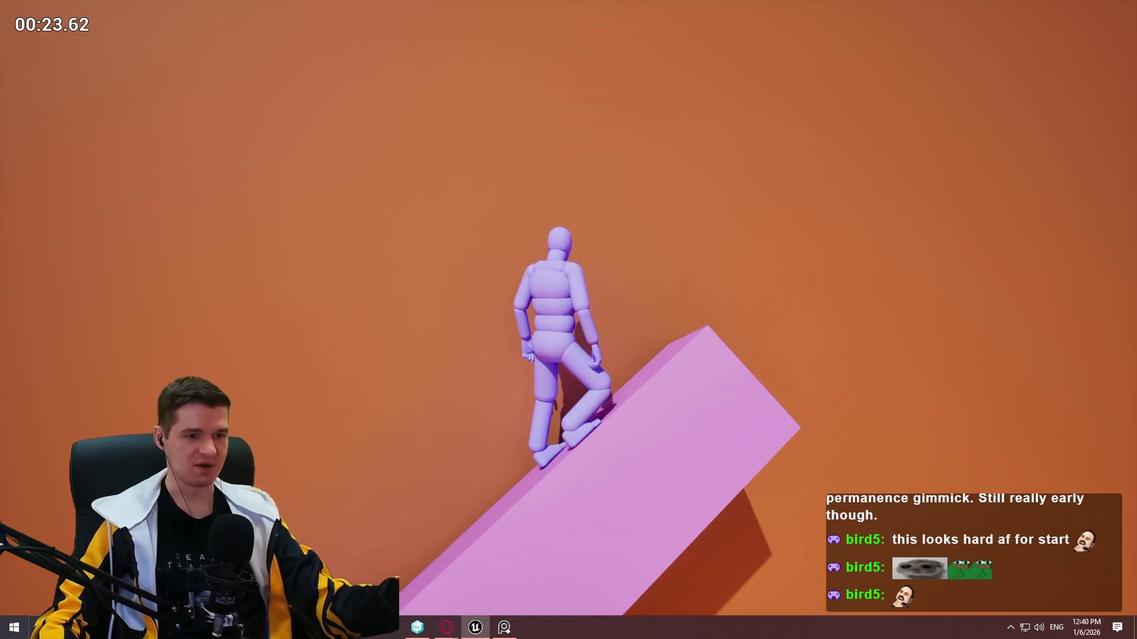
pyautogui.press('w')
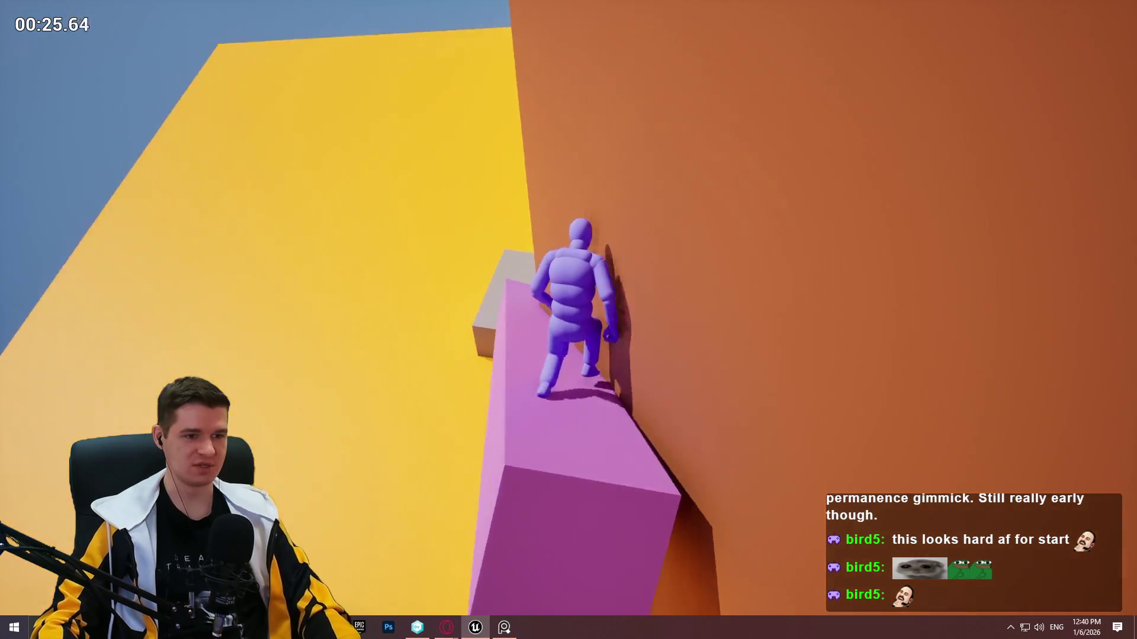
pyautogui.press('w')
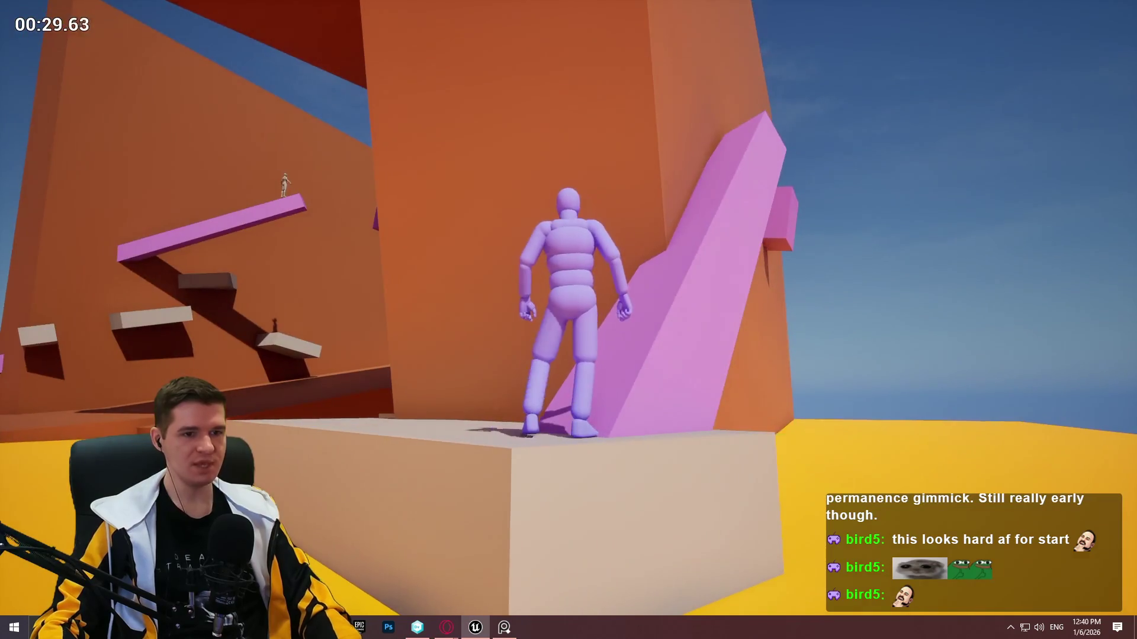
pyautogui.press('Escape')
pyautogui.moveTo(618, 339); pyautogui.dragTo(616, 379)
# Tilt the pink ramp by 5°, undoing an accidental rotation of the box first.
pyautogui.moveTo(384, 378); pyautogui.dragTo(498, 330)
pyautogui.hotkey('ctrl', 'z')
pyautogui.click(592, 291)
pyautogui.moveTo(654, 117)
pyautogui.mouseDown()
pyautogui.moveTo(720, 217)
pyautogui.moveTo(704, 184)
pyautogui.mouseUp()
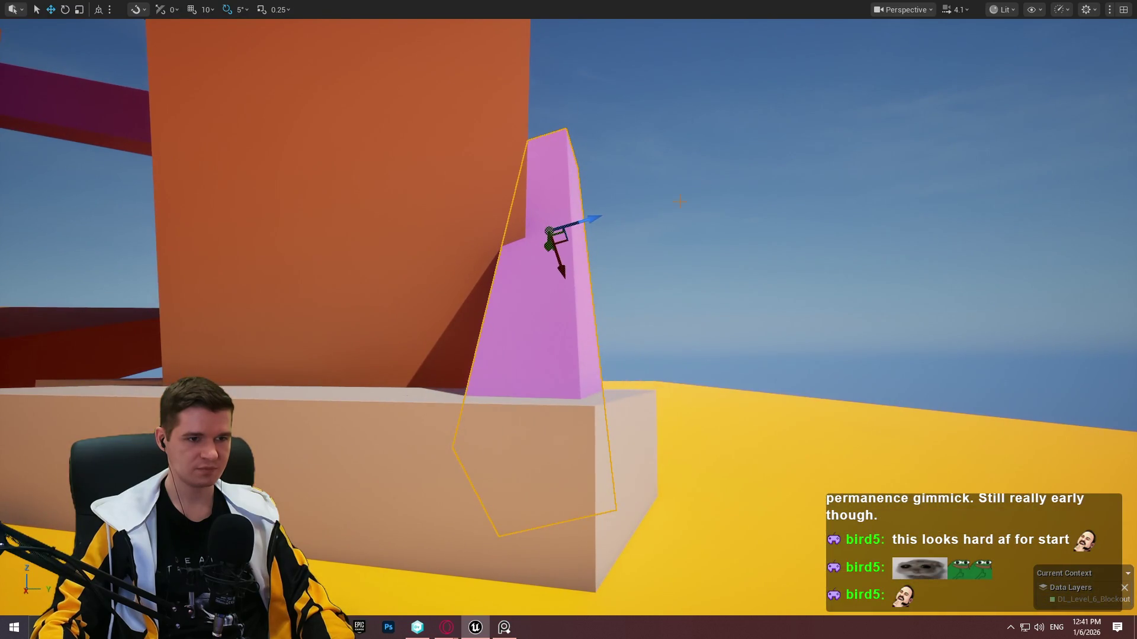
# Duplicate the pink ramp higher up the orange wall and slide the copy right.
pyautogui.moveTo(497, 131); pyautogui.dragTo(497, 131)
pyautogui.moveTo(654, 300); pyautogui.dragTo(654, 300)
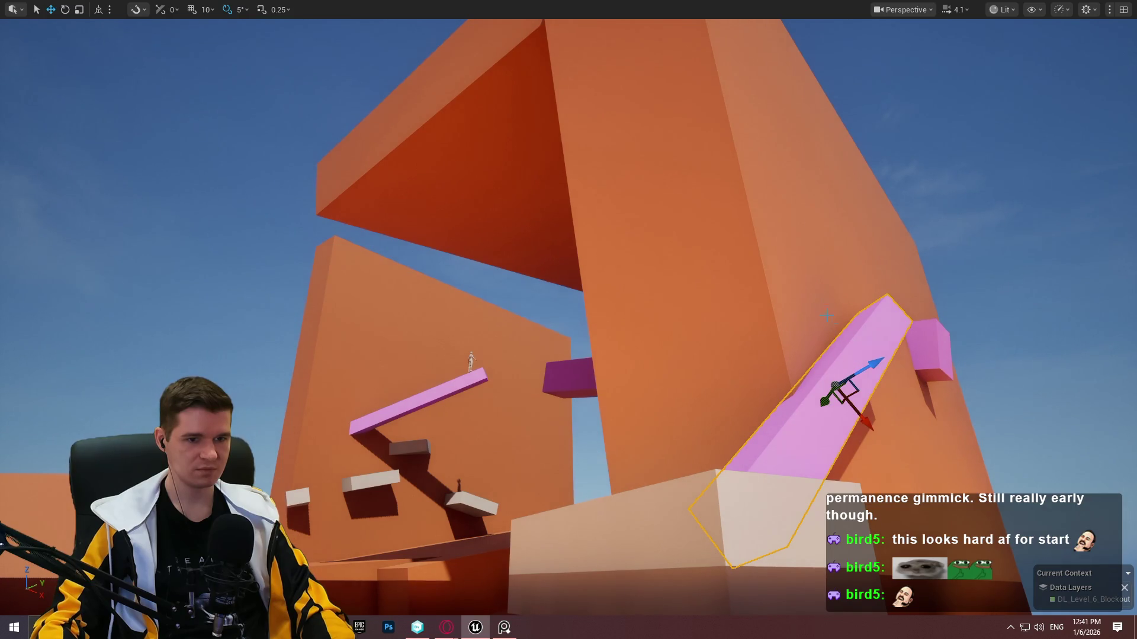
pyautogui.moveTo(718, 356); pyautogui.dragTo(648, 289)
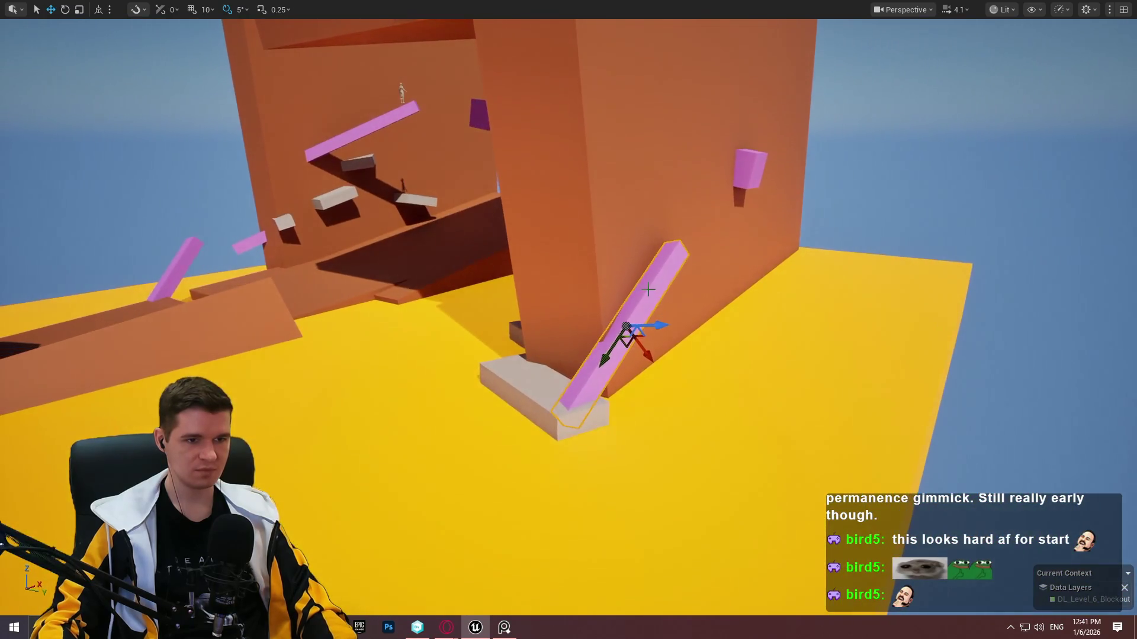
pyautogui.moveTo(639, 343)
pyautogui.keyDown('alt'); pyautogui.mouseDown()
pyautogui.moveTo(565, 219)
pyautogui.moveTo(496, 250)
pyautogui.mouseUp(); pyautogui.keyUp('alt')
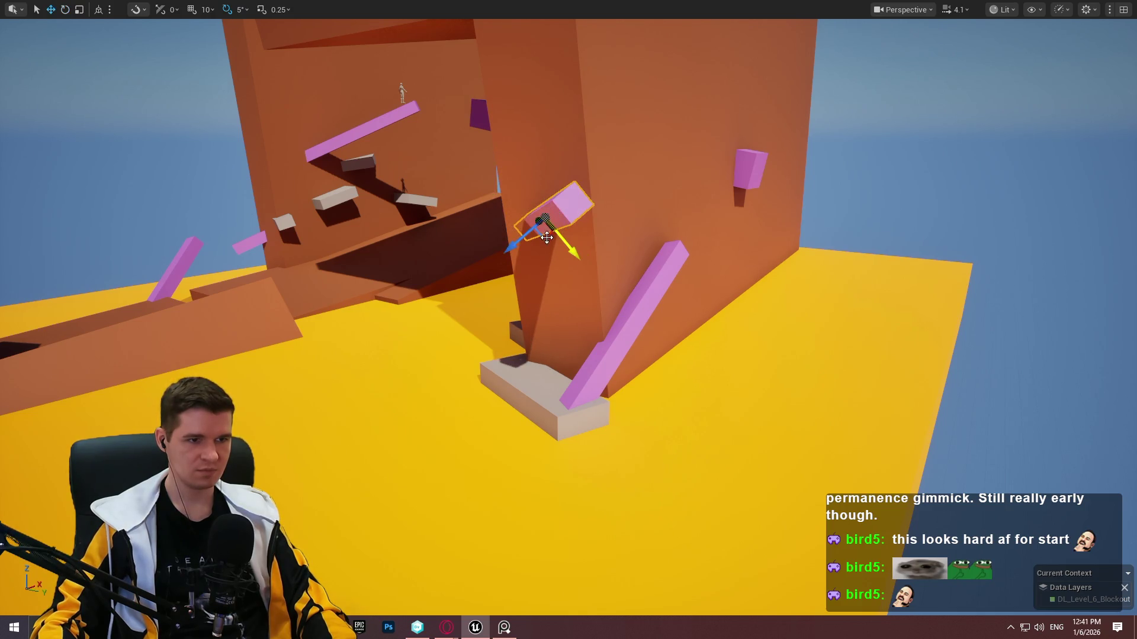
pyautogui.moveTo(543, 222); pyautogui.dragTo(647, 230)
# Look around the copied beam and the character on the ramp, ending on the grey base block.
pyautogui.moveTo(619, 227); pyautogui.dragTo(604, 184)
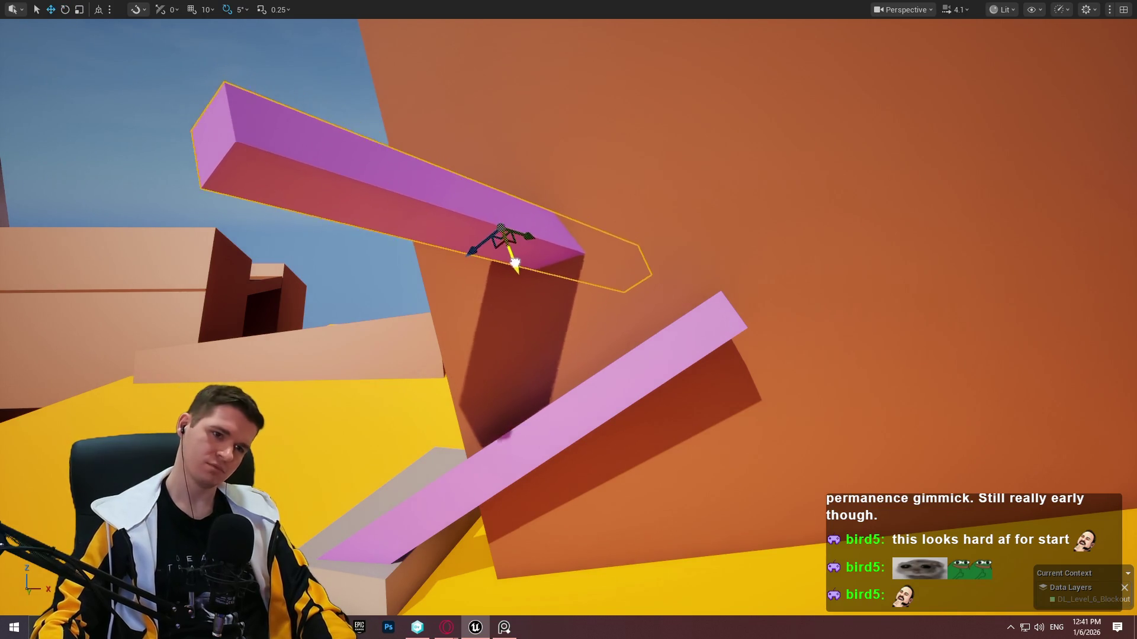
pyautogui.moveTo(509, 261)
pyautogui.mouseDown()
pyautogui.moveTo(426, 249)
pyautogui.moveTo(512, 136)
pyautogui.mouseUp()
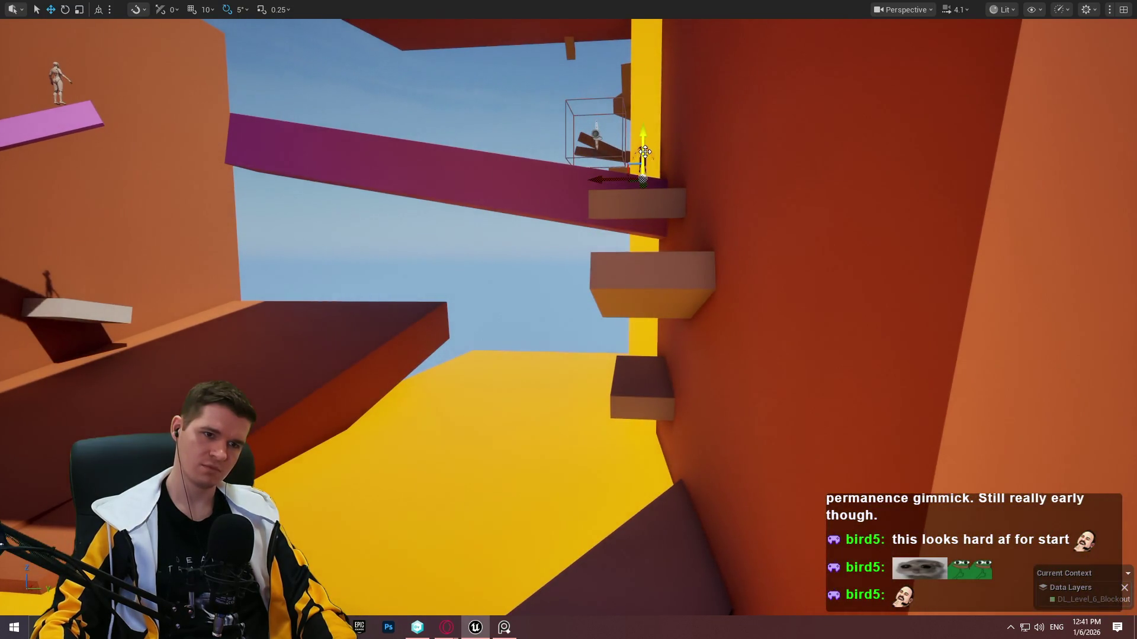
pyautogui.moveTo(778, 177); pyautogui.dragTo(906, 136)
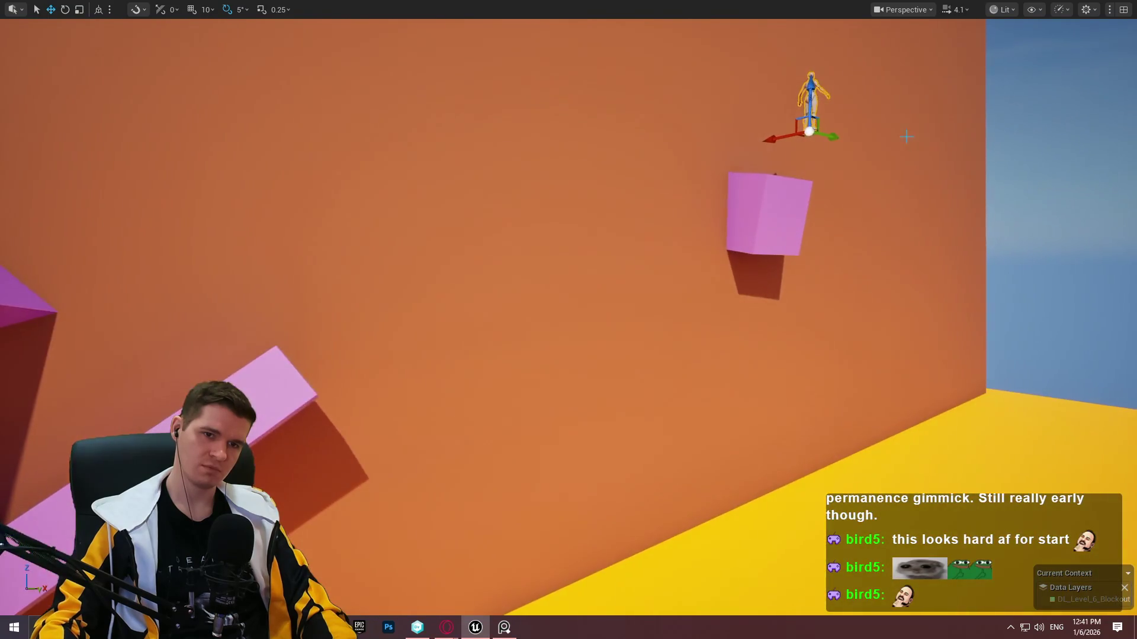
pyautogui.moveTo(303, 213); pyautogui.dragTo(289, 191)
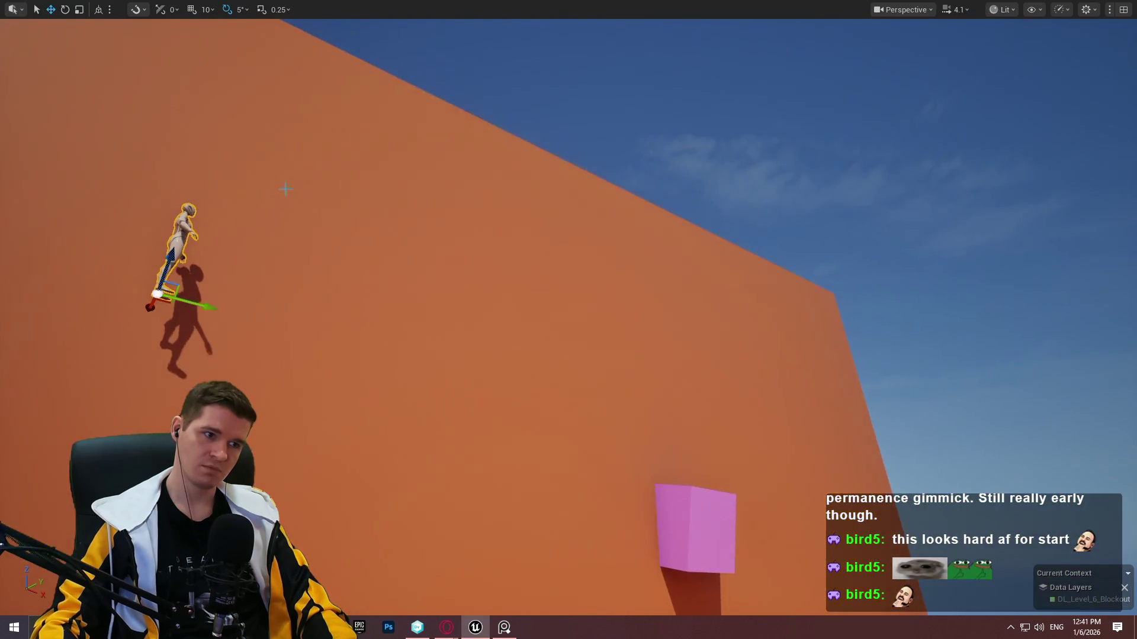
pyautogui.moveTo(151, 426); pyautogui.dragTo(590, 115)
pyautogui.moveTo(806, 78)
pyautogui.mouseDown()
pyautogui.moveTo(770, 95)
pyautogui.moveTo(805, 77)
pyautogui.mouseUp()
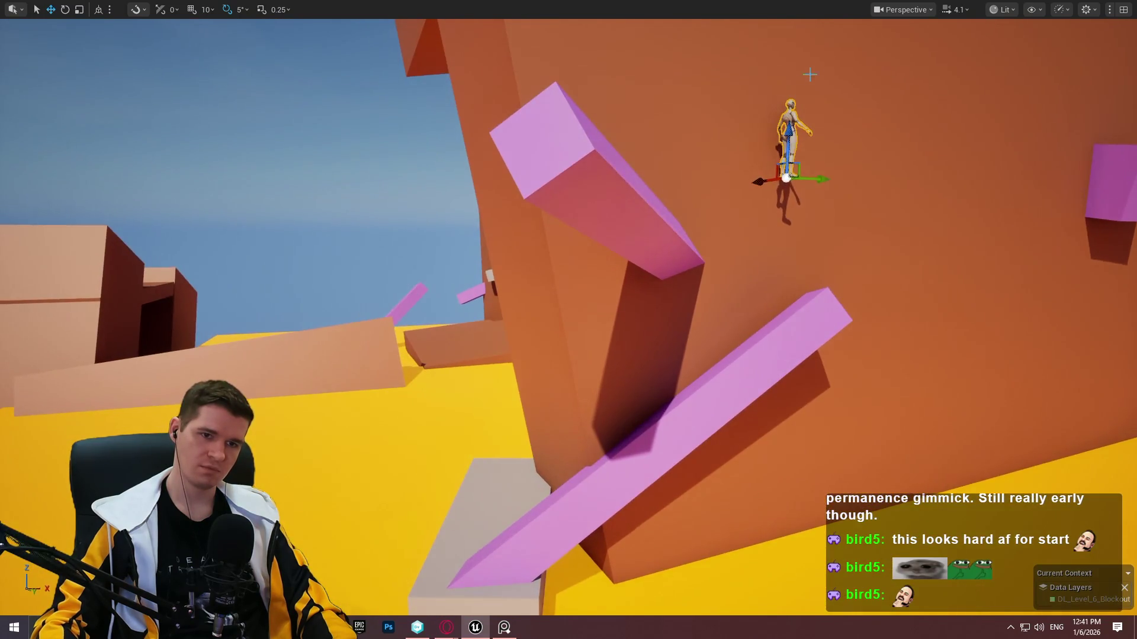
pyautogui.moveTo(568, 319); pyautogui.dragTo(545, 290)
pyautogui.moveTo(611, 247)
pyautogui.mouseDown()
pyautogui.moveTo(592, 255)
pyautogui.moveTo(611, 247)
pyautogui.mouseUp()
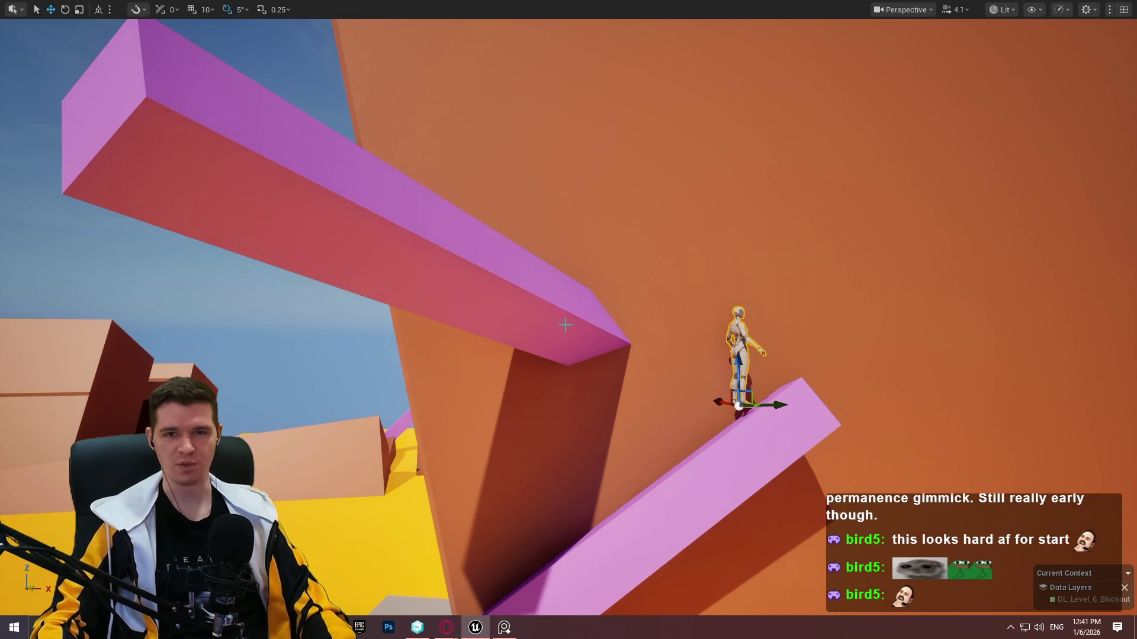
pyautogui.moveTo(708, 374); pyautogui.dragTo(649, 460)
pyautogui.rightClick(471, 331)
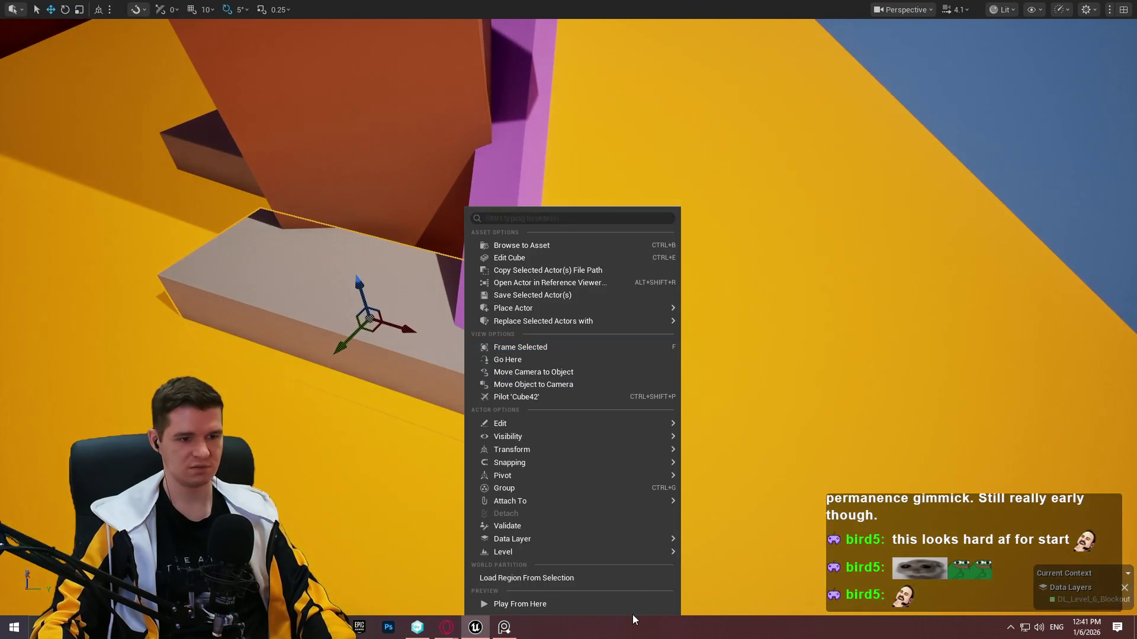
# Play from the grey base block, climbing the pink ramp and orange wall, then stop.
pyautogui.click(620, 607)
pyautogui.press('w')
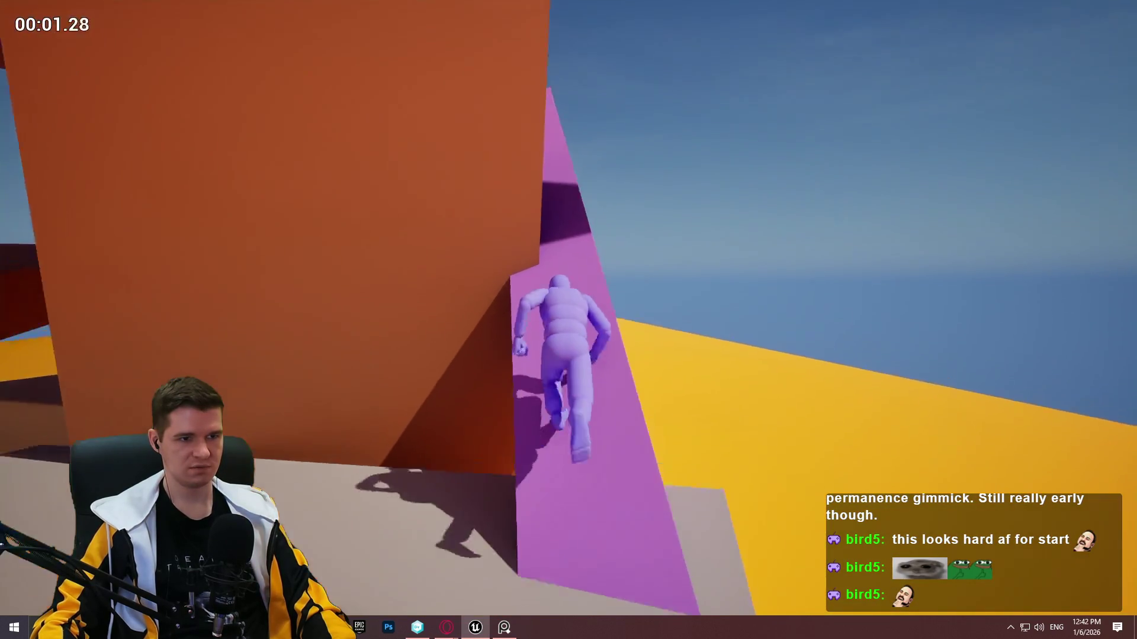
pyautogui.press('w')
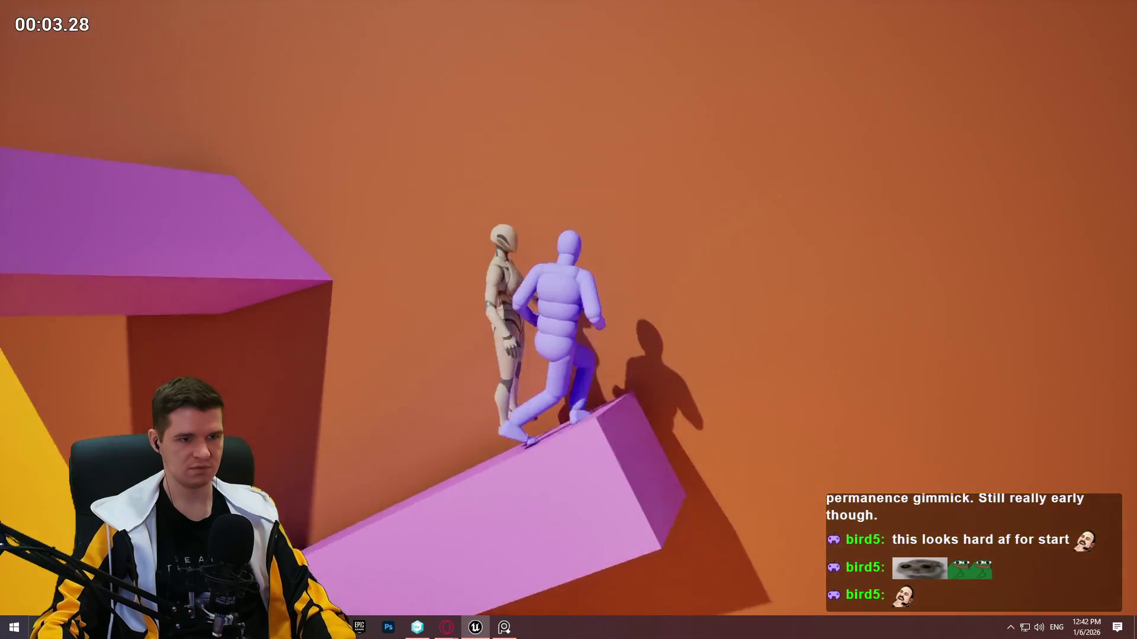
pyautogui.press('w')
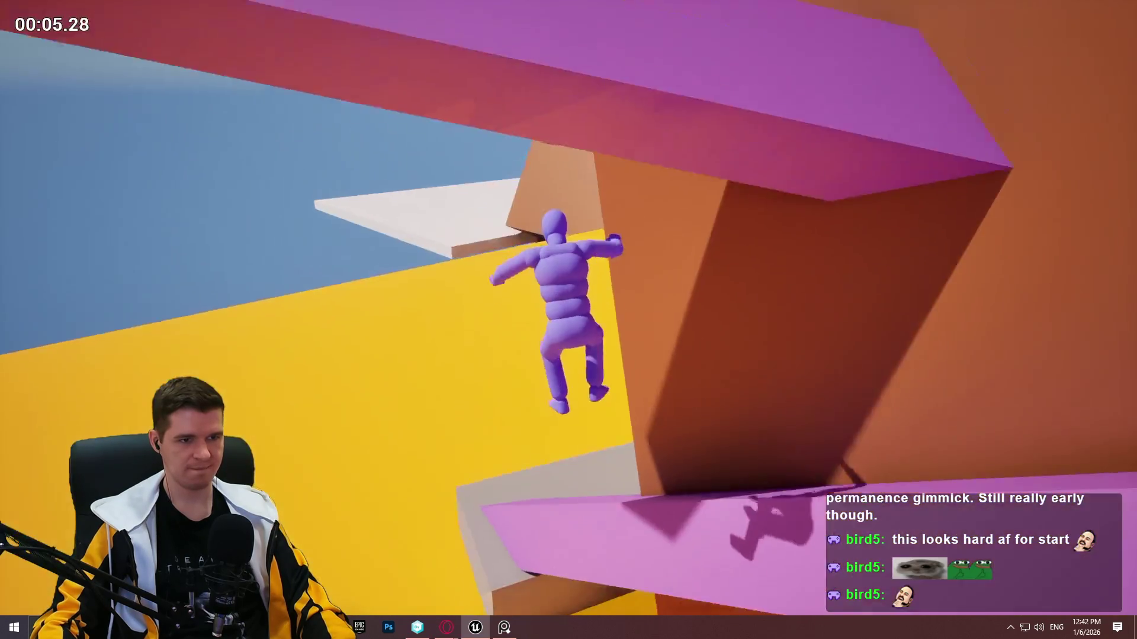
pyautogui.press('w')
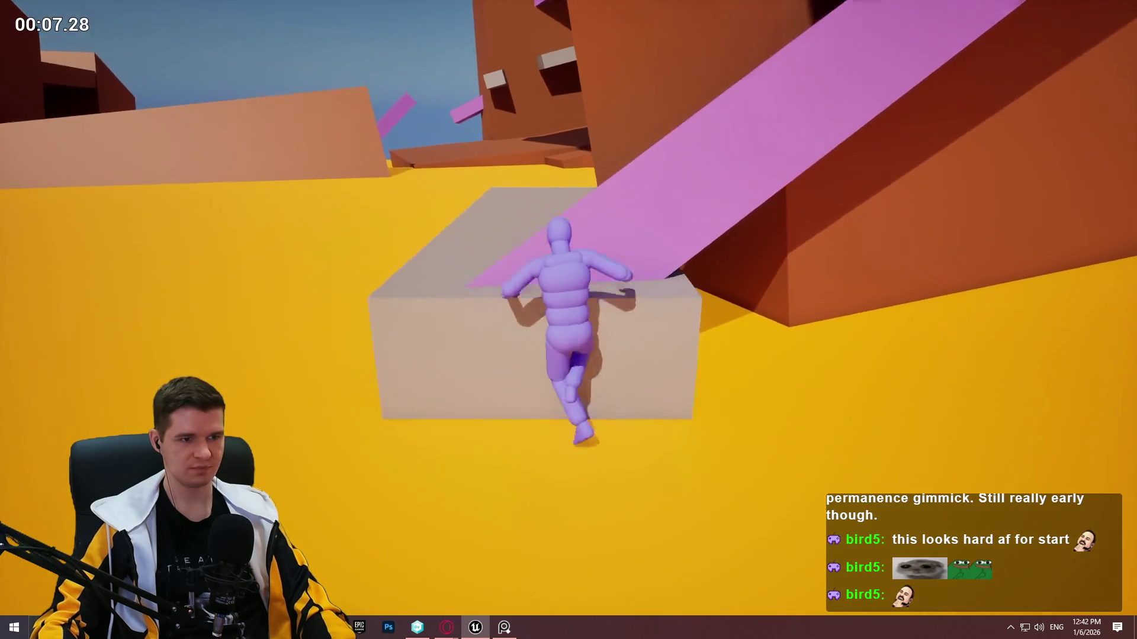
pyautogui.press('Escape')
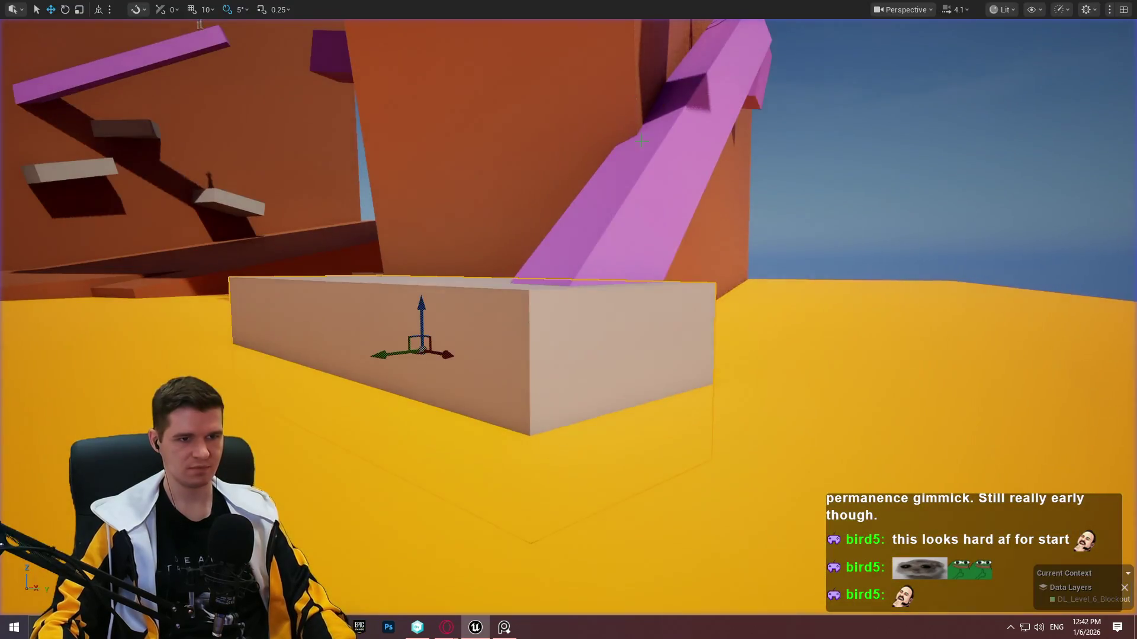
# Select the upper pink beam, shift it up and right, and rotate it -25°.
pyautogui.press('s')
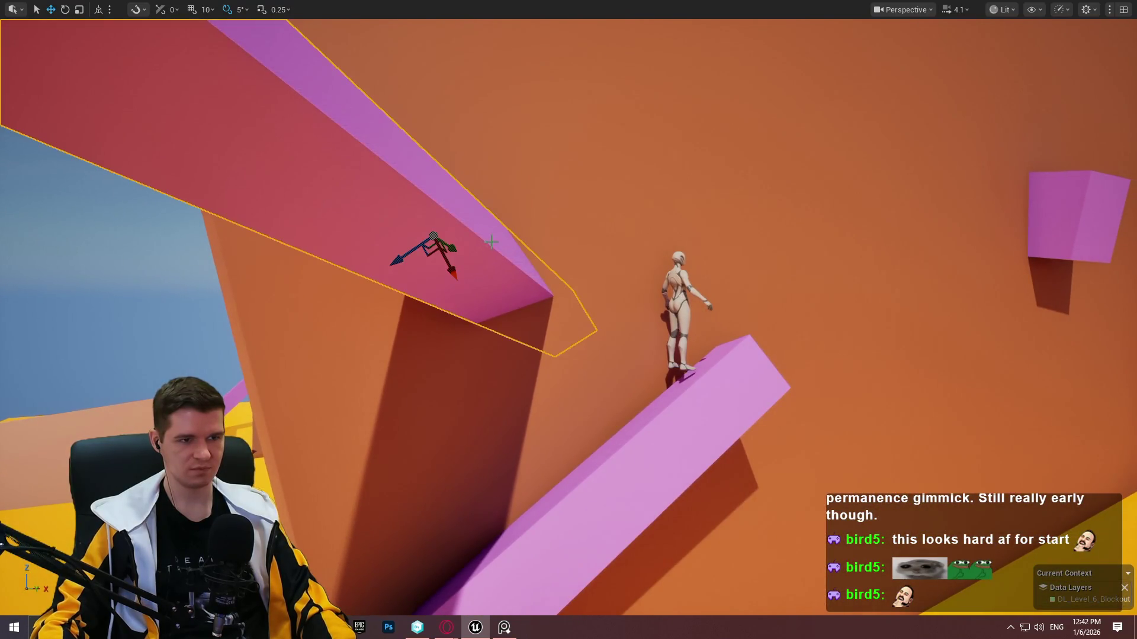
pyautogui.click(1028, 237)
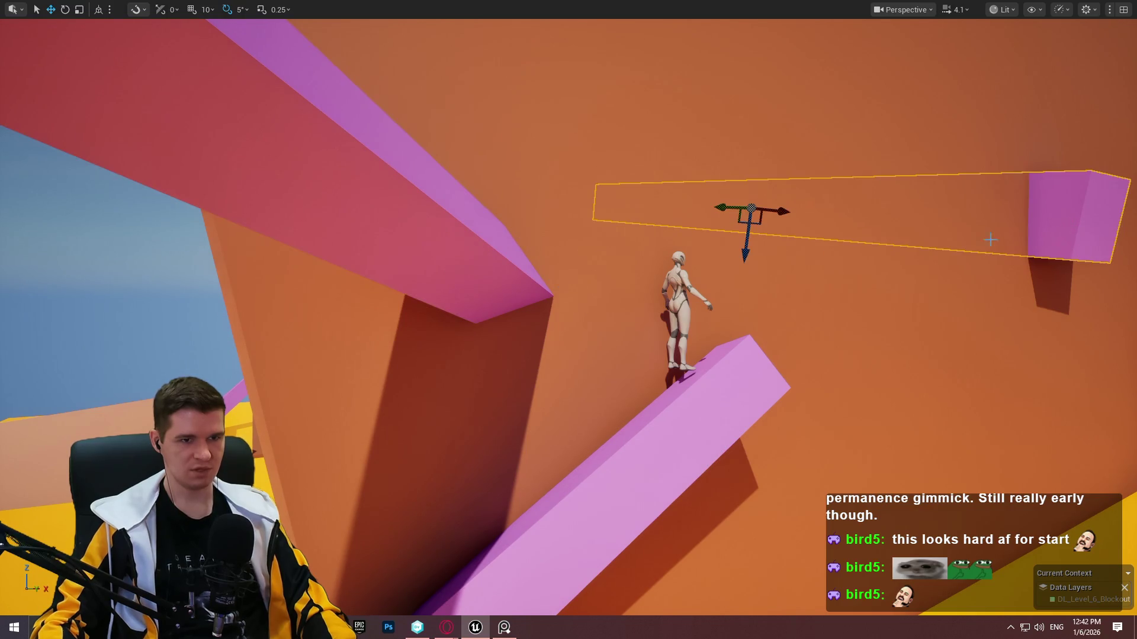
pyautogui.click(498, 281)
pyautogui.moveTo(401, 255)
pyautogui.mouseDown()
pyautogui.moveTo(492, 248)
pyautogui.moveTo(495, 273)
pyautogui.mouseUp()
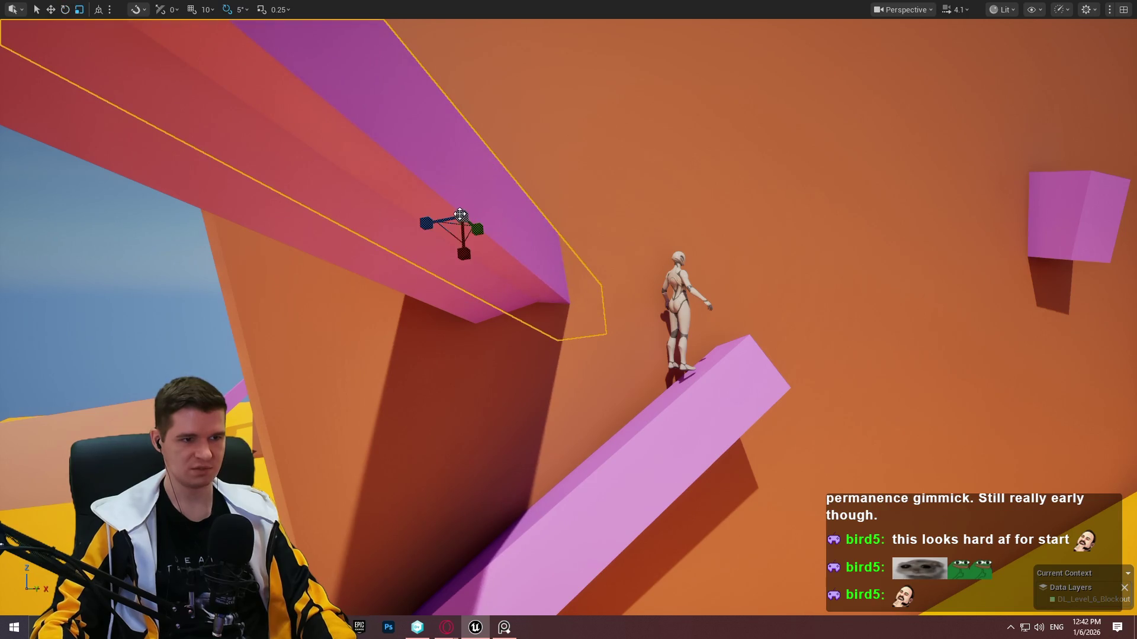
pyautogui.moveTo(391, 235); pyautogui.dragTo(377, 222)
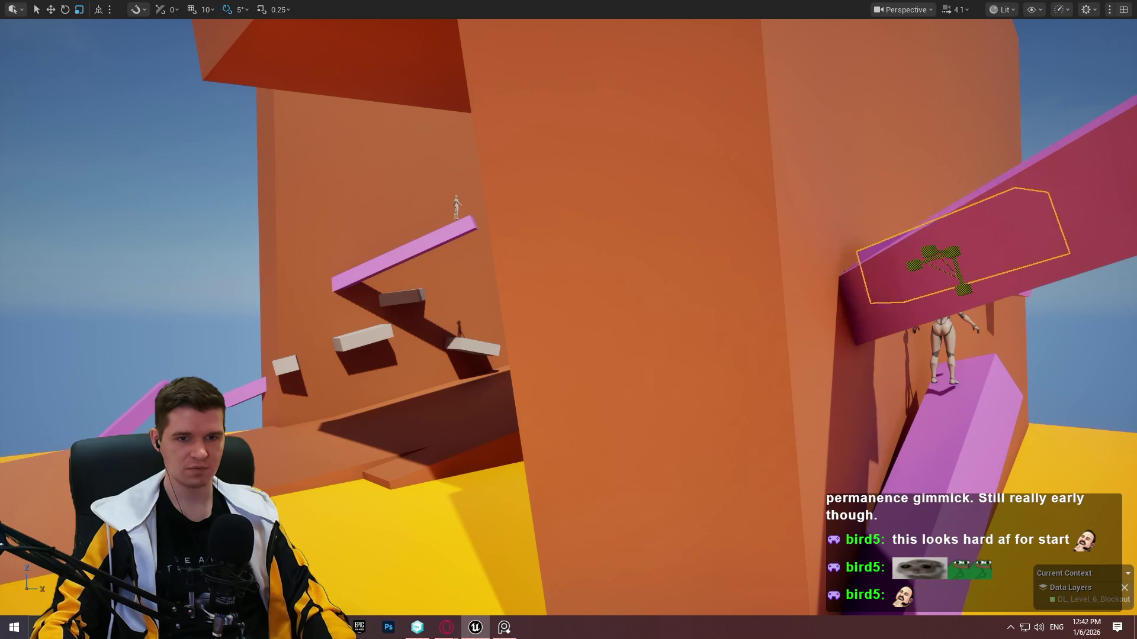
pyautogui.press('f')
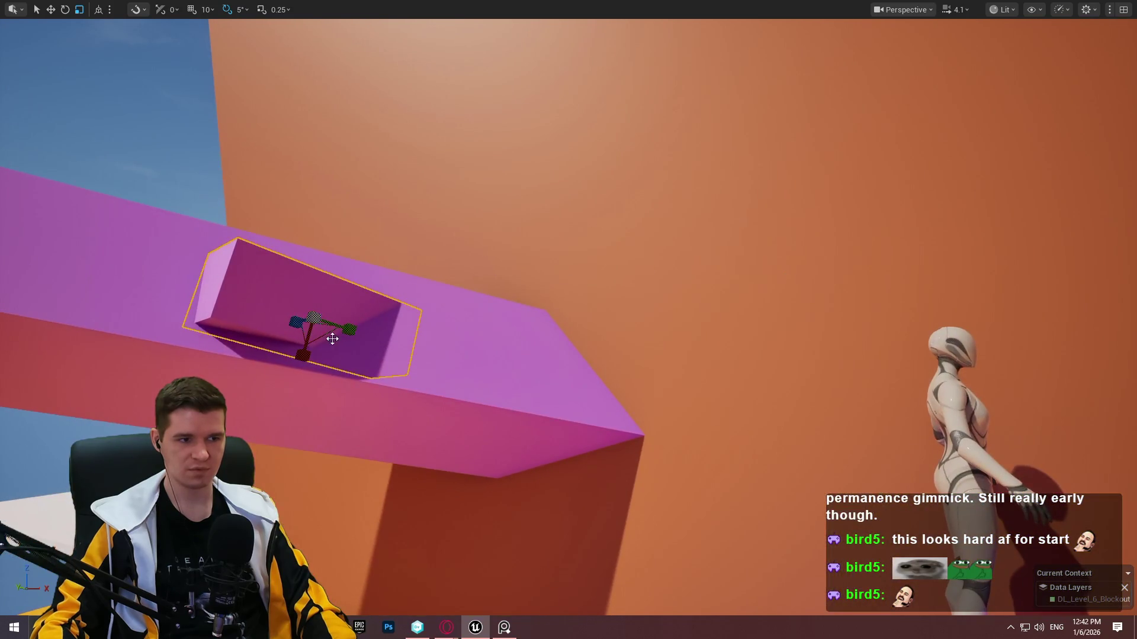
# Slide the small pink block to the upper beam's tip, turn it -15°, and lower it into place.
pyautogui.moveTo(337, 324); pyautogui.dragTo(549, 336)
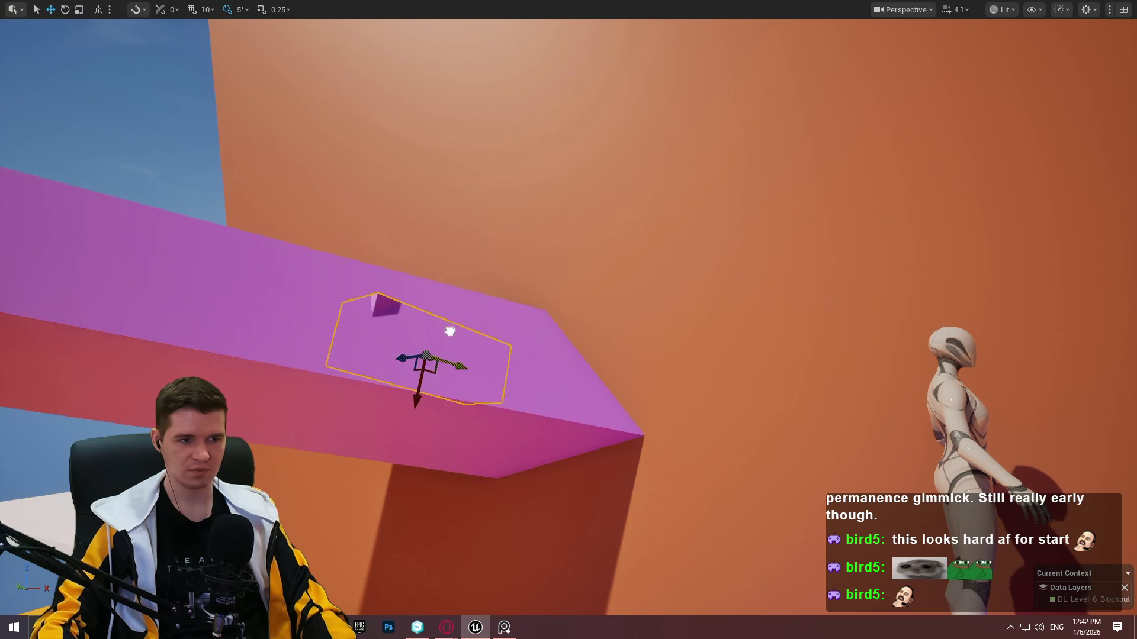
pyautogui.moveTo(406, 355)
pyautogui.mouseDown()
pyautogui.moveTo(501, 363)
pyautogui.moveTo(483, 366)
pyautogui.mouseUp()
pyautogui.moveTo(491, 325); pyautogui.dragTo(450, 332)
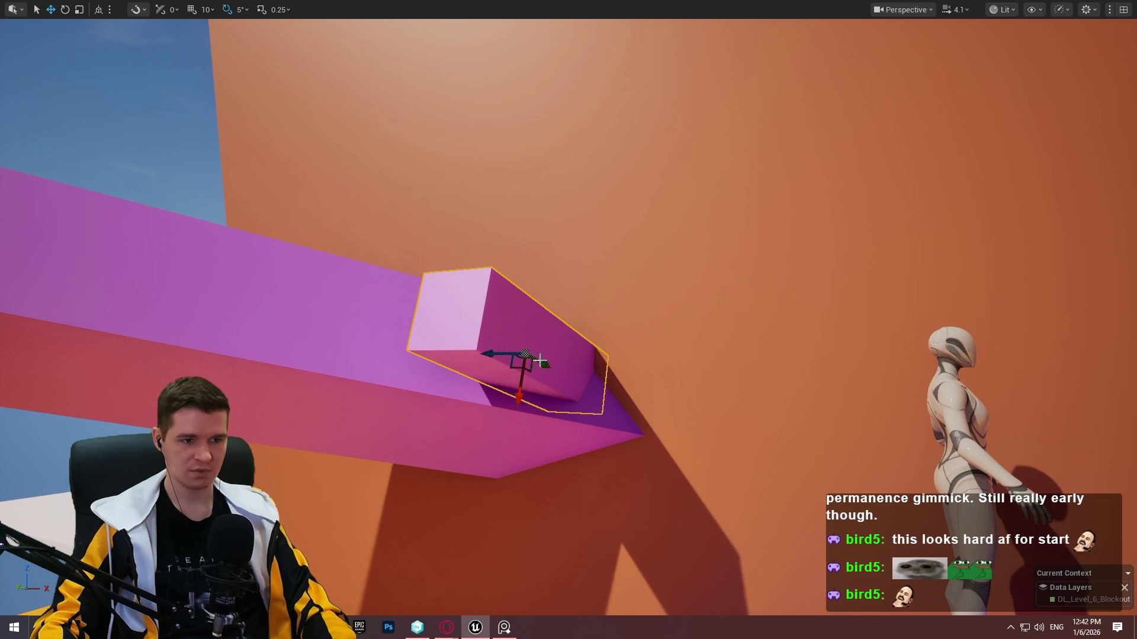
pyautogui.moveTo(518, 394); pyautogui.dragTo(519, 401)
pyautogui.moveTo(596, 369); pyautogui.dragTo(596, 368)
pyautogui.moveTo(640, 412); pyautogui.dragTo(640, 412)
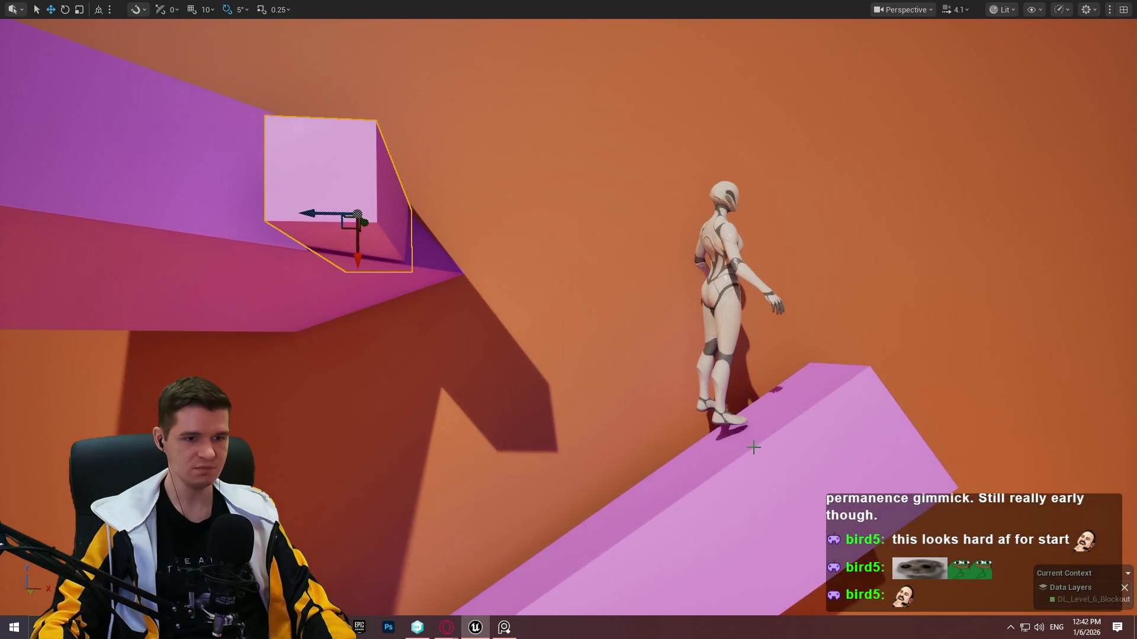
pyautogui.rightClick(751, 428)
pyautogui.click(822, 424)
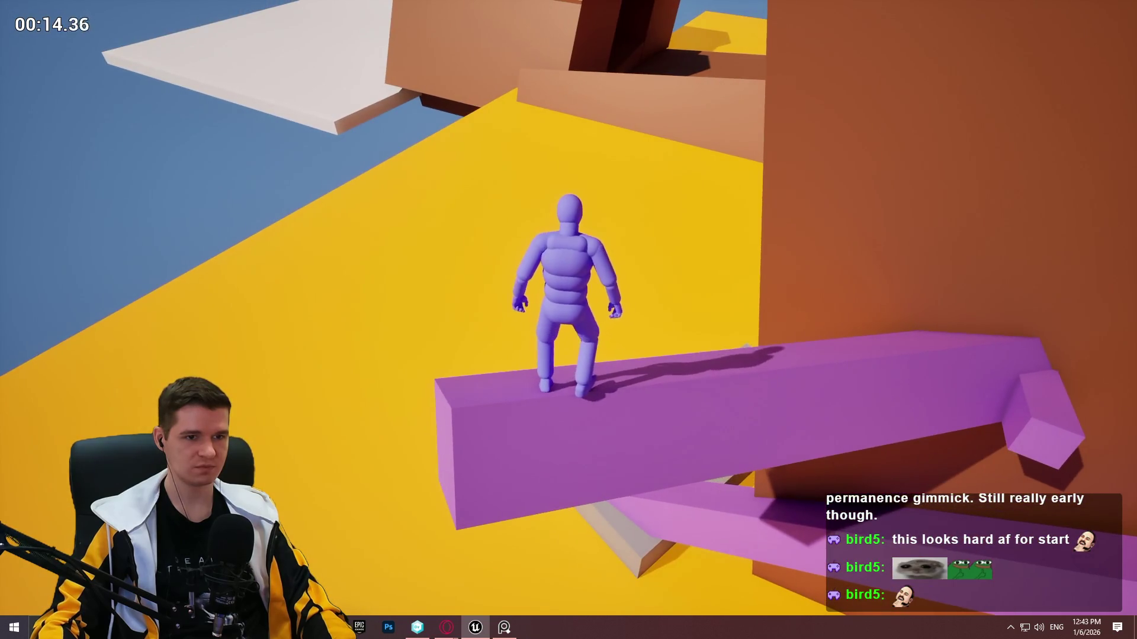
# End the playtest on the upper pink beam and return to the editor.
pyautogui.press('Escape')
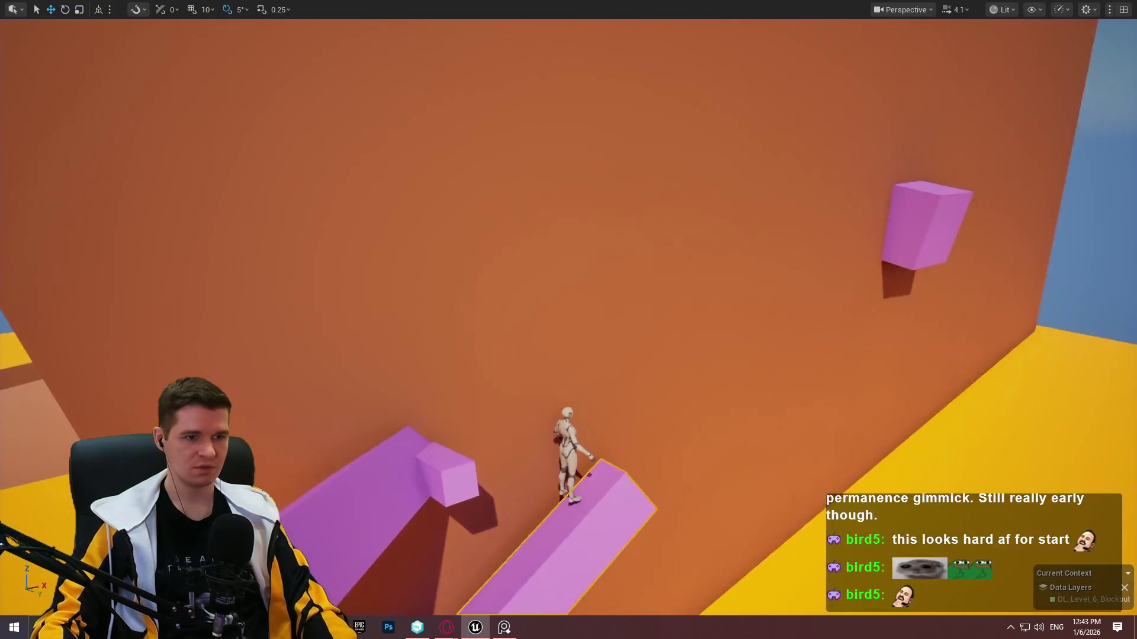